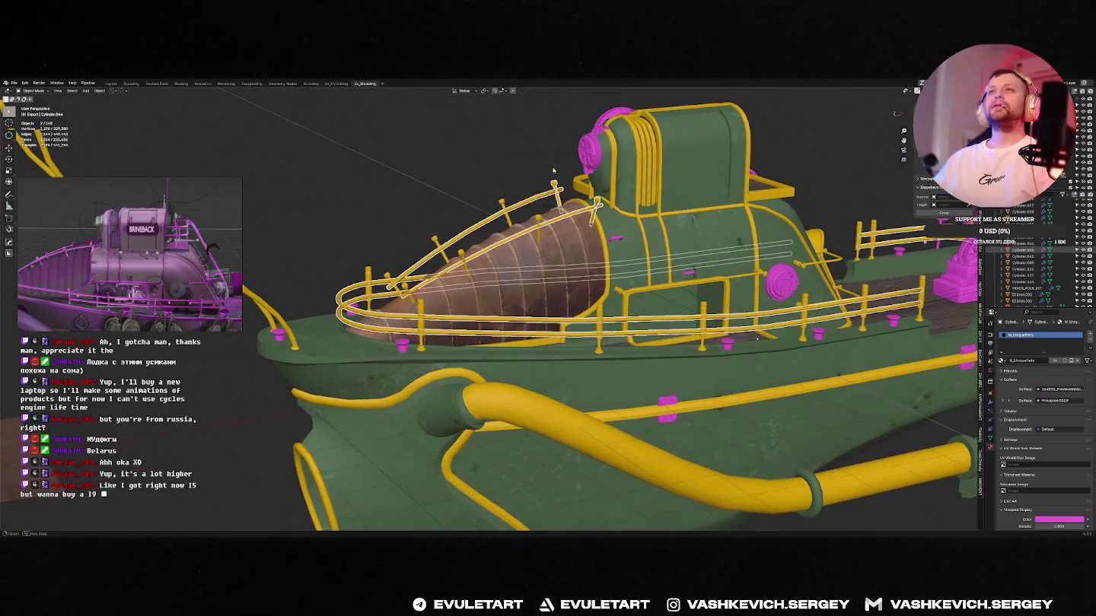
- Clear the selection on the boat's drill cone and rails
click(554, 164)
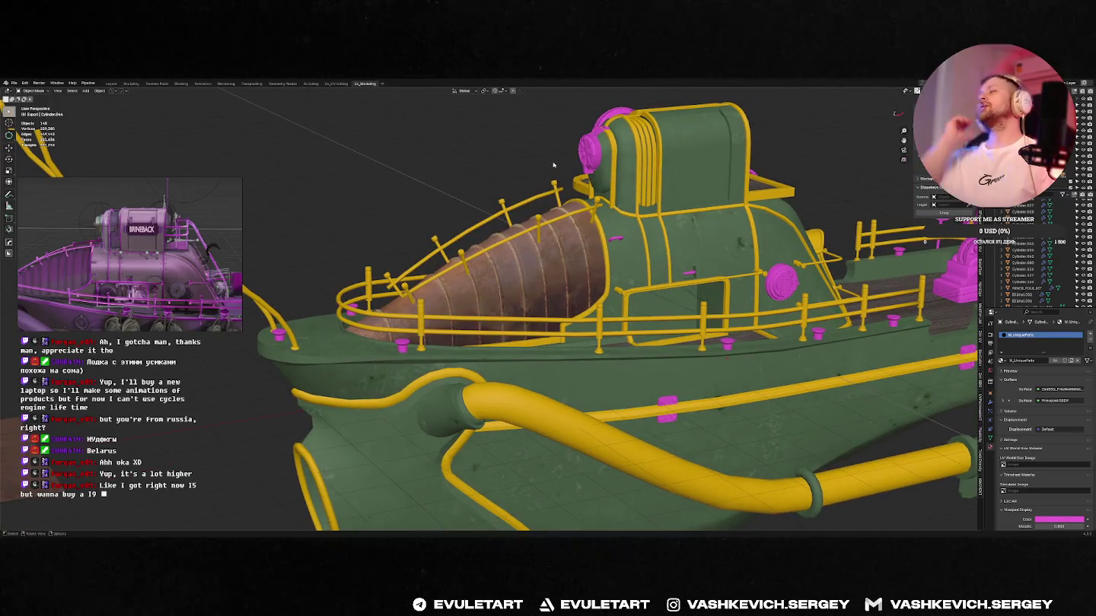
scroll(553, 165, down, 3)
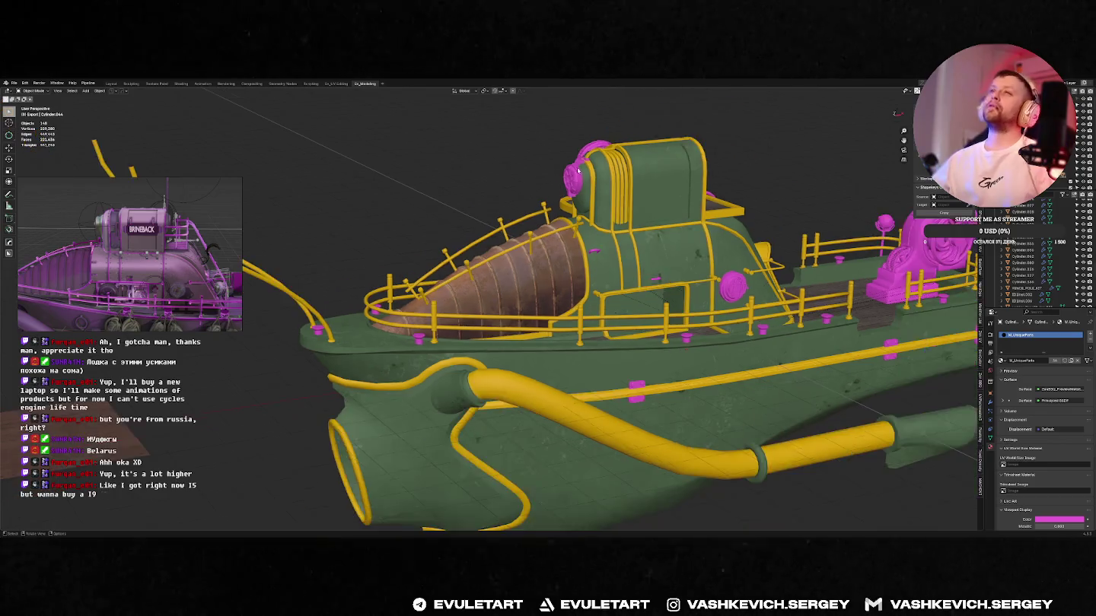
scroll(555, 175, up, 4)
scroll(559, 187, down, 2)
scroll(562, 196, up, 2)
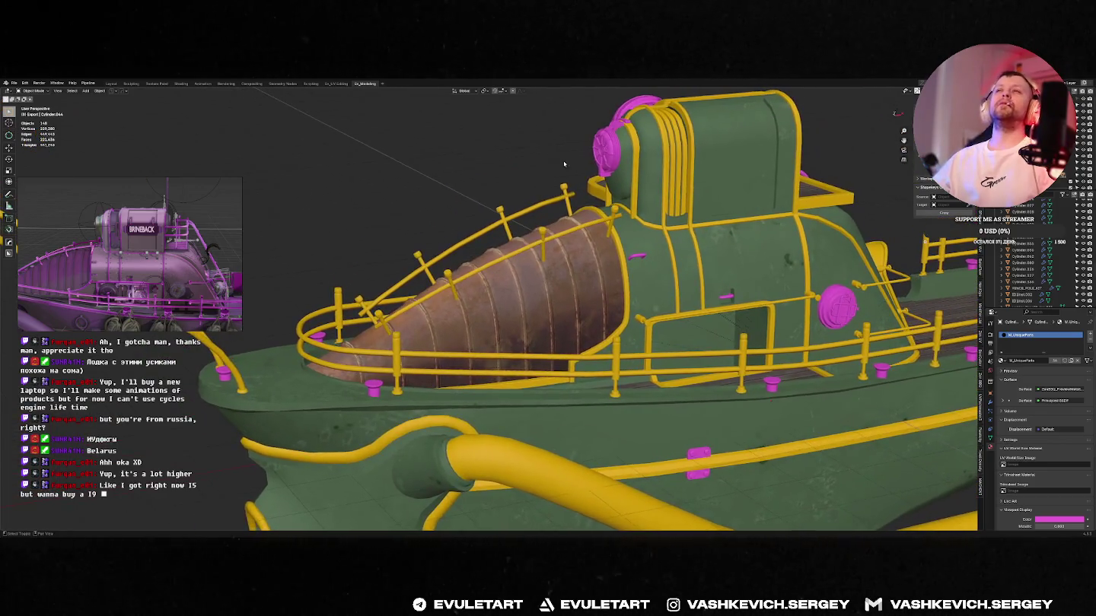
middle_drag(562, 195, 544, 174)
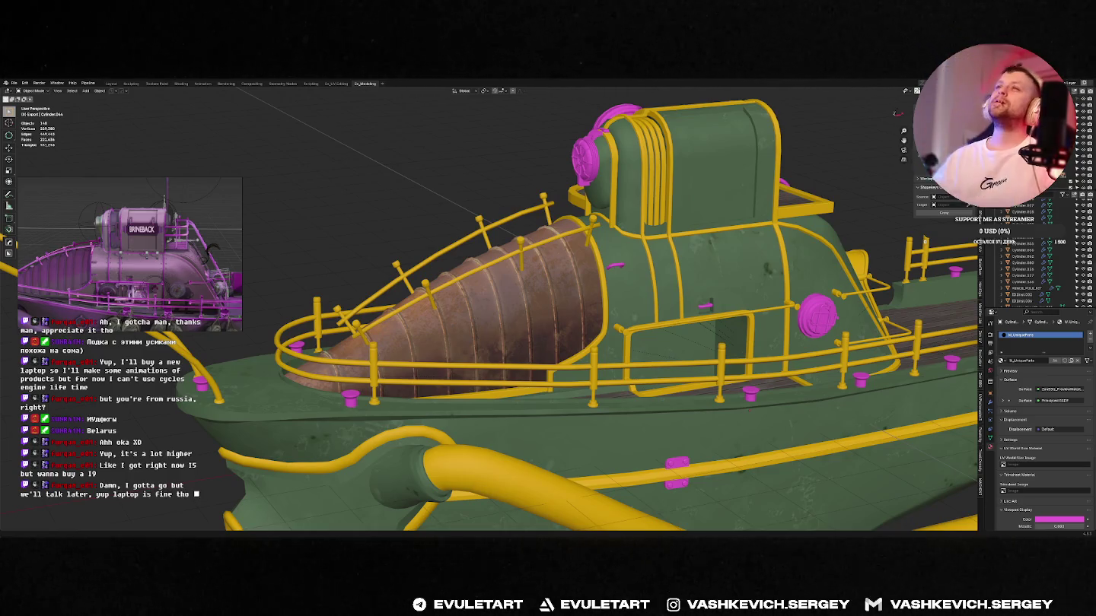
- Bring up the YouTube music video in Chrome and move its window down and left
mouse_move(853, 240)
middle_down()
mouse_move(825, 243)
mouse_move(771, 215)
middle_up()
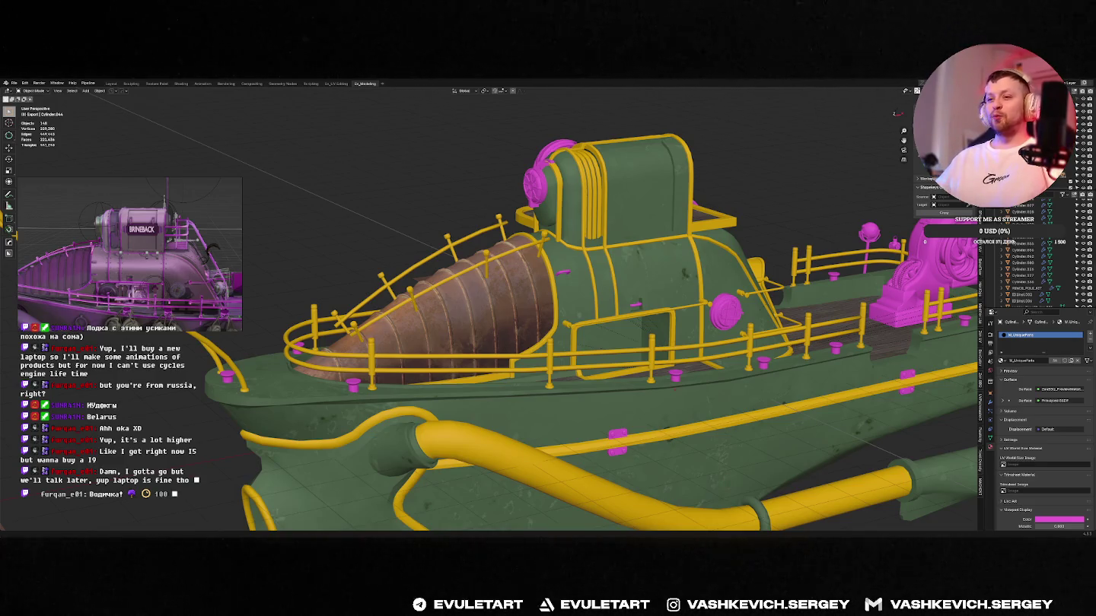
click(55, 531)
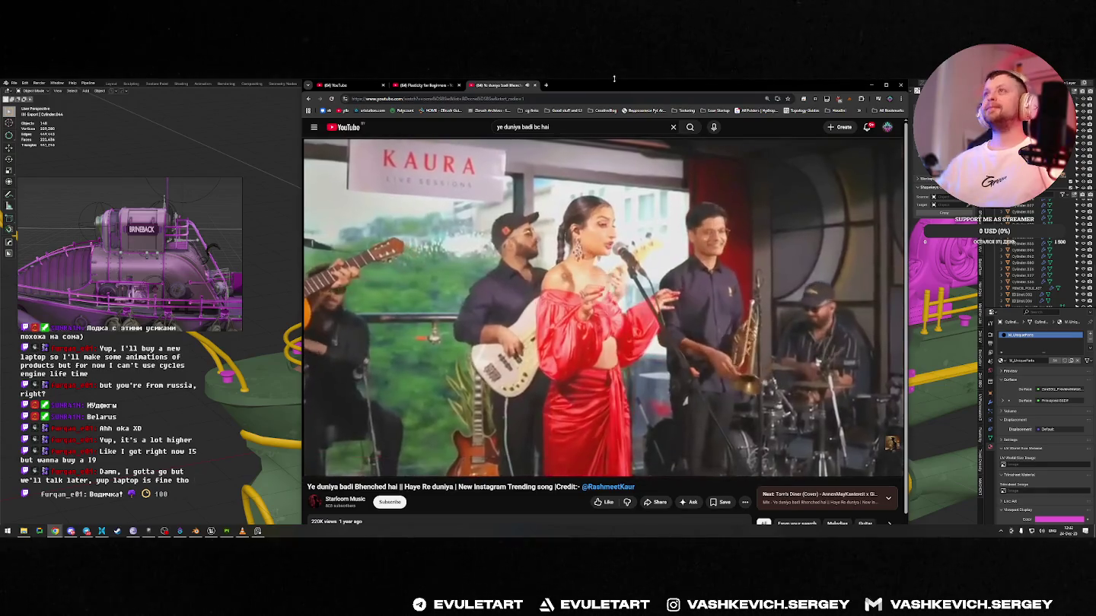
drag(640, 88, 614, 125)
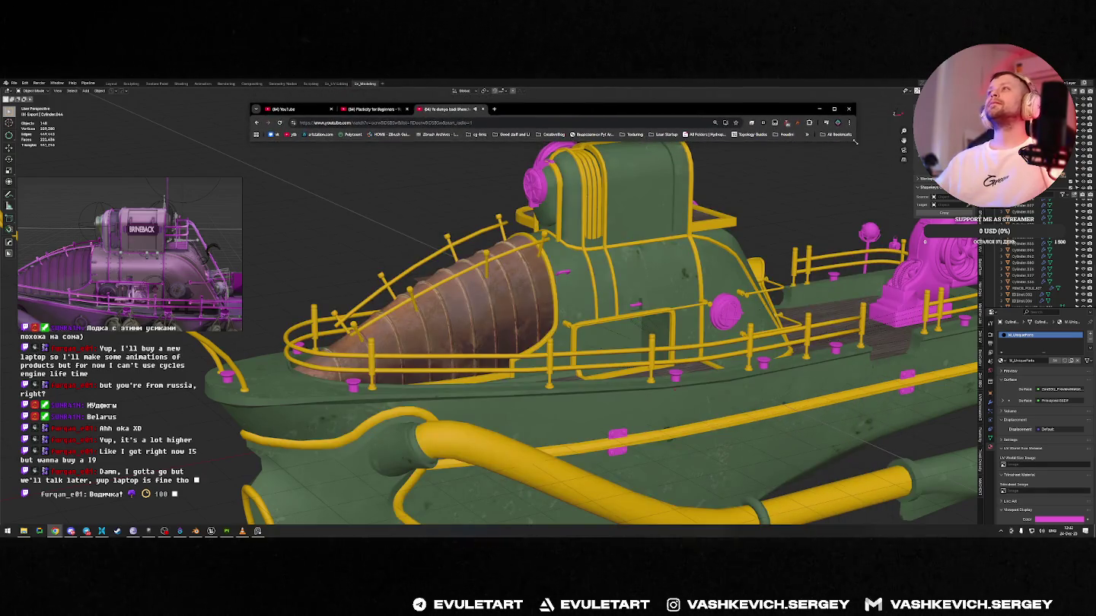
- Resize and narrow the YouTube browser window, then minimize it to reveal the boat
drag(855, 141, 896, 468)
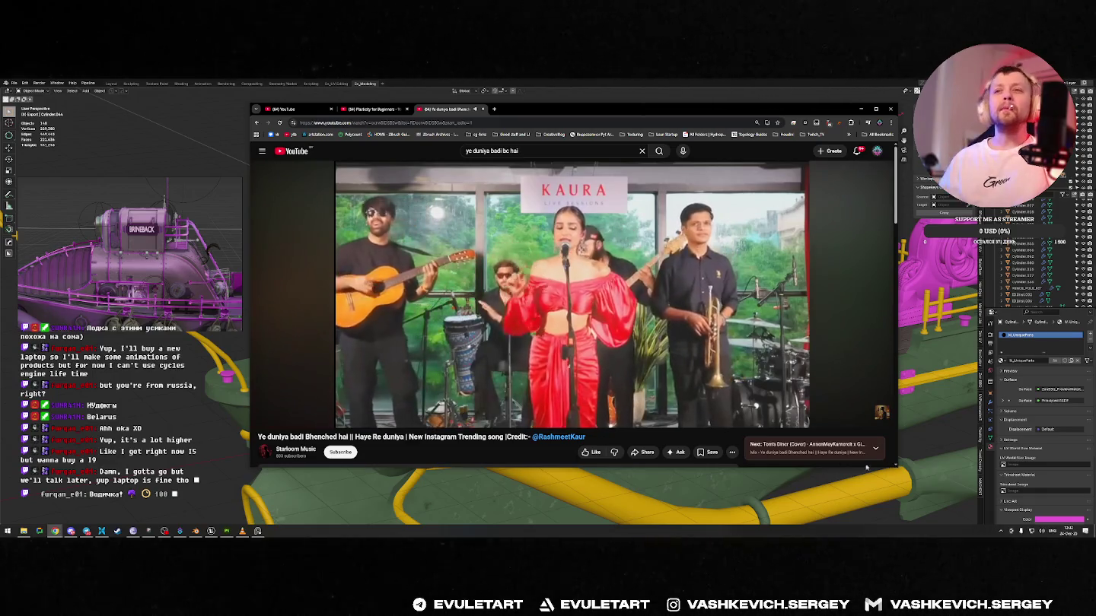
scroll(456, 395, down, 2)
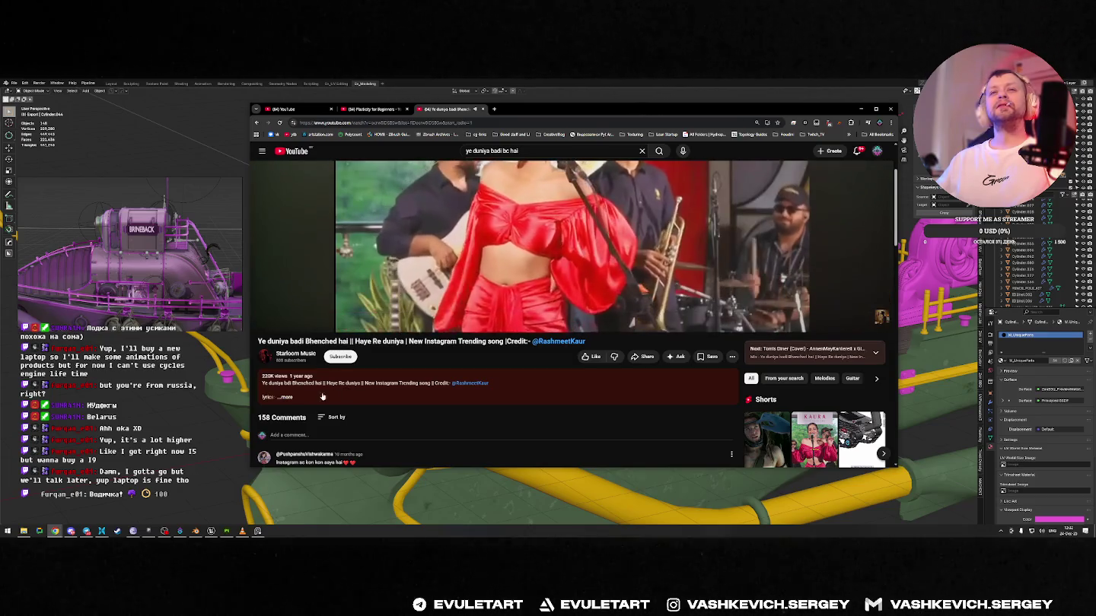
scroll(322, 397, up, 2)
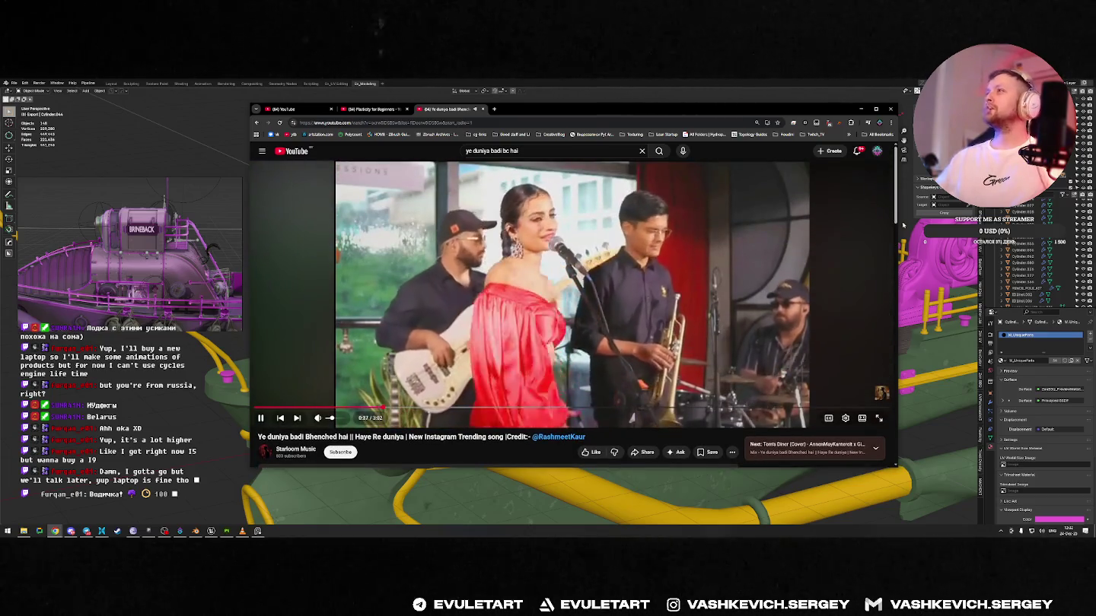
drag(899, 225, 754, 225)
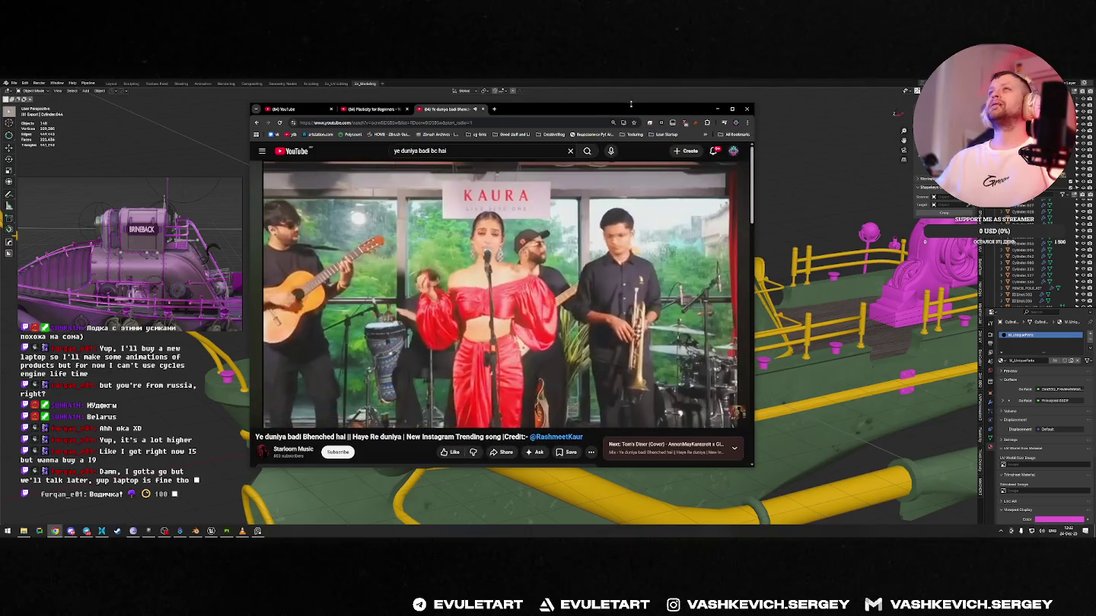
drag(631, 104, 846, 104)
click(931, 109)
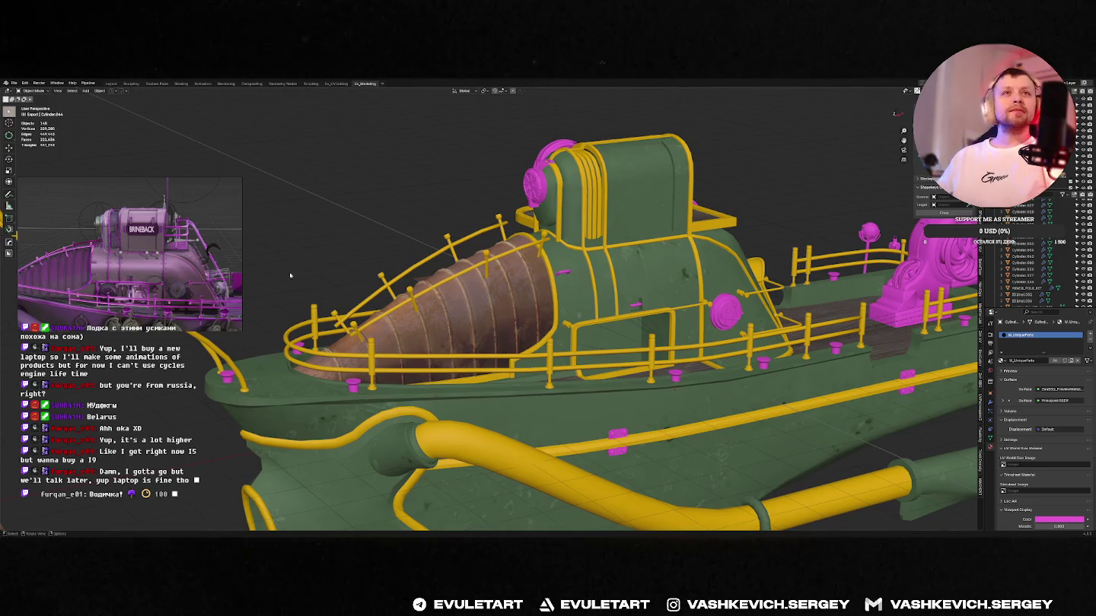
click(564, 277)
key(Tab)
- Move the selected magenta tube vertices along X and return to Object Mode
middle_drag(564, 281, 571, 283)
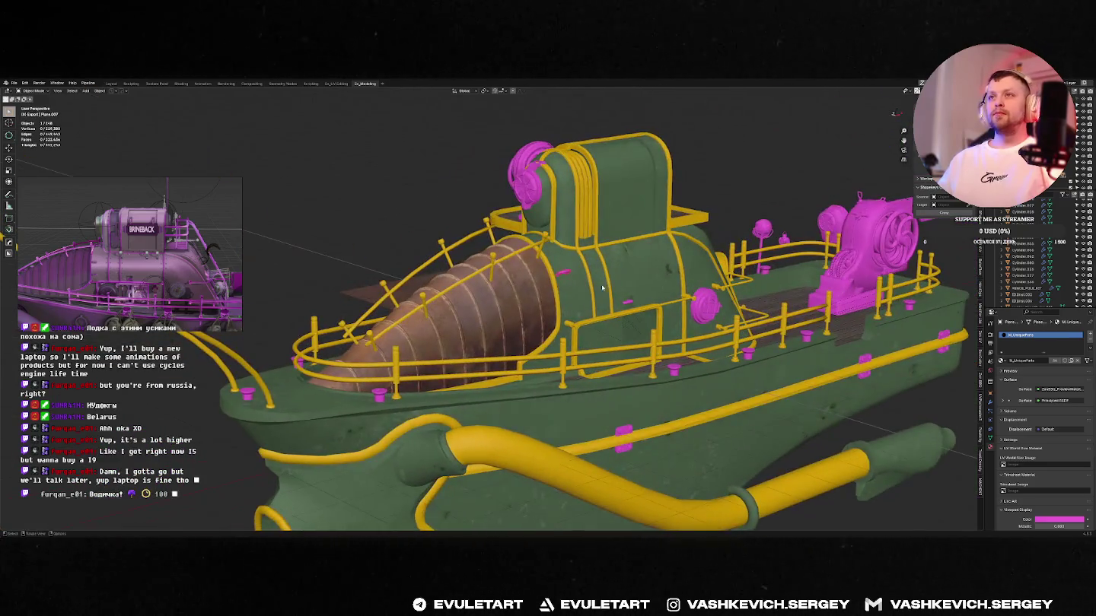
scroll(572, 282, down, 3)
key(g)
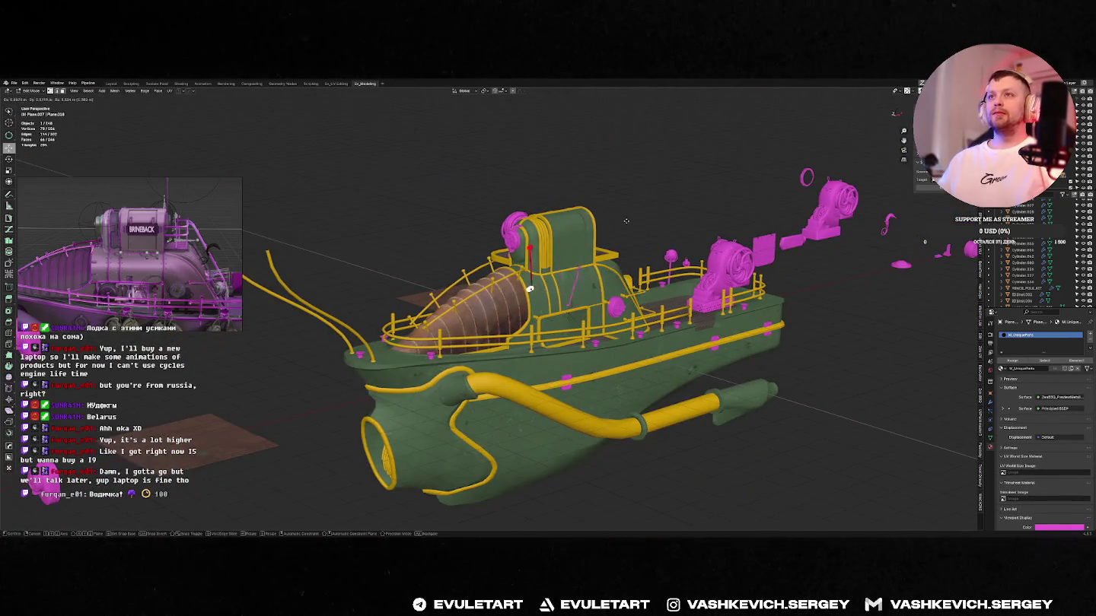
click(532, 289)
scroll(531, 288, up, 3)
key(Tab)
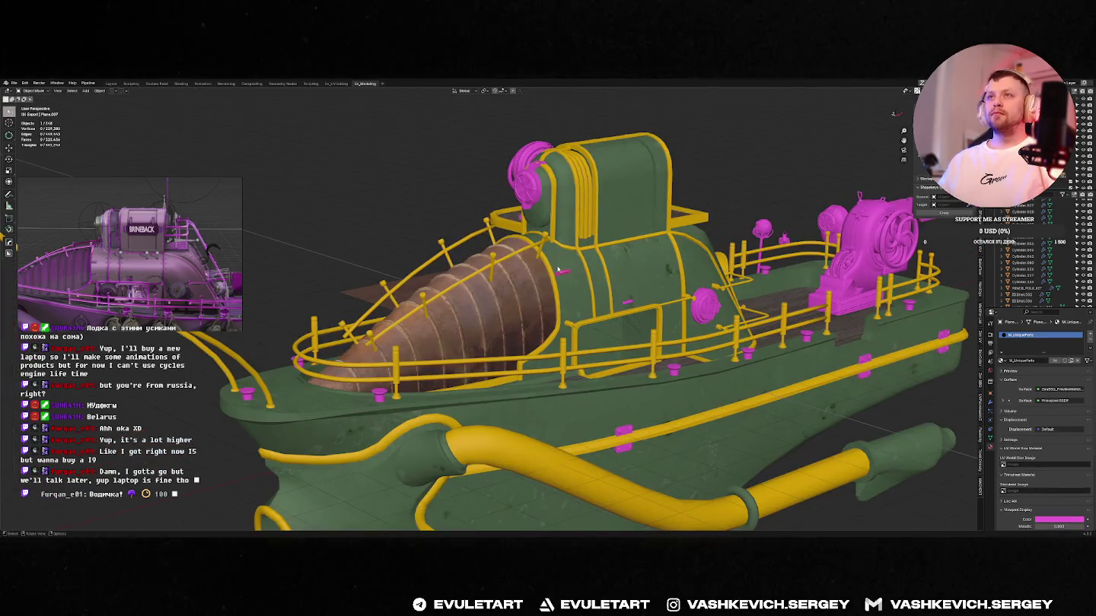
key(KP_Decimal)
scroll(595, 273, down, 5)
middle_drag(594, 272, 564, 358)
- Reposition the small magenta handle and rotate it in the Numpad 3 side view
key(g)
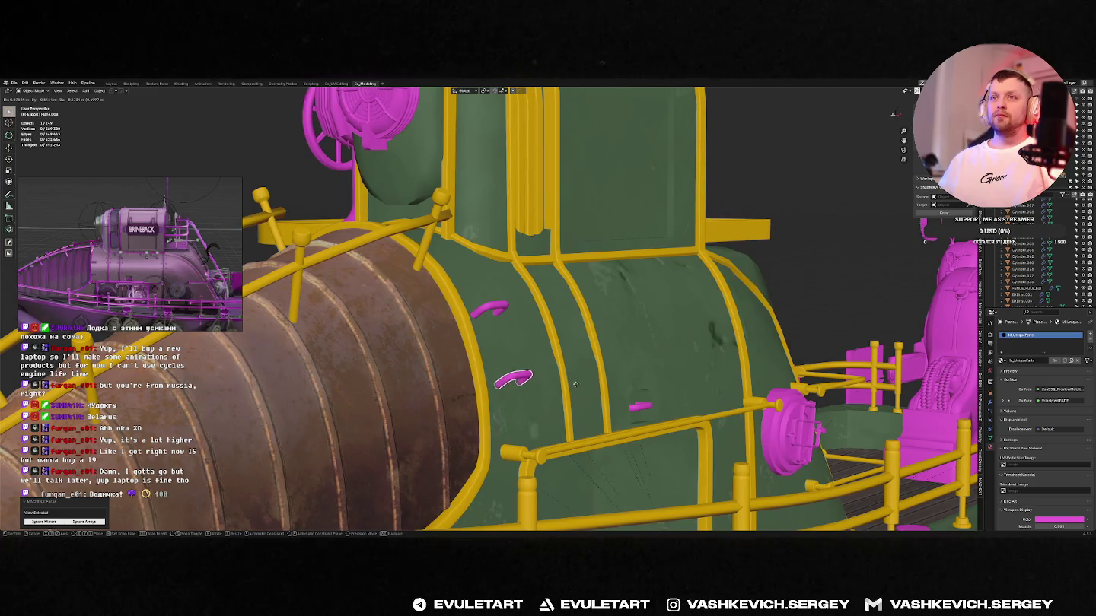
click(517, 378)
scroll(516, 378, up, 1)
key(KP_Decimal)
key(KP_3)
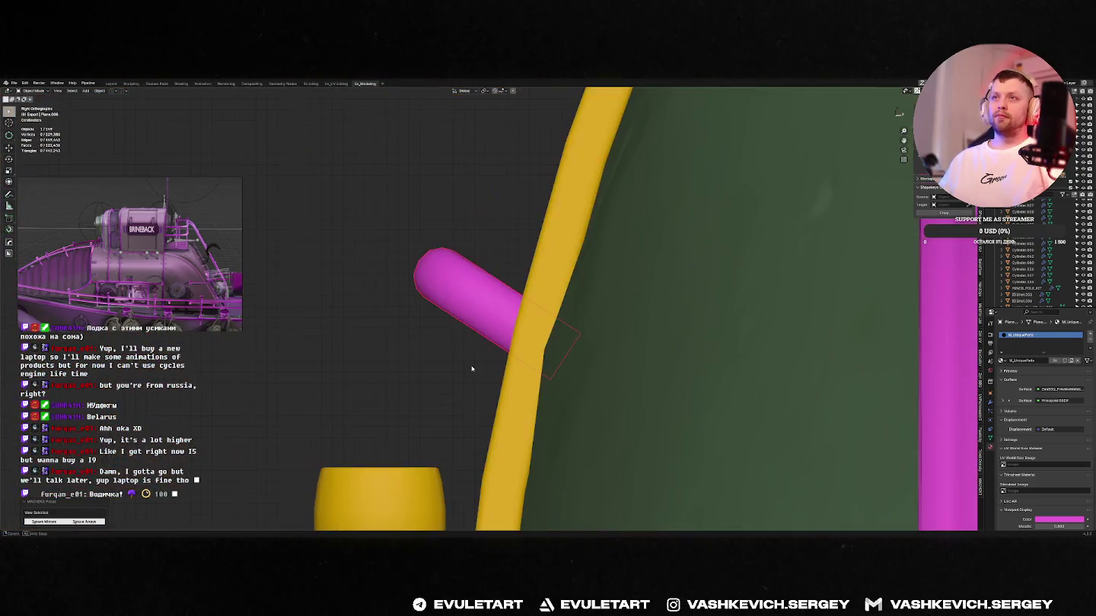
key(r)
click(570, 247)
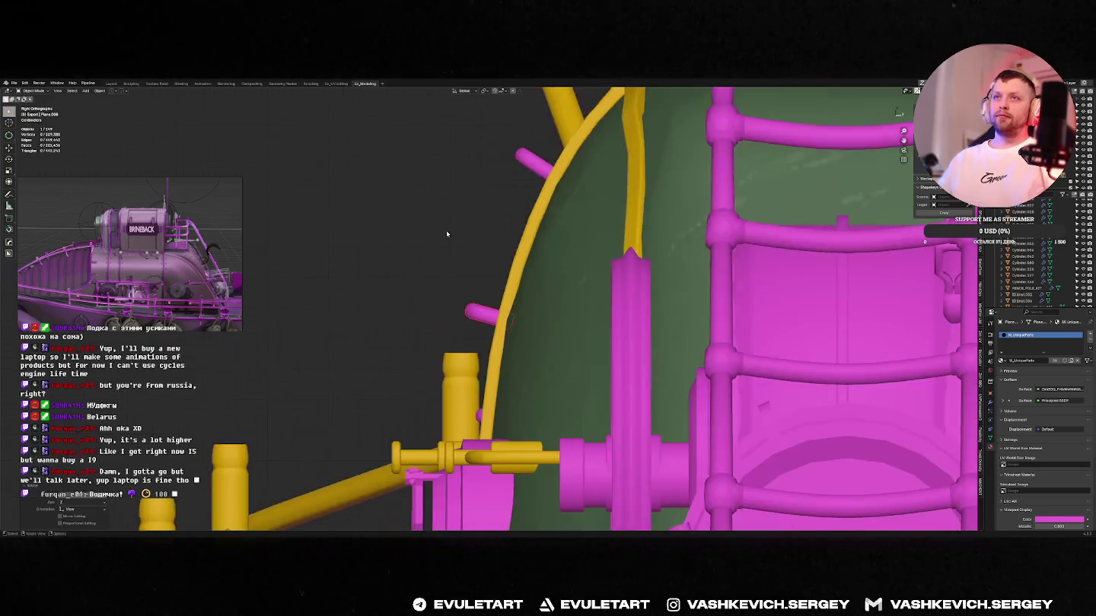
- Select the top magenta handle in front view, briefly entering Edit Mode and cancelling a loop cut
middle_drag(570, 248, 565, 252)
scroll(566, 252, down, 3)
scroll(563, 250, down, 4)
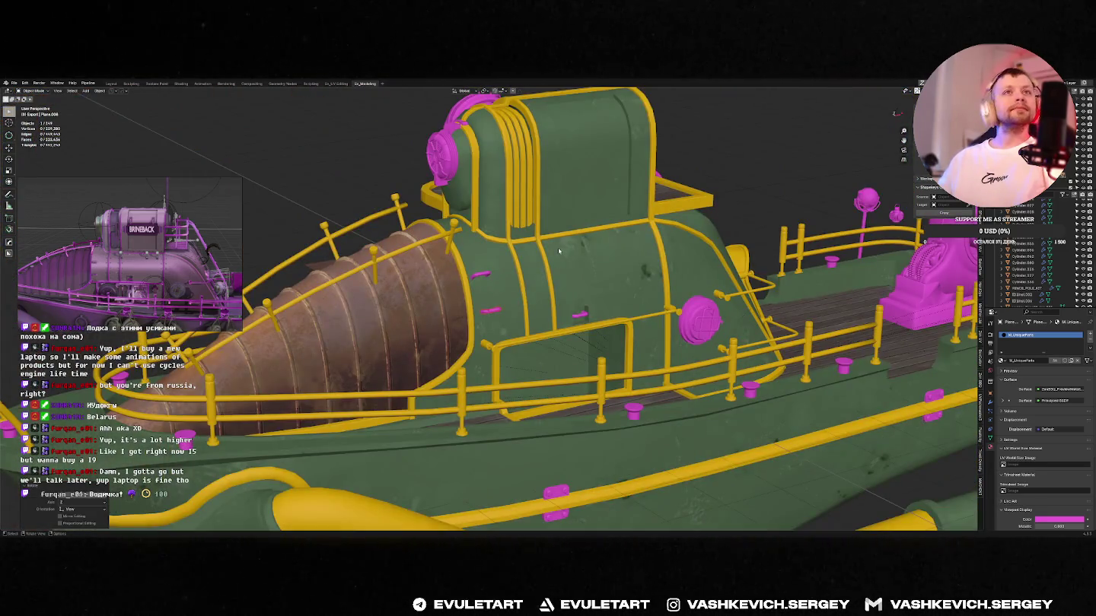
key(KP_1)
scroll(536, 287, up, 2)
scroll(536, 287, up, 2)
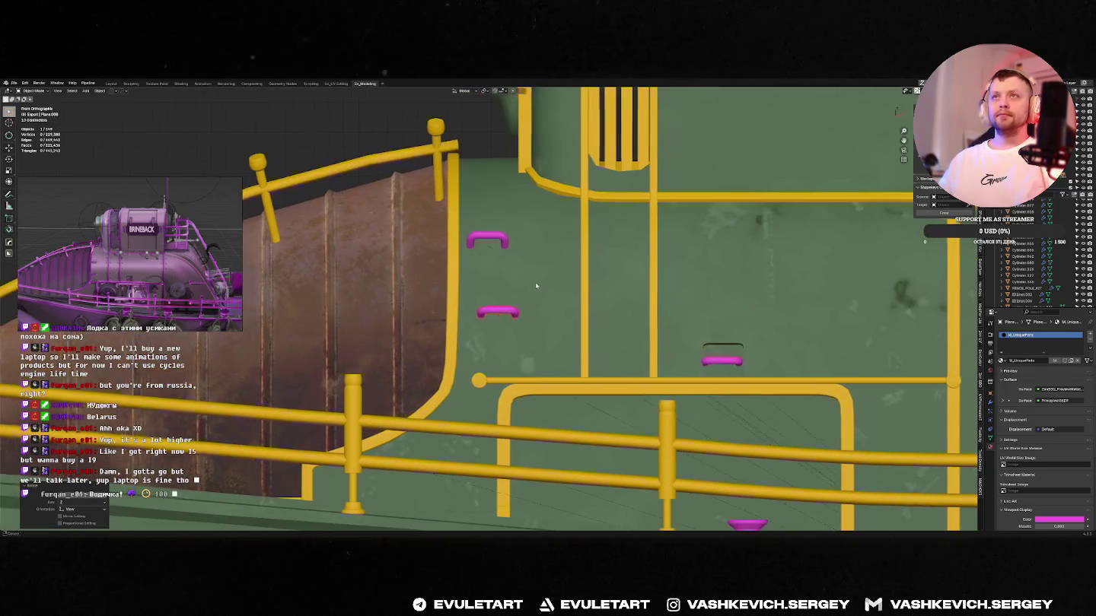
shift+middle_drag(536, 286, 585, 283)
click(532, 236)
key(Tab)
key(ctrl+r)
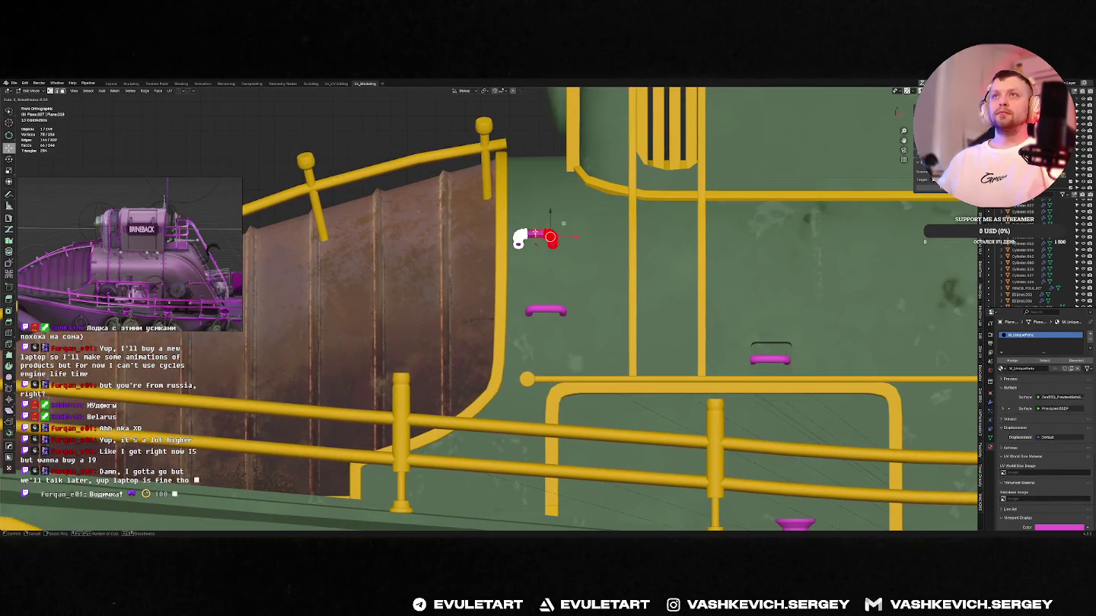
key(Escape)
key(Tab)
- Move the lower magenta handle along X to sit under the top one
key(g)
key(x)
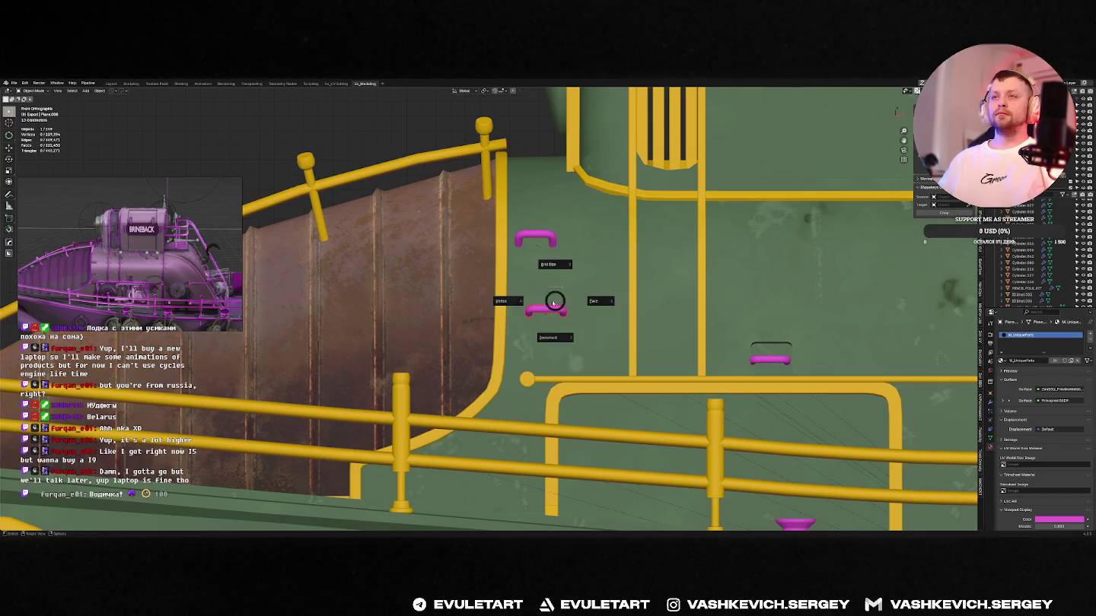
click(539, 237)
scroll(538, 238, down, 3)
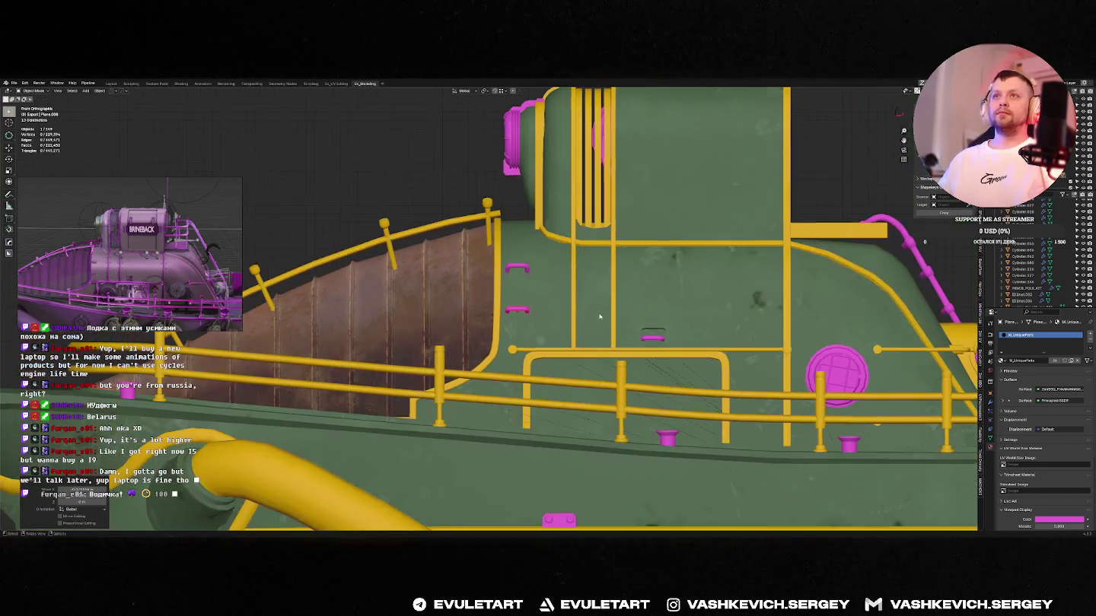
mouse_move(538, 236)
middle_down()
mouse_move(552, 315)
mouse_move(563, 308)
middle_up()
scroll(552, 314, up, 3)
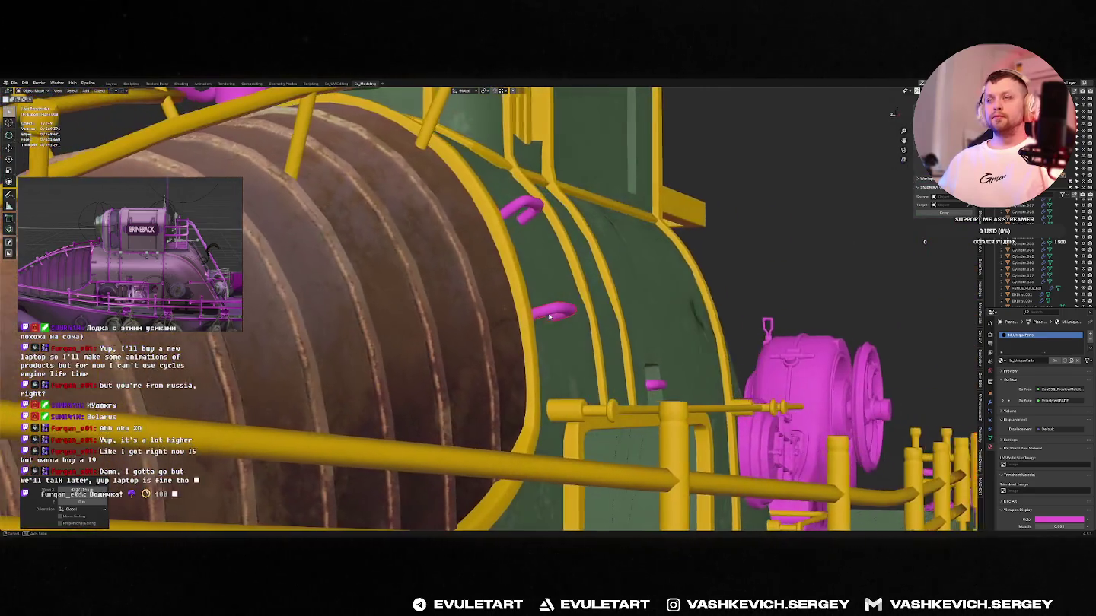
- Snap the pivot to the magenta handle, change transform orientation, and rotate it into place
key(shift+s)
click(559, 312)
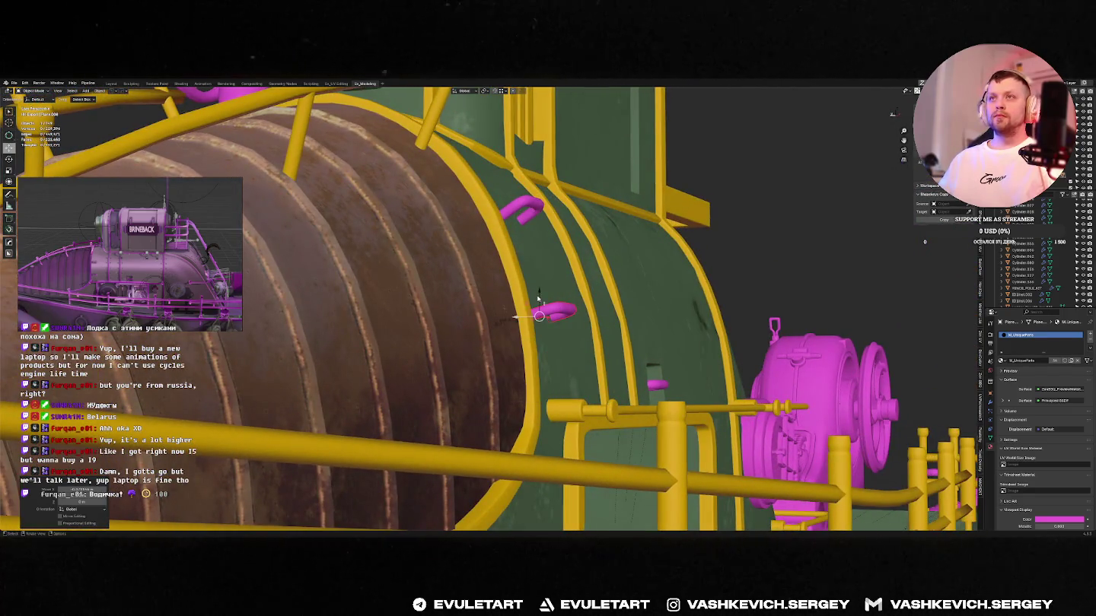
key(shift+space)
middle_drag(540, 317, 537, 308)
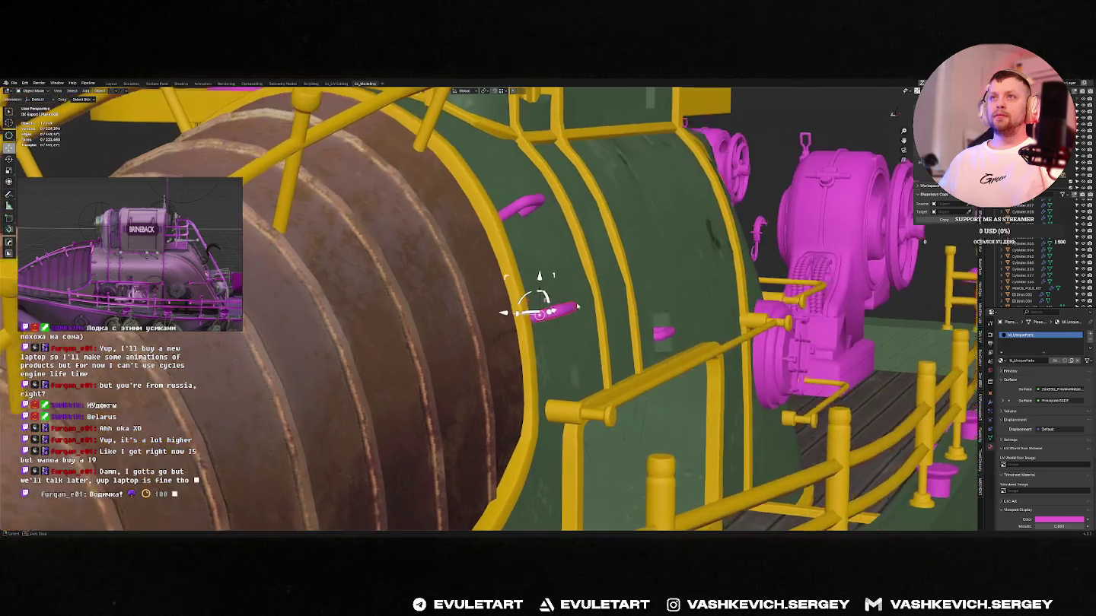
key(ctrl+period)
click(564, 293)
drag(531, 277, 533, 289)
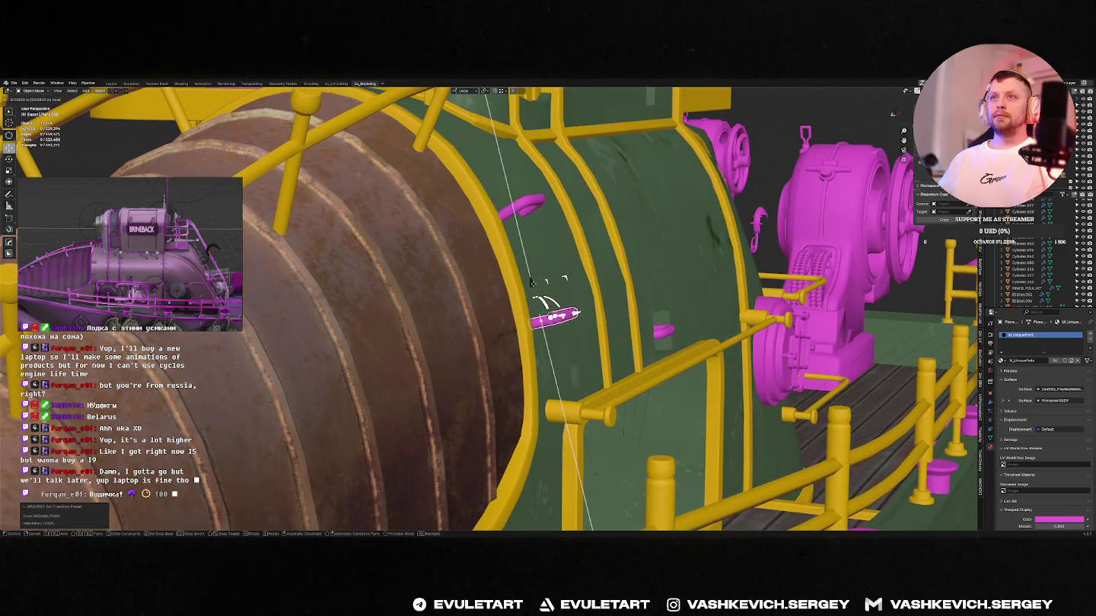
middle_drag(532, 289, 533, 292)
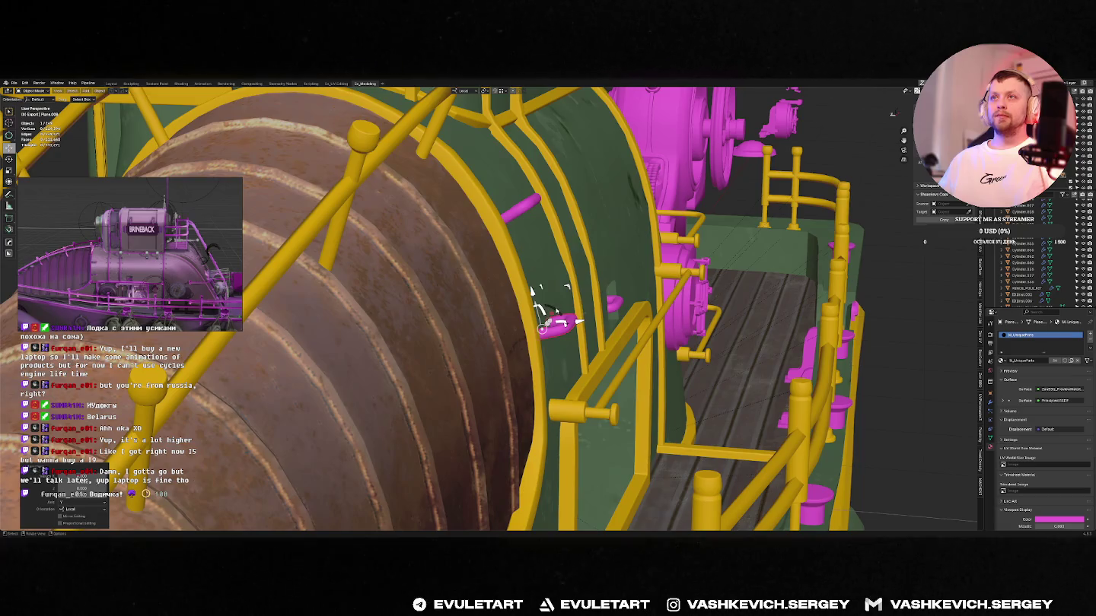
- Switch to the Move tool facing the green hull and handles
key(shift+space)
click(627, 290)
mouse_move(627, 290)
middle_down()
mouse_move(616, 277)
mouse_move(631, 280)
middle_up()
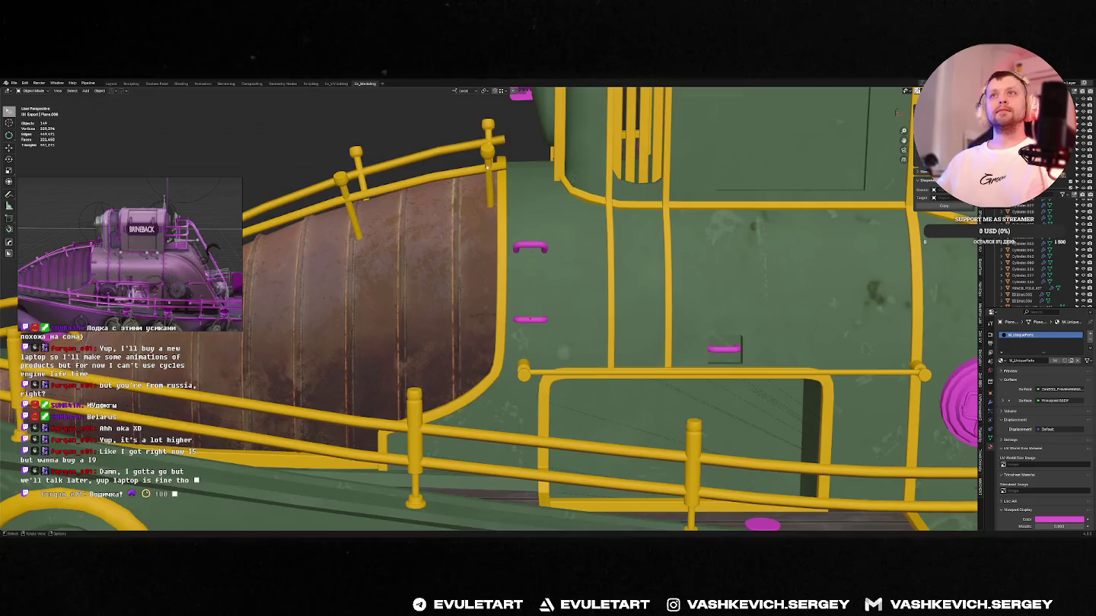
- Orbit and zoom around the boat to view its right side from higher up
scroll(568, 235, down, 4)
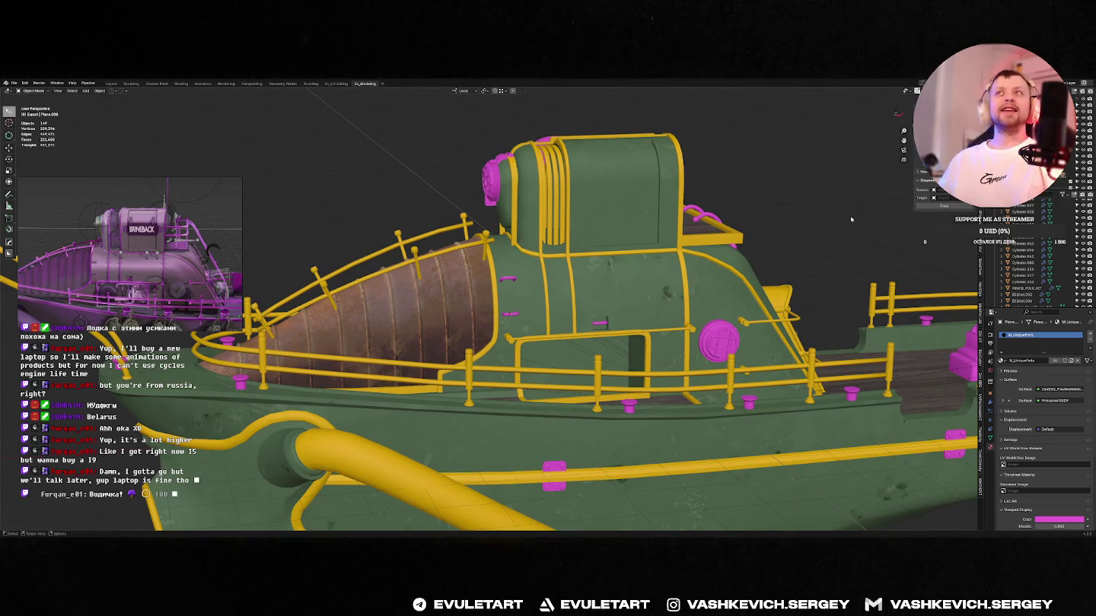
middle_drag(852, 219, 791, 223)
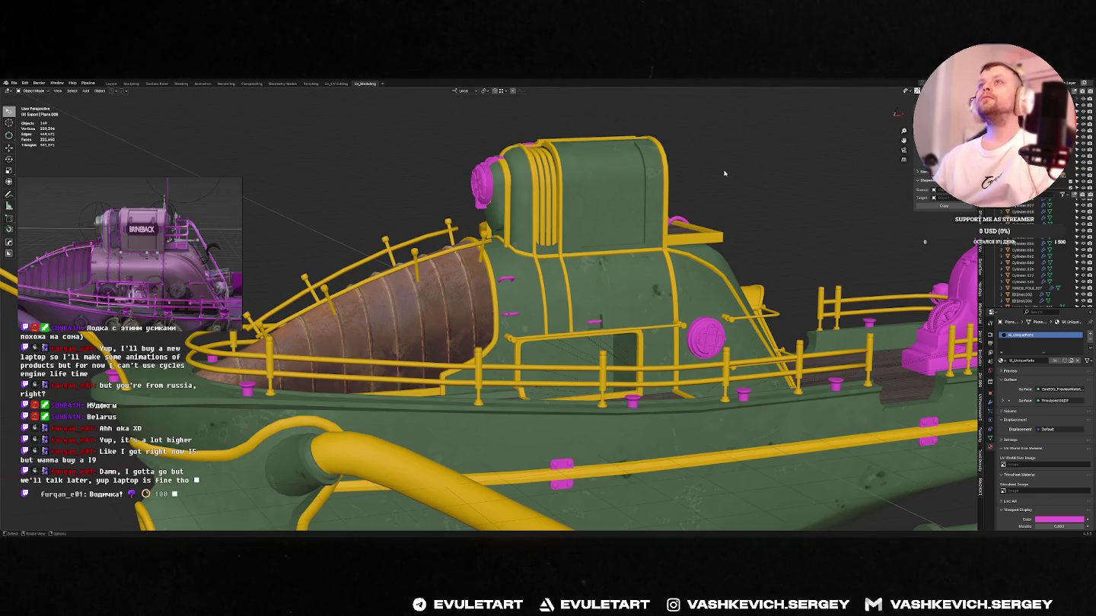
middle_drag(685, 229, 708, 207)
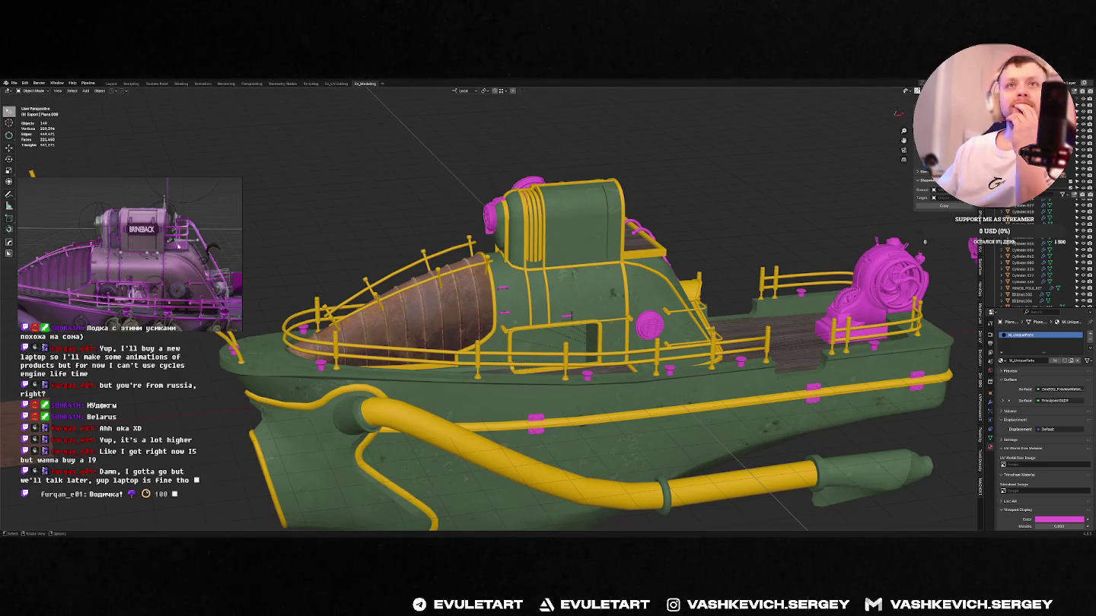
scroll(189, 270, down, 3)
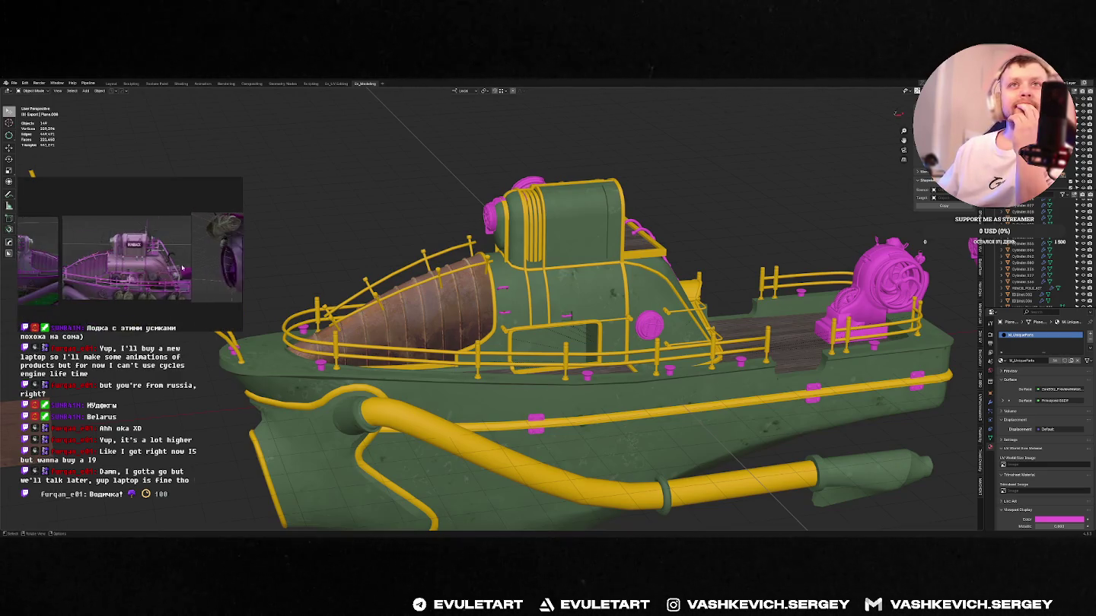
- Select the engine close-up reference image and bring the ship turntable video window up
middle_drag(165, 267, 155, 268)
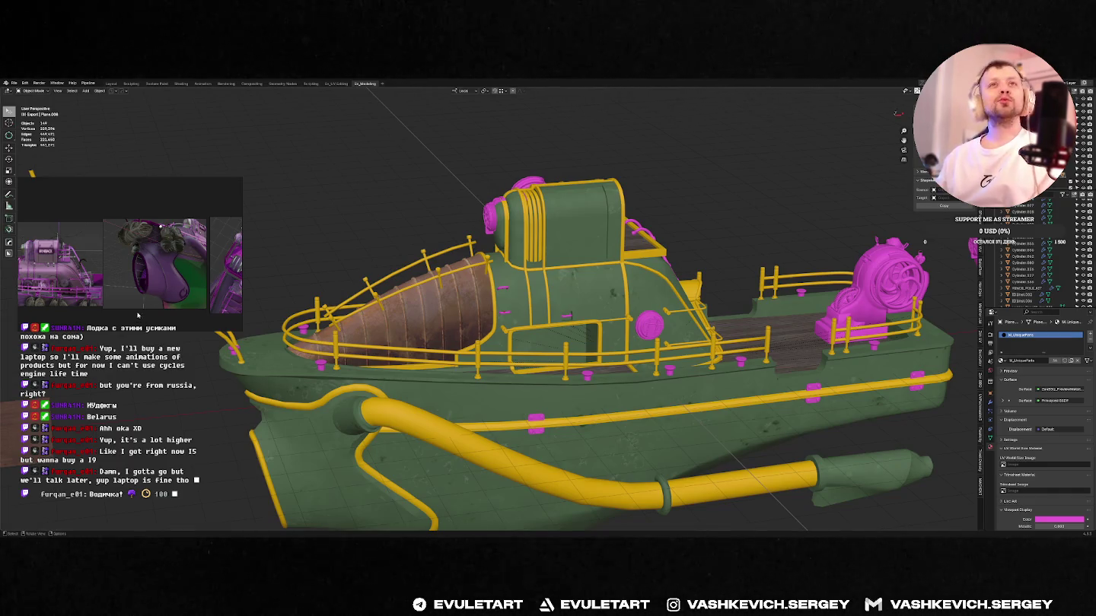
click(175, 259)
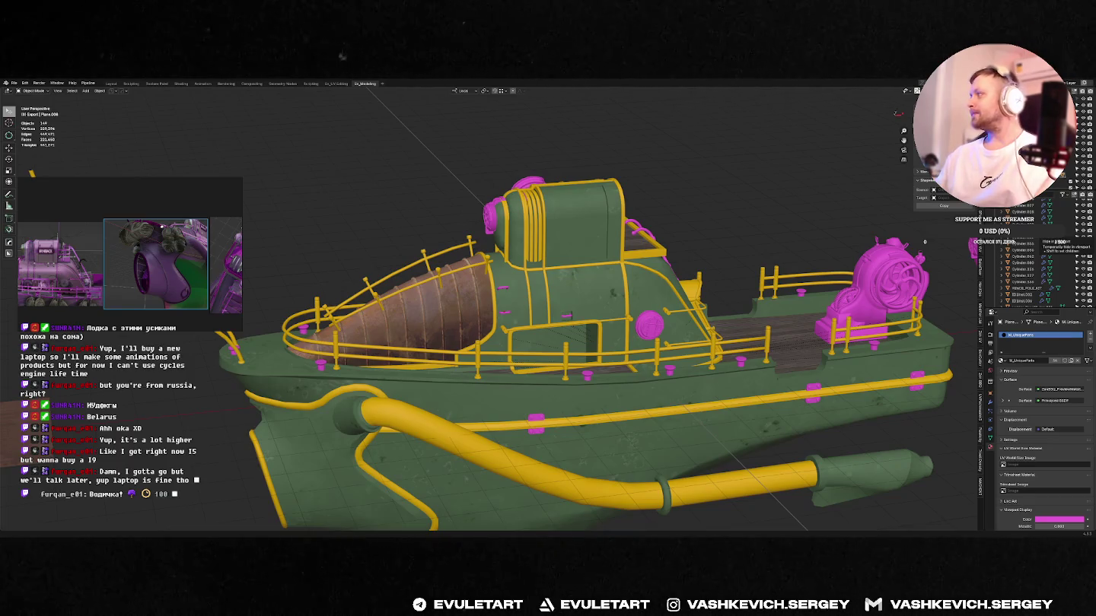
drag(229, 149, 923, 145)
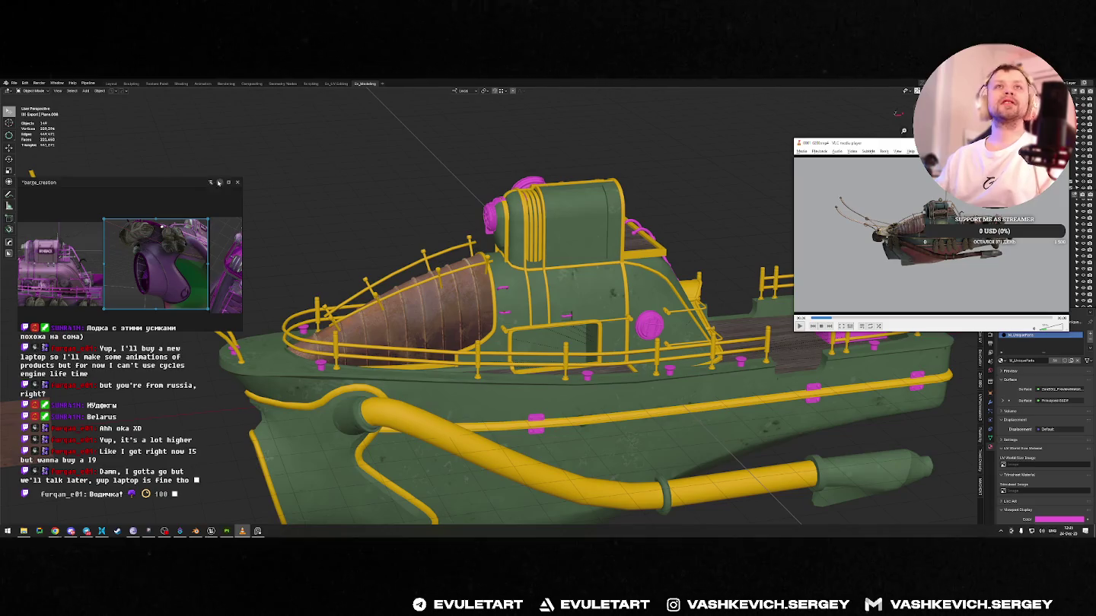
- Hide the reference board, enlarge the VLC turntable video, and scrub through the ship's rotation
click(219, 183)
drag(849, 143, 72, 154)
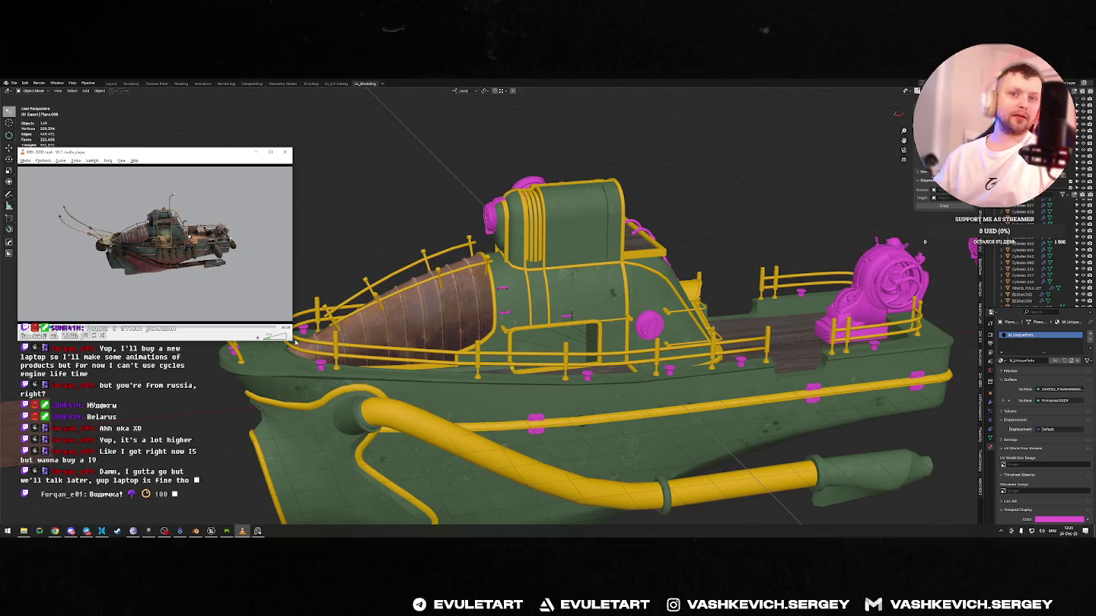
drag(294, 342, 471, 449)
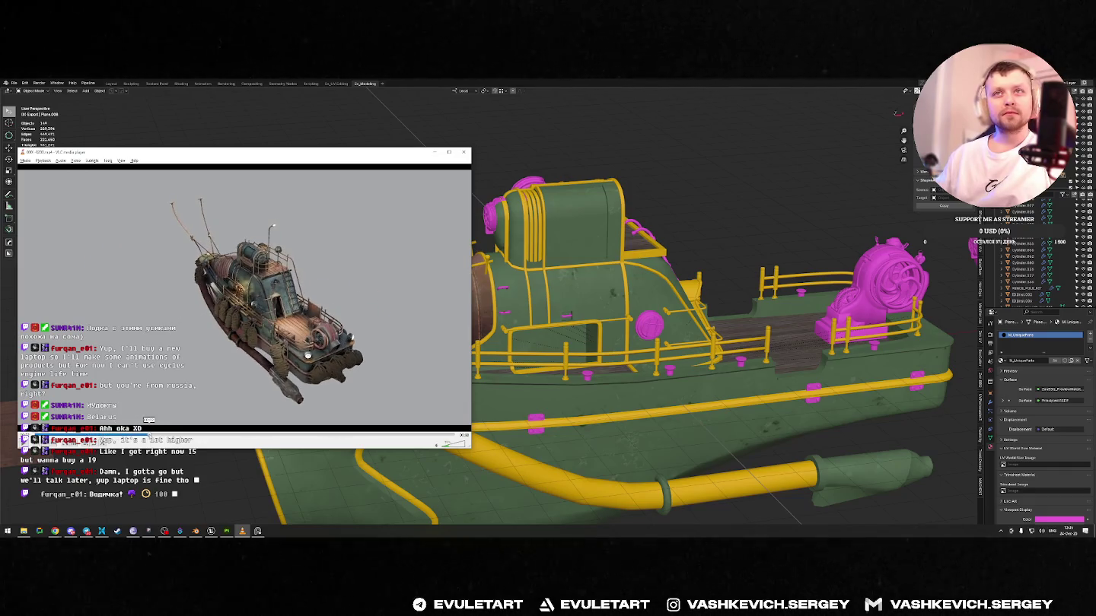
mouse_move(190, 440)
mouse_down()
mouse_move(327, 433)
mouse_move(68, 458)
mouse_move(44, 417)
mouse_up()
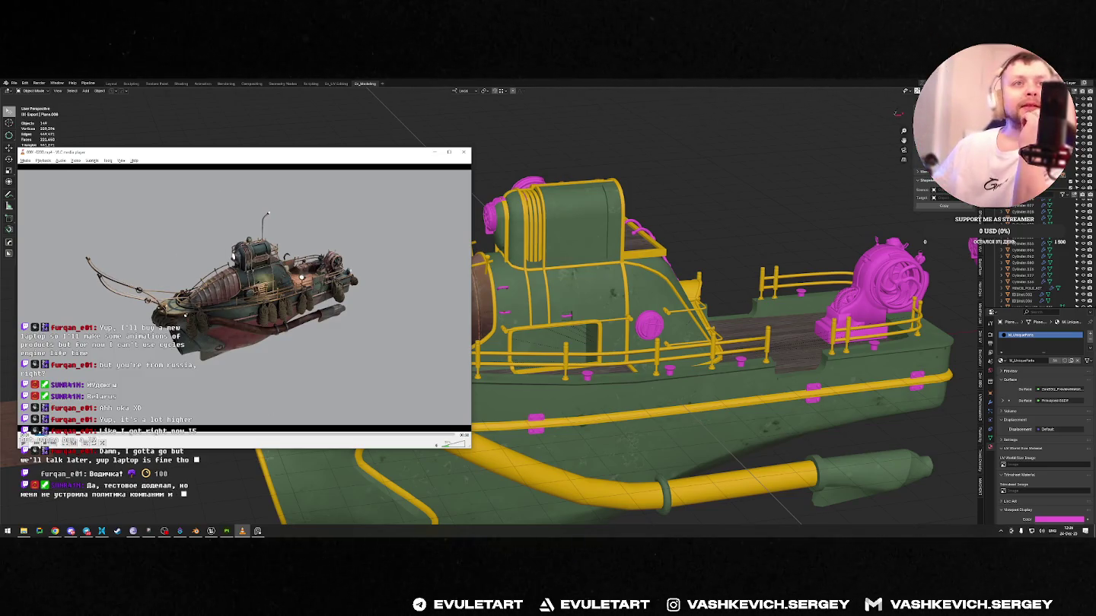
mouse_move(22, 434)
mouse_down()
mouse_move(233, 430)
mouse_move(112, 432)
mouse_up()
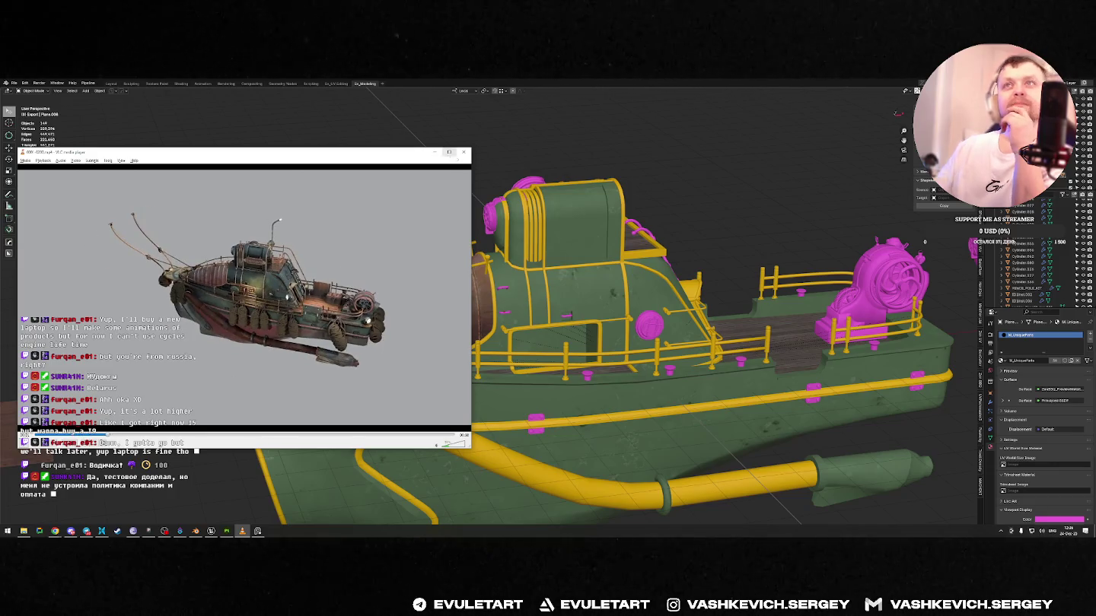
mouse_move(685, 319)
middle_down()
mouse_move(777, 238)
mouse_move(783, 291)
middle_up()
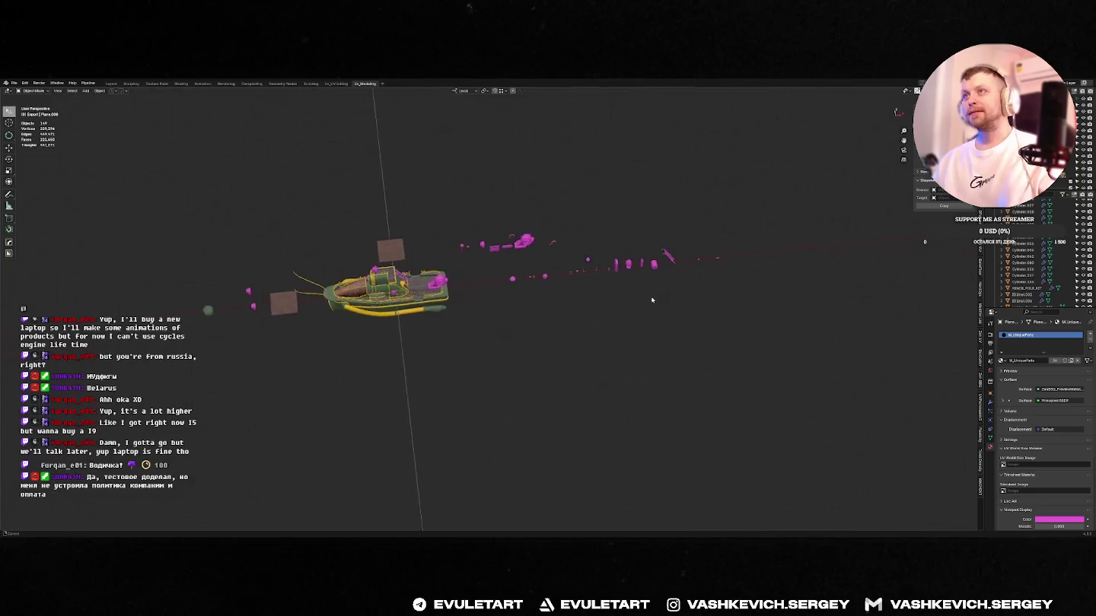
- Frame the small round cylinder part among the laid-out pieces
scroll(606, 264, up, 5)
mouse_move(604, 264)
shift+middle_down()
mouse_move(666, 204)
mouse_move(662, 191)
shift+middle_up()
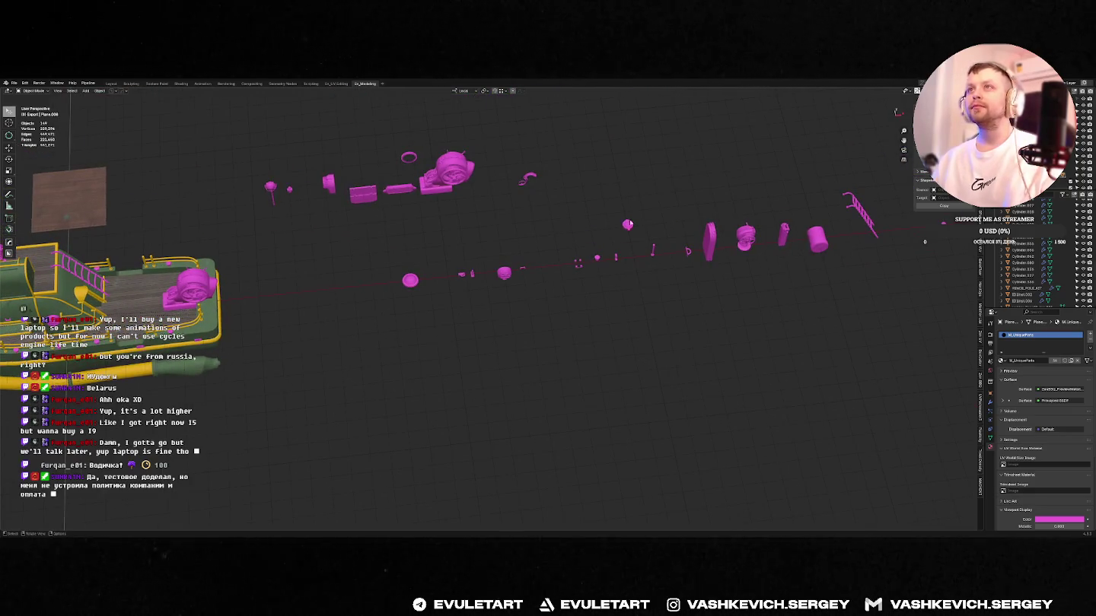
click(628, 225)
key(KP_Decimal)
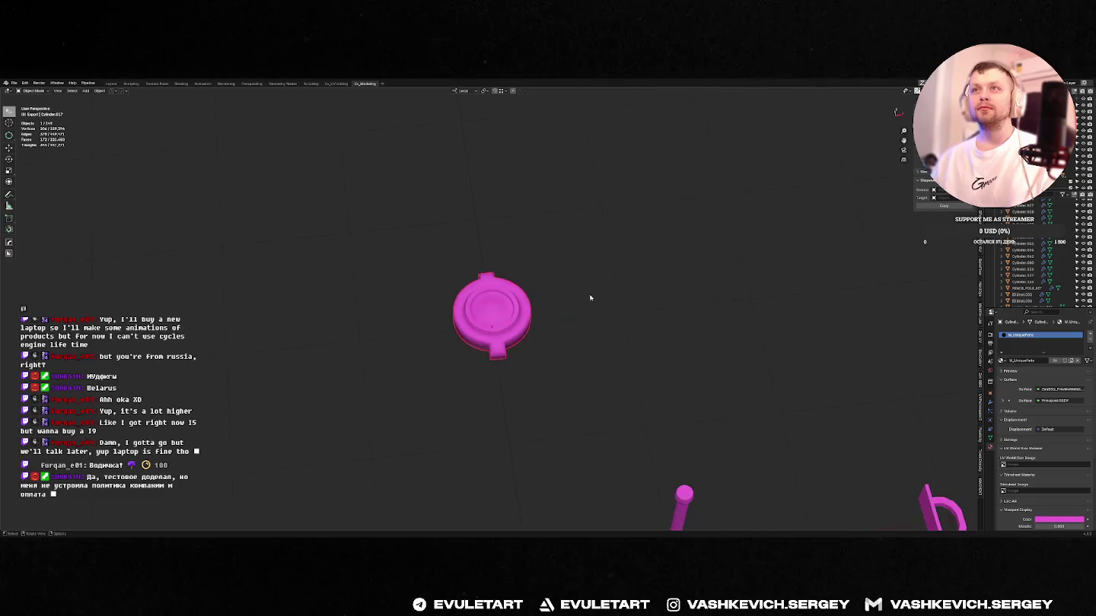
scroll(590, 297, down, 6)
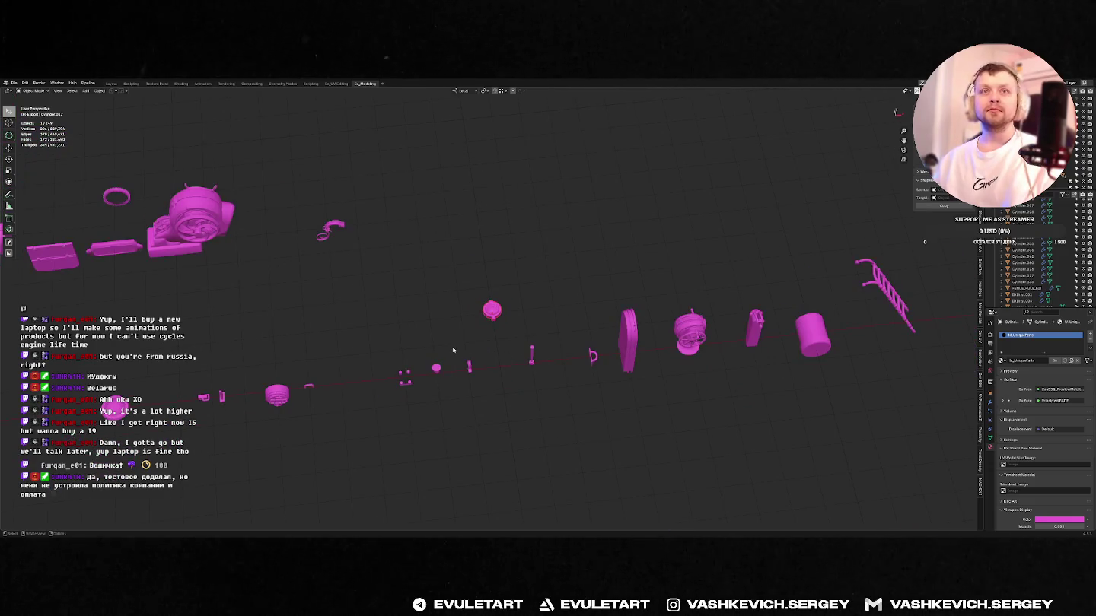
middle_drag(453, 350, 421, 376)
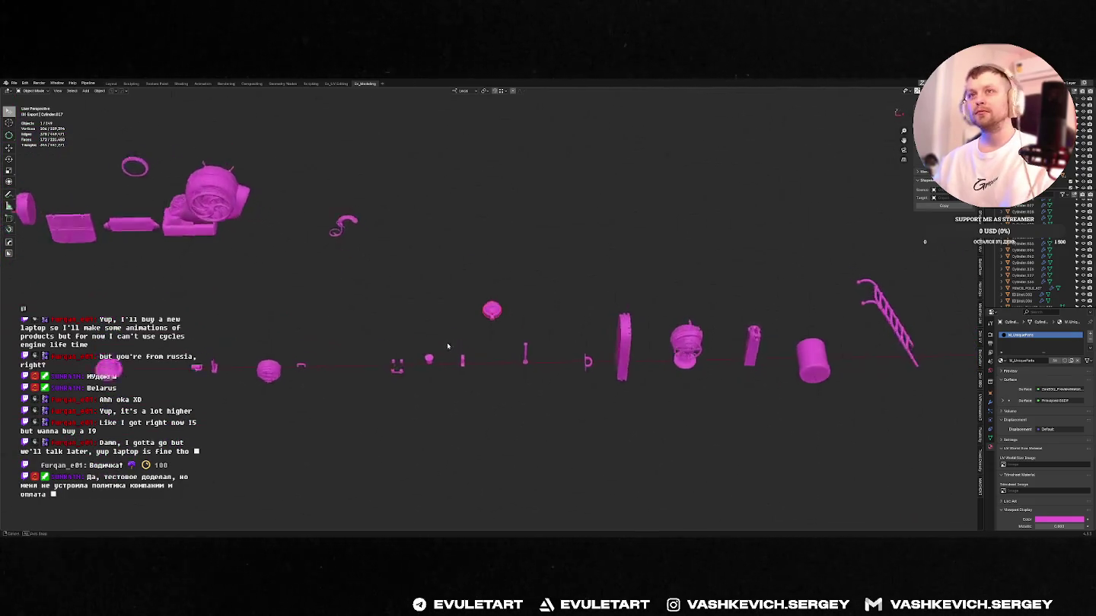
- Select the small bolted plate and rotate it in the Numpad 3 side view
click(402, 375)
key(KP_Decimal)
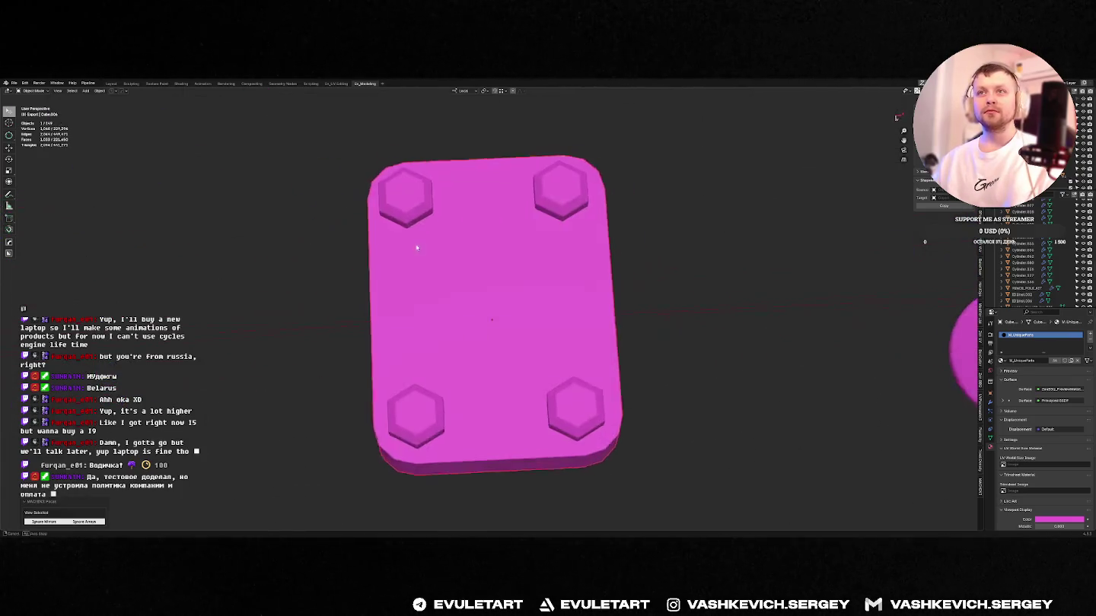
middle_drag(409, 346, 374, 349)
key(KP_Divide)
key(KP_3)
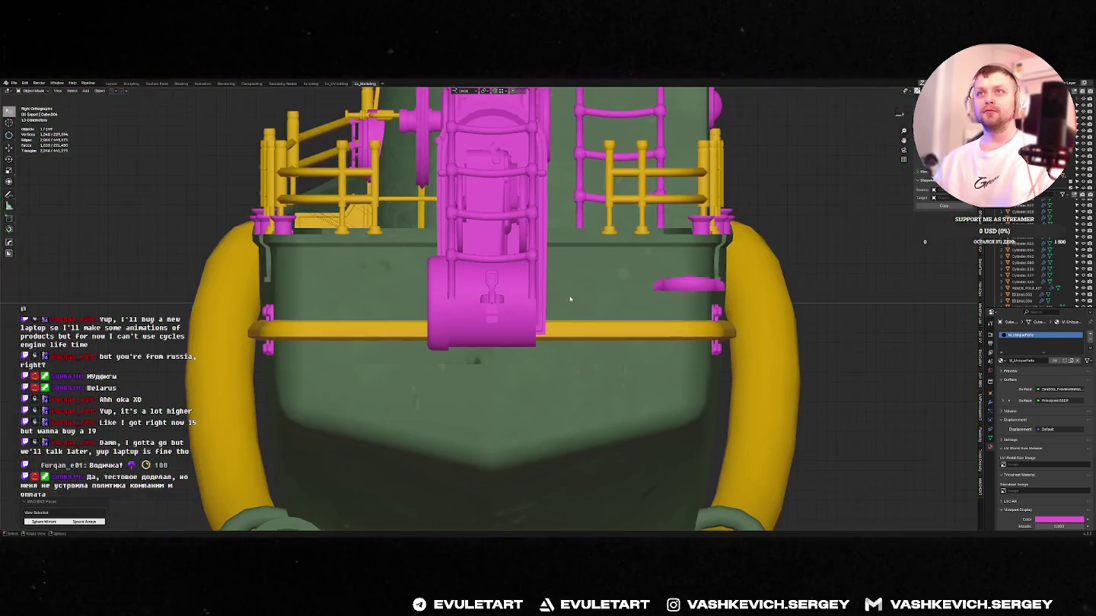
key(r)
click(500, 356)
middle_drag(501, 356, 501, 318)
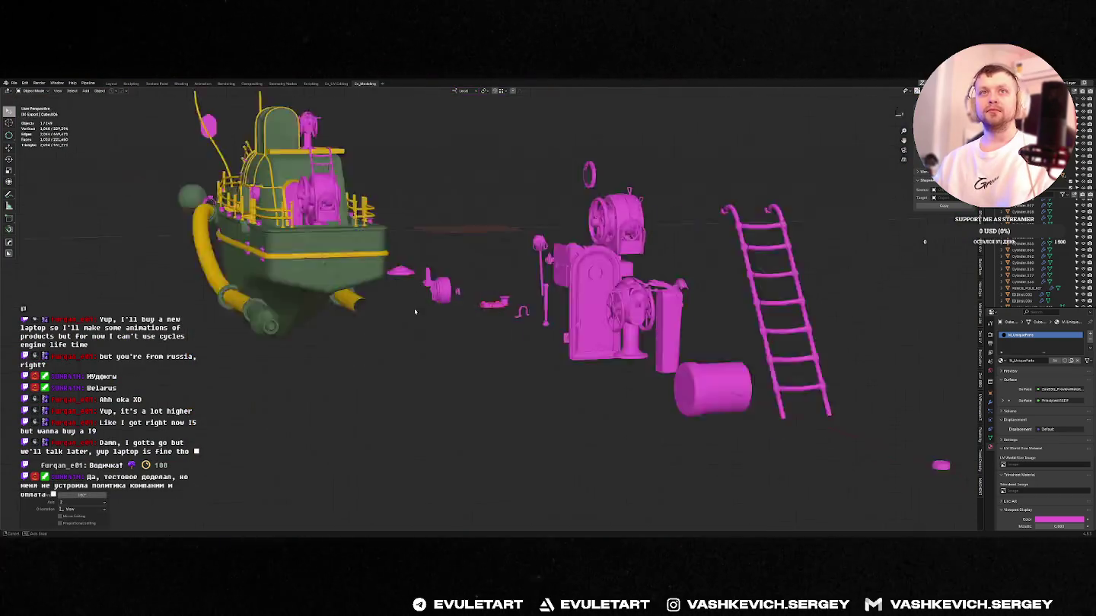
- Enter Edit Mode on the part, cancel a scale, and recentre the view with Shift+C
shift+right_click(490, 305)
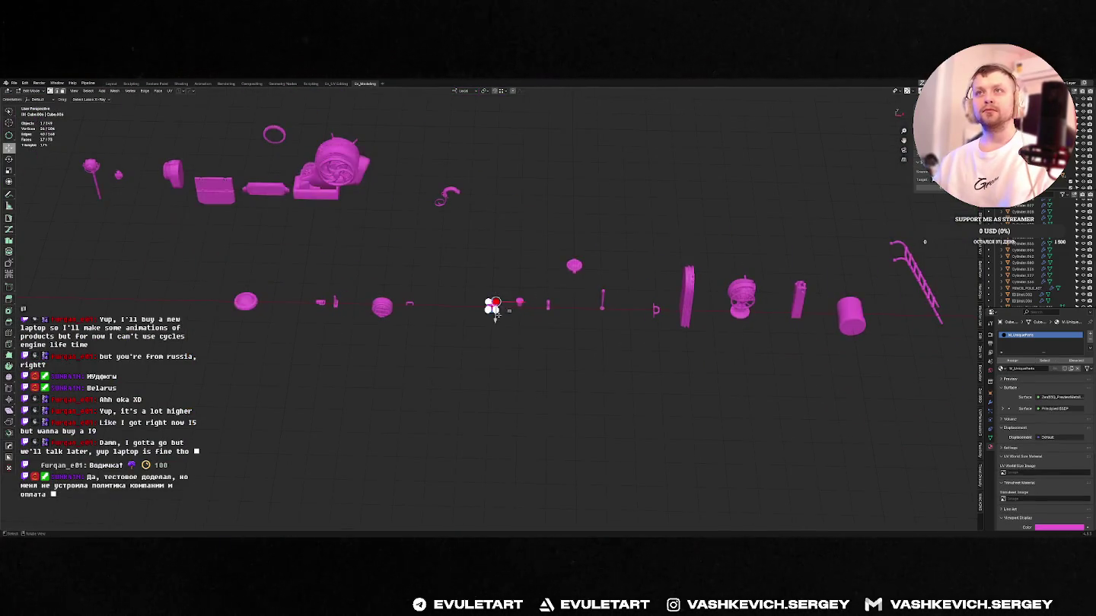
key(KP_Divide)
key(Tab)
key(s)
key(Escape)
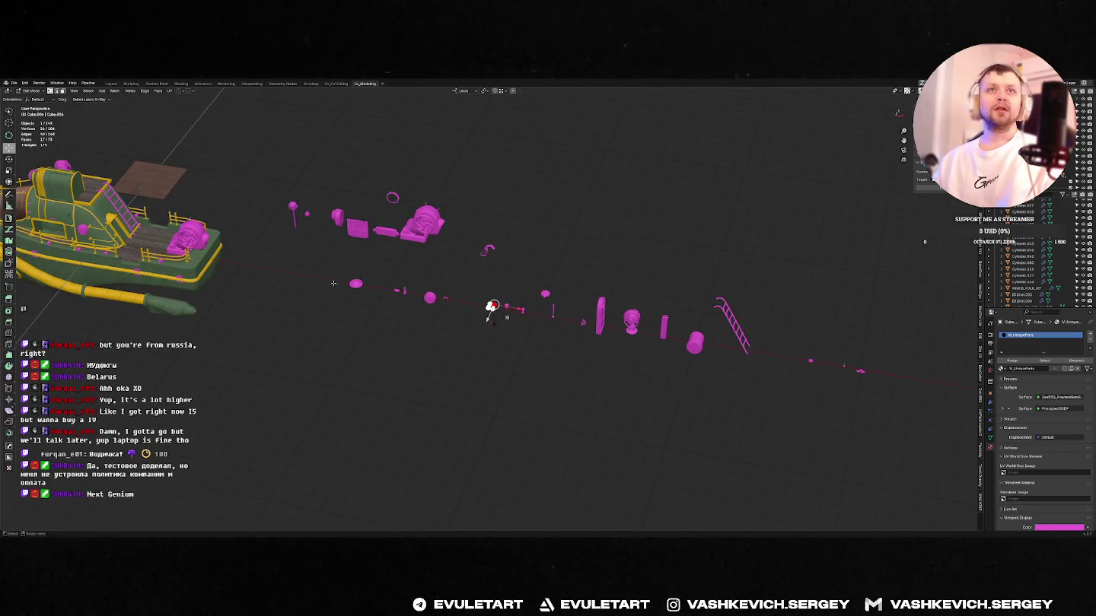
key(shift+c)
middle_drag(550, 272, 473, 263)
scroll(473, 264, down, 2)
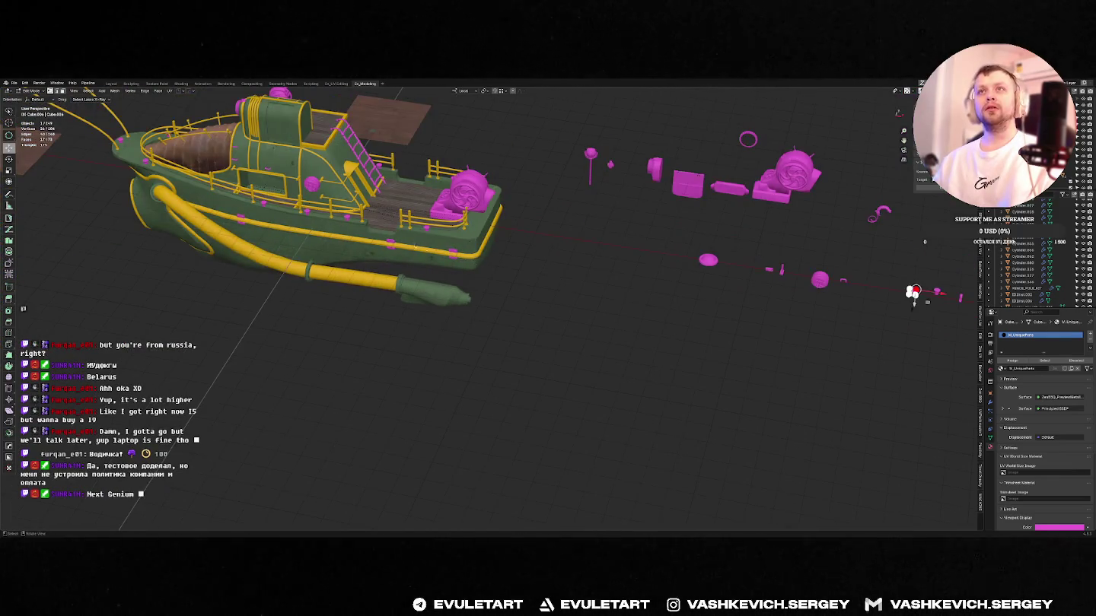
- Toggle Edit Mode off and on, then look along the row of pink parts
key(Tab)
key(Tab)
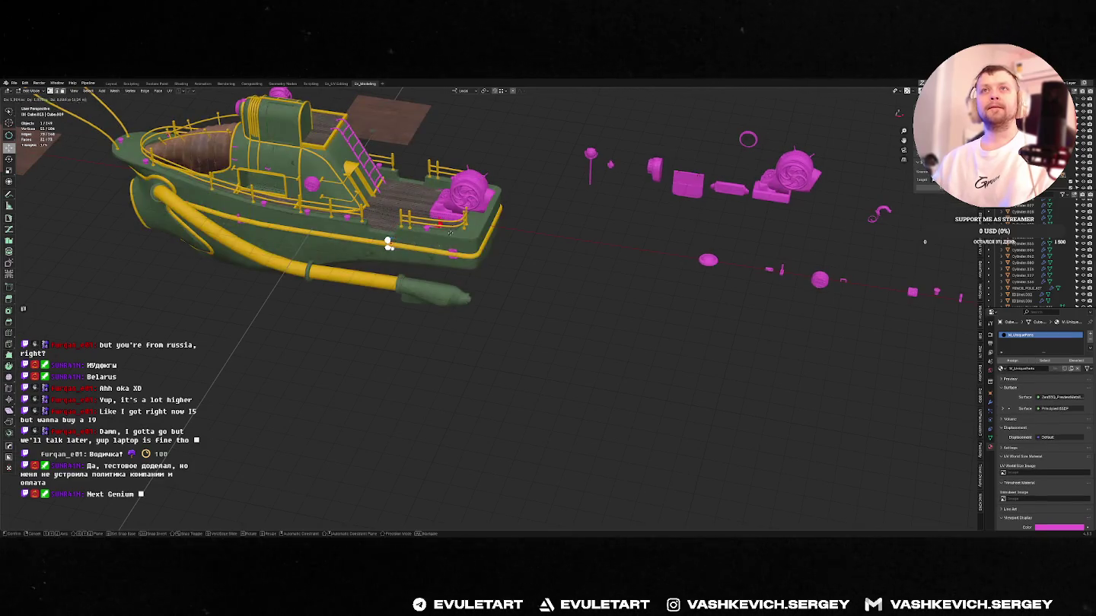
key(Tab)
scroll(681, 262, down, 3)
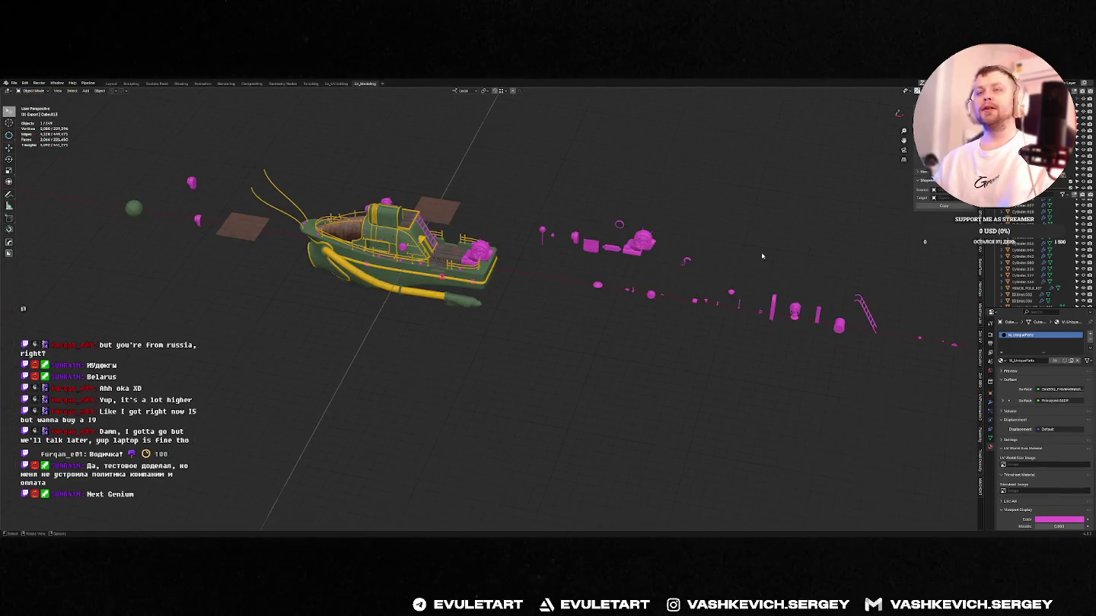
middle_drag(762, 257, 624, 274)
scroll(625, 274, up, 5)
shift+middle_drag(702, 220, 569, 375)
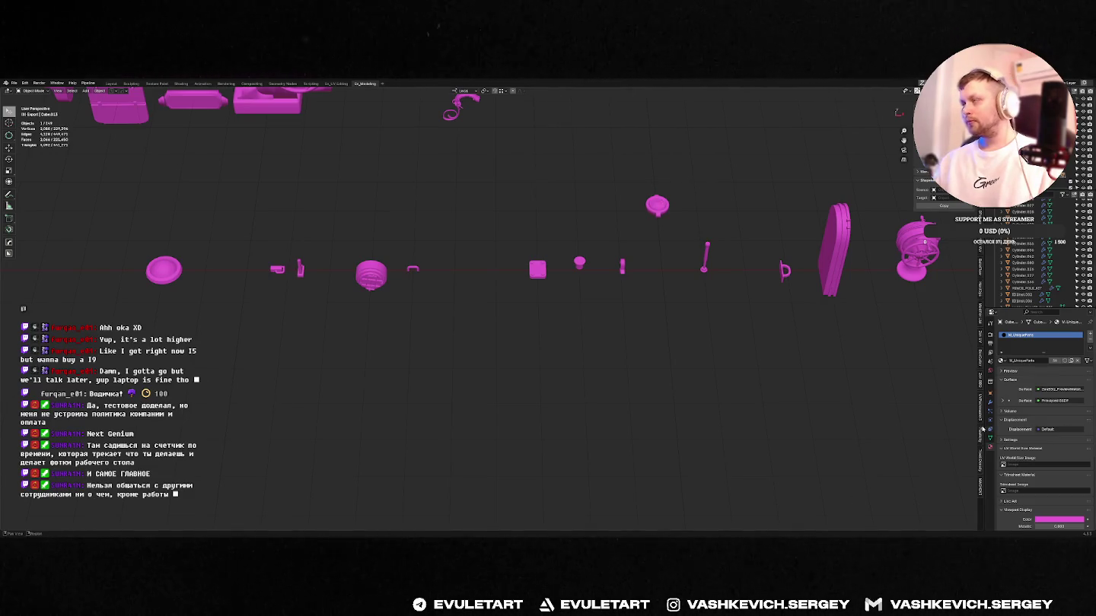
- Frame the small ribbed disk part, then deselect it
mouse_move(826, 426)
middle_down()
mouse_move(527, 381)
mouse_move(616, 354)
middle_up()
click(618, 344)
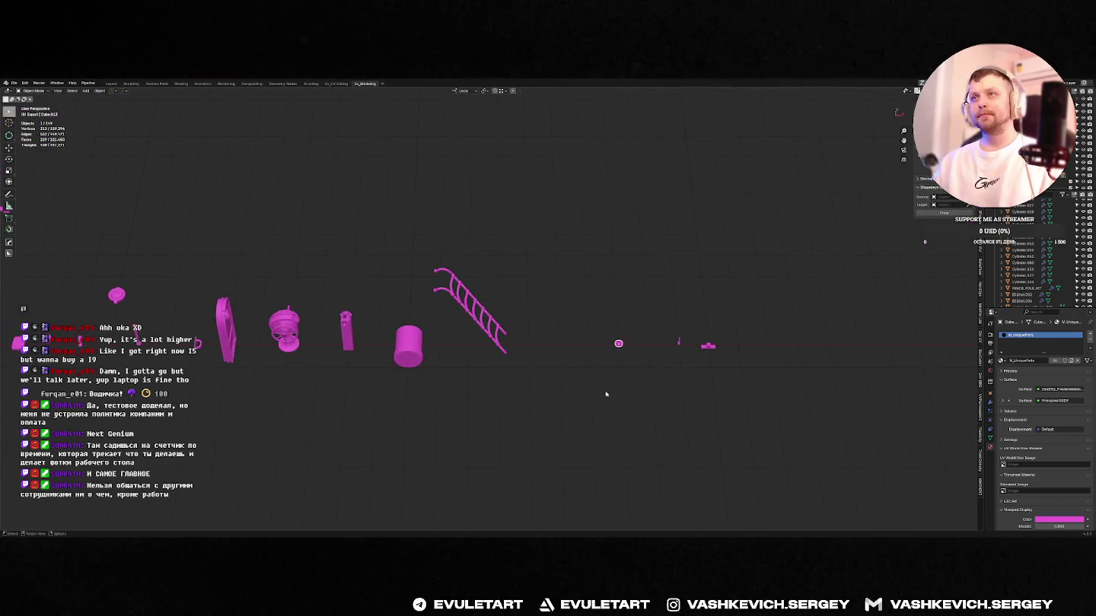
key(KP_Decimal)
scroll(577, 373, down, 8)
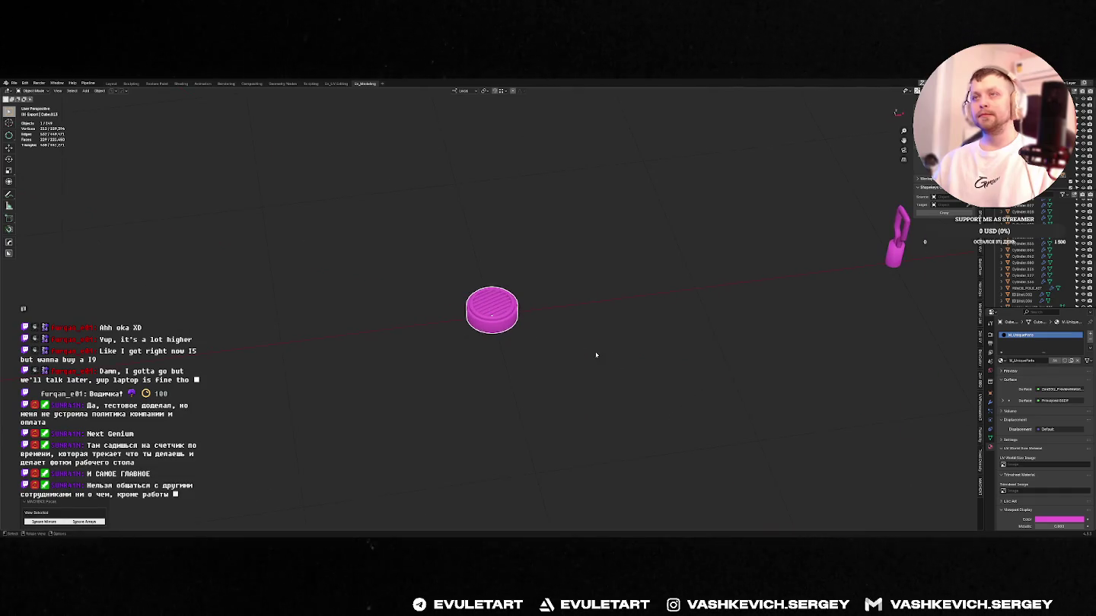
scroll(625, 339, down, 1)
click(651, 323)
- Search the Start menu for 'blender' and launch Blender 4.5
key(super)
text(blender)
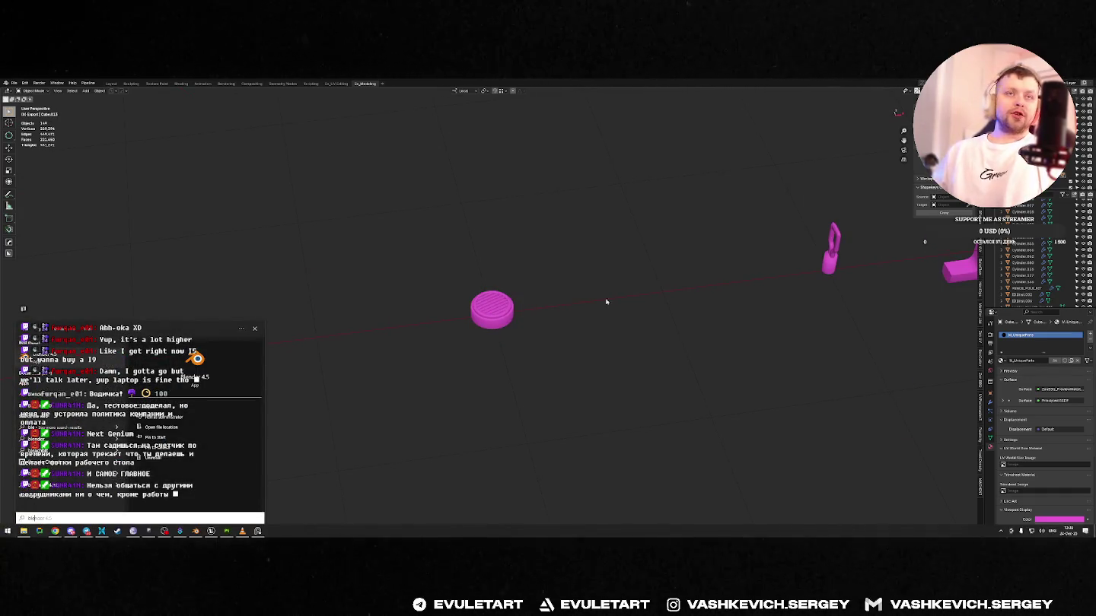
key(Escape)
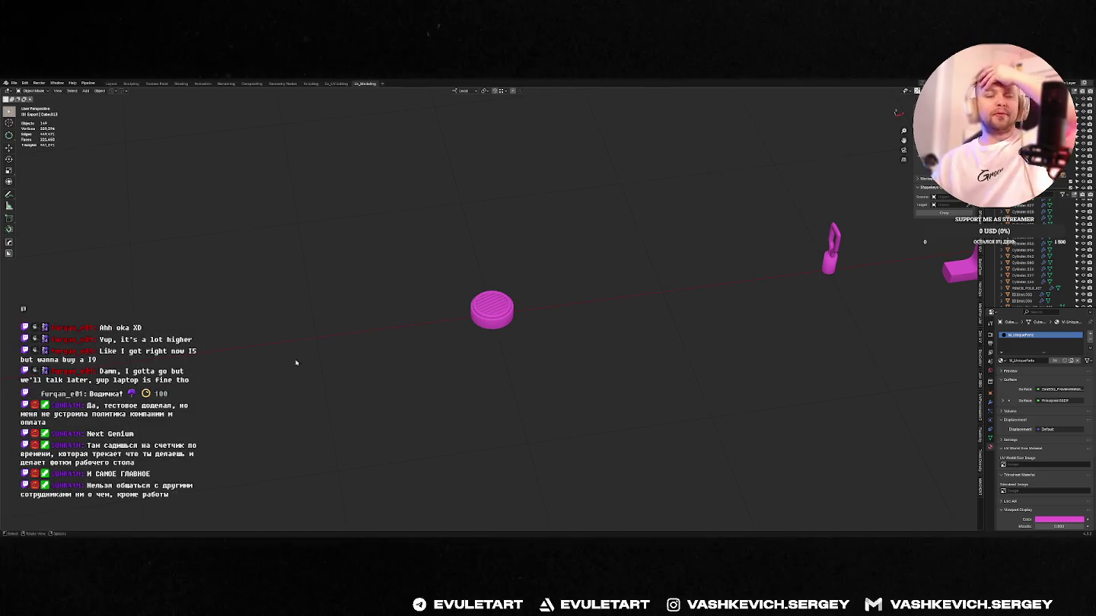
scroll(507, 299, down, 5)
middle_drag(507, 300, 533, 320)
key(super)
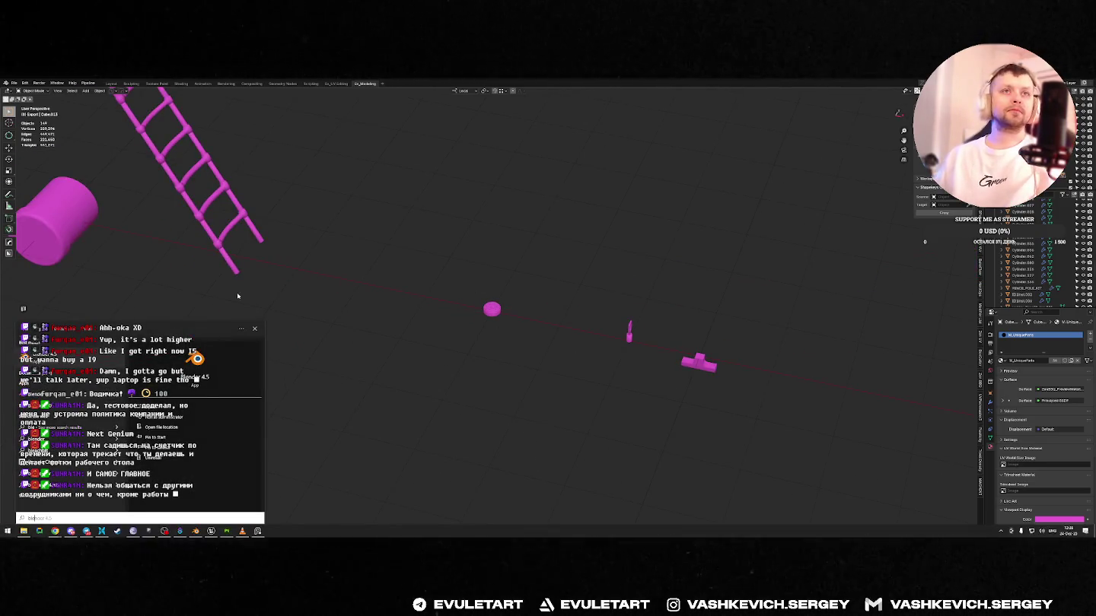
key(Return)
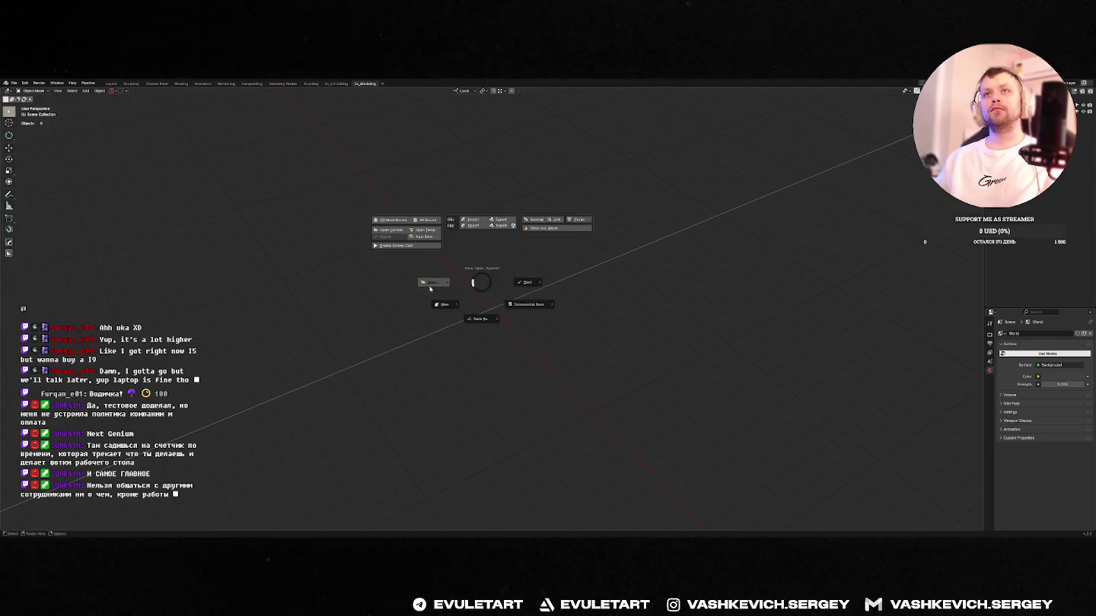
- Browse the HP_BargeNew source folder and open the first barge .blend file
click(430, 287)
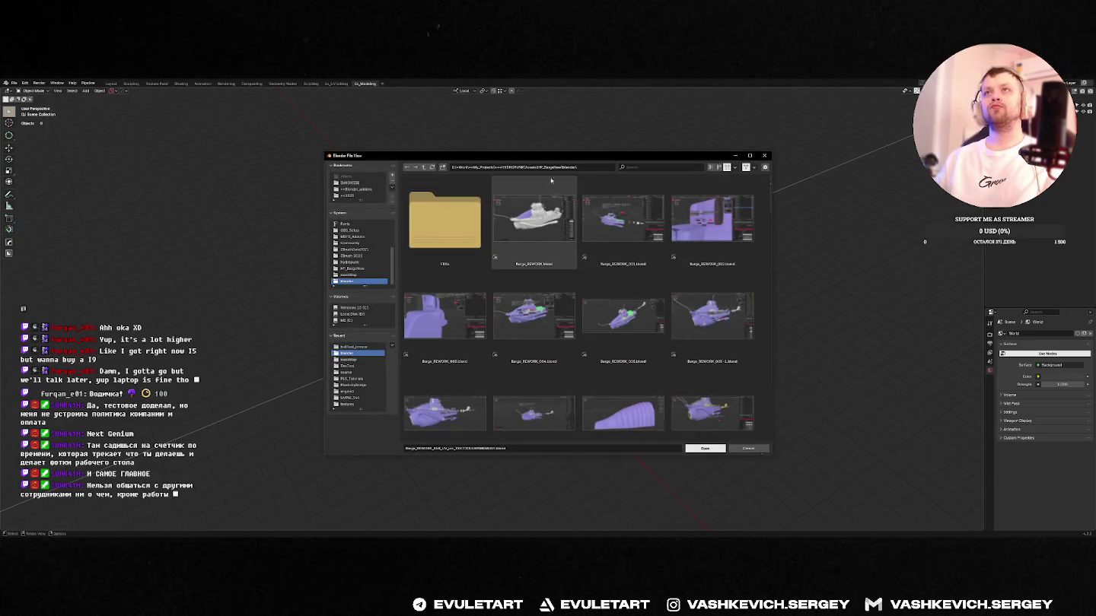
click(424, 168)
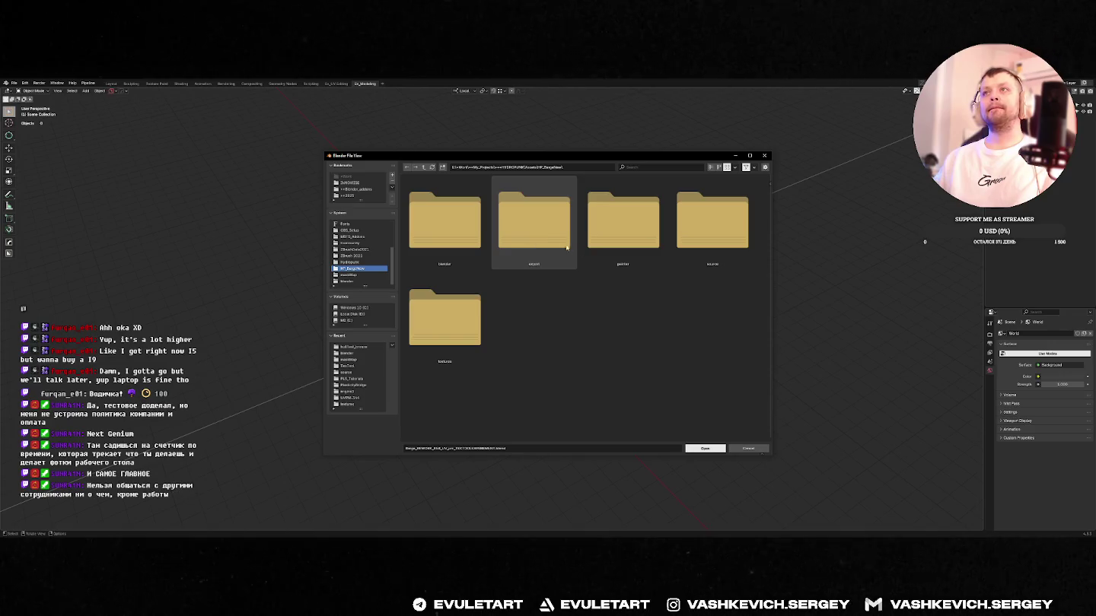
double_click(712, 229)
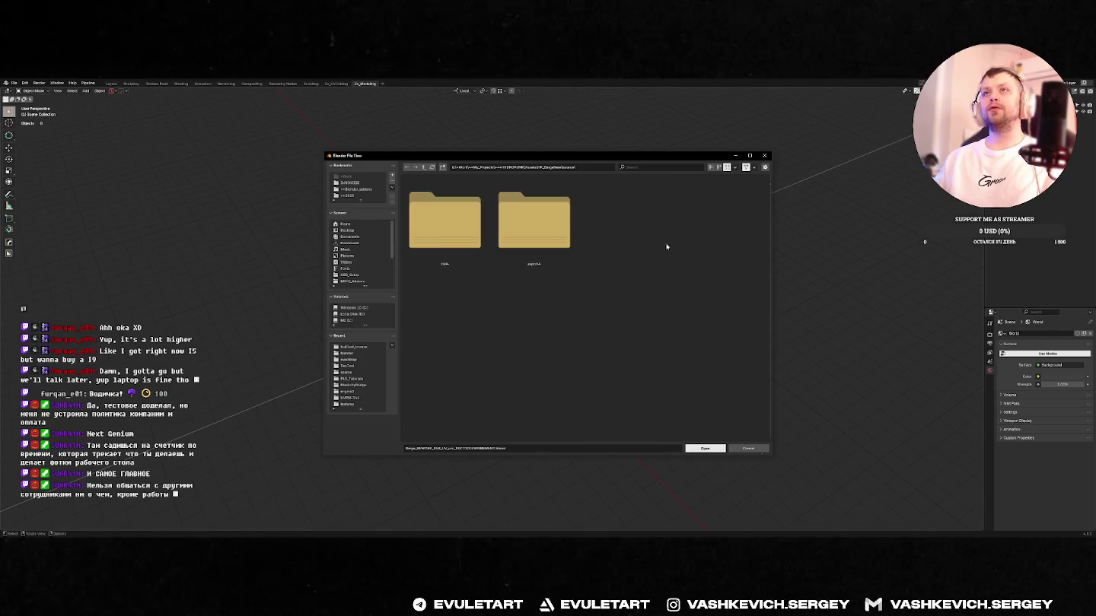
double_click(445, 221)
key(BackSpace)
click(521, 234)
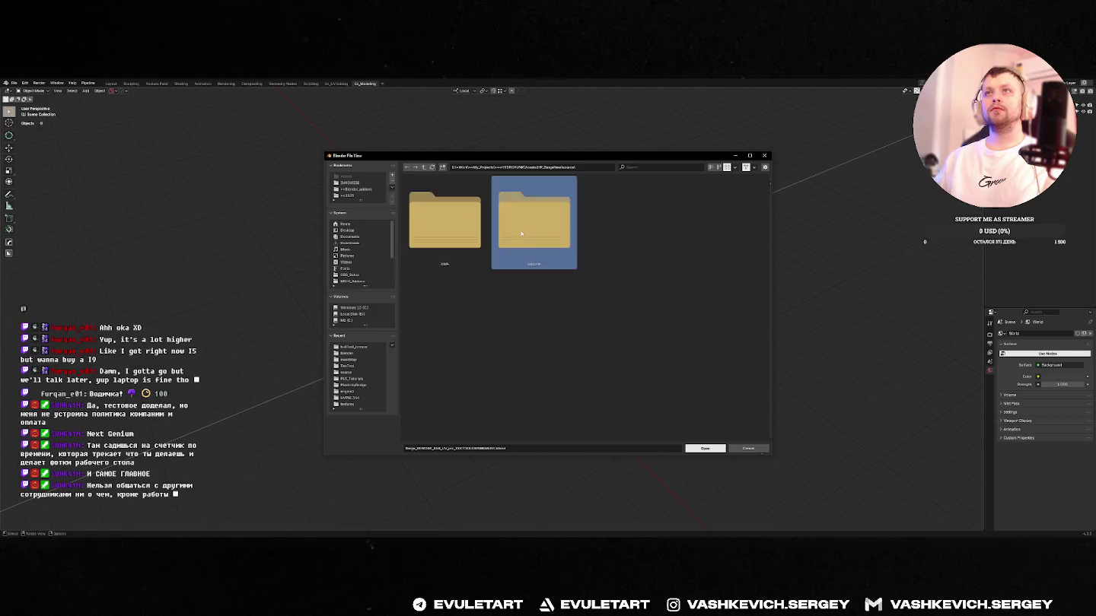
double_click(521, 234)
key(BackSpace)
double_click(469, 229)
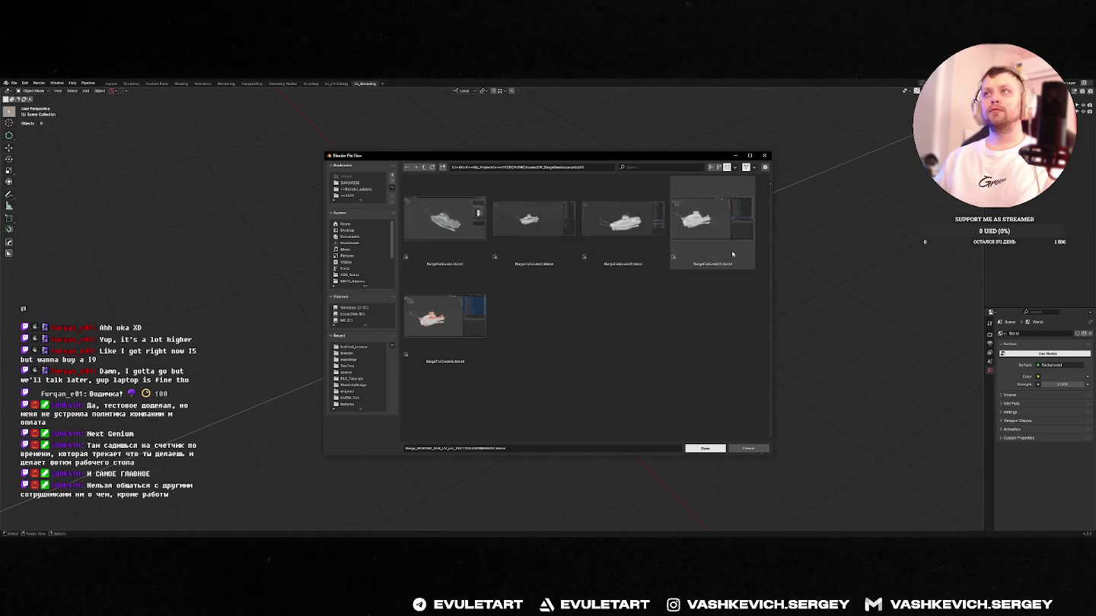
double_click(454, 236)
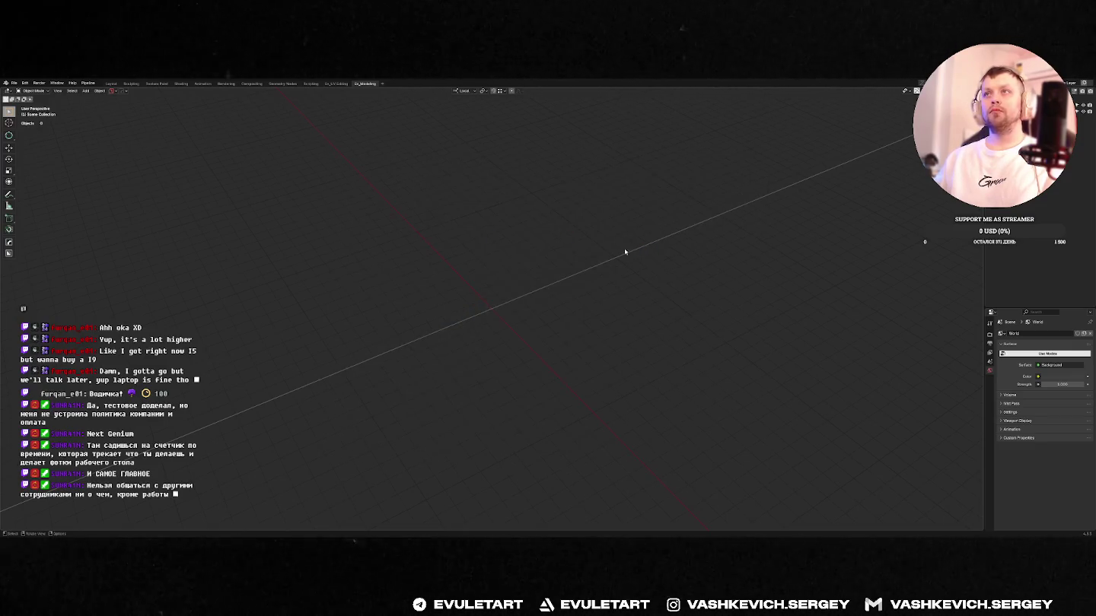
- Delete the stray box from the loaded scene and frame what remains
middle_drag(492, 279, 524, 267)
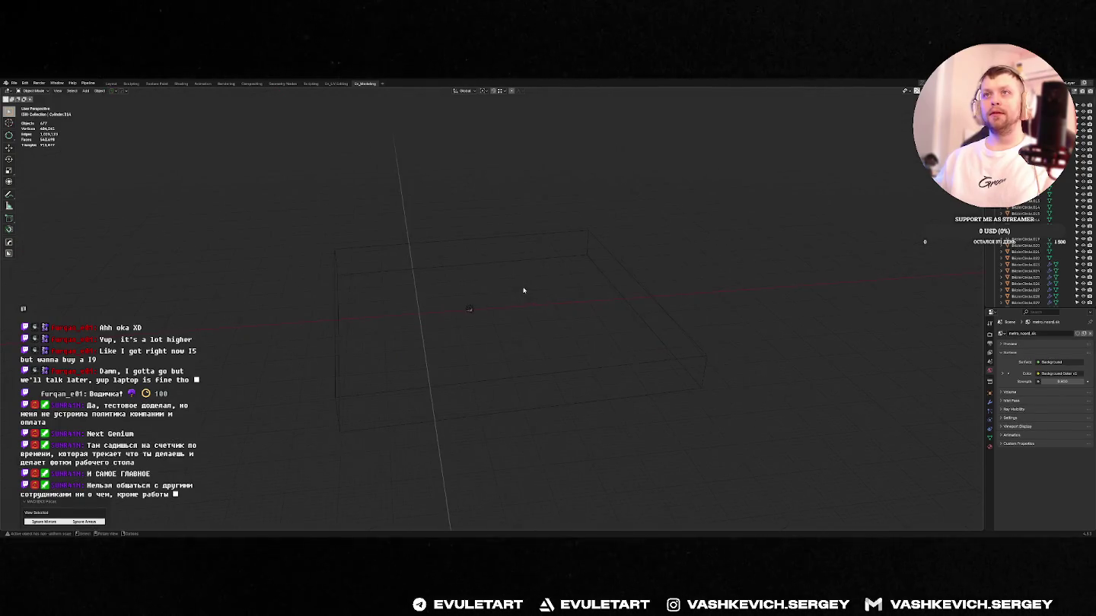
middle_drag(443, 339, 654, 216)
click(588, 287)
key(Delete)
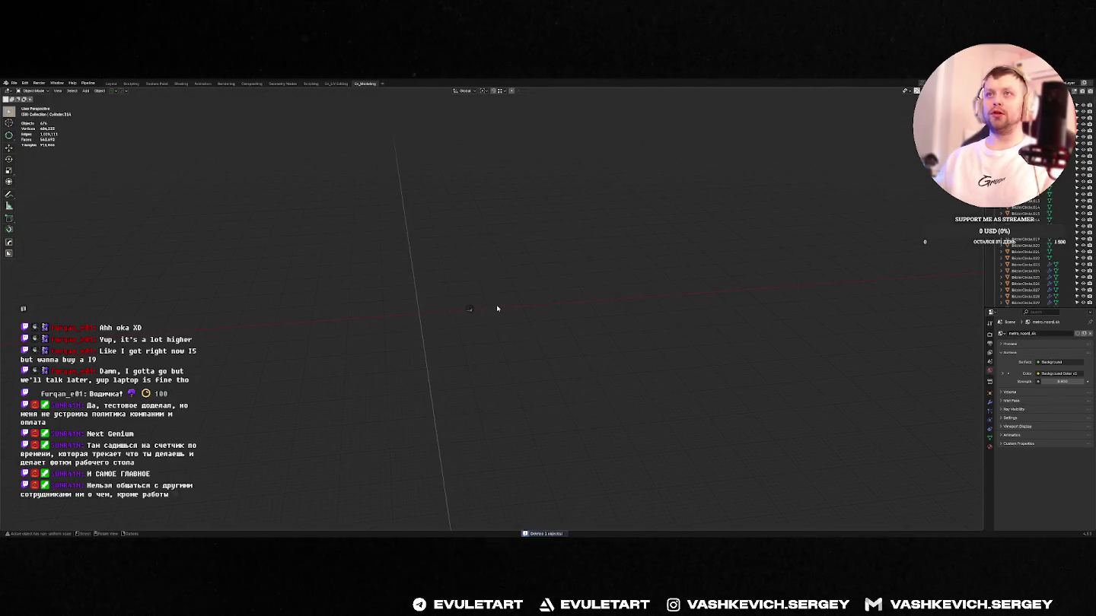
key(KP_Decimal)
- Select and delete the scene's lights
key(shift+g)
click(360, 361)
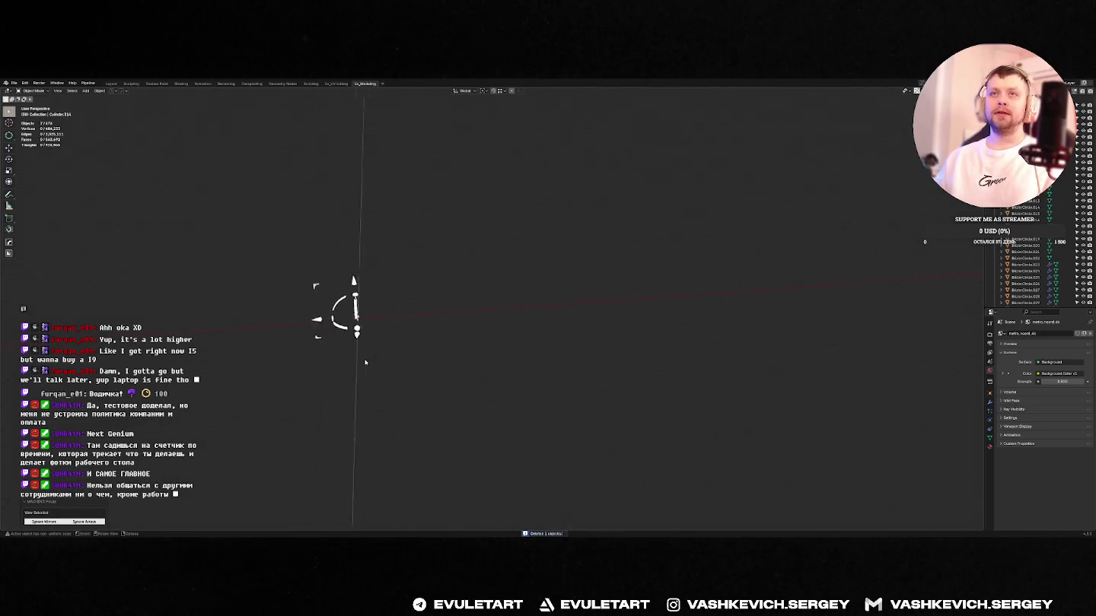
key(KP_Decimal)
middle_drag(523, 313, 572, 325)
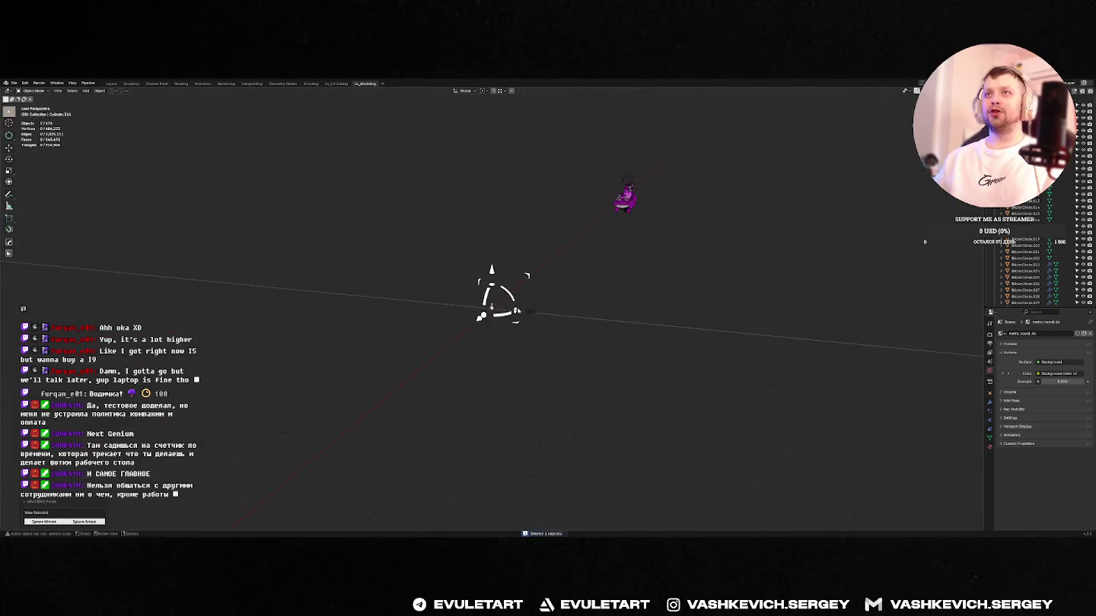
key(g)
key(Escape)
key(Delete)
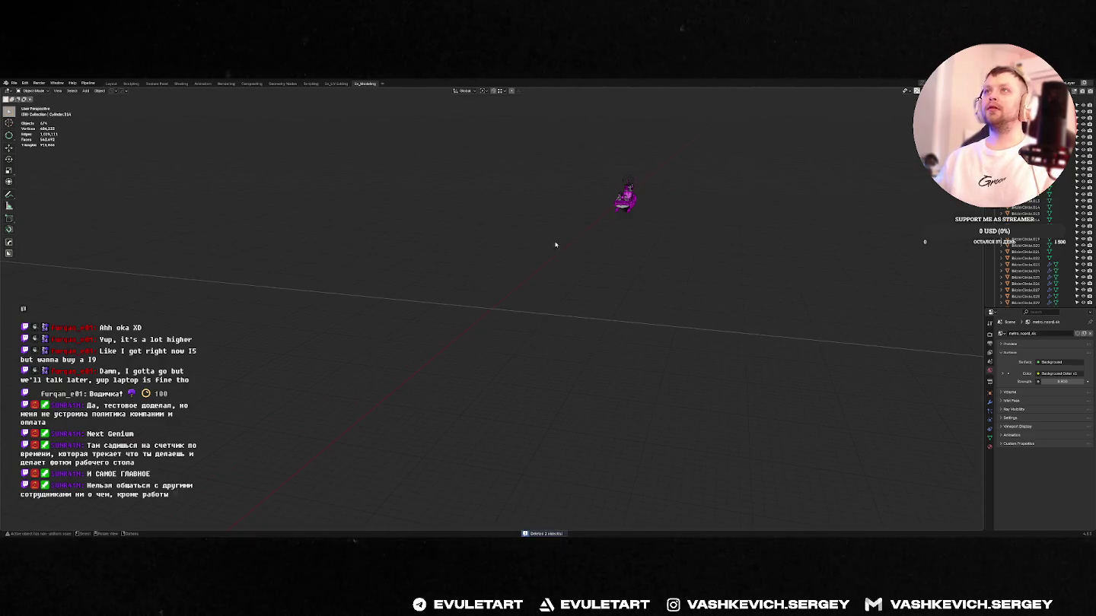
- Select the whole barge and move it along the X axis
key(a)
key(KP_Decimal)
scroll(516, 283, down, 10)
key(g)
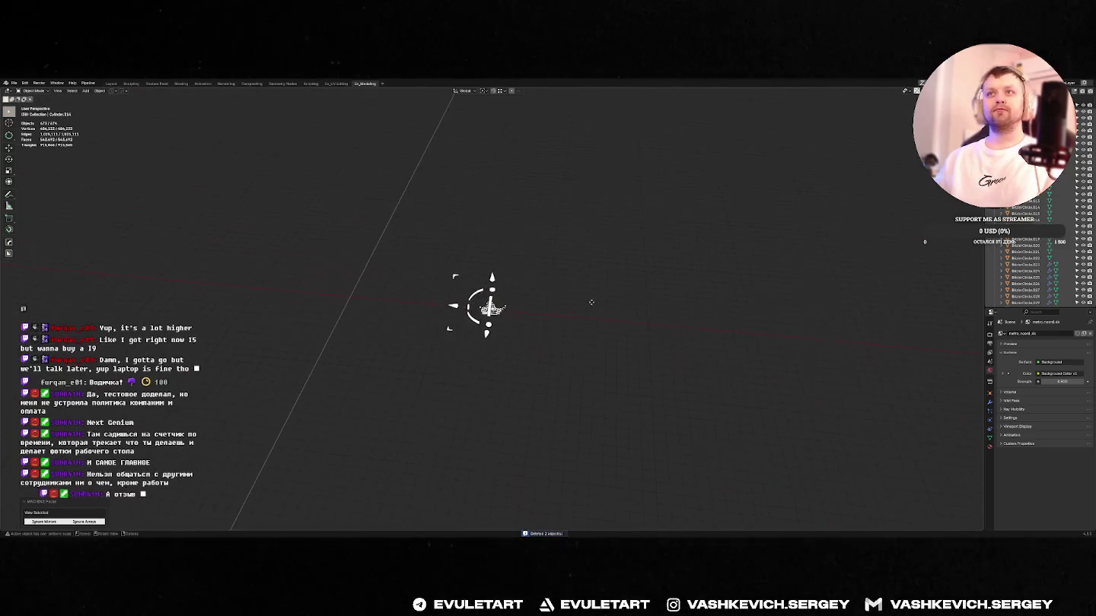
key(x)
click(458, 290)
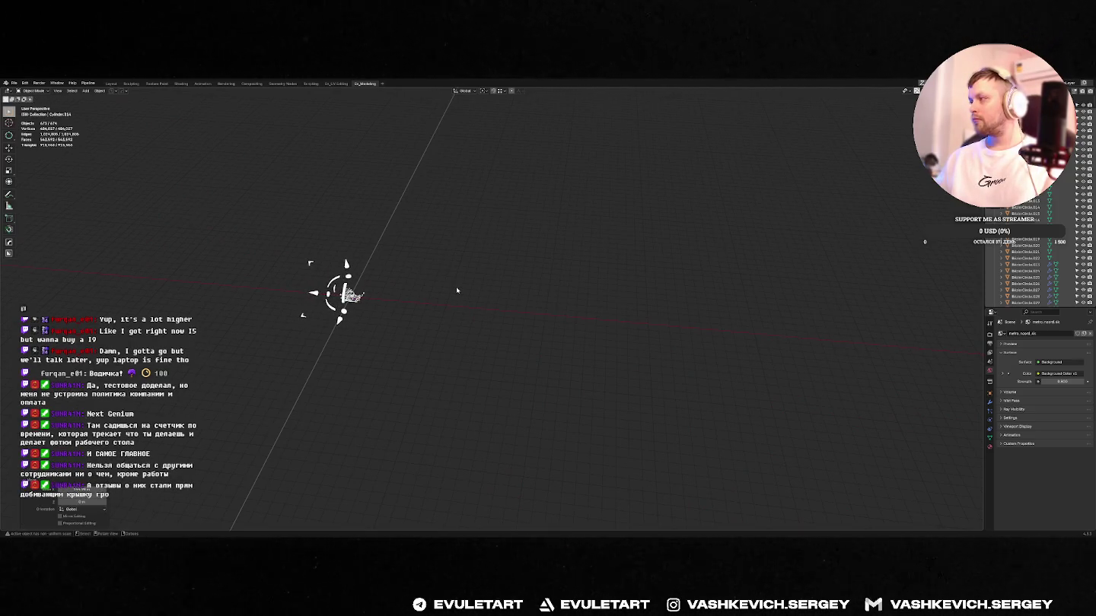
- Frame the moved barge and zoom in on it
key(KP_Decimal)
scroll(487, 290, up, 2)
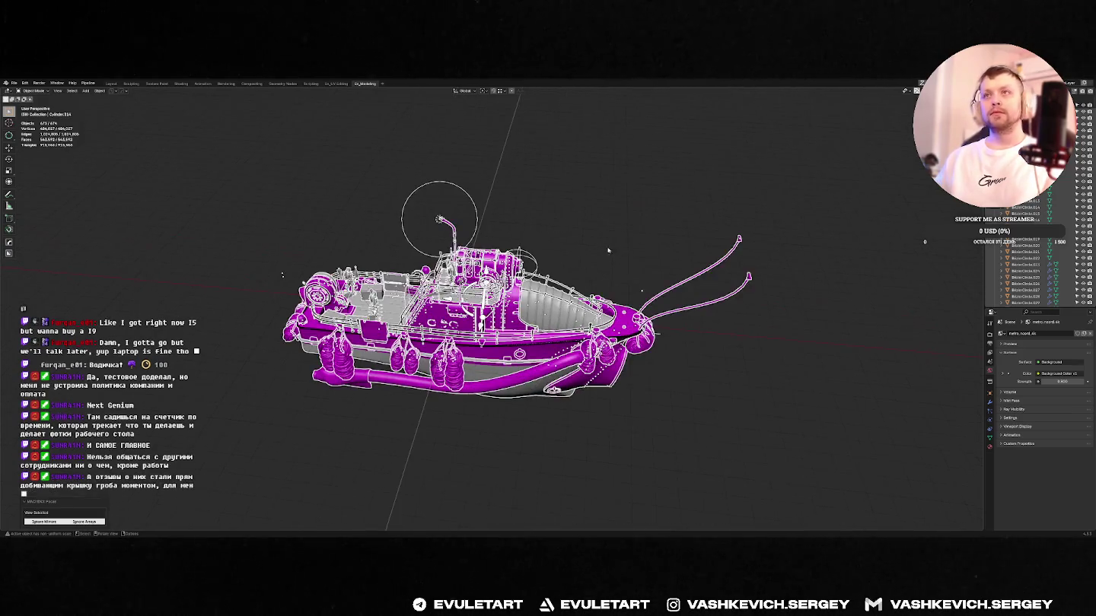
mouse_move(487, 289)
middle_down()
mouse_move(582, 242)
mouse_move(621, 253)
middle_up()
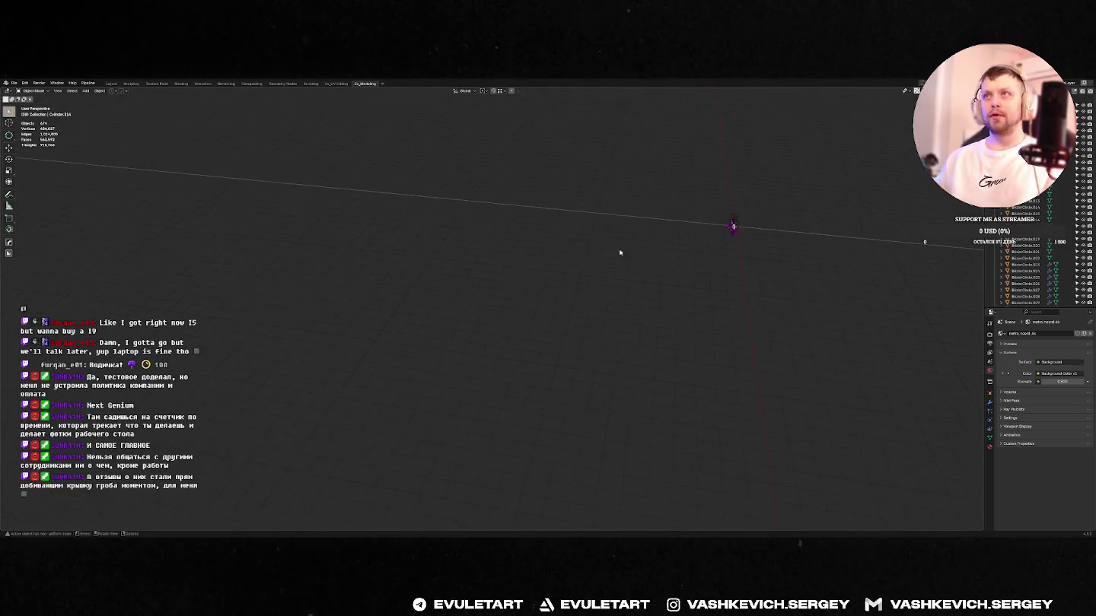
click(737, 227)
key(KP_Decimal)
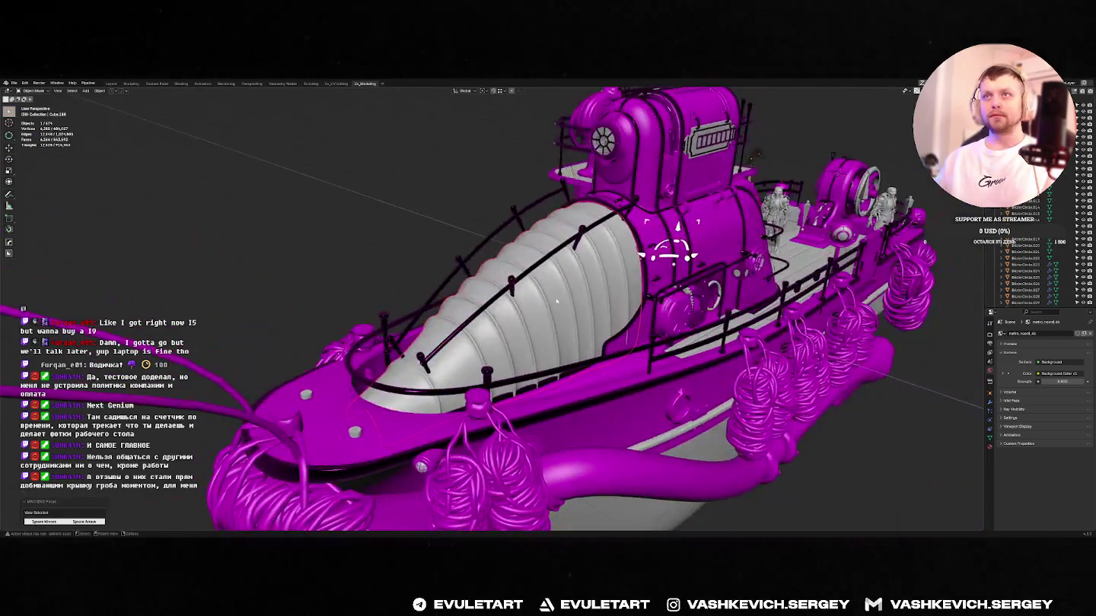
- Orbit and zoom in close to look down on the barge's stern
middle_drag(557, 302, 488, 334)
scroll(481, 336, up, 3)
click(414, 328)
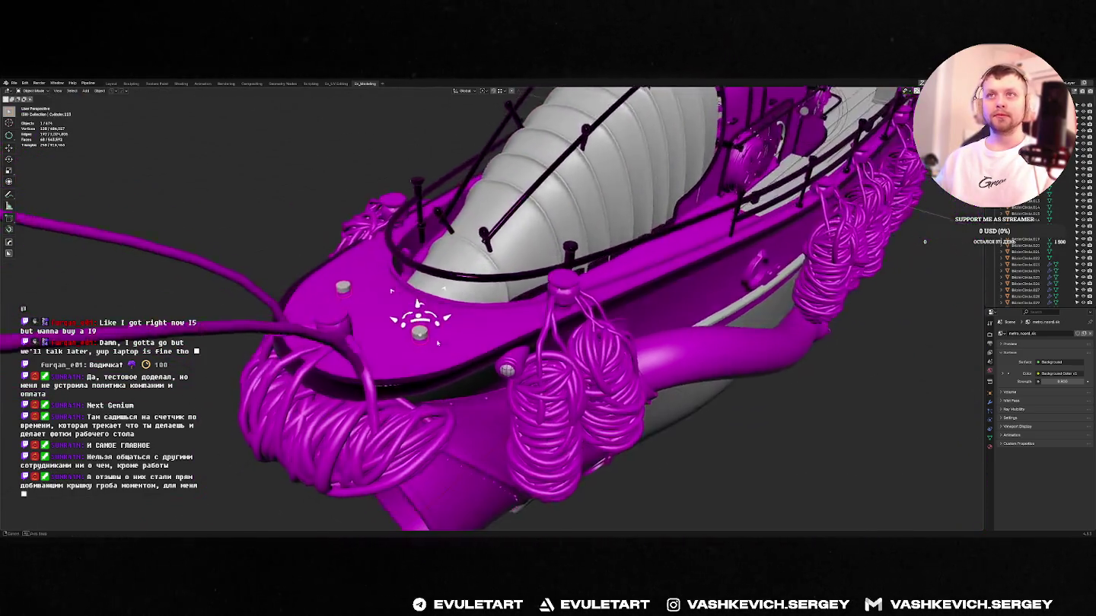
mouse_move(414, 327)
middle_down()
mouse_move(465, 325)
mouse_move(392, 312)
mouse_move(561, 337)
mouse_move(447, 325)
mouse_move(535, 346)
middle_up()
scroll(464, 325, down, 5)
scroll(389, 312, up, 5)
scroll(533, 327, up, 3)
scroll(548, 332, down, 4)
scroll(561, 337, up, 3)
scroll(495, 335, up, 4)
scroll(392, 373, down, 6)
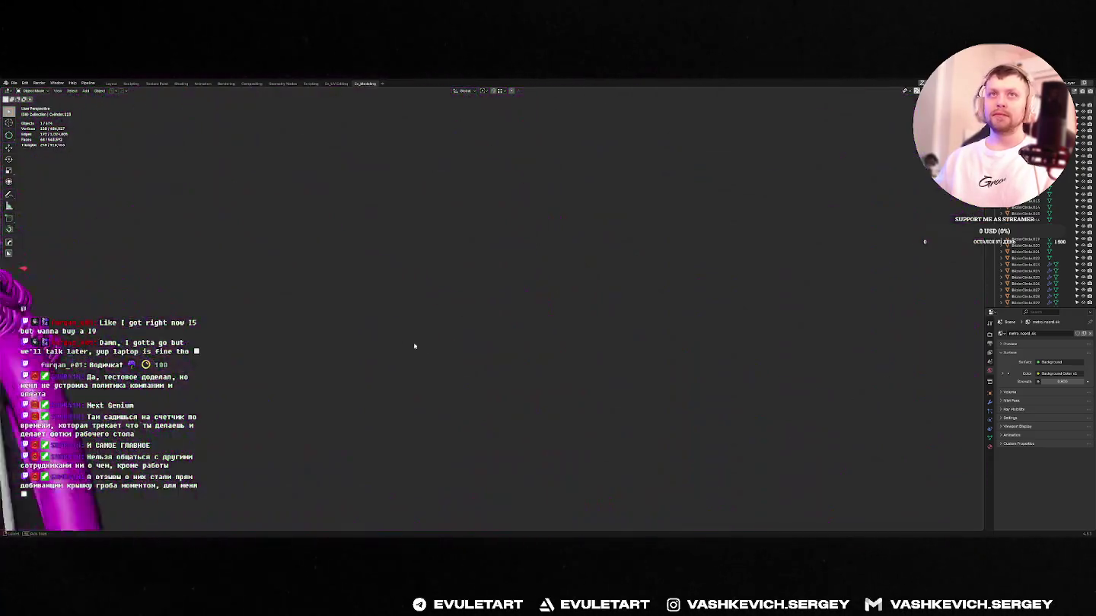
- Accidentally delete the deck crate and restore it with Ctrl+Z
middle_drag(414, 346, 456, 305)
scroll(533, 304, up, 8)
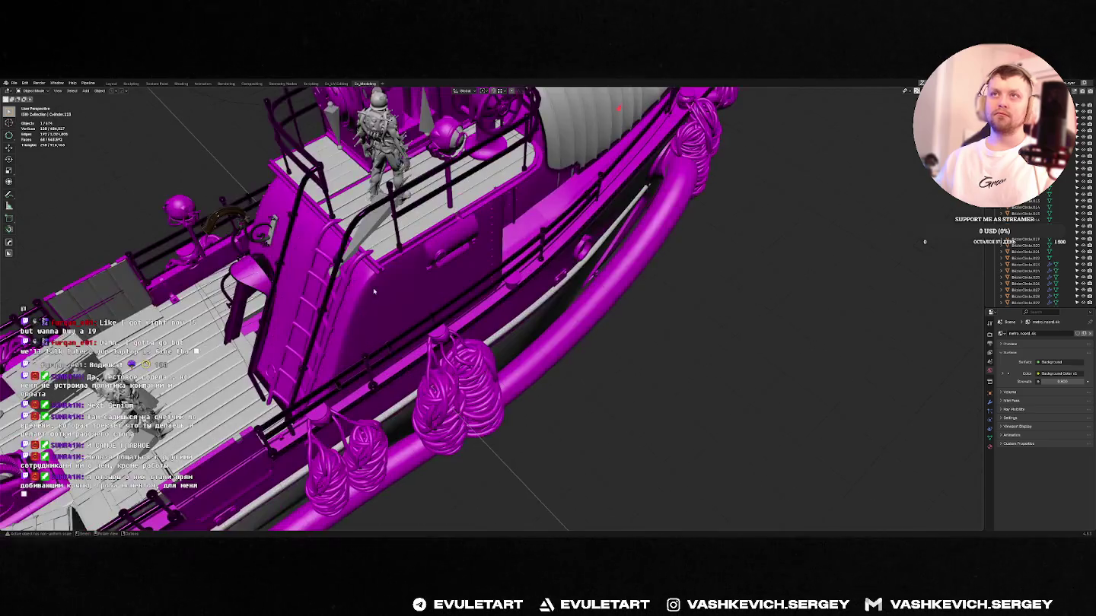
mouse_move(532, 304)
middle_down()
mouse_move(577, 285)
mouse_move(548, 320)
middle_up()
click(577, 286)
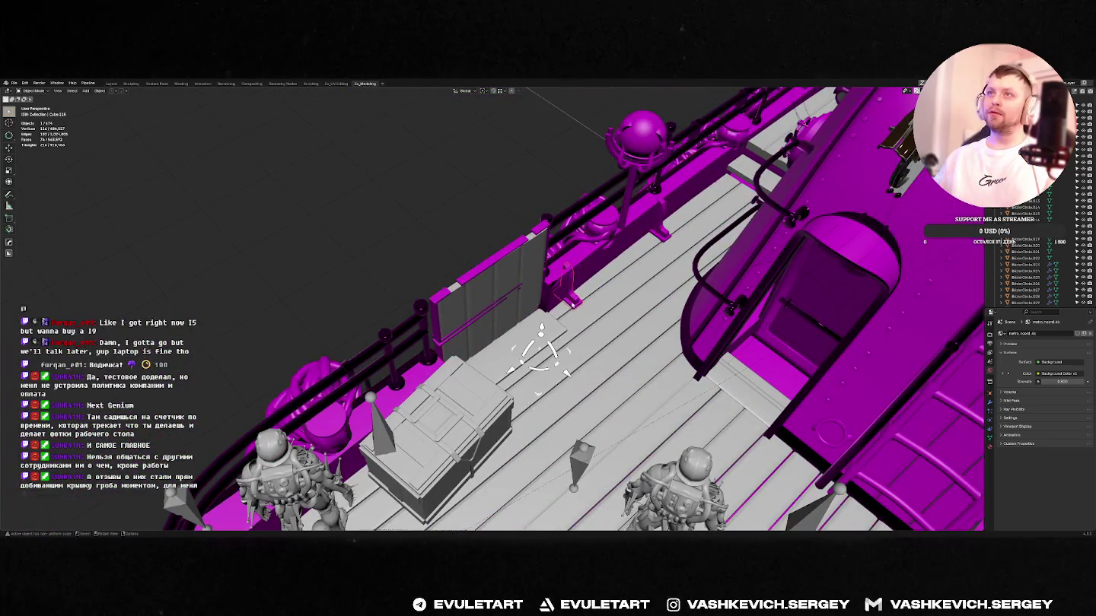
scroll(548, 319, down, 3)
scroll(532, 335, down, 2)
scroll(489, 373, up, 6)
click(489, 374)
key(Delete)
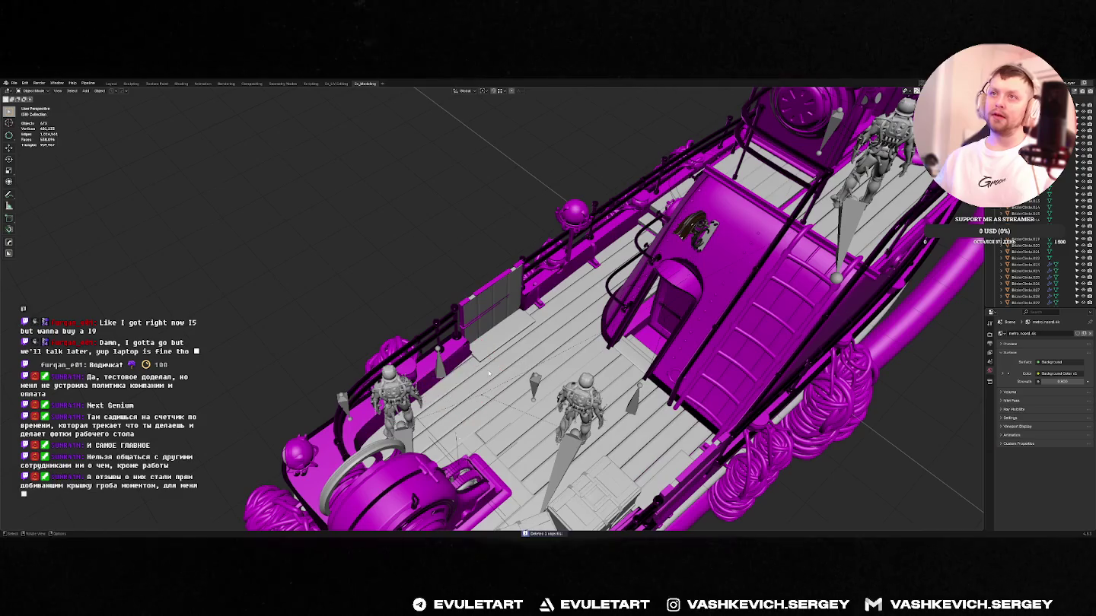
key(ctrl+z)
- Select a sapper robot figure on the deck and confirm its deletion
click(396, 392)
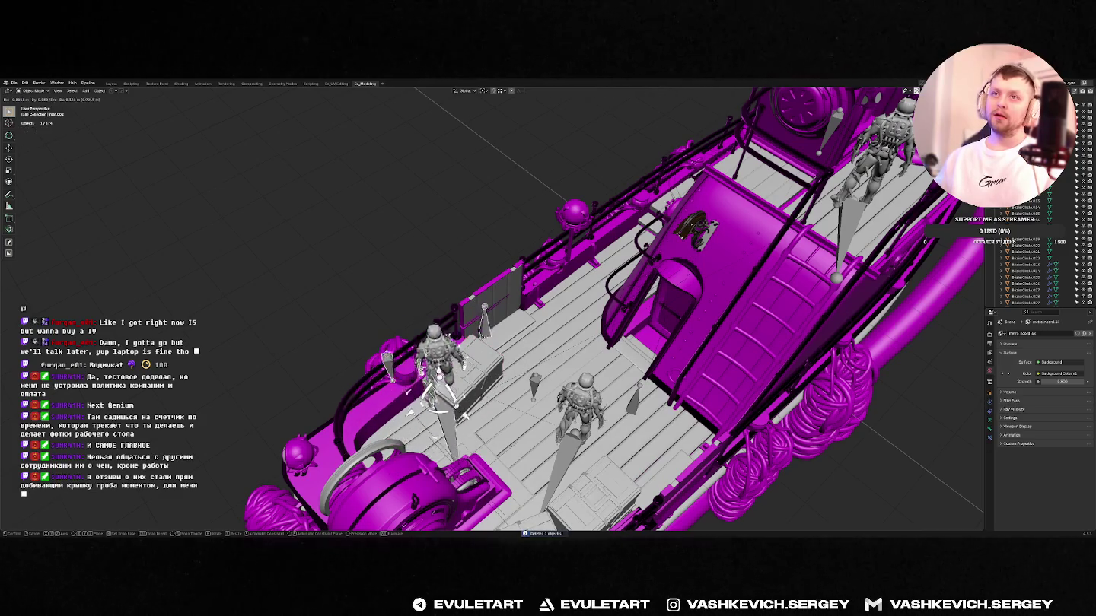
key(x)
click(490, 345)
scroll(467, 353, up, 5)
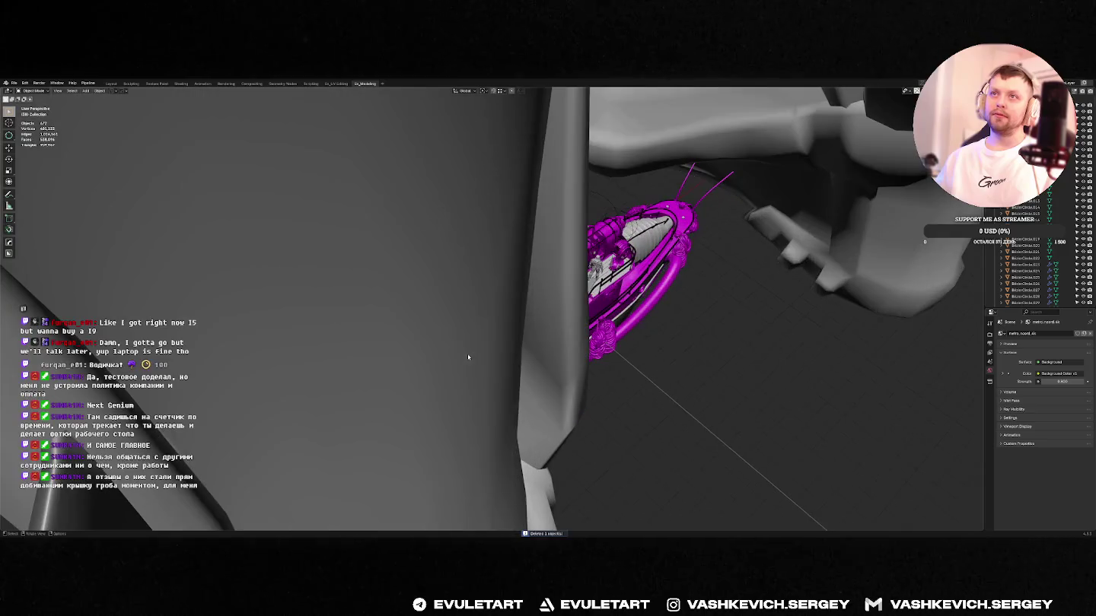
click(440, 325)
key(x)
click(440, 326)
key(Home)
scroll(533, 357, up, 4)
scroll(560, 387, up, 3)
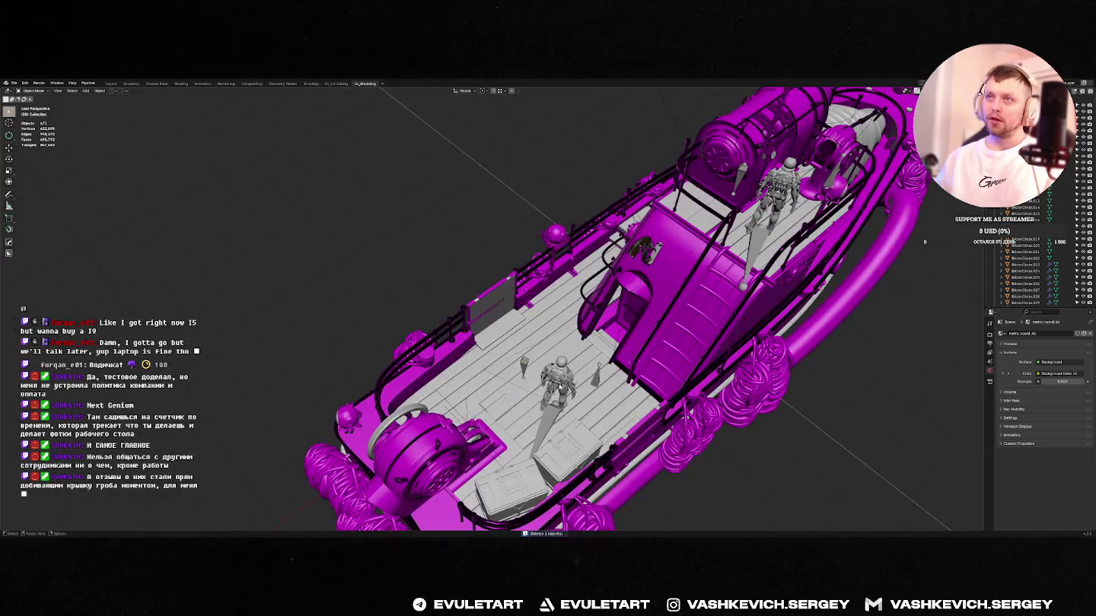
click(540, 419)
scroll(550, 411, up, 8)
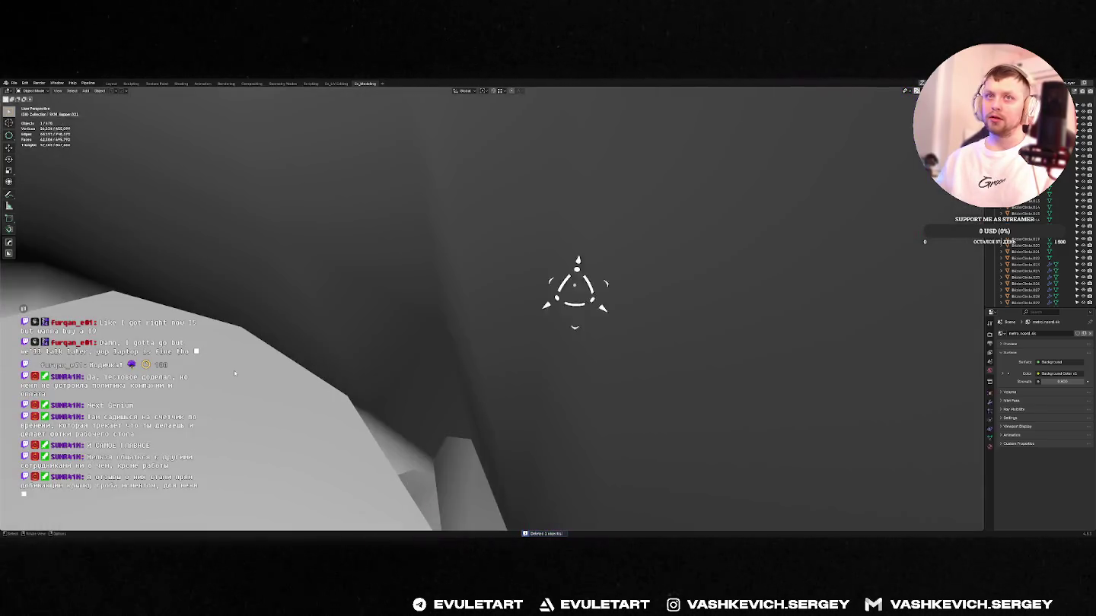
- Frame the selection and orbit over the barge's deck and cabin from above
key(Home)
scroll(572, 382, up, 6)
middle_drag(572, 383, 517, 204)
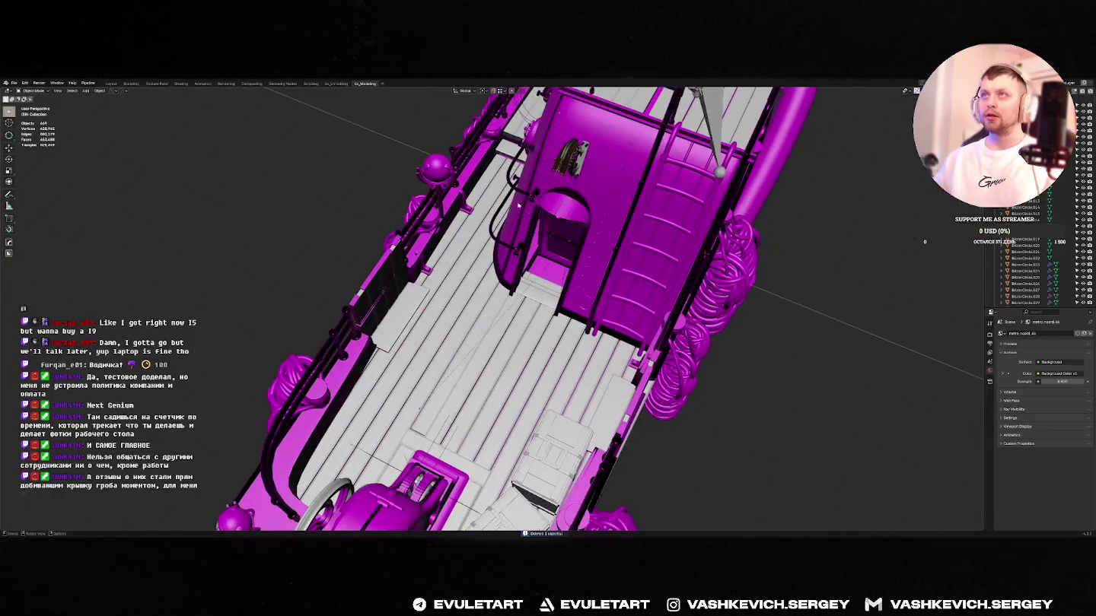
key(KP_Decimal)
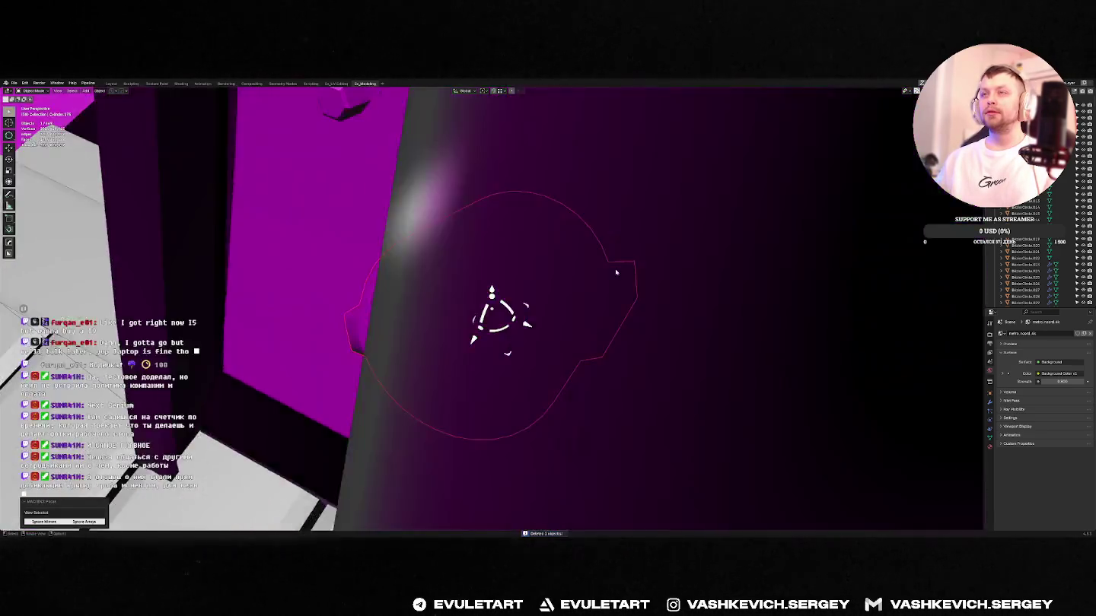
scroll(704, 217, down, 5)
scroll(704, 216, down, 3)
scroll(704, 216, down, 5)
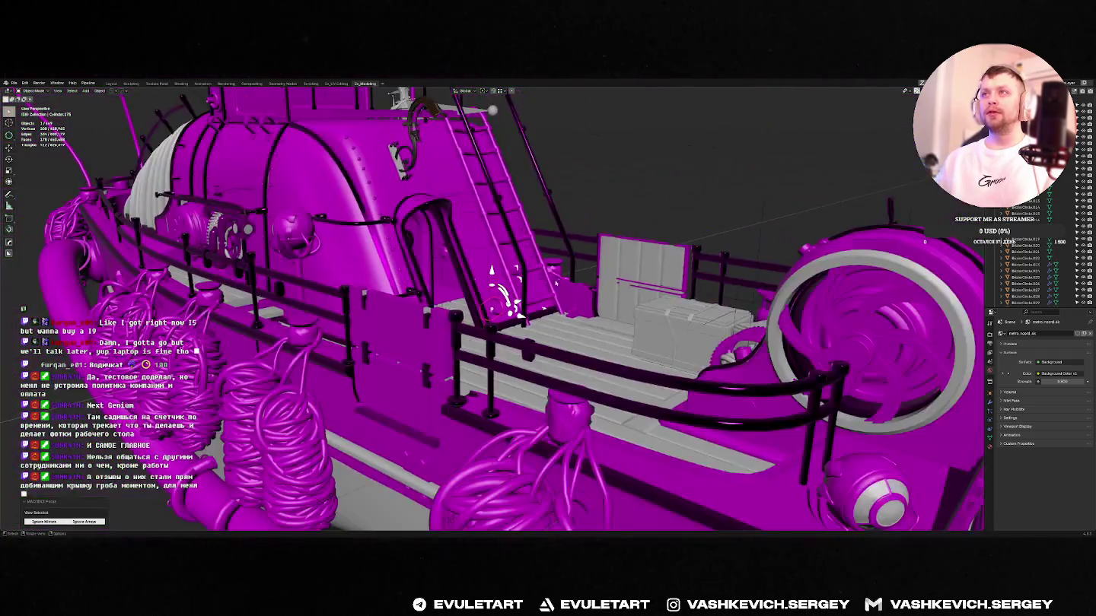
mouse_move(704, 216)
middle_down()
mouse_move(481, 321)
mouse_move(709, 289)
middle_up()
scroll(579, 274, up, 4)
scroll(481, 324, down, 4)
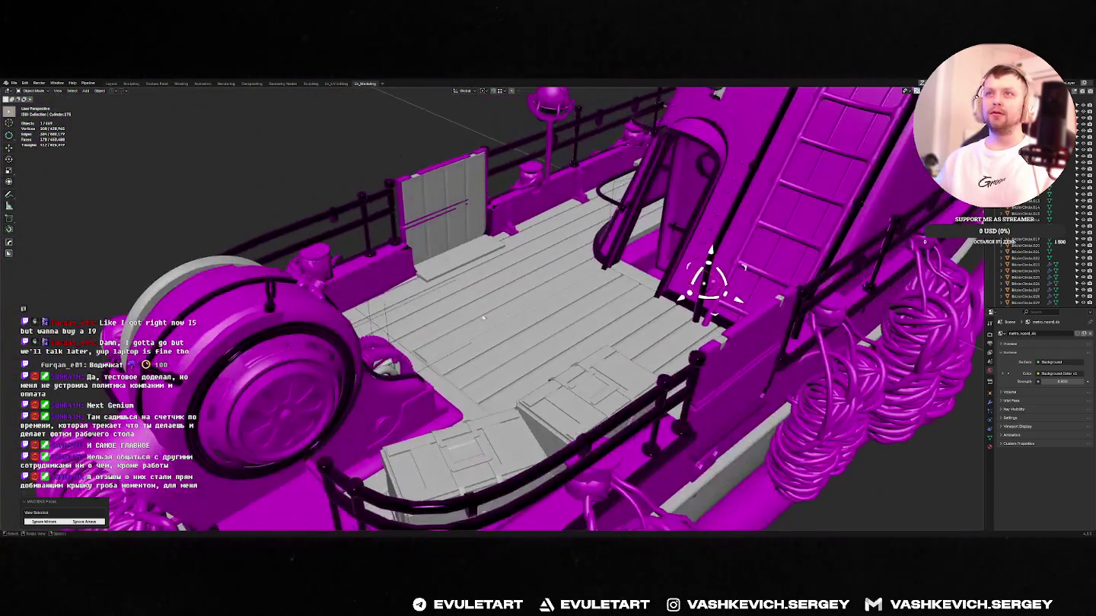
scroll(710, 289, up, 4)
mouse_move(600, 305)
middle_down()
mouse_move(334, 263)
mouse_move(368, 203)
middle_up()
- Delete a crate from the deck
click(335, 259)
key(Delete)
scroll(334, 264, down, 4)
scroll(368, 202, up, 4)
scroll(368, 201, up, 3)
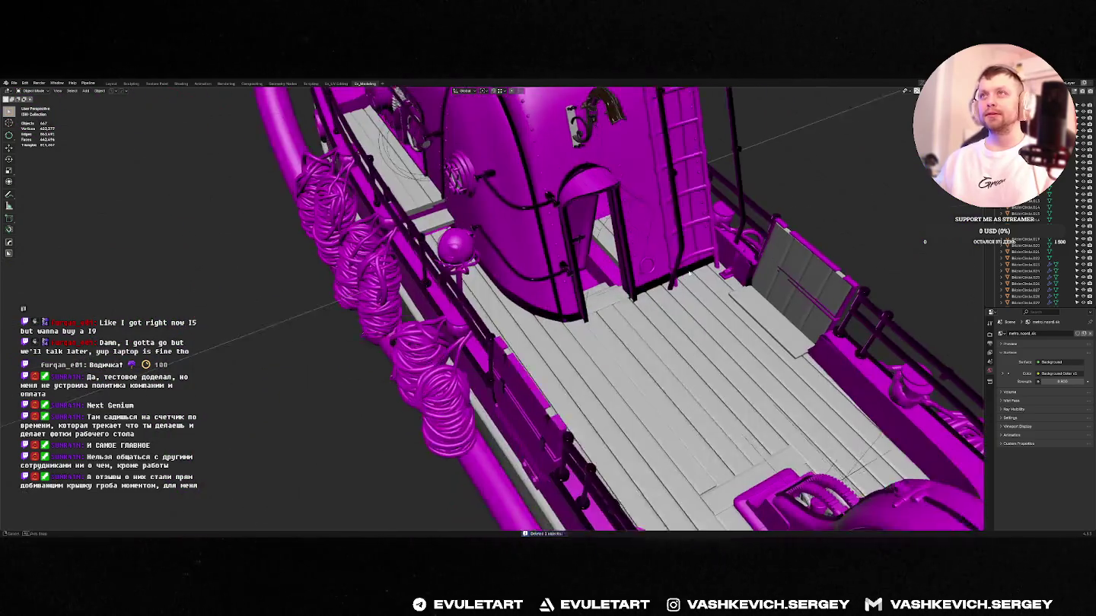
- Move the object beside the cabin door along the Y axis
click(640, 202)
key(g)
key(y)
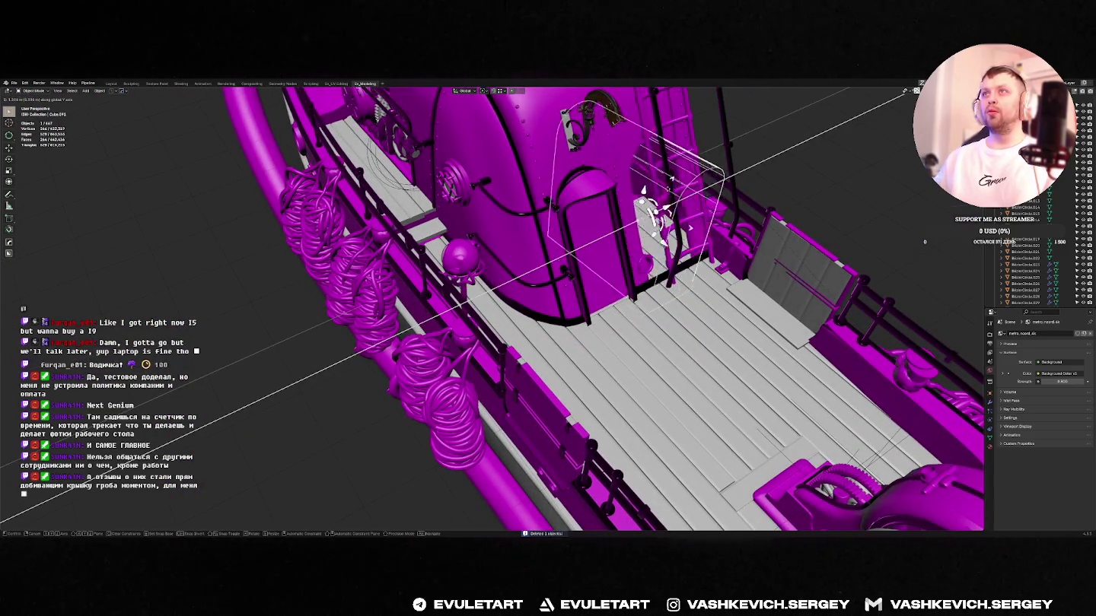
click(669, 237)
scroll(669, 237, down, 5)
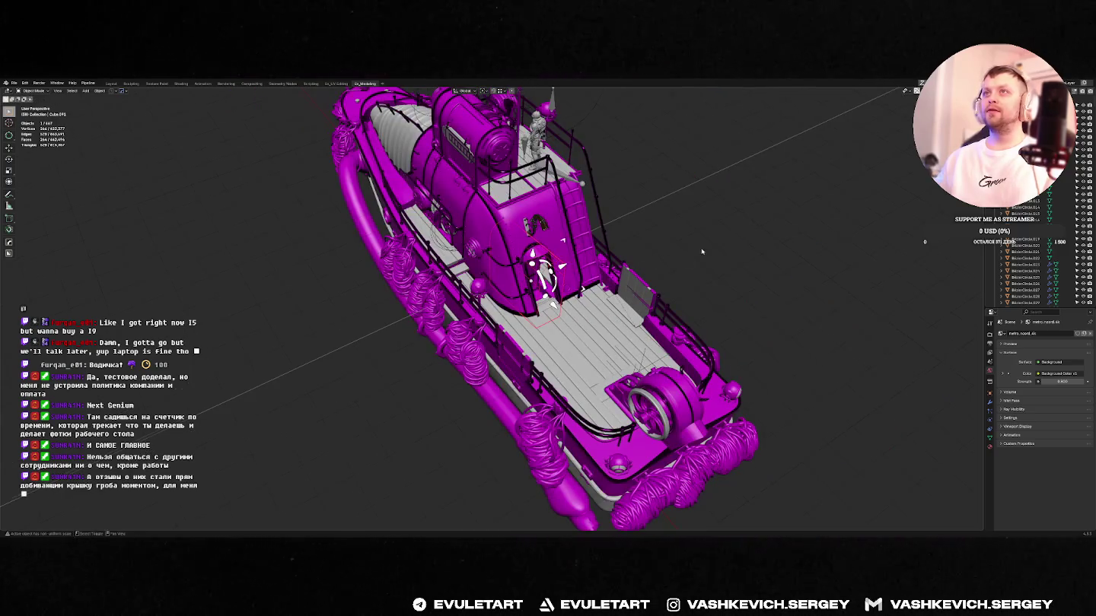
scroll(703, 251, up, 5)
- Orbit around the cabin door, exhaust intake, hull side and rope coils
mouse_move(703, 251)
middle_down()
mouse_move(522, 278)
mouse_move(552, 271)
mouse_move(482, 261)
mouse_move(490, 256)
middle_up()
scroll(483, 261, down, 4)
scroll(497, 252, up, 3)
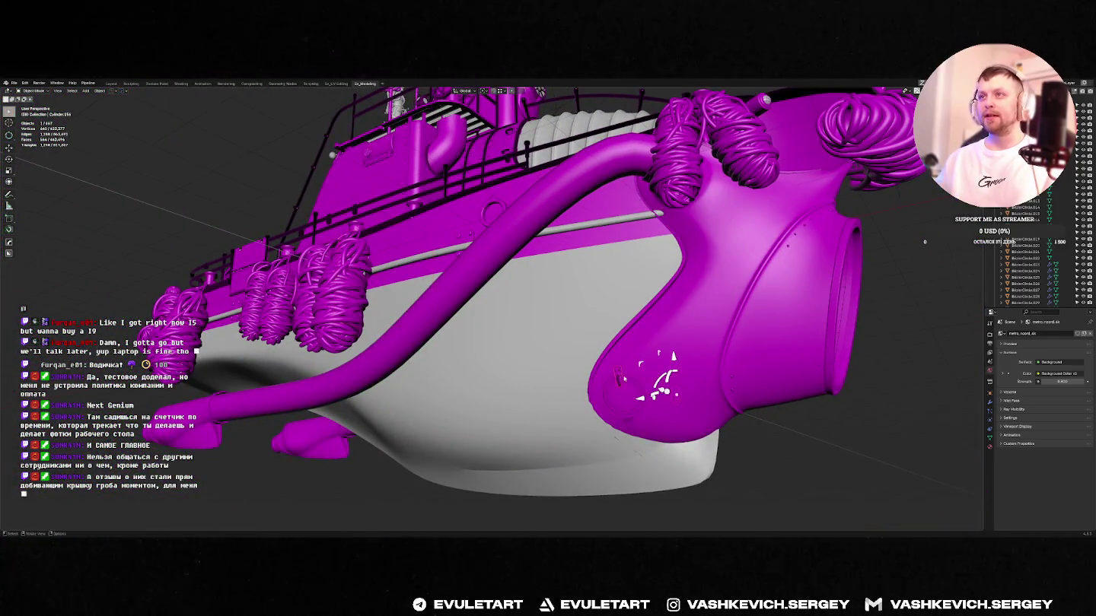
middle_drag(624, 378, 535, 391)
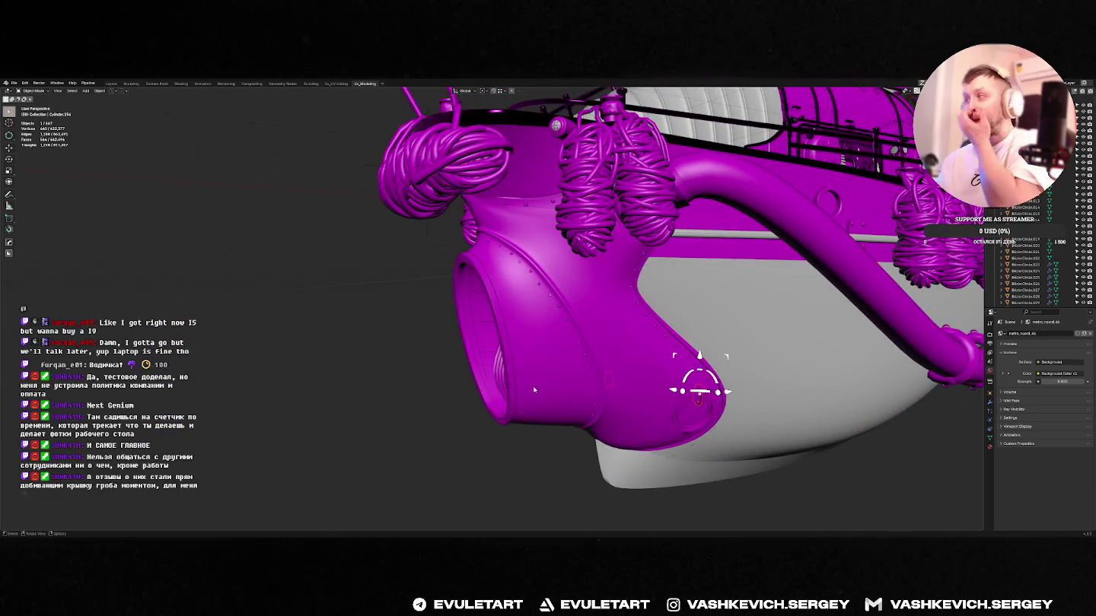
middle_drag(534, 391, 602, 365)
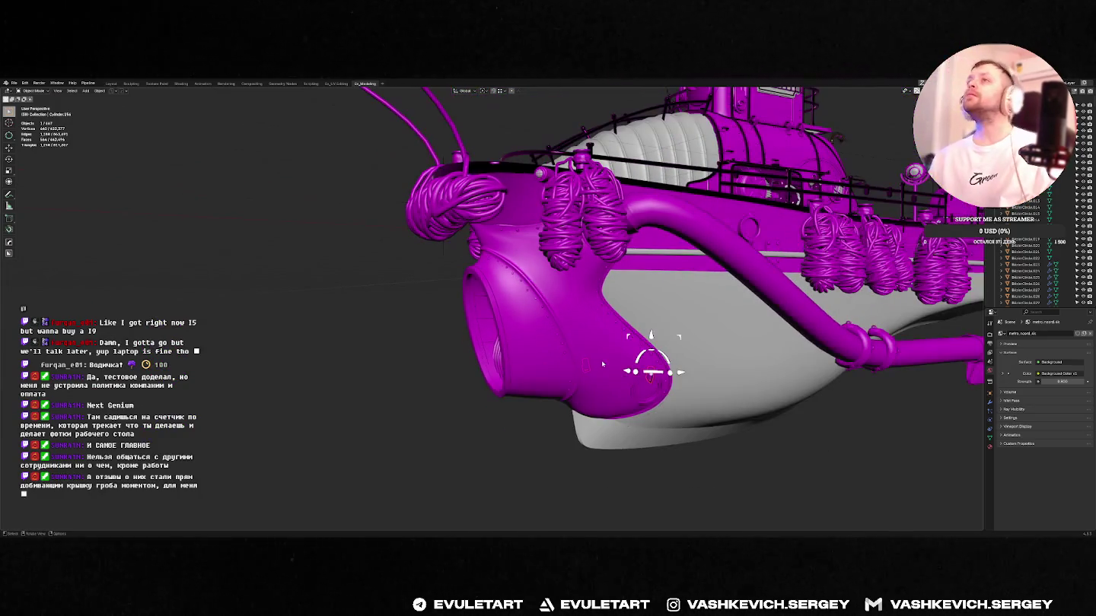
mouse_move(680, 292)
middle_down()
mouse_move(562, 415)
mouse_move(490, 440)
middle_up()
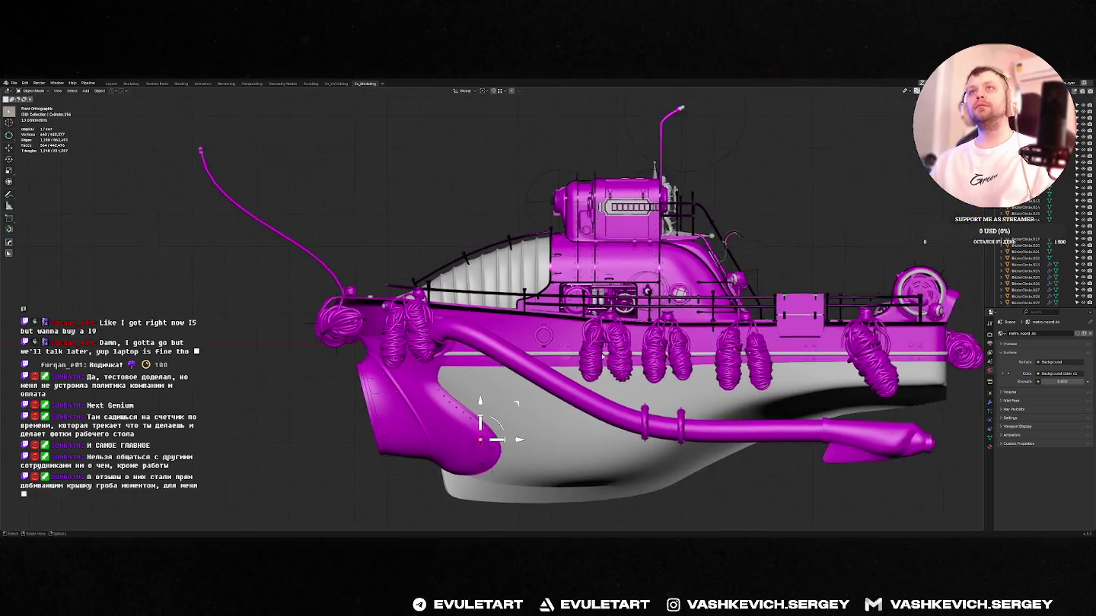
scroll(451, 383, up, 5)
middle_drag(451, 383, 591, 353)
scroll(590, 353, up, 3)
scroll(591, 353, down, 2)
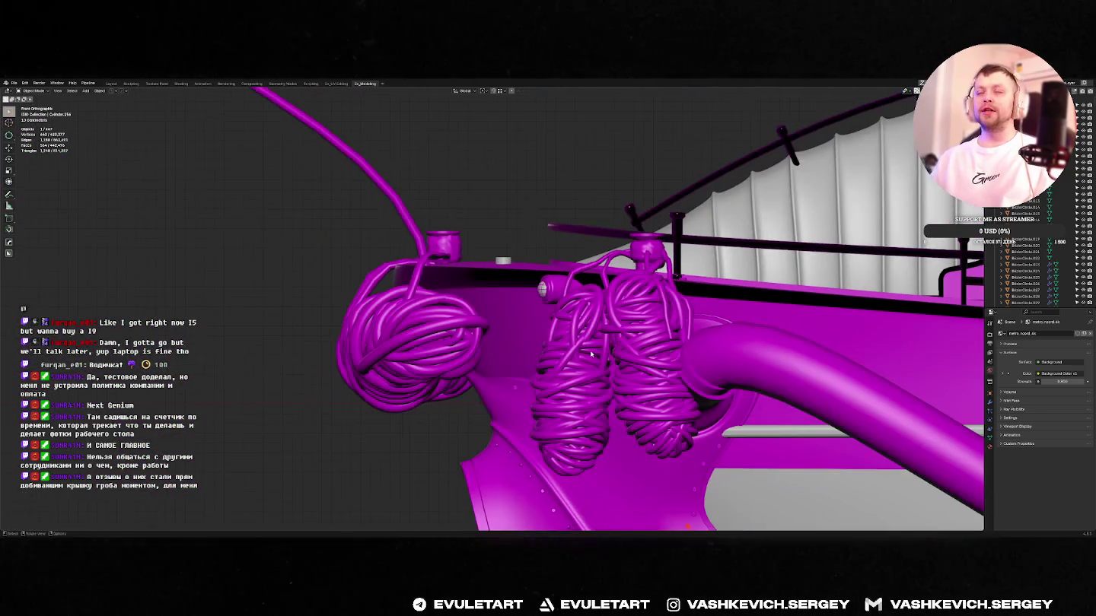
mouse_move(527, 374)
middle_down()
mouse_move(502, 267)
mouse_move(682, 315)
middle_up()
scroll(502, 267, up, 1)
scroll(502, 267, up, 3)
scroll(680, 315, up, 3)
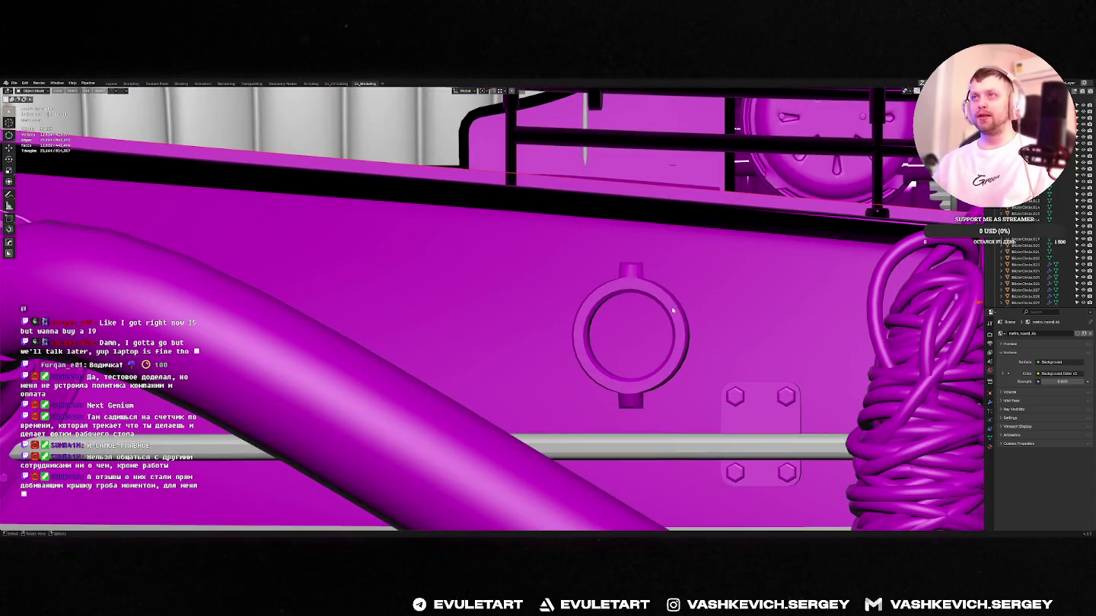
scroll(673, 309, down, 5)
- Orbit back out to side and angled views of the whole boat
mouse_move(544, 312)
middle_down()
mouse_move(436, 361)
mouse_move(491, 316)
middle_up()
scroll(490, 316, down, 3)
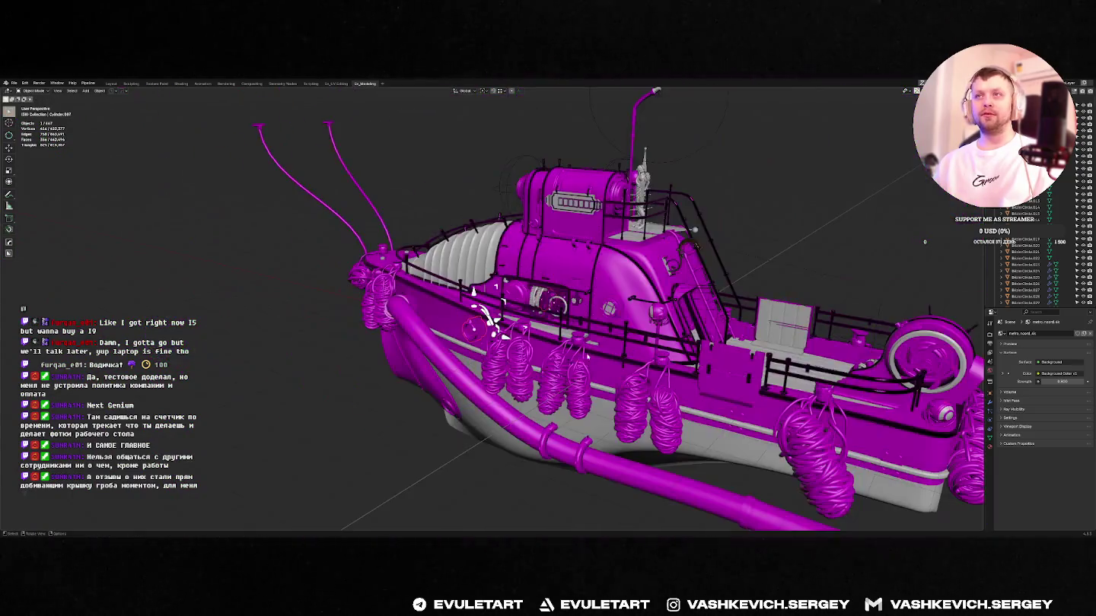
scroll(587, 356, down, 3)
middle_drag(588, 356, 681, 356)
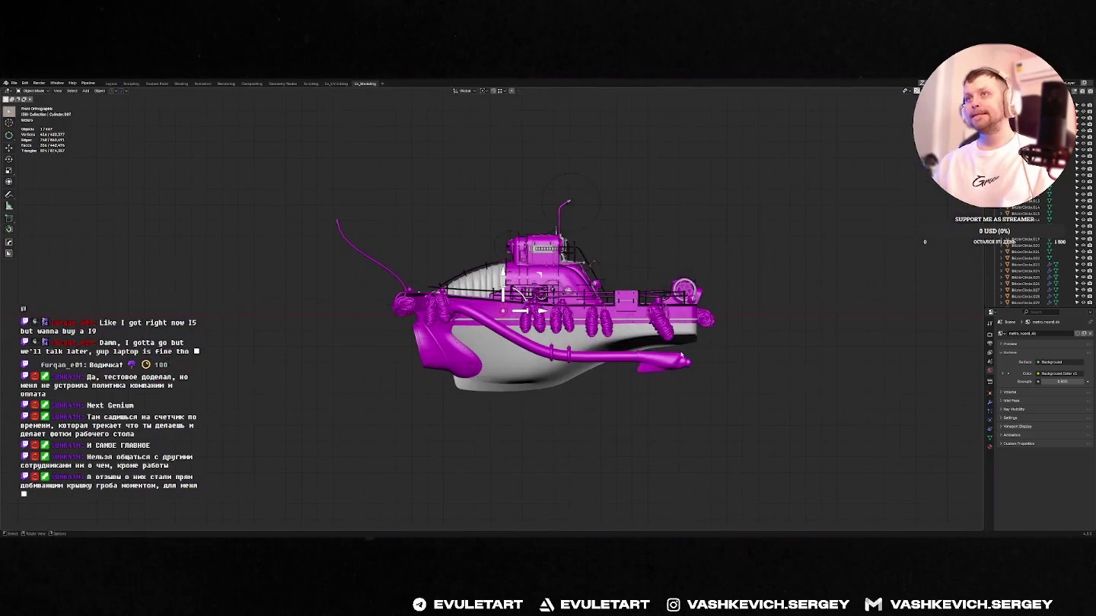
scroll(681, 355, up, 8)
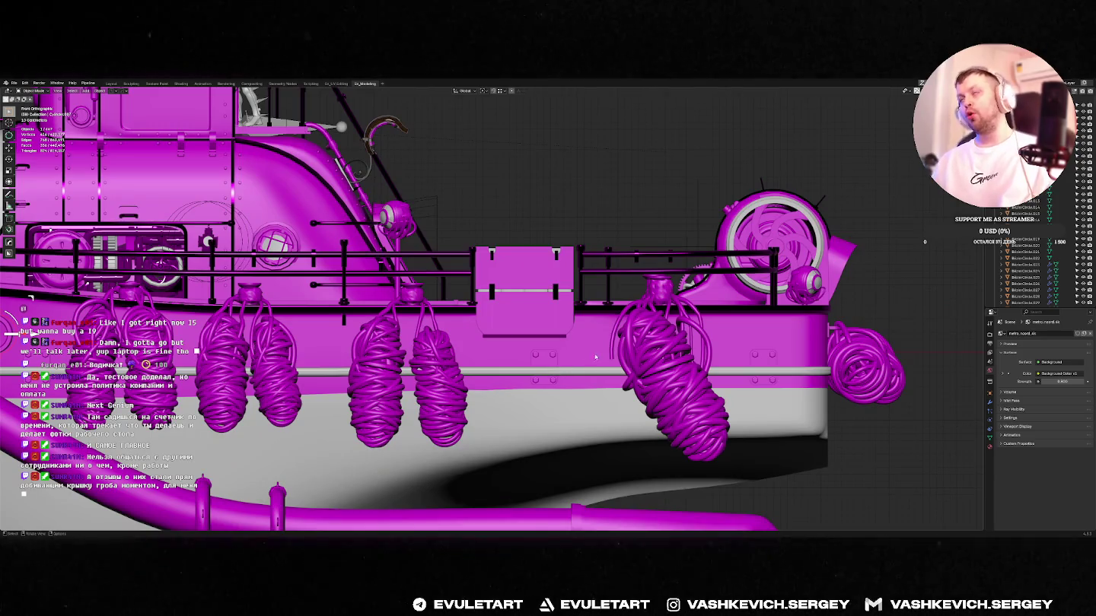
scroll(596, 358, down, 5)
middle_drag(596, 357, 587, 391)
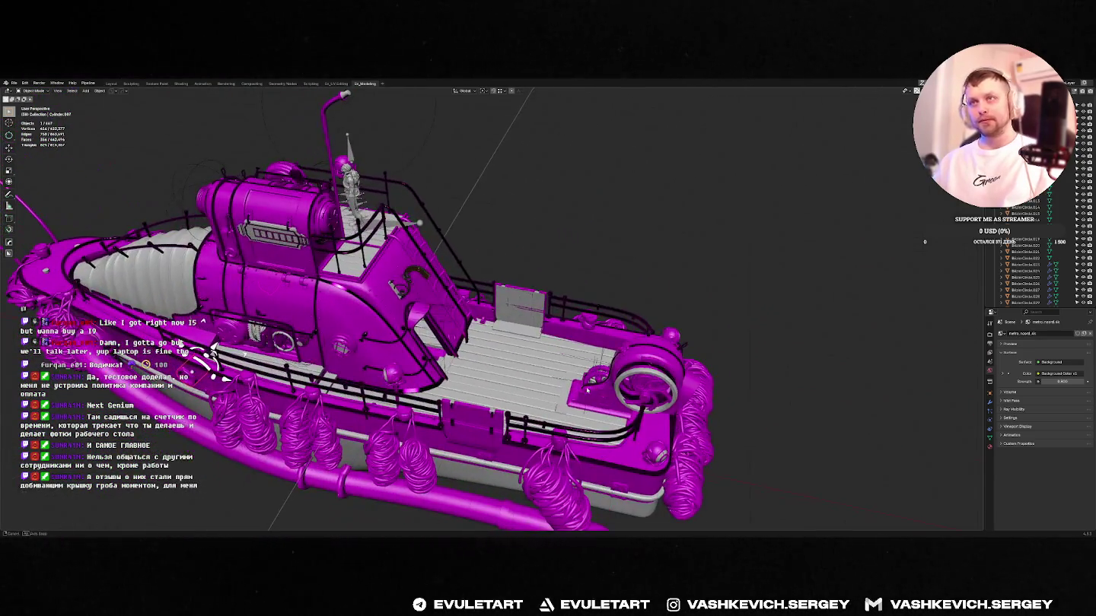
- Pan toward the cabin and frame the selected cylinder clamp
shift+middle_drag(217, 357, 414, 354)
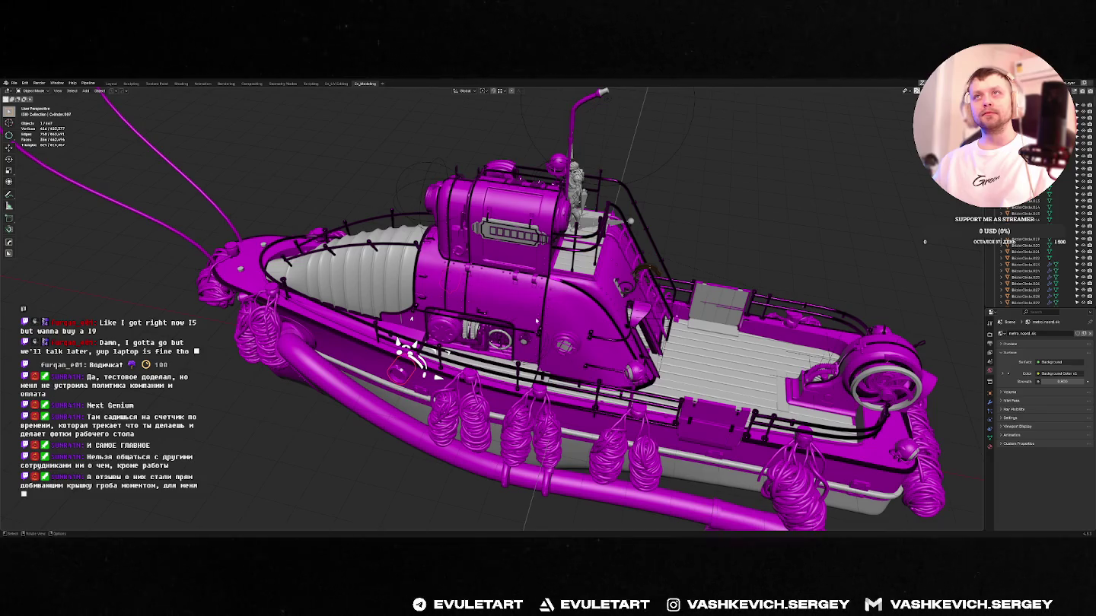
middle_drag(536, 321, 488, 267)
scroll(487, 262, up, 3)
scroll(483, 256, up, 2)
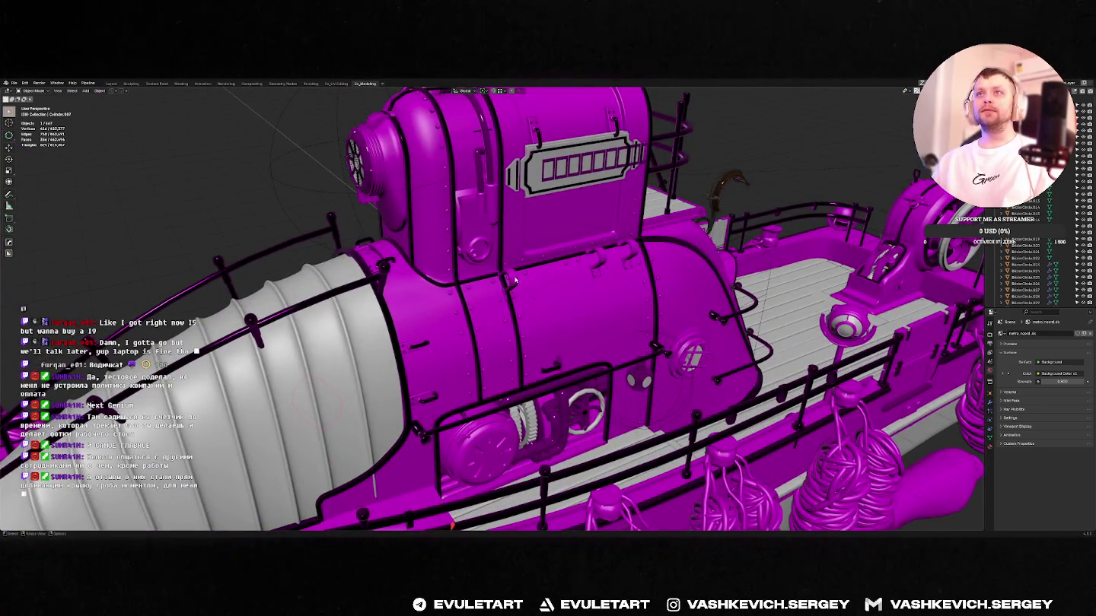
key(KP_Decimal)
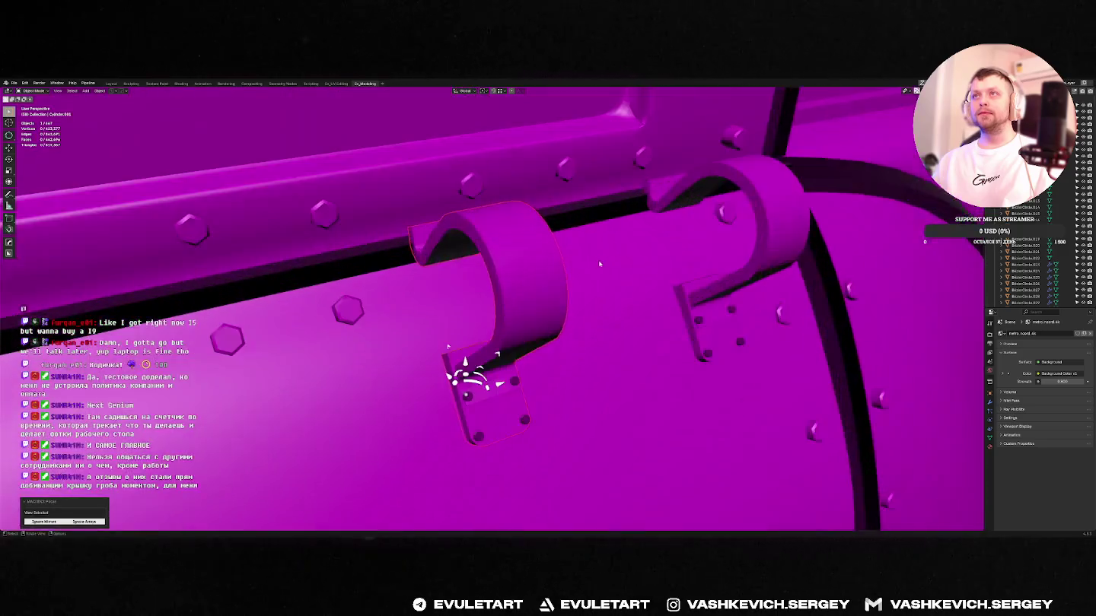
middle_drag(343, 395, 289, 434)
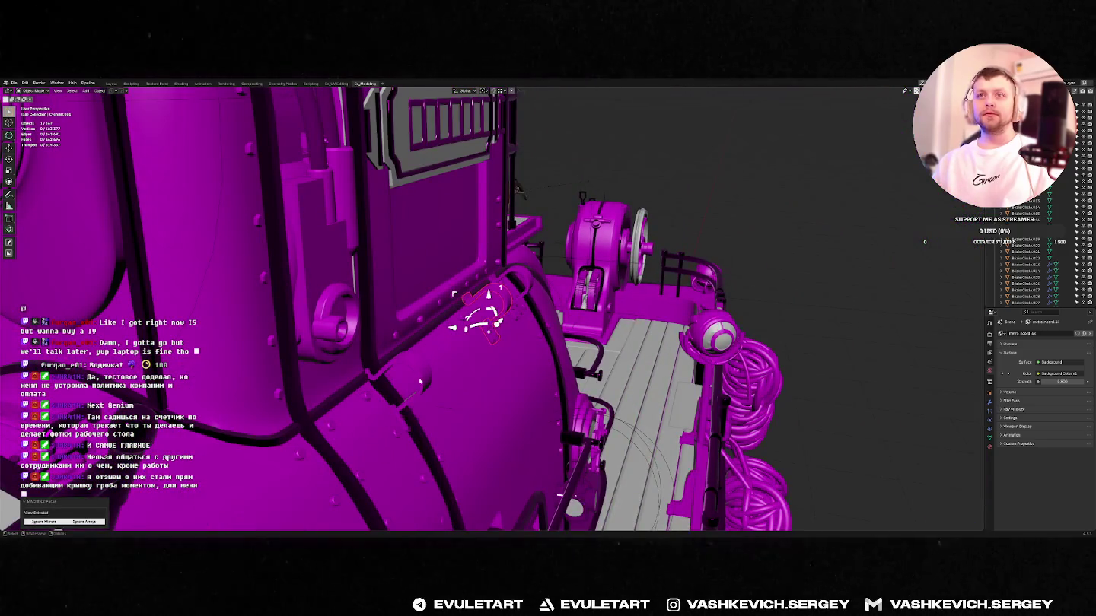
mouse_move(419, 381)
middle_down()
mouse_move(457, 365)
mouse_move(654, 372)
mouse_move(453, 401)
mouse_move(471, 401)
middle_up()
scroll(457, 366, down, 4)
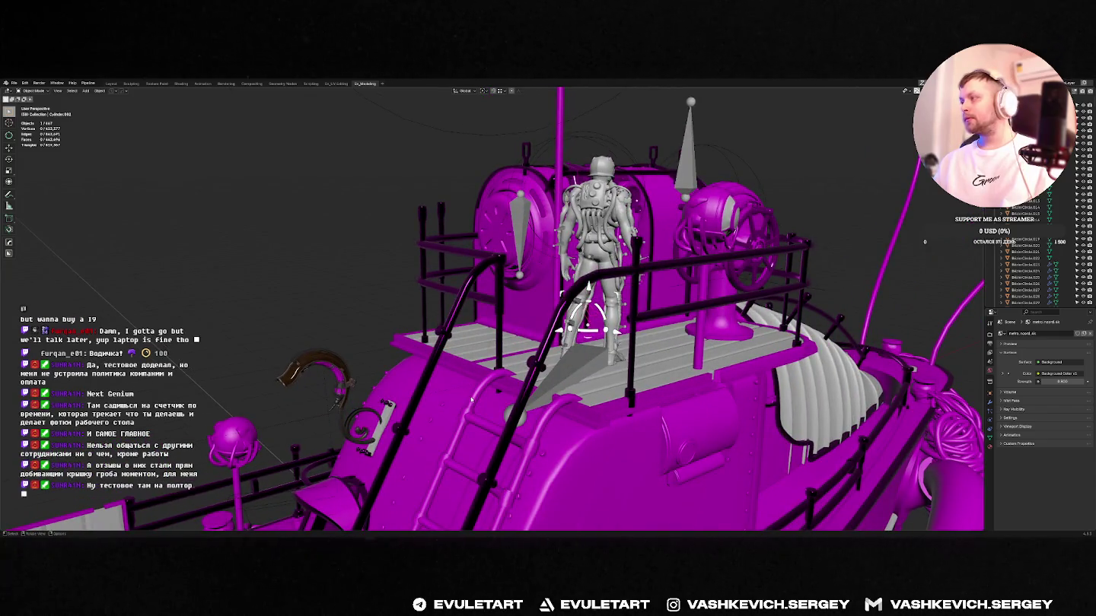
scroll(471, 398, down, 6)
middle_drag(471, 398, 502, 366)
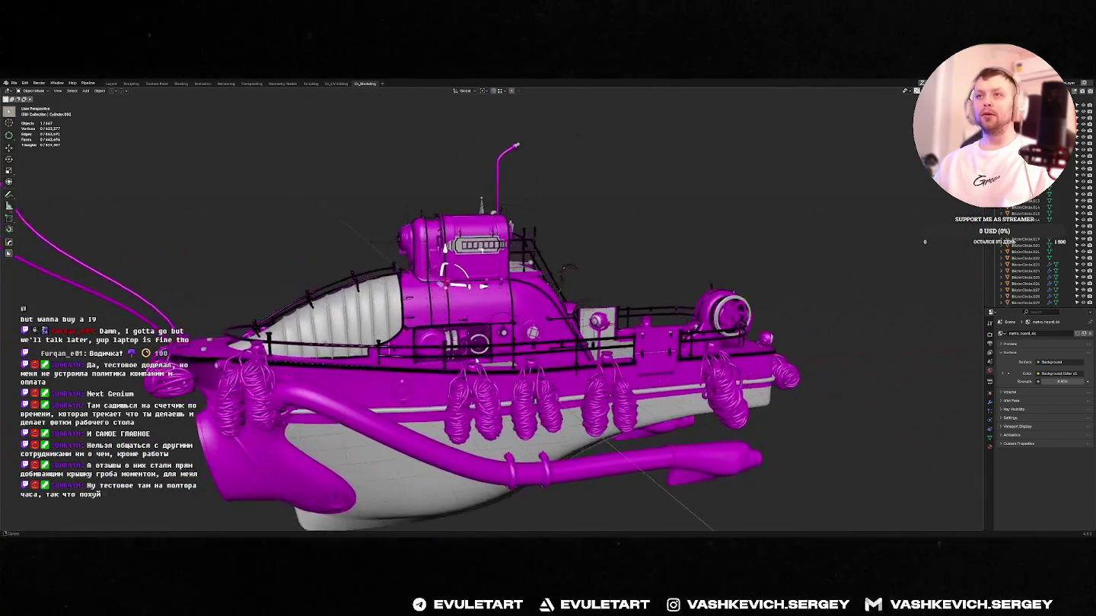
scroll(504, 367, up, 8)
scroll(503, 366, up, 2)
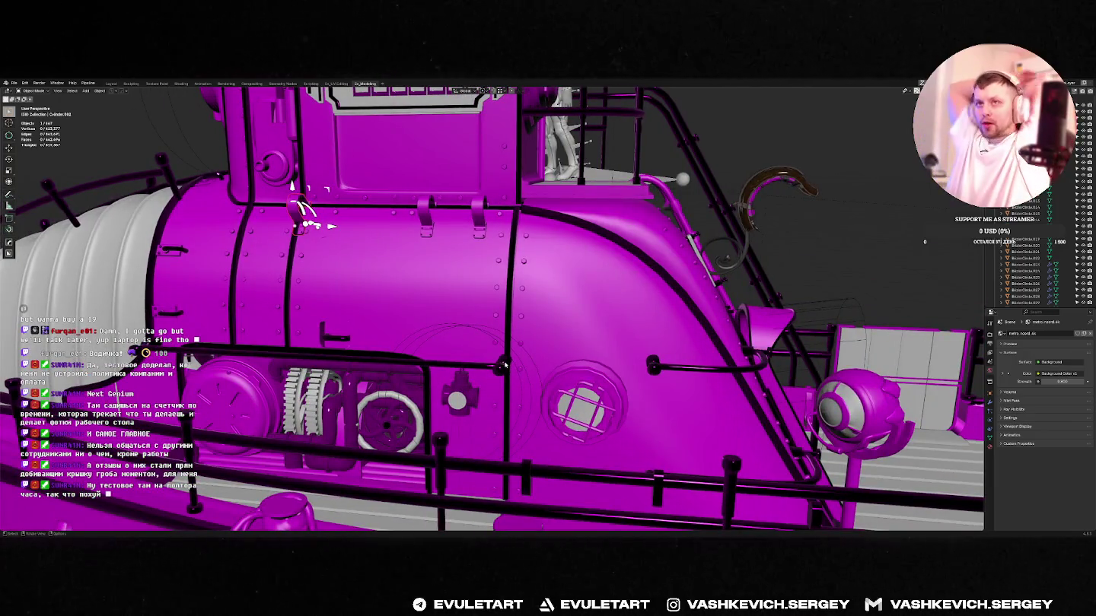
mouse_move(503, 367)
middle_down()
mouse_move(475, 385)
mouse_move(591, 412)
middle_up()
click(586, 397)
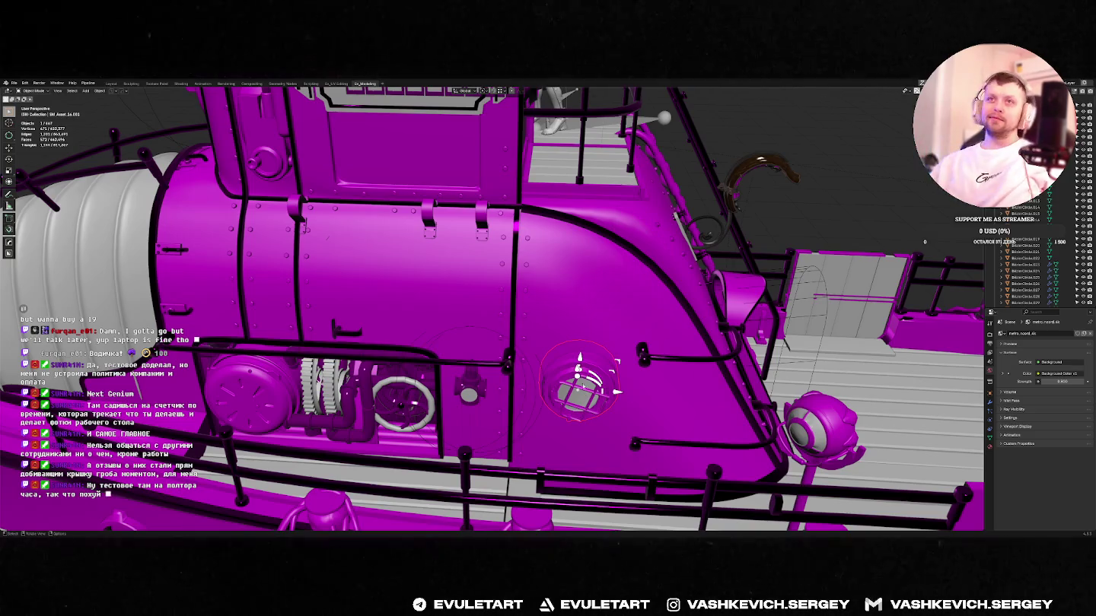
key(Home)
middle_drag(586, 397, 516, 313)
scroll(517, 313, up, 3)
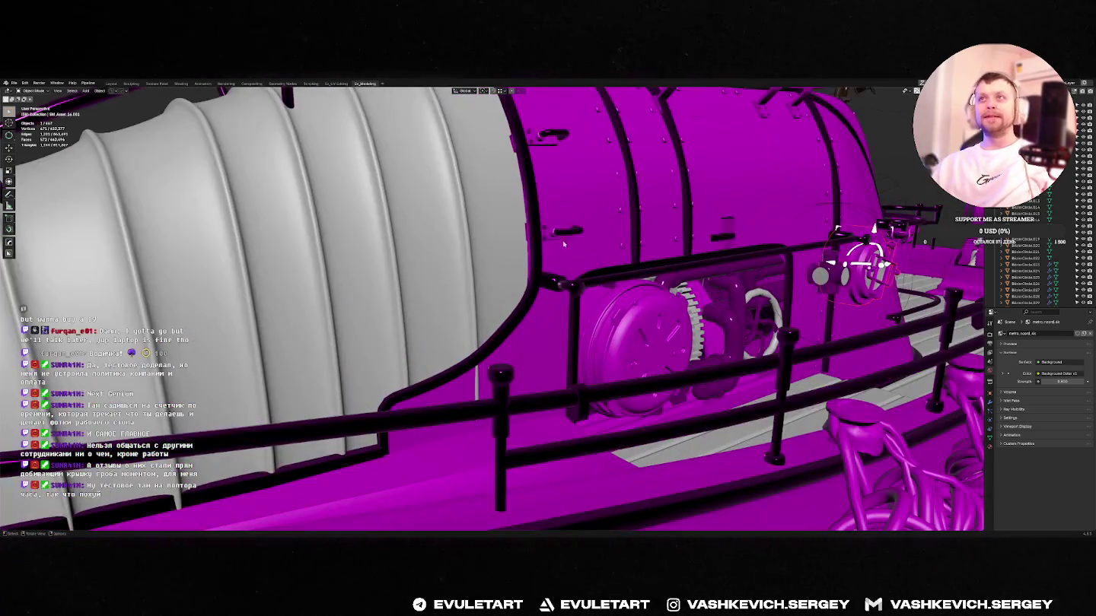
key(KP_Decimal)
scroll(569, 297, down, 3)
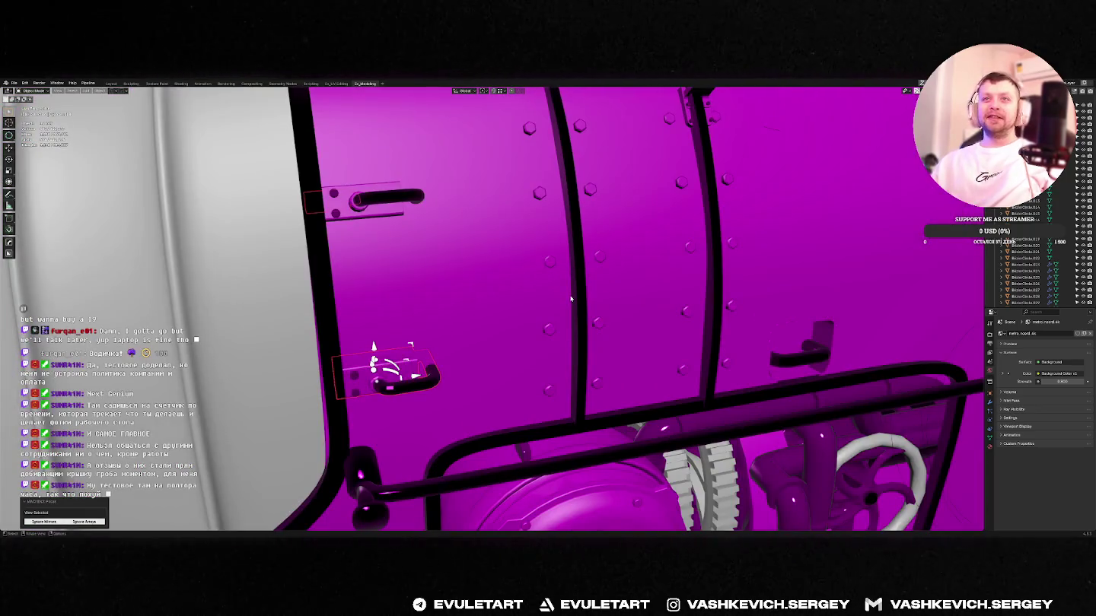
key(alt+Tab)
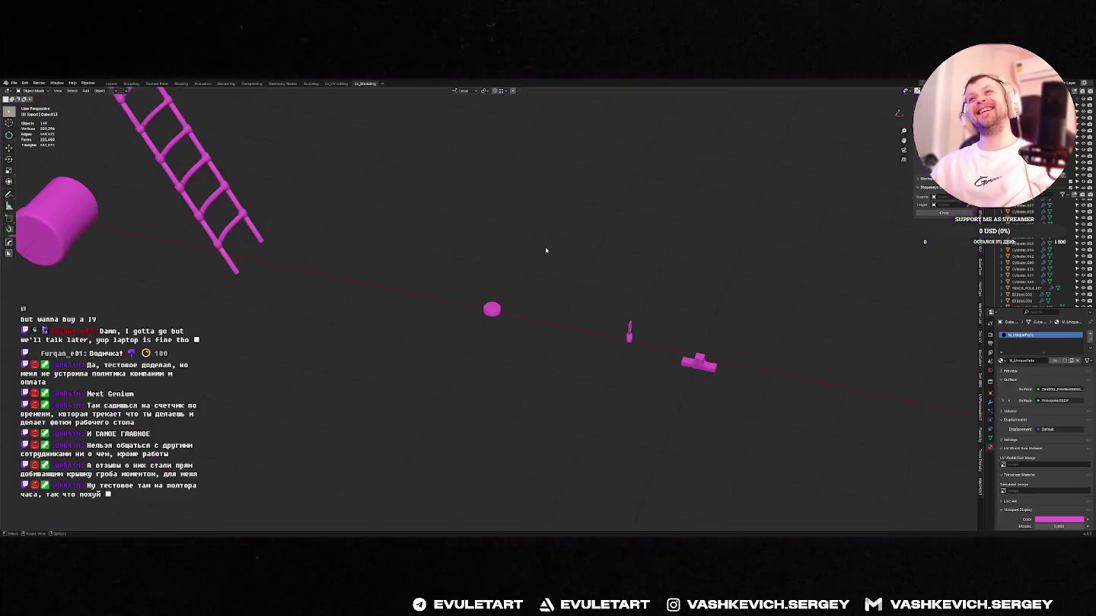
key(alt+Tab)
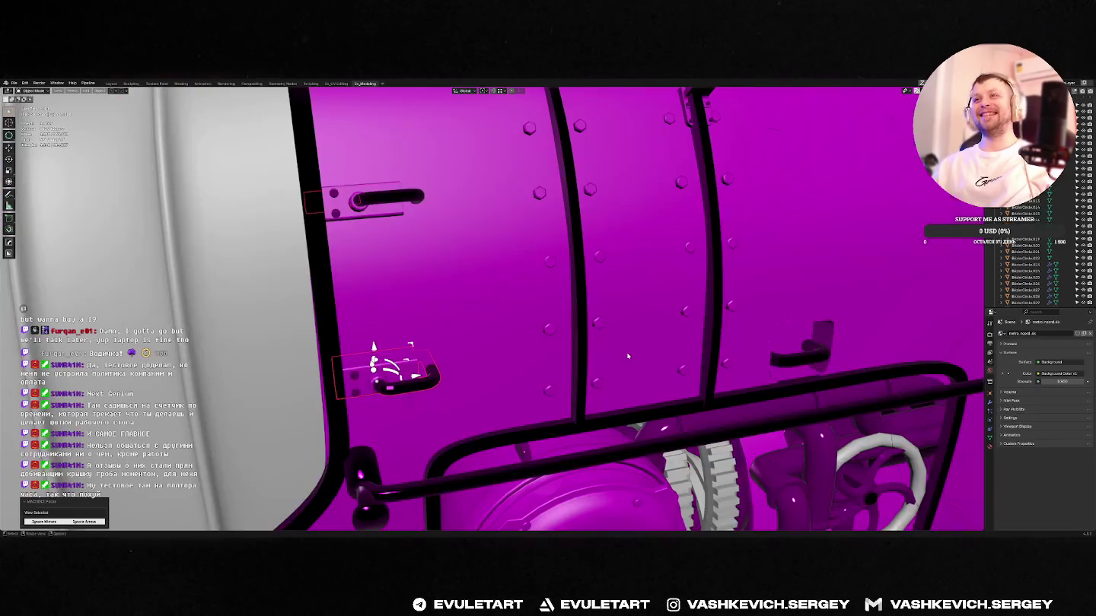
scroll(509, 300, down, 5)
scroll(509, 301, down, 3)
scroll(510, 301, down, 2)
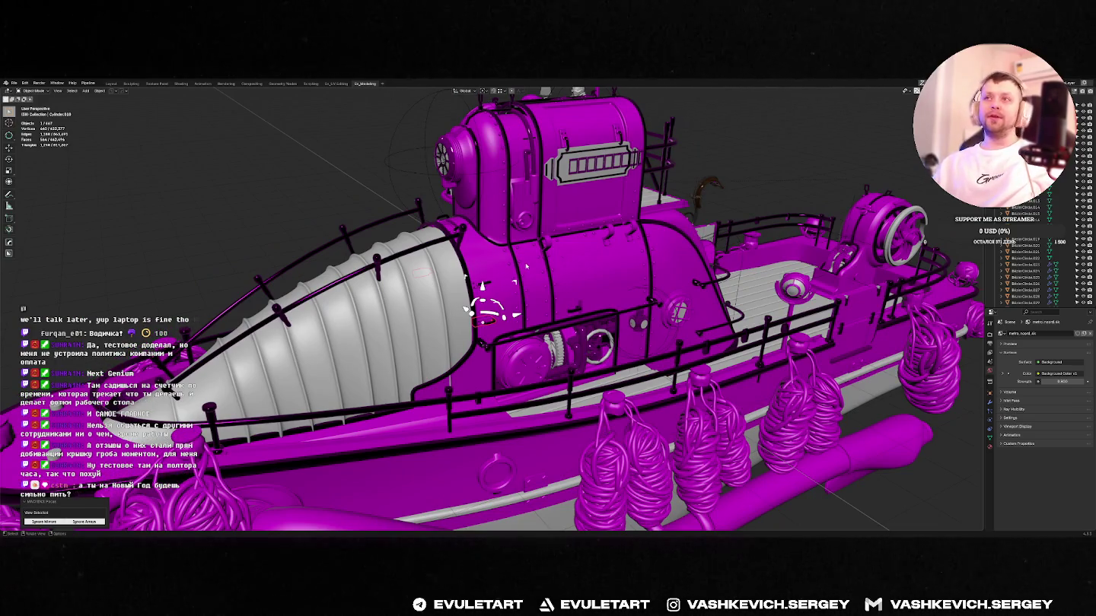
middle_drag(526, 266, 421, 322)
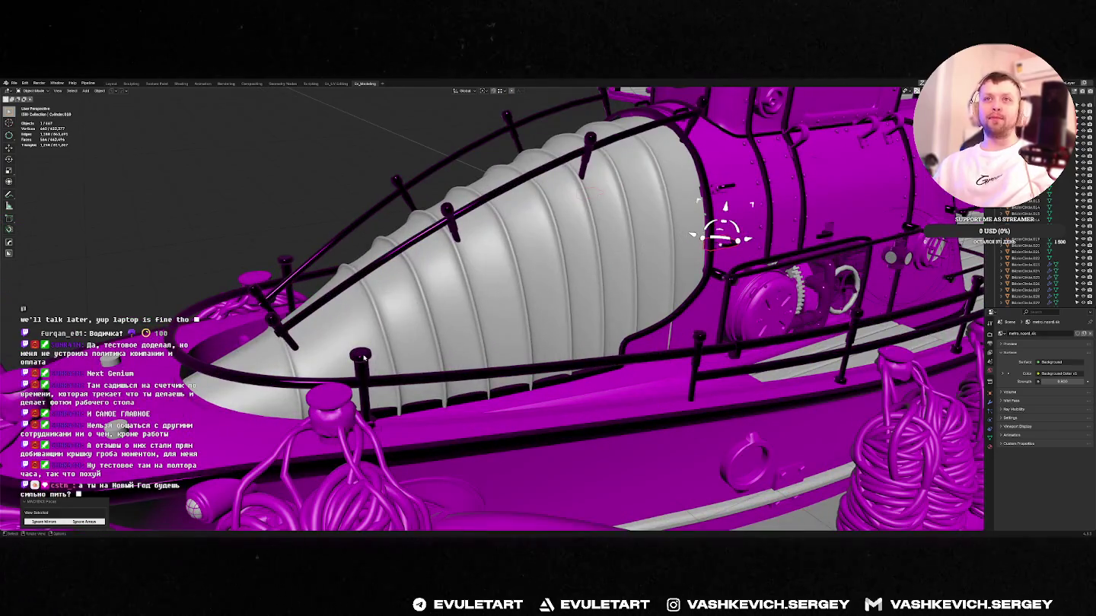
click(364, 359)
middle_drag(364, 358, 442, 251)
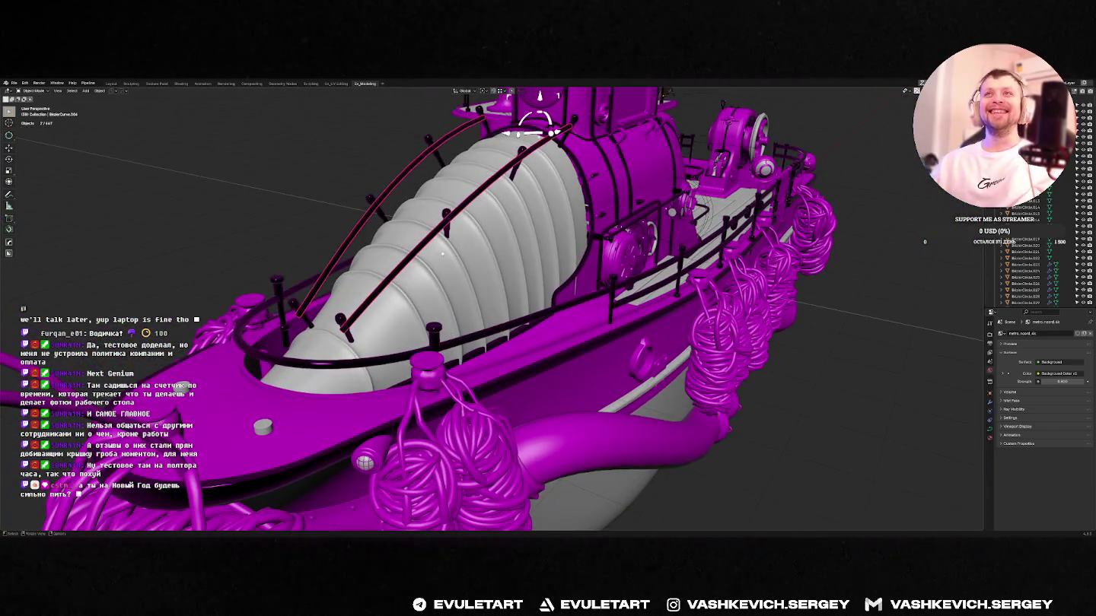
scroll(545, 249, up, 5)
middle_drag(544, 249, 545, 249)
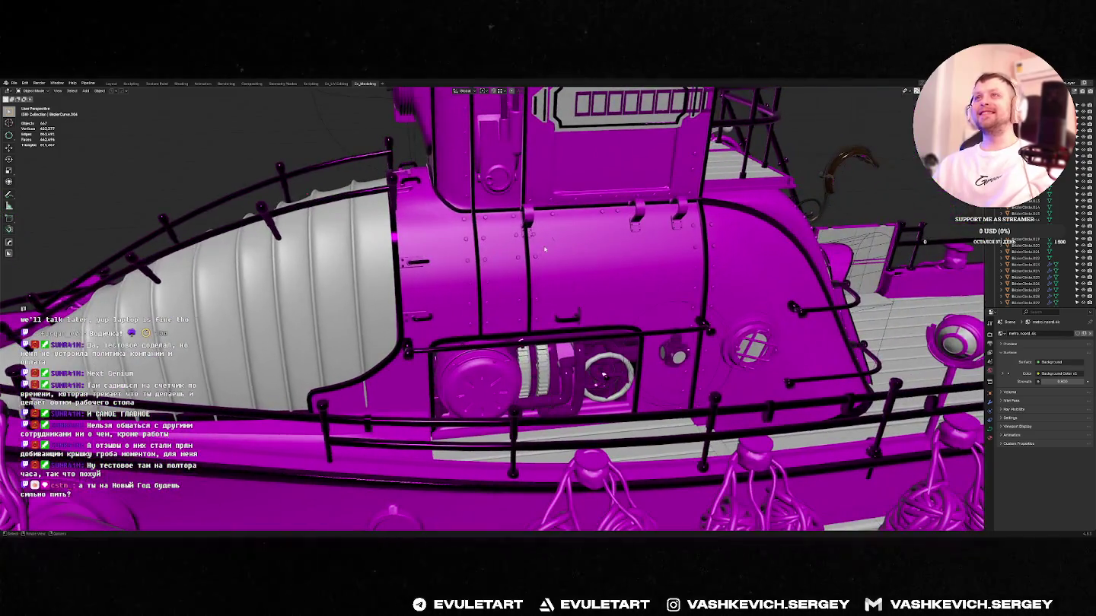
click(538, 215)
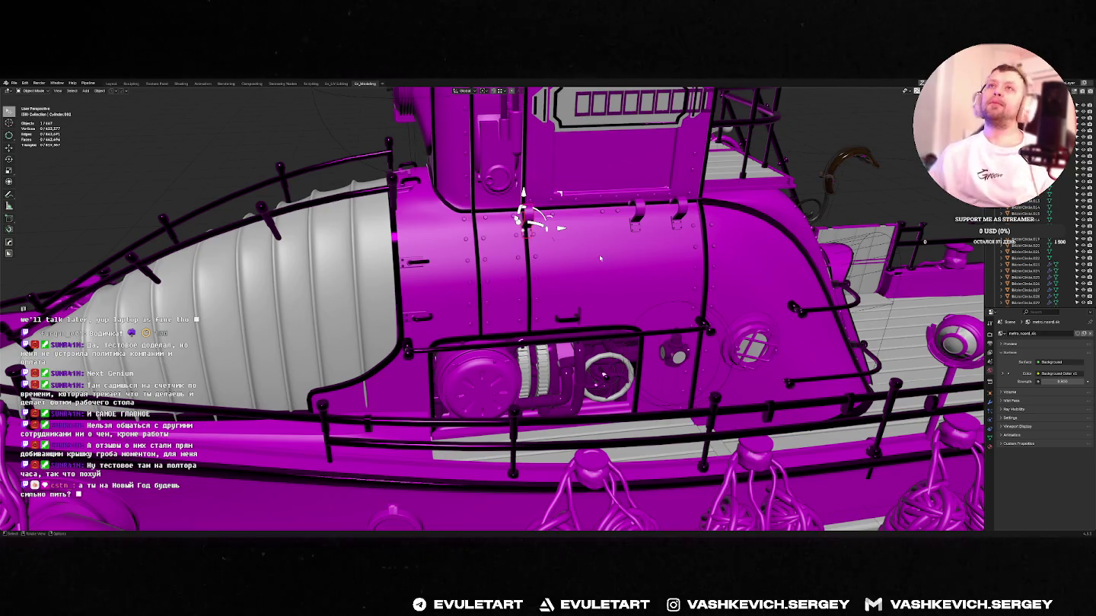
mouse_move(422, 182)
middle_down()
mouse_move(596, 226)
mouse_move(499, 267)
middle_up()
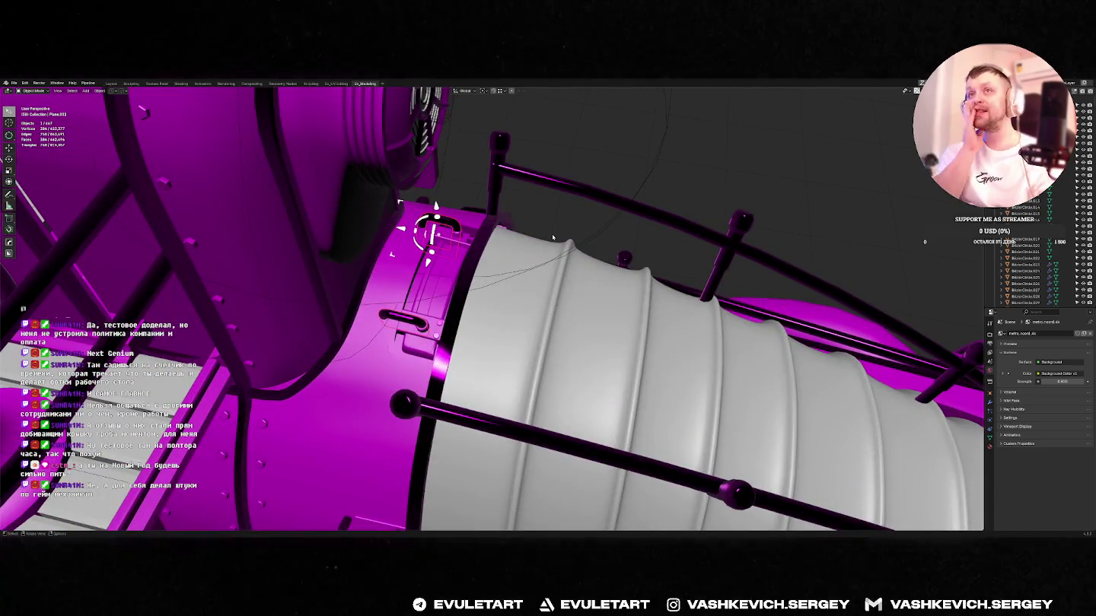
mouse_move(552, 233)
middle_down()
mouse_move(397, 233)
mouse_move(472, 289)
mouse_move(449, 247)
mouse_move(477, 274)
mouse_move(479, 250)
mouse_move(457, 266)
mouse_move(398, 264)
middle_up()
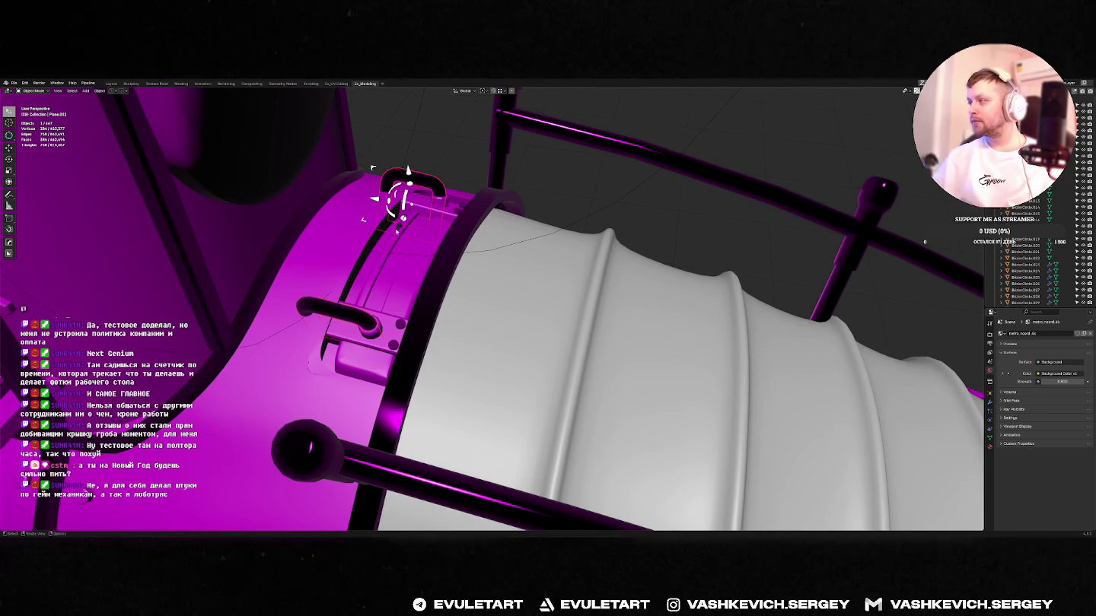
mouse_move(396, 262)
middle_down()
mouse_move(412, 238)
mouse_move(457, 243)
middle_up()
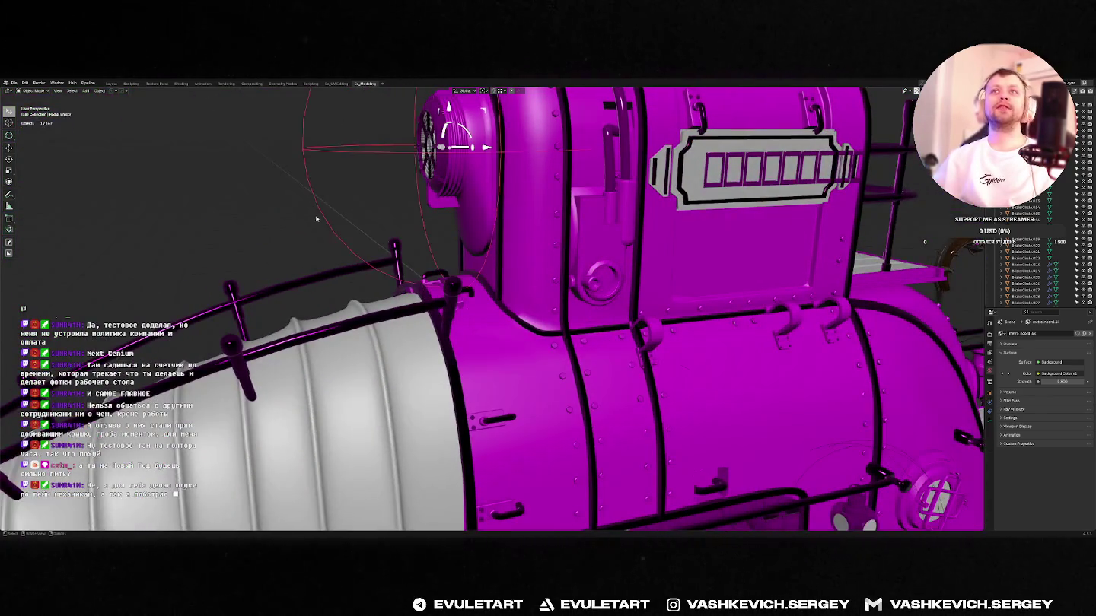
- Select the round front part of the cabin and orbit to a side view
scroll(488, 244, down, 5)
click(465, 228)
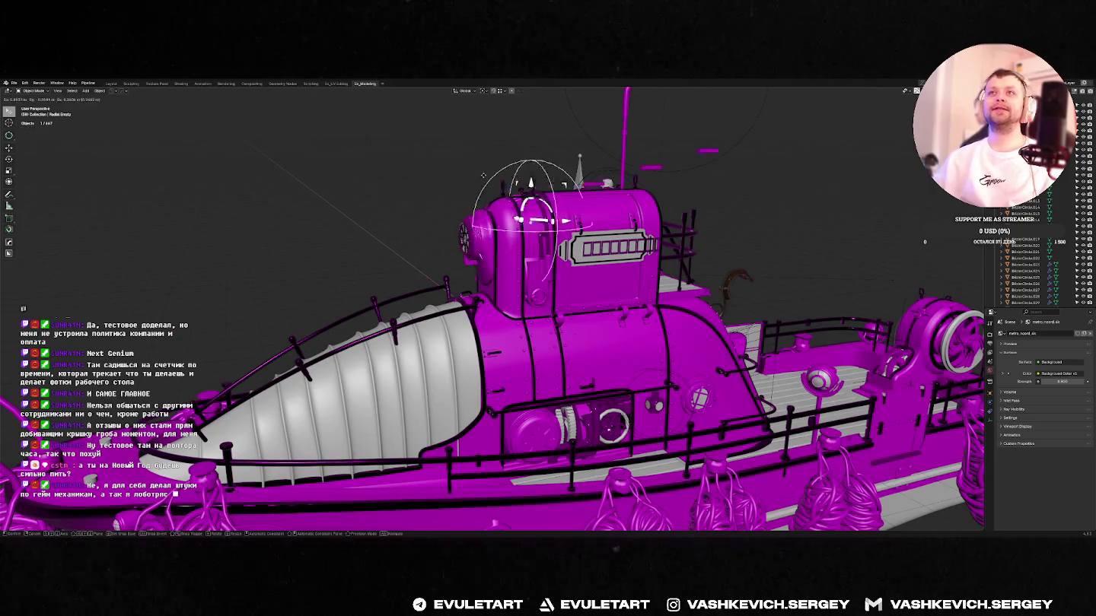
middle_drag(464, 228, 455, 226)
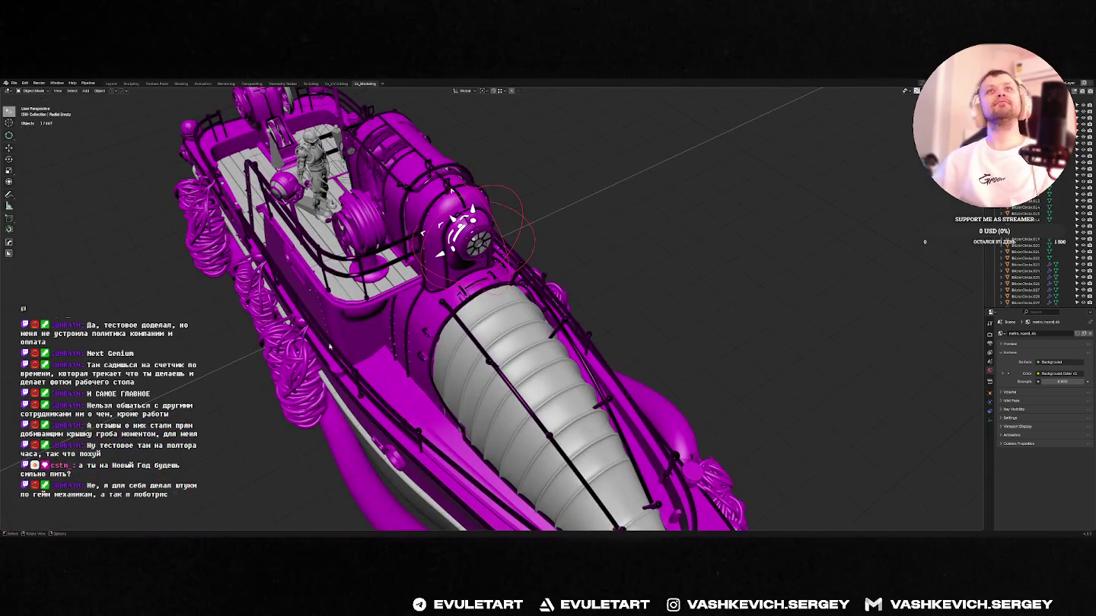
mouse_move(394, 206)
middle_down()
mouse_move(482, 237)
mouse_move(628, 186)
mouse_move(701, 179)
mouse_move(391, 185)
middle_up()
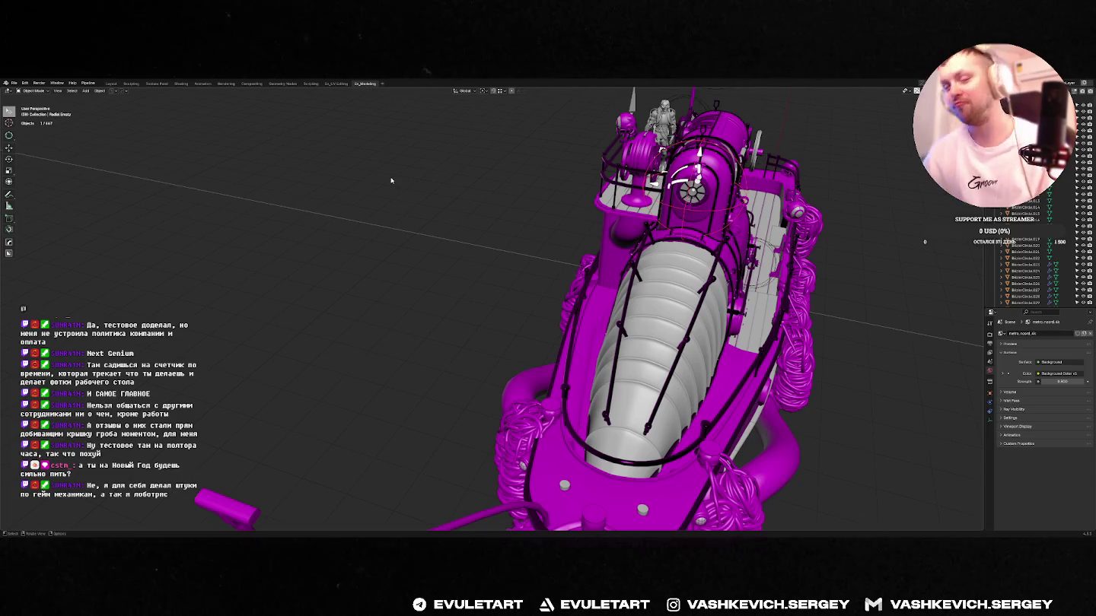
middle_drag(667, 222, 617, 223)
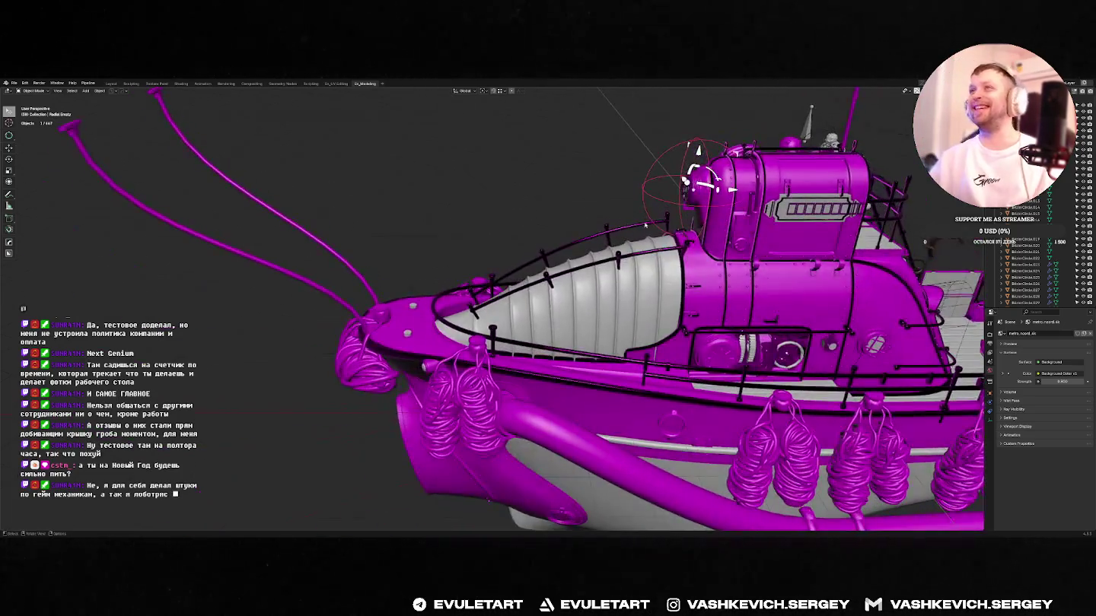
scroll(618, 225, up, 5)
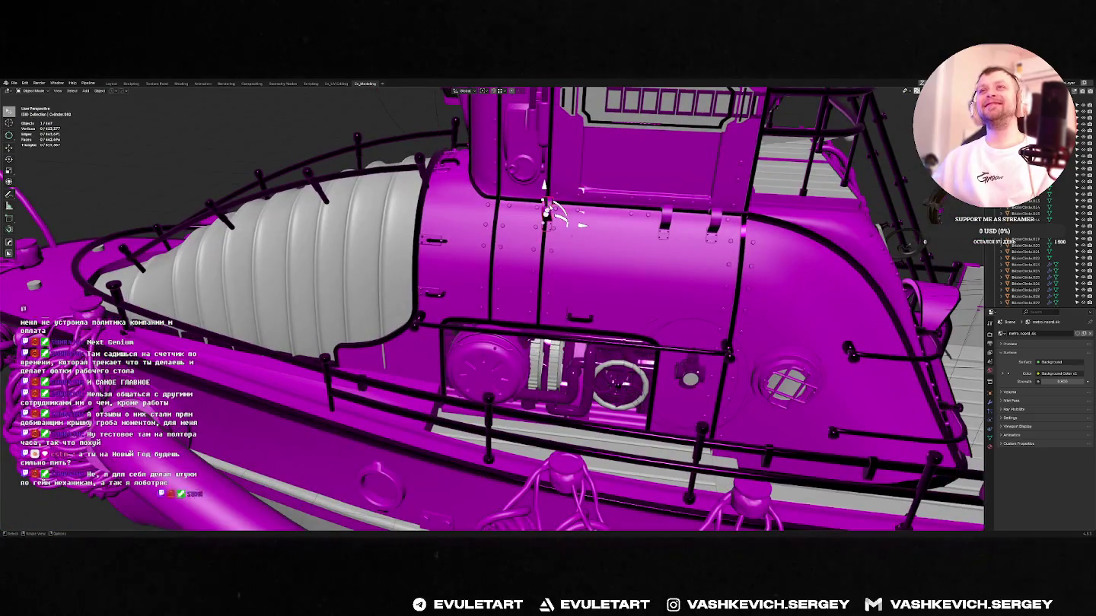
- Select and frame a hull clamp, then pick a clamp on the cabin side
click(548, 220)
key(KP_Decimal)
scroll(609, 266, down, 3)
click(490, 306)
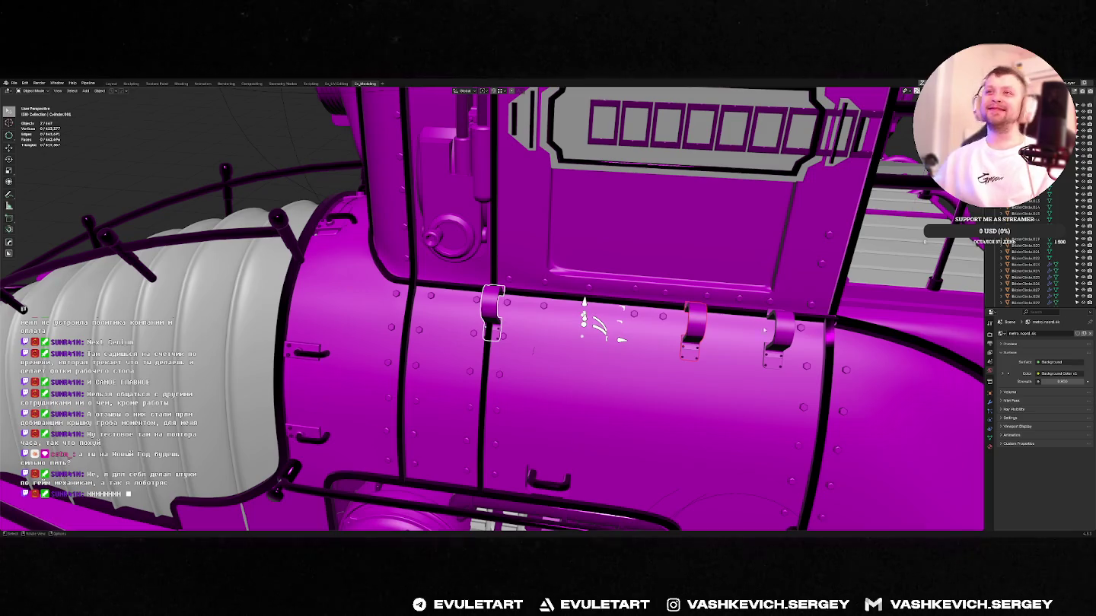
- Add a second hull clamp to the selection and orbit around the ship
shift+click(691, 334)
mouse_move(691, 335)
middle_down()
mouse_move(549, 330)
mouse_move(559, 340)
mouse_move(525, 360)
mouse_move(544, 337)
middle_up()
scroll(557, 345, up, 5)
scroll(556, 345, up, 2)
scroll(537, 353, down, 3)
scroll(523, 362, down, 2)
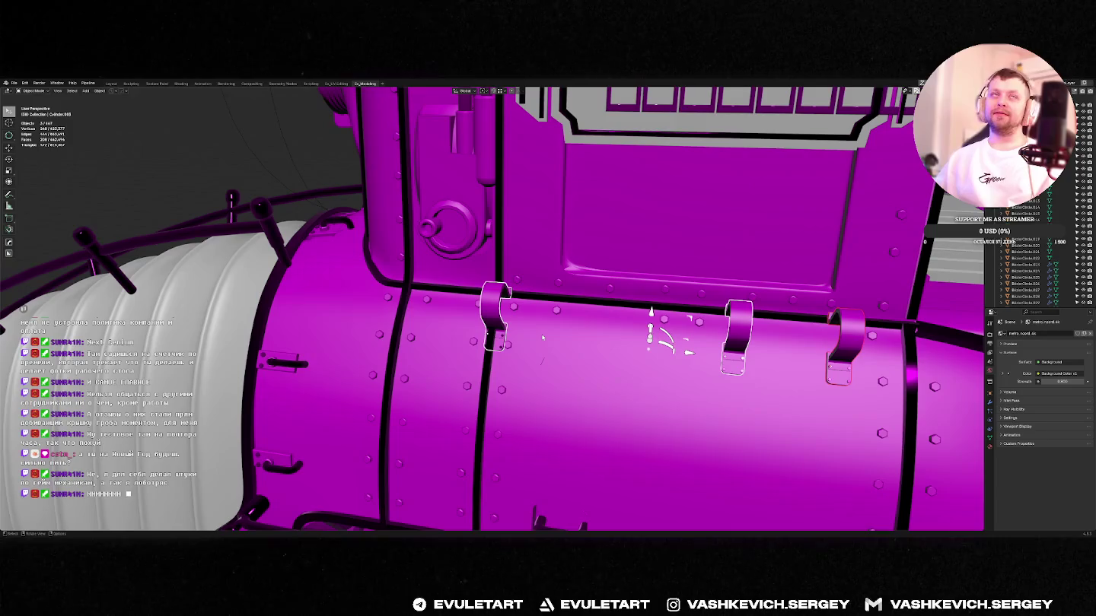
scroll(543, 260, down, 5)
scroll(548, 261, up, 5)
- Select the grey window panel and Text object, then switch to Rendered shading
middle_drag(544, 260, 560, 257)
click(552, 261)
shift+click(561, 256)
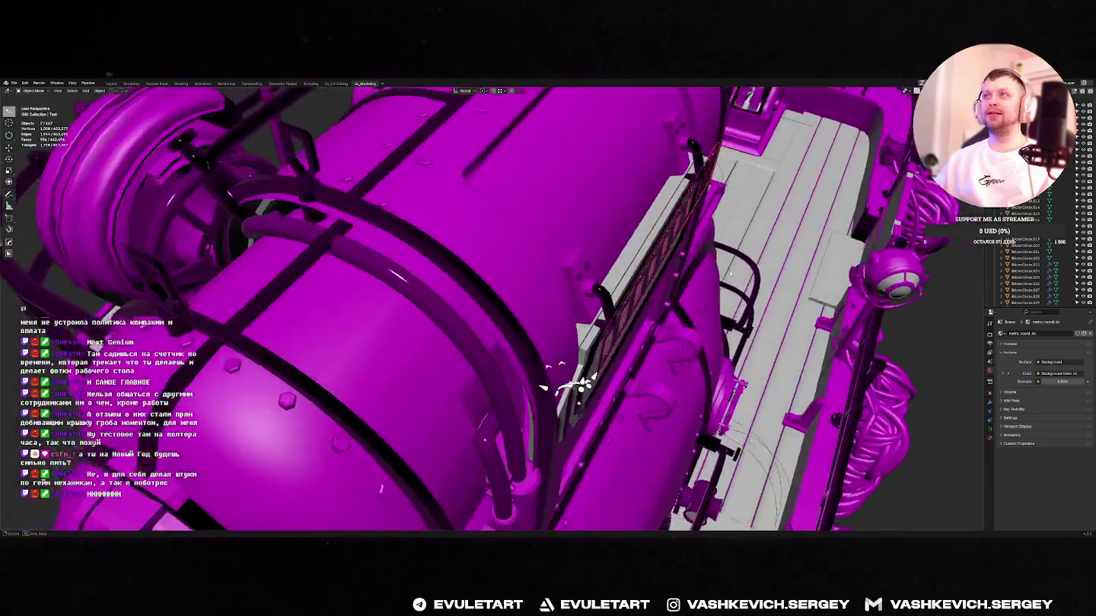
middle_drag(643, 268, 682, 256)
scroll(681, 256, down, 3)
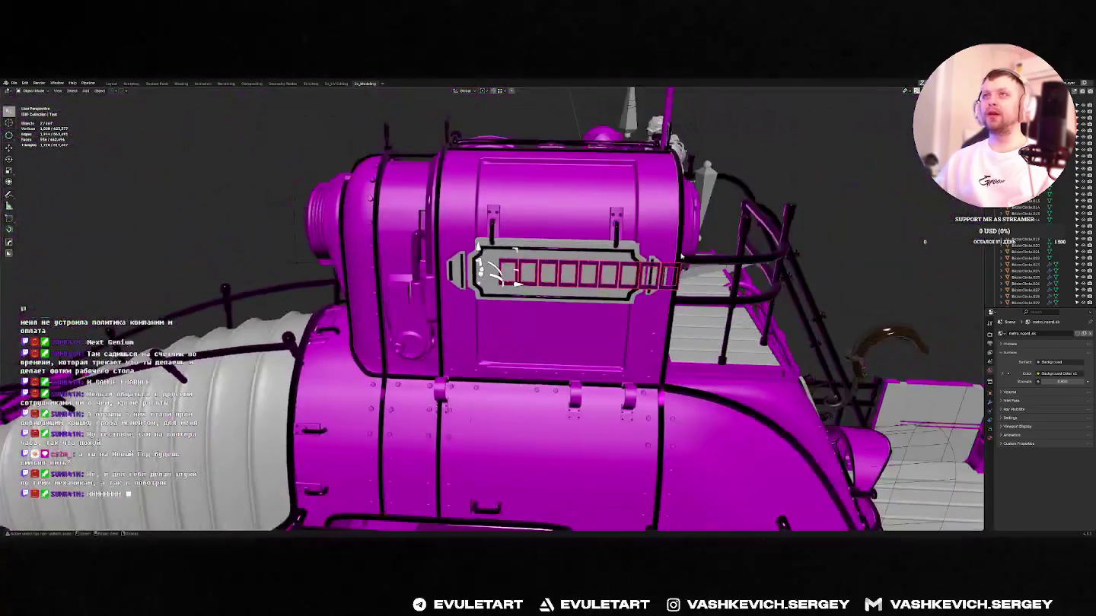
key(z)
click(751, 283)
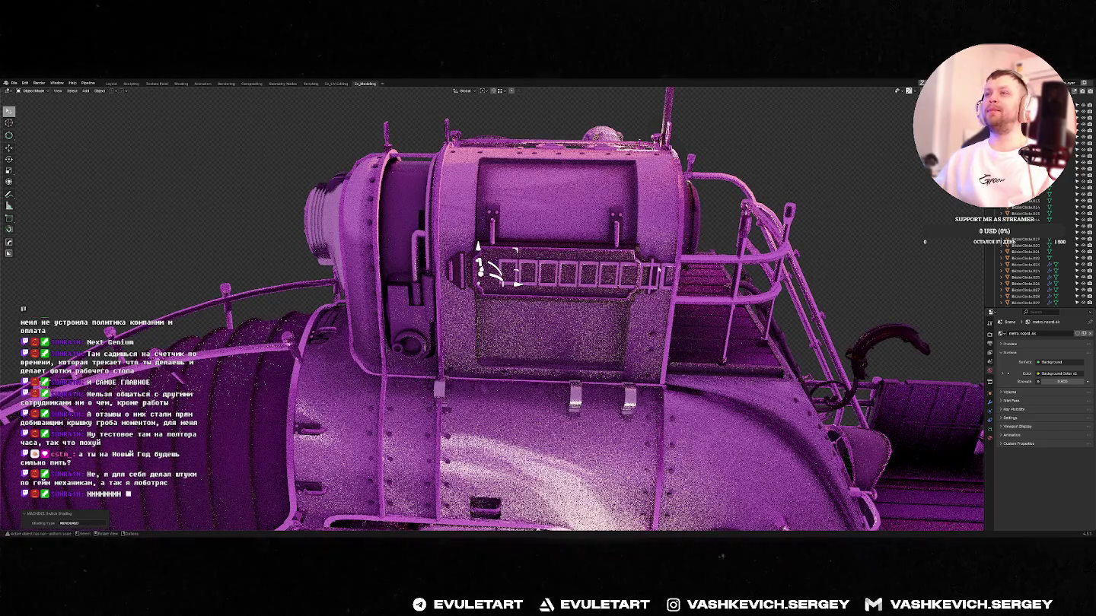
- Switch back to Solid shading, zoom out over the boat and clear the selection
key(z)
click(621, 269)
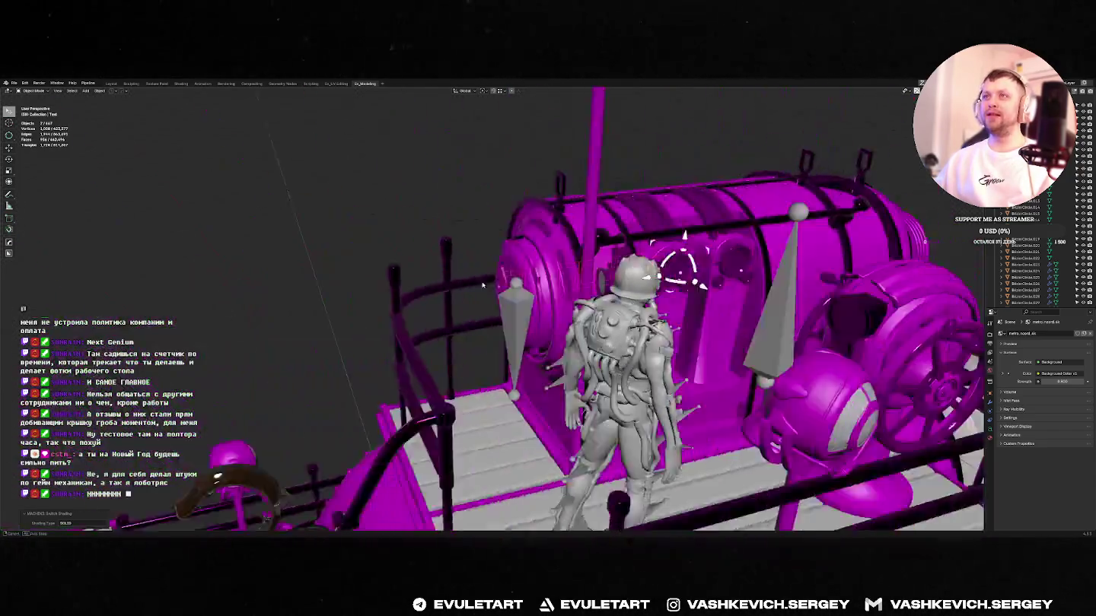
mouse_move(621, 269)
middle_down()
mouse_move(586, 291)
mouse_move(764, 252)
middle_up()
scroll(588, 290, down, 5)
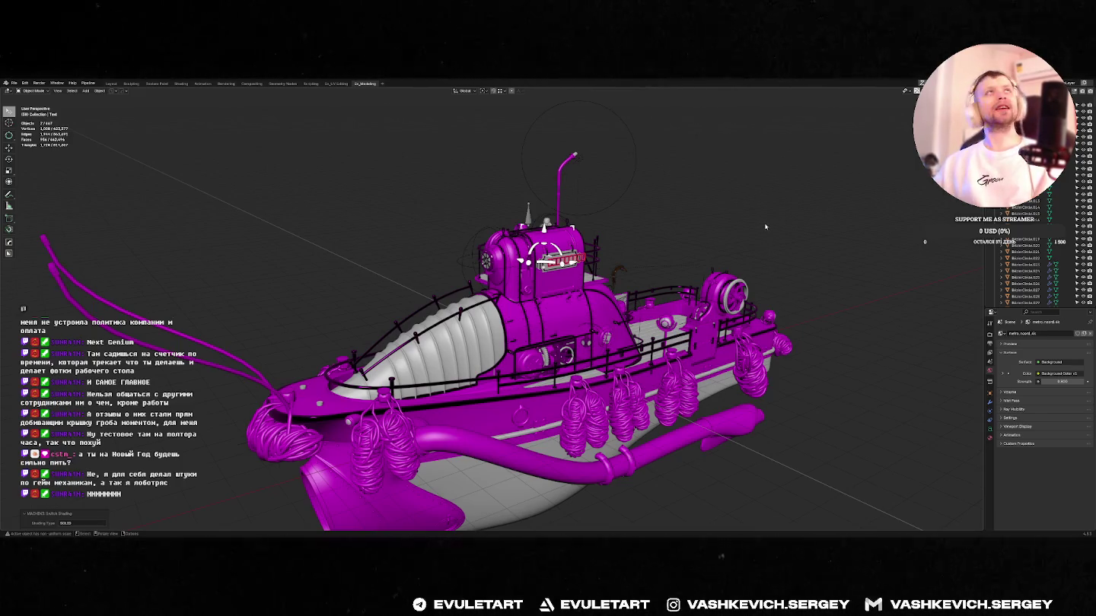
click(663, 205)
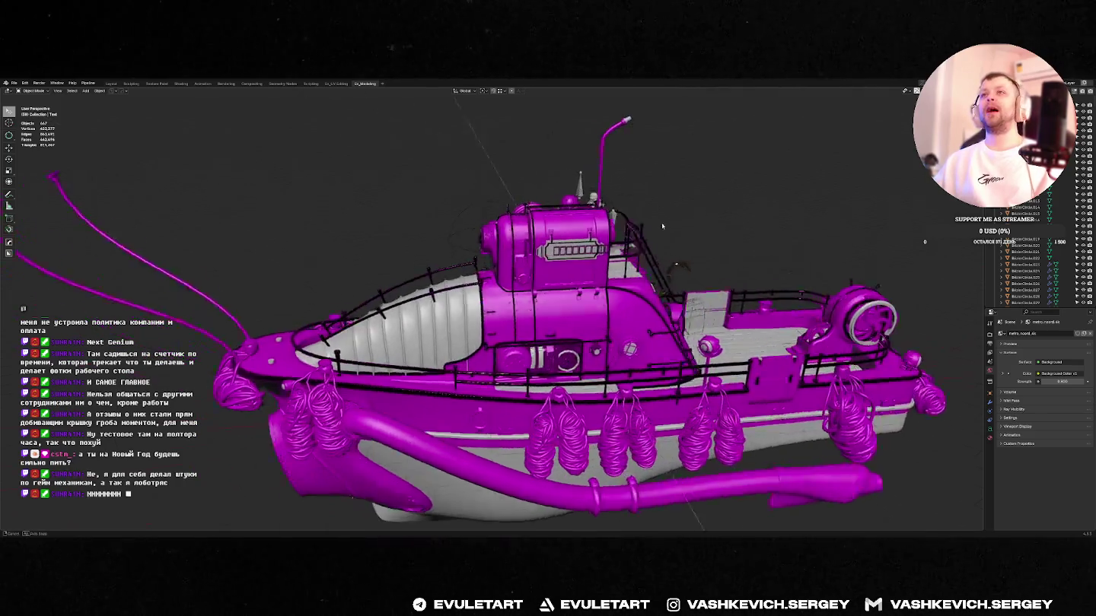
- Orbit and zoom around the barge to inspect the cabin from several sides
middle_drag(663, 204, 627, 222)
scroll(626, 222, up, 3)
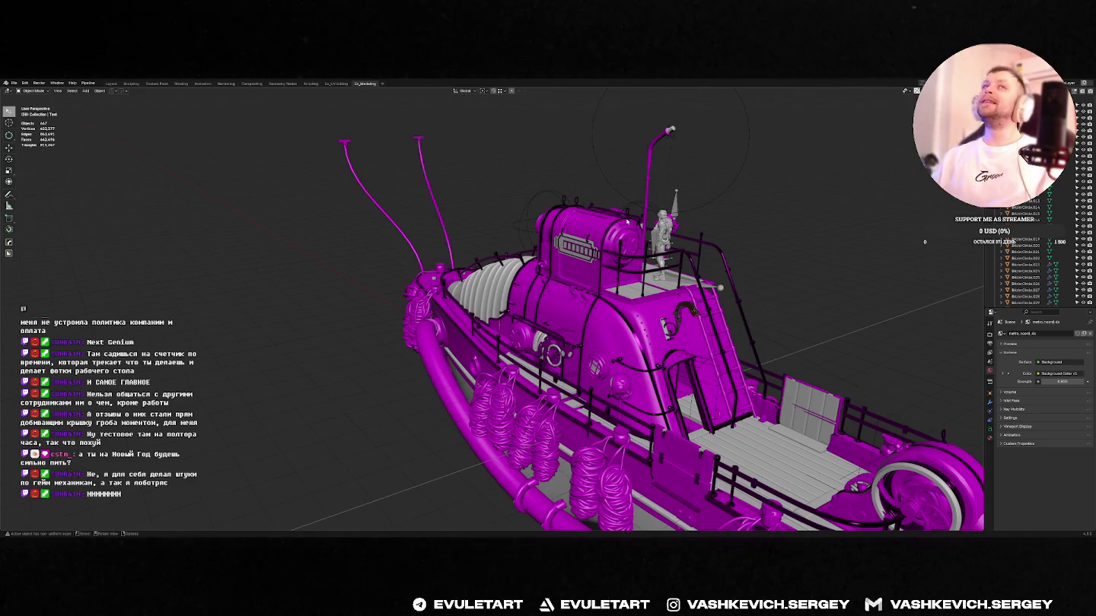
mouse_move(743, 220)
middle_down()
mouse_move(570, 300)
mouse_move(624, 324)
middle_up()
scroll(654, 258, up, 4)
scroll(572, 300, up, 3)
scroll(616, 321, down, 5)
scroll(613, 327, up, 4)
scroll(614, 327, down, 4)
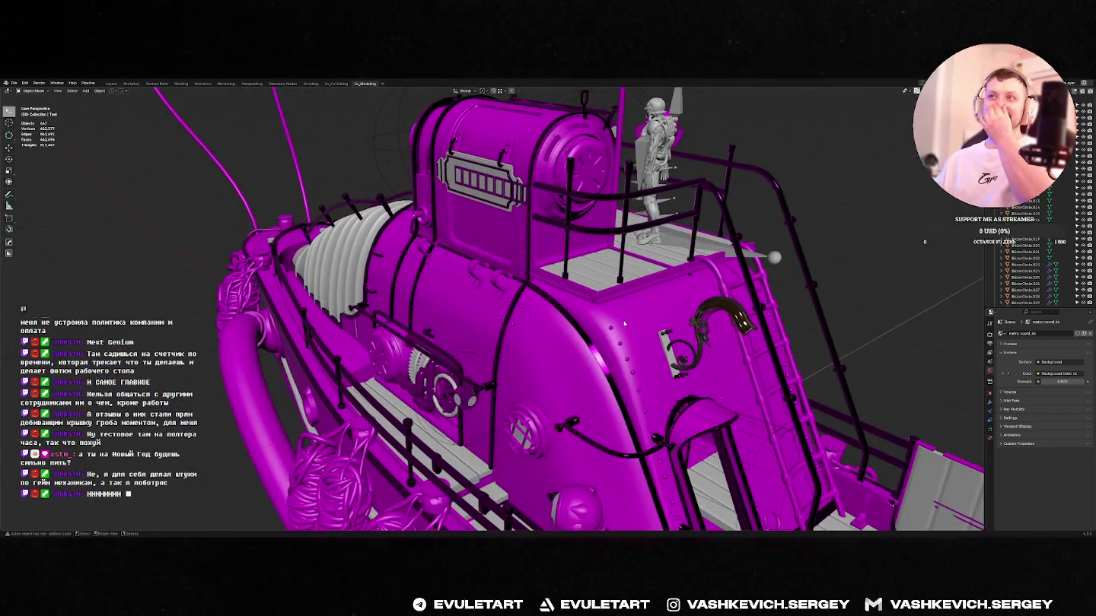
scroll(592, 281, down, 2)
middle_drag(591, 280, 581, 346)
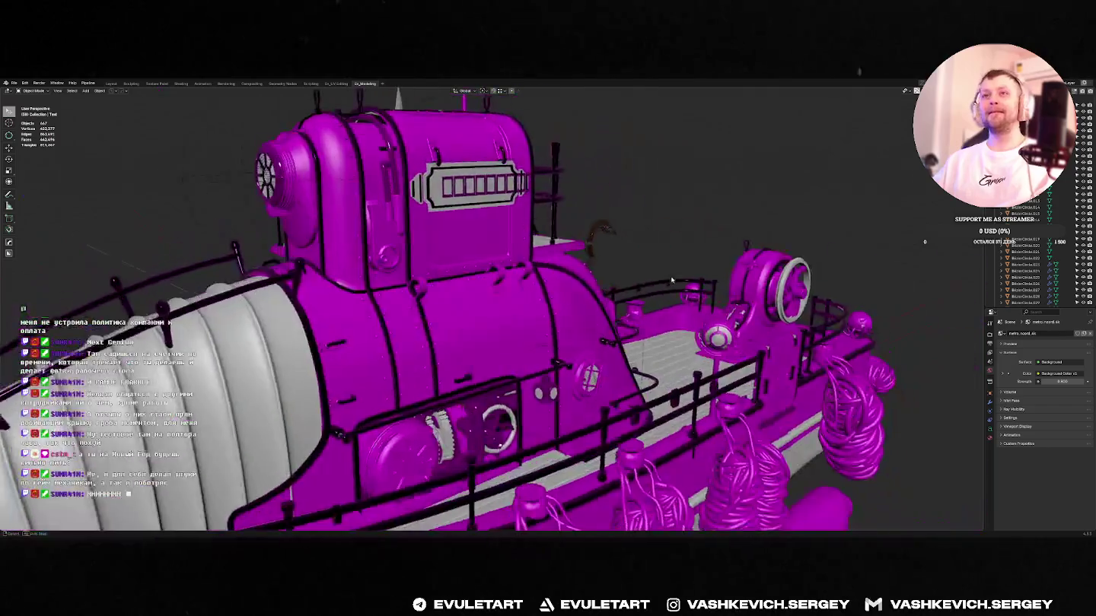
scroll(581, 346, down, 3)
- Grab the small lamp and cancel, orbit over the deck, then switch to the loose-parts window
click(524, 355)
key(g)
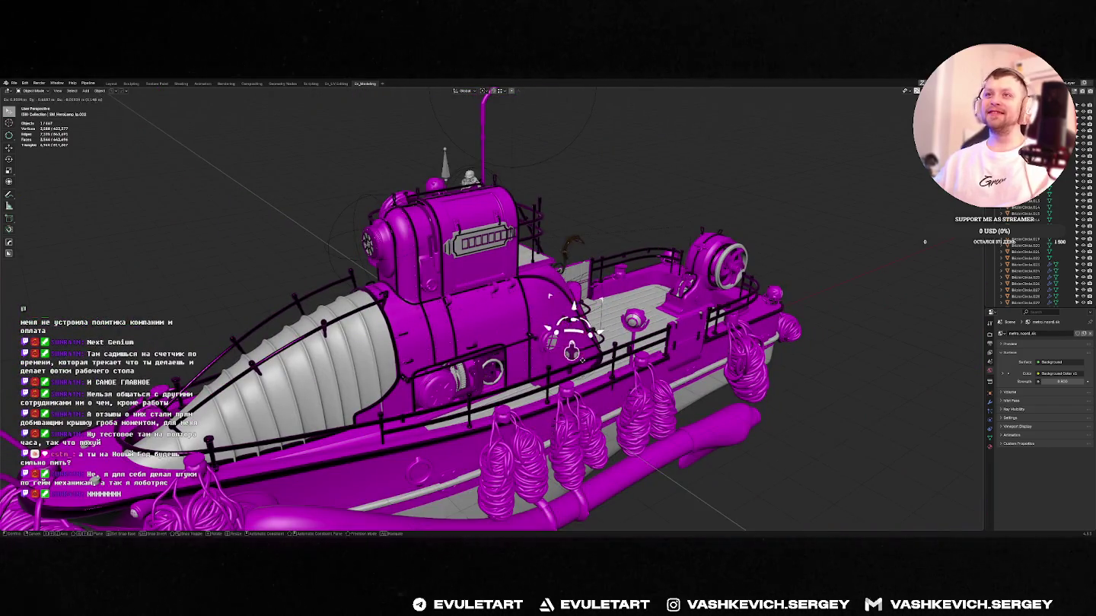
middle_drag(514, 319, 521, 319)
right_click(598, 348)
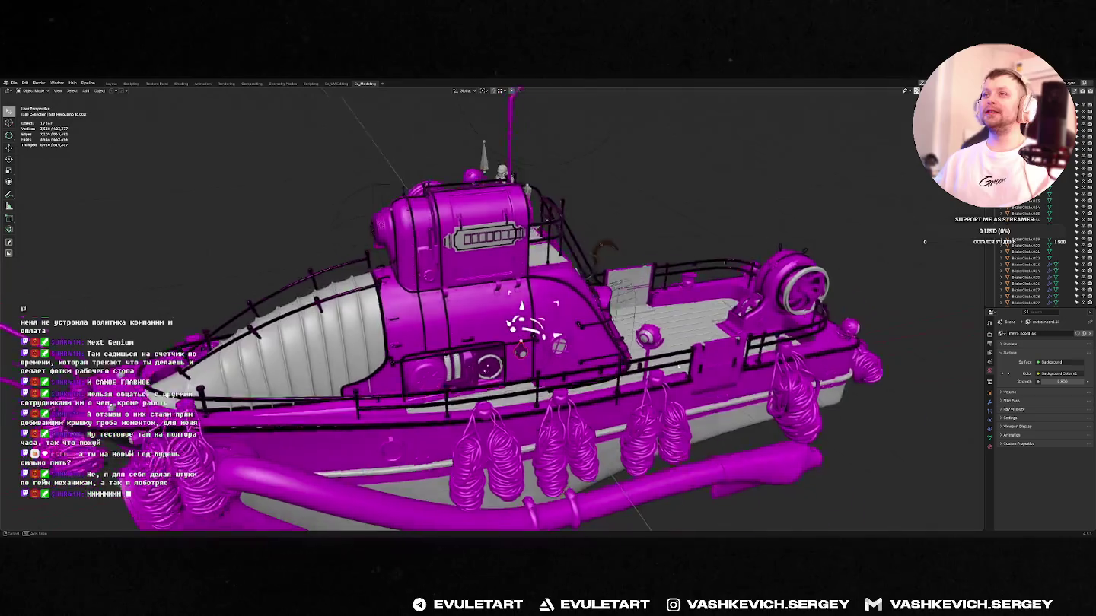
mouse_move(598, 348)
middle_down()
mouse_move(555, 308)
mouse_move(531, 432)
mouse_move(257, 400)
middle_up()
scroll(598, 356, up, 3)
scroll(598, 356, down, 2)
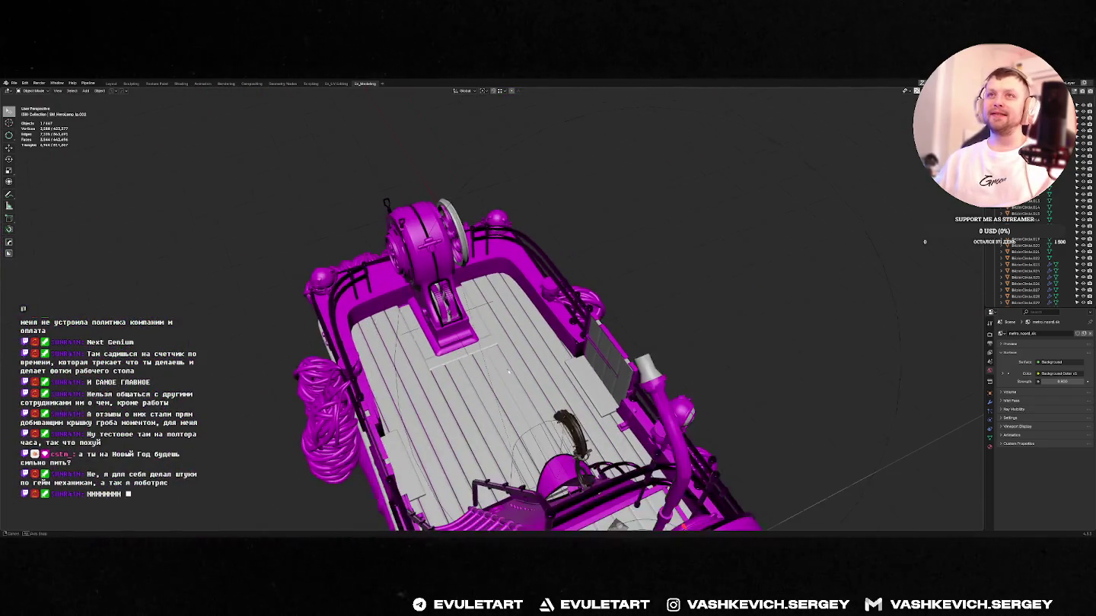
mouse_move(517, 369)
middle_down()
mouse_move(460, 336)
mouse_move(544, 336)
middle_up()
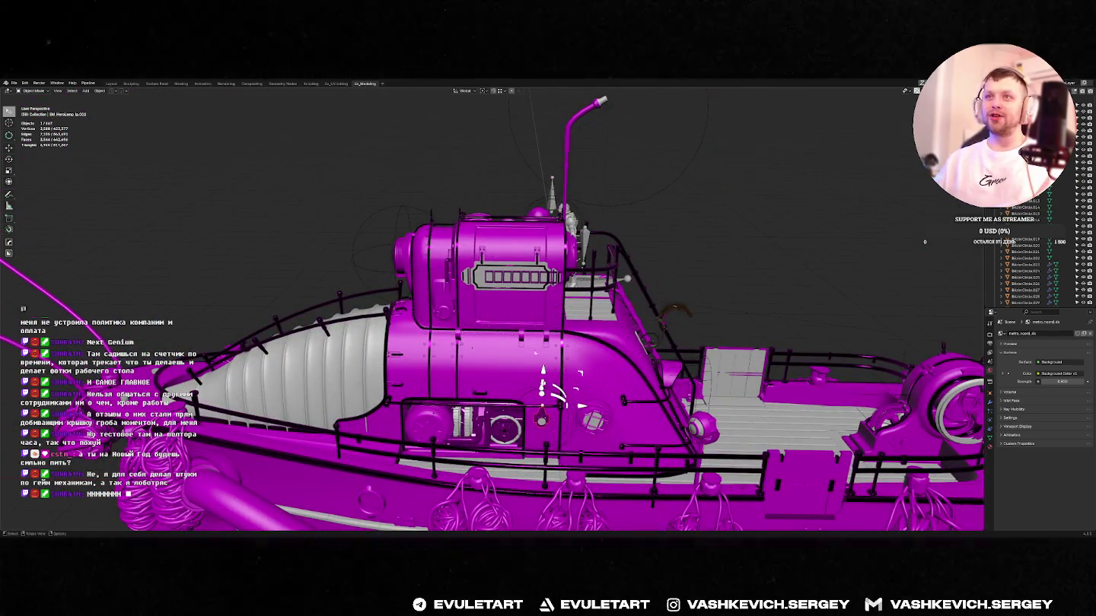
key(alt+Tab)
scroll(535, 292, down, 5)
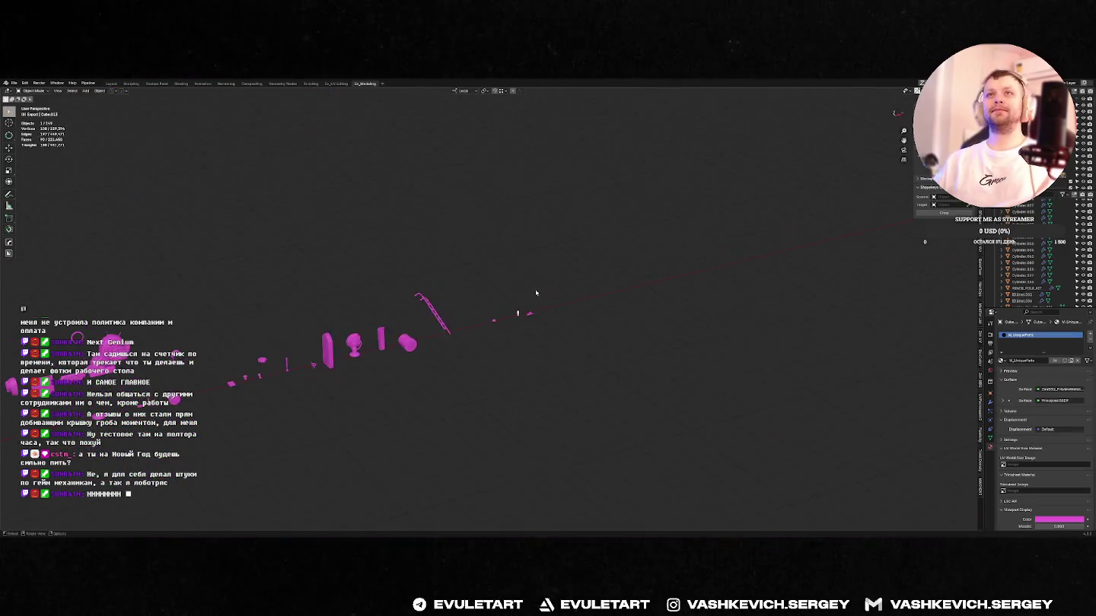
- Frame the pink eyebolt part, then inspect the barge's bow and tank for comparison
click(529, 312)
key(KP_Decimal)
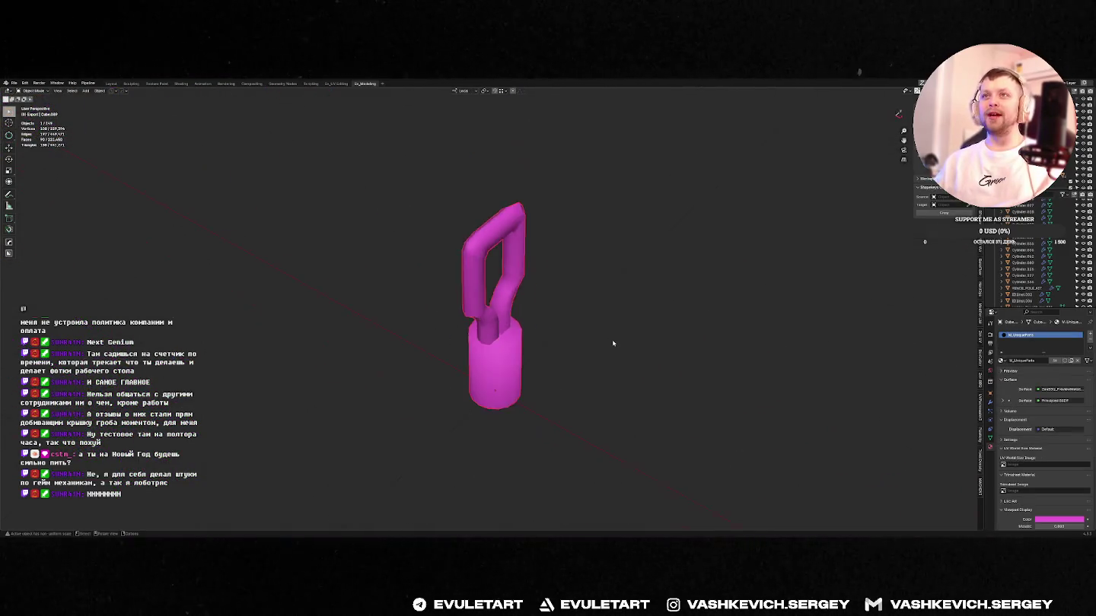
key(alt+Tab)
mouse_move(613, 343)
middle_down()
mouse_move(479, 246)
mouse_move(525, 242)
mouse_move(531, 340)
mouse_move(600, 281)
mouse_move(600, 242)
mouse_move(621, 274)
mouse_move(430, 327)
mouse_move(315, 316)
mouse_move(557, 281)
mouse_move(713, 340)
mouse_move(570, 312)
middle_up()
scroll(525, 240, down, 4)
scroll(531, 339, up, 4)
scroll(609, 258, up, 3)
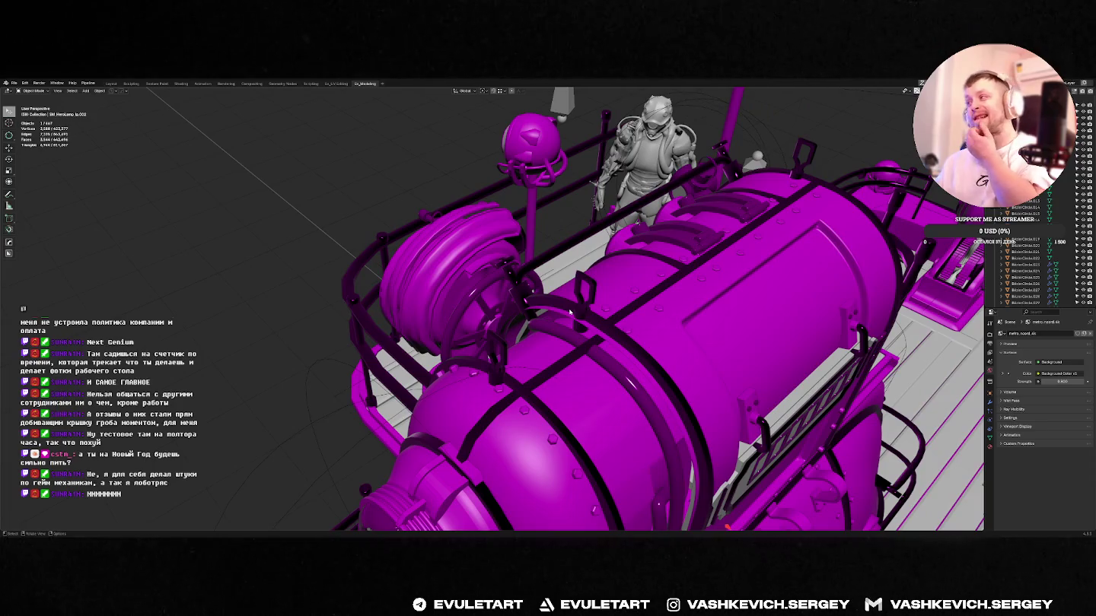
middle_drag(570, 311, 599, 323)
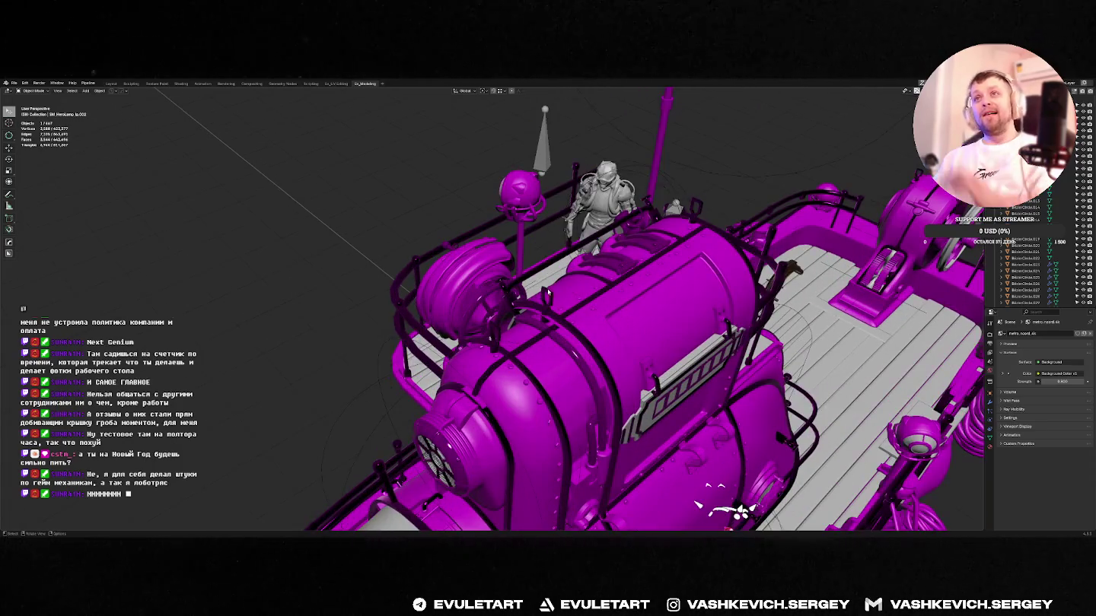
- Select Cube.069 on the tank, return to Object Mode and view the parts from the front
click(600, 322)
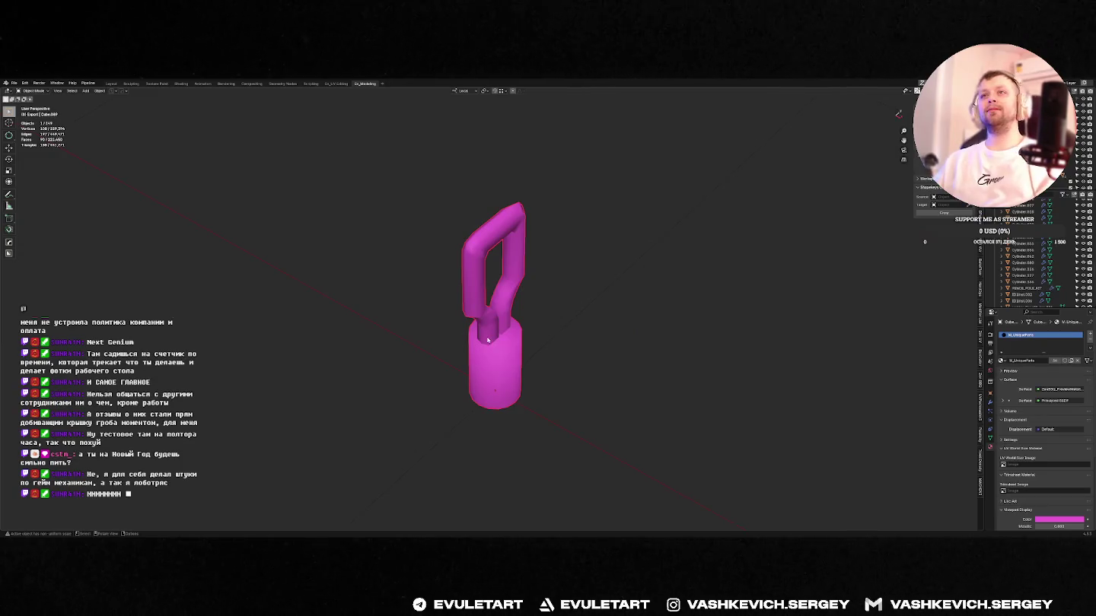
key(Tab)
middle_drag(489, 340, 521, 341)
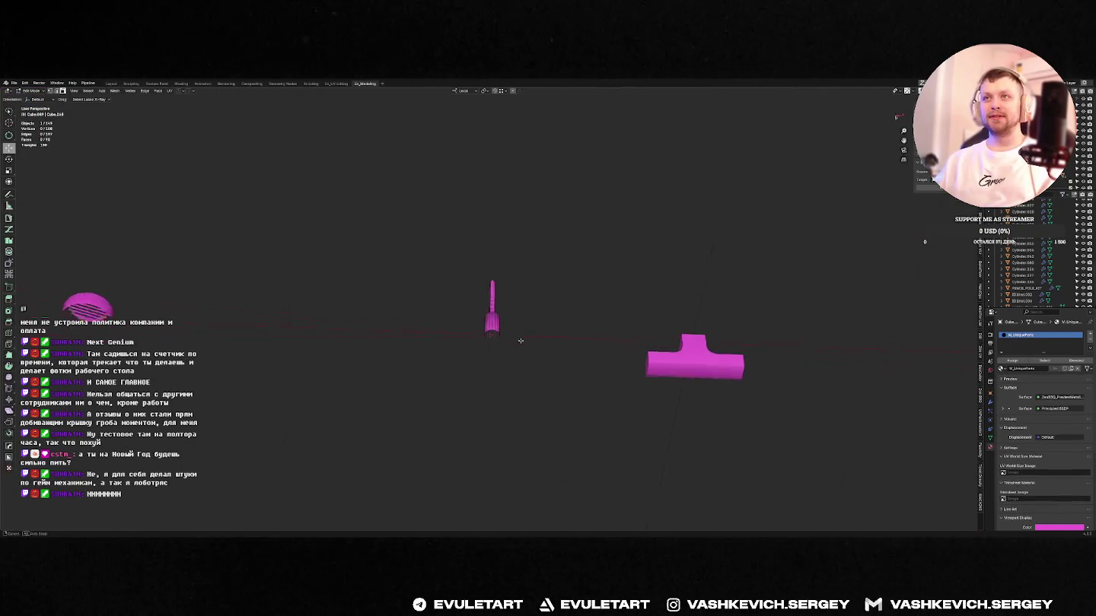
key(Tab)
scroll(520, 341, up, 3)
scroll(521, 341, down, 4)
key(KP_1)
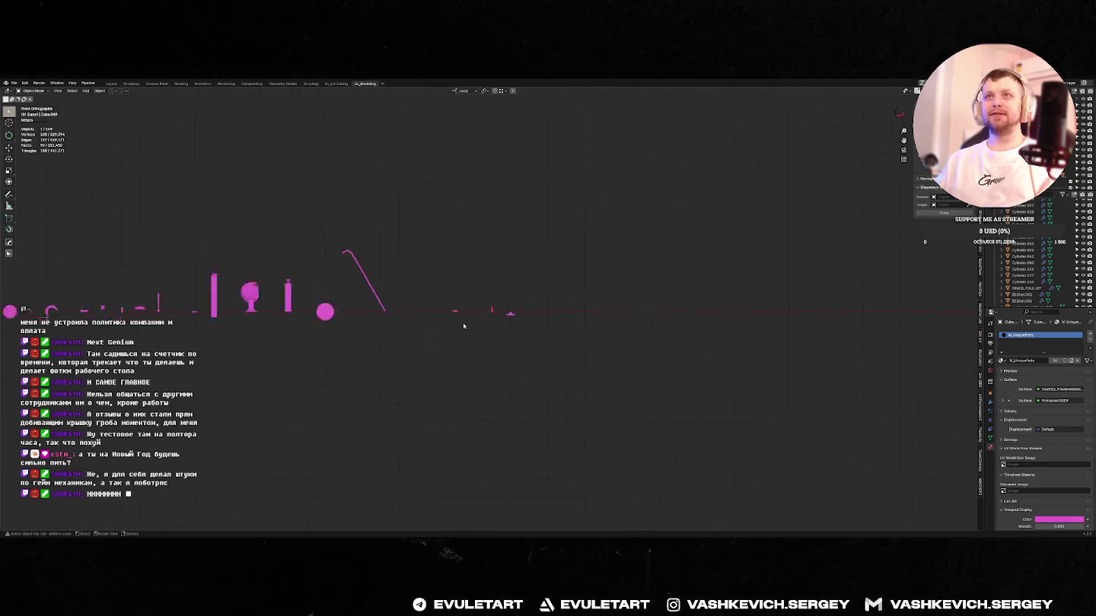
scroll(463, 325, down, 5)
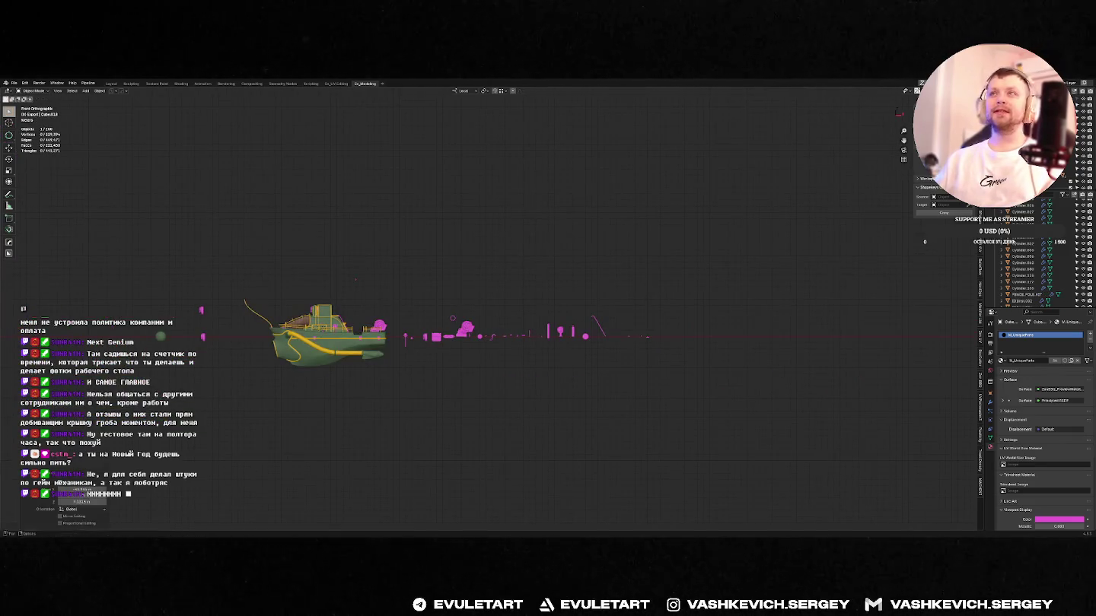
- Move the barge and the row of parts to a new position
drag(1024, 244, 1048, 215)
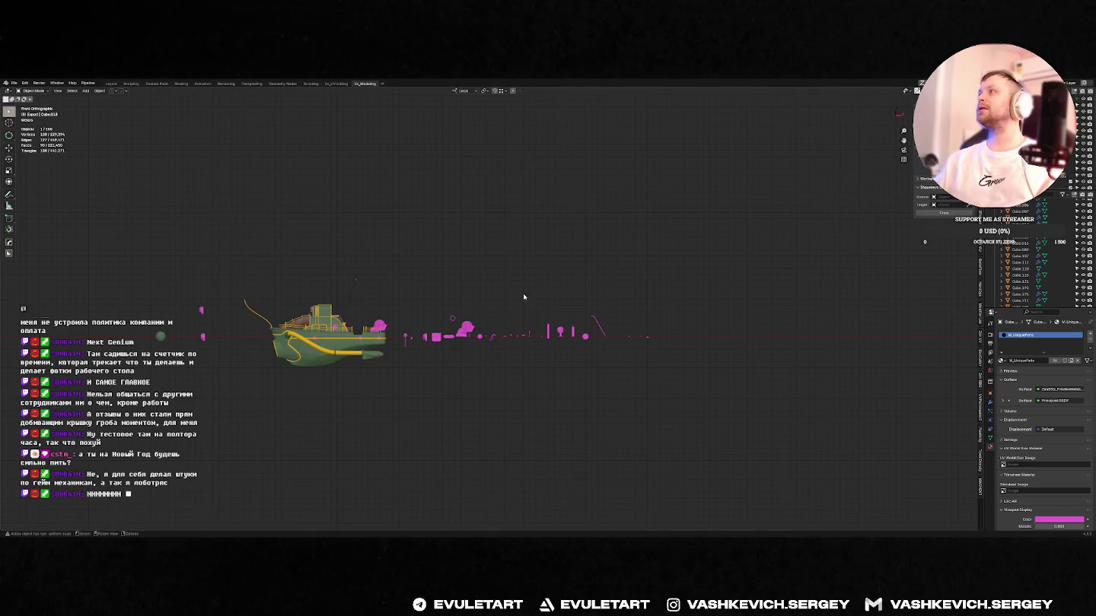
key(g)
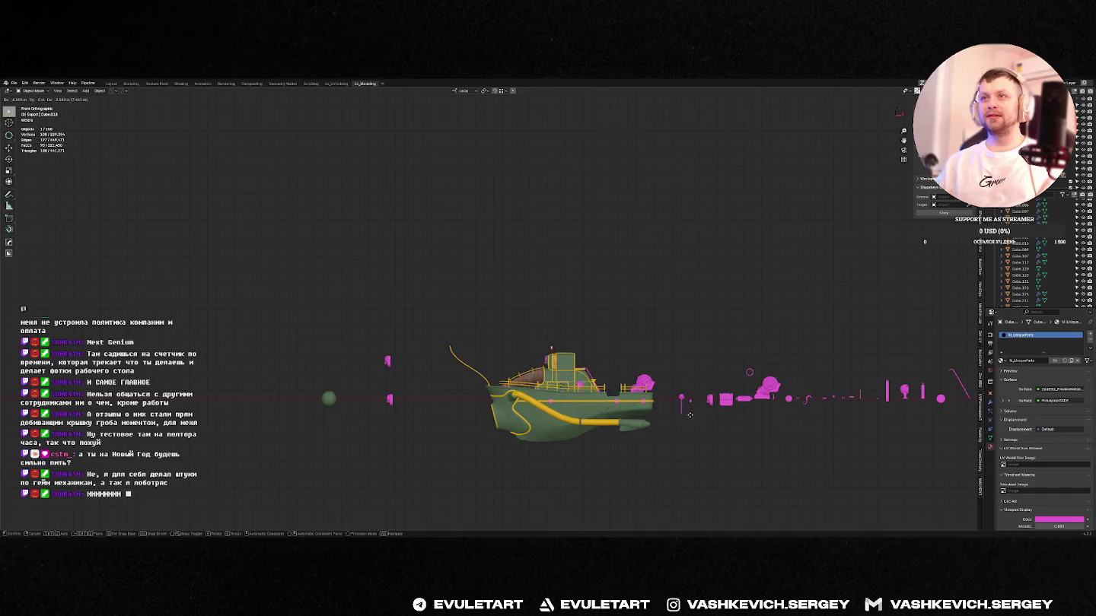
click(689, 414)
scroll(578, 367, up, 3)
scroll(560, 326, up, 2)
scroll(559, 331, up, 3)
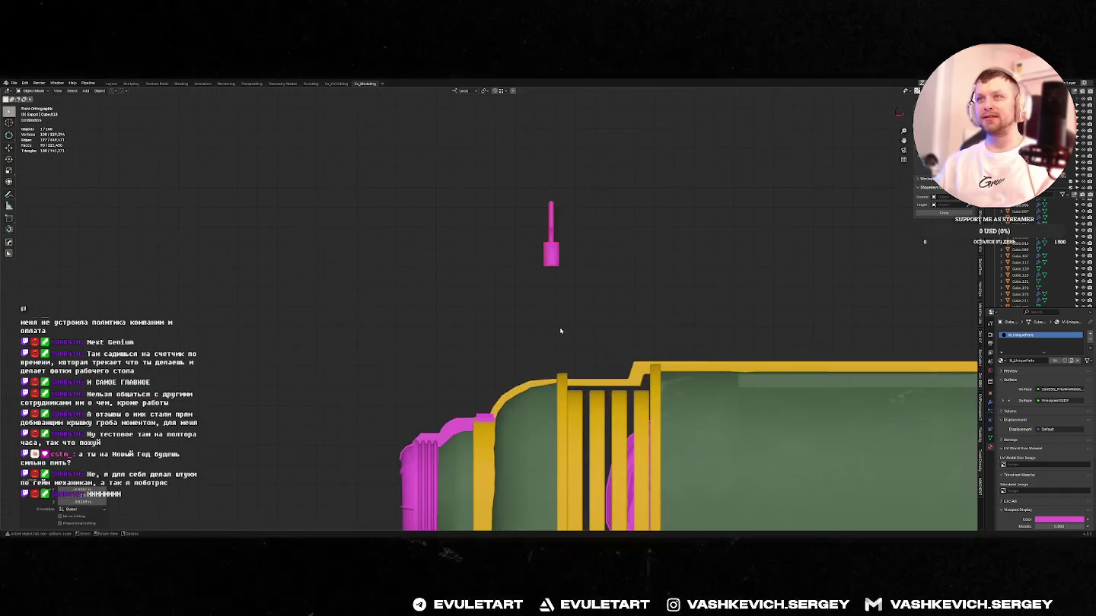
middle_drag(560, 330, 746, 434)
scroll(761, 455, up, 5)
scroll(765, 459, up, 2)
- Slide the pink clip along X, then along Z onto the tank's lower yellow band
key(g)
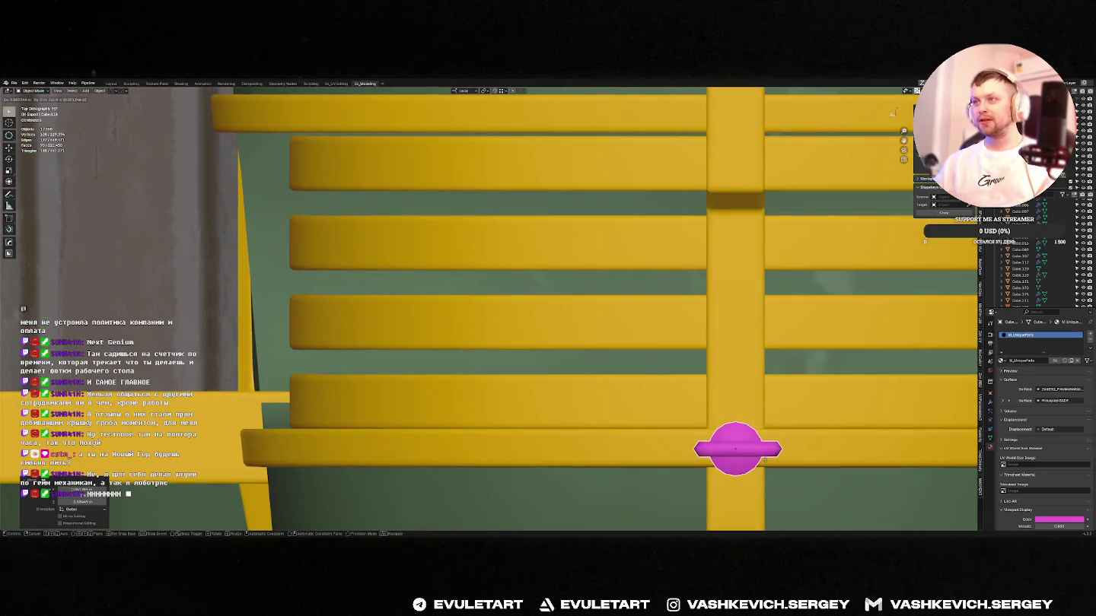
scroll(765, 459, down, 2)
scroll(723, 426, down, 3)
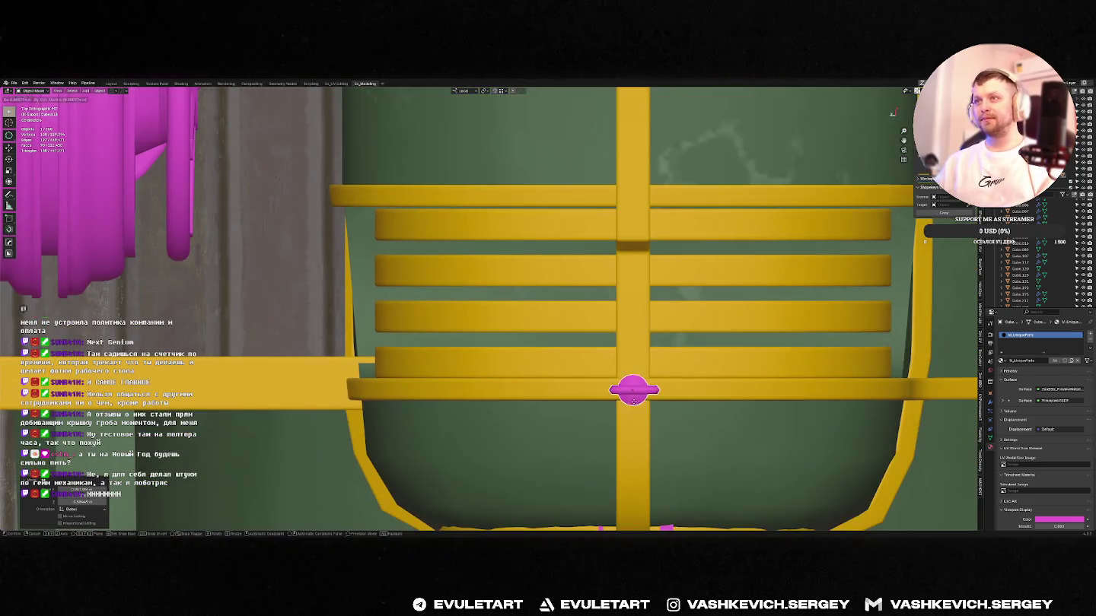
key(x)
key(x)
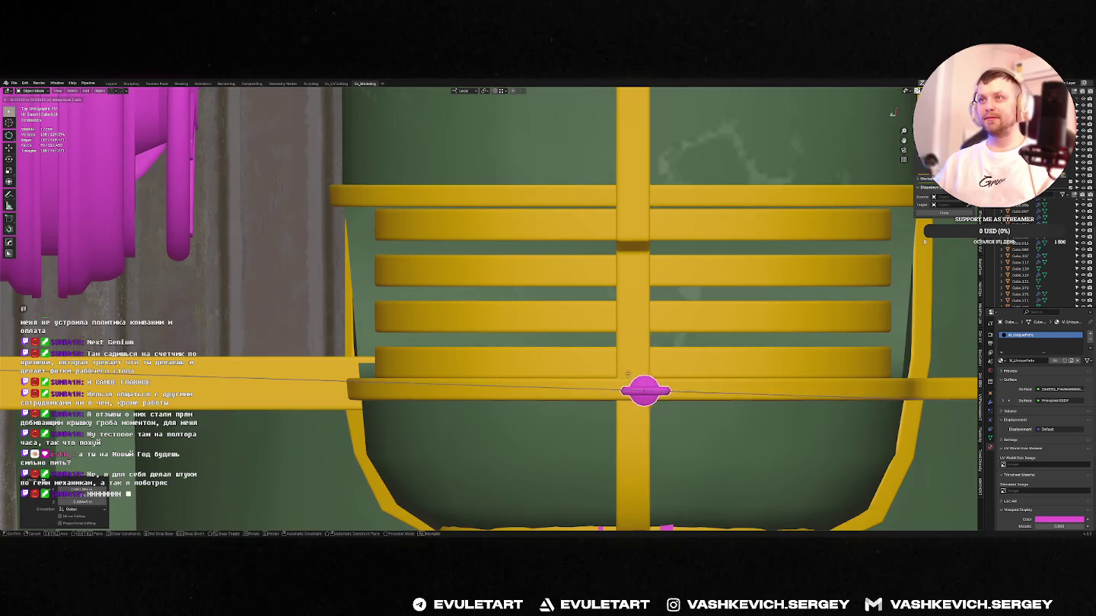
click(635, 382)
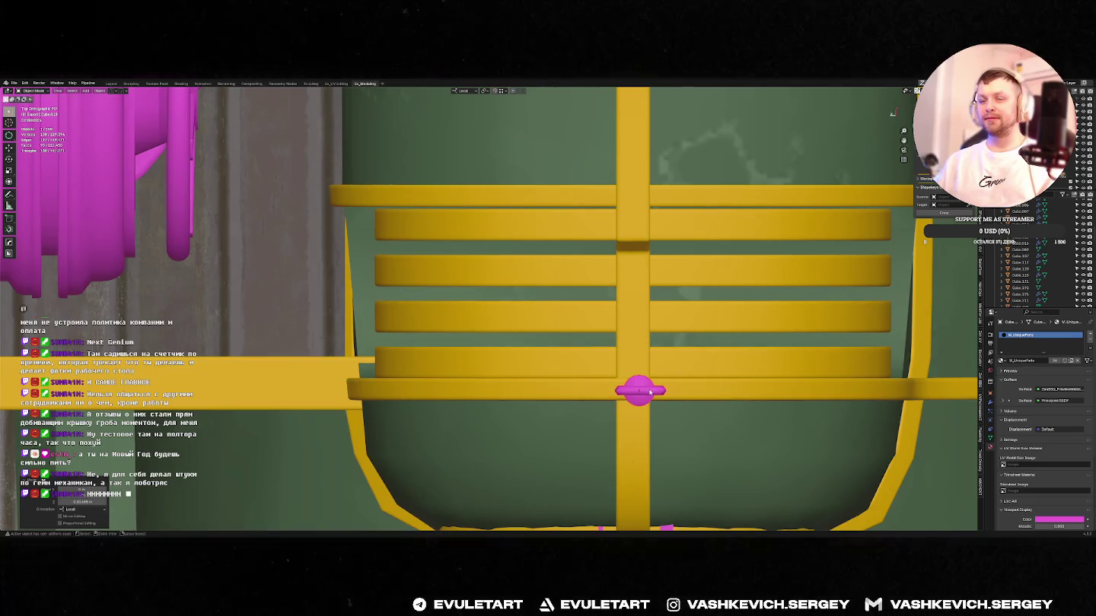
mouse_move(649, 392)
middle_down()
mouse_move(620, 426)
mouse_move(638, 452)
middle_up()
key(g)
key(z)
key(z)
click(621, 441)
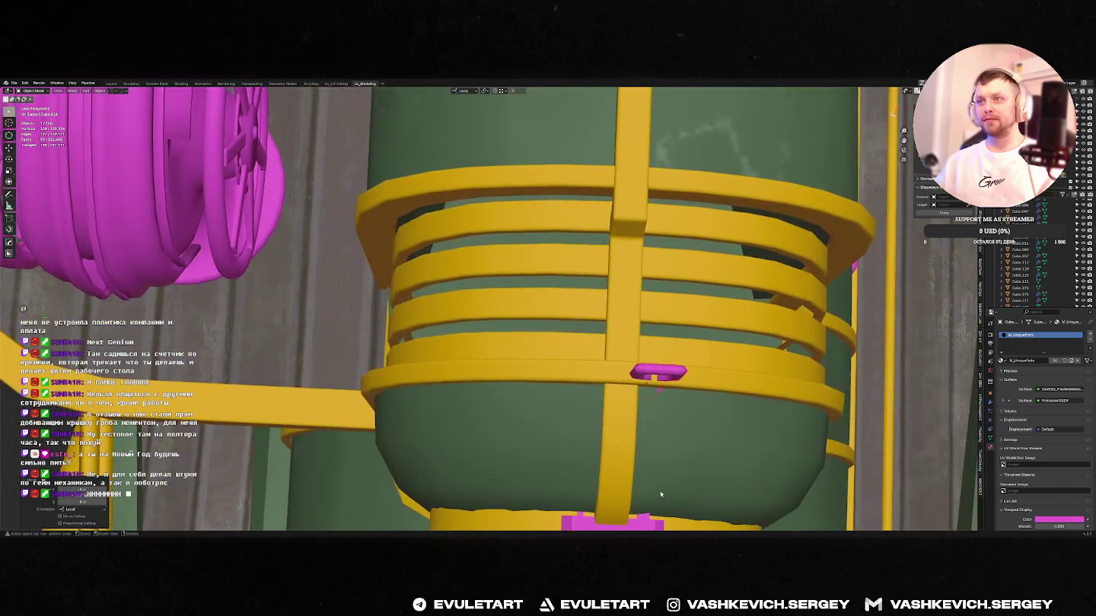
- Frame the magenta hook and move it onto the yellow ring strap
mouse_move(654, 489)
middle_down()
mouse_move(589, 410)
mouse_move(641, 401)
middle_up()
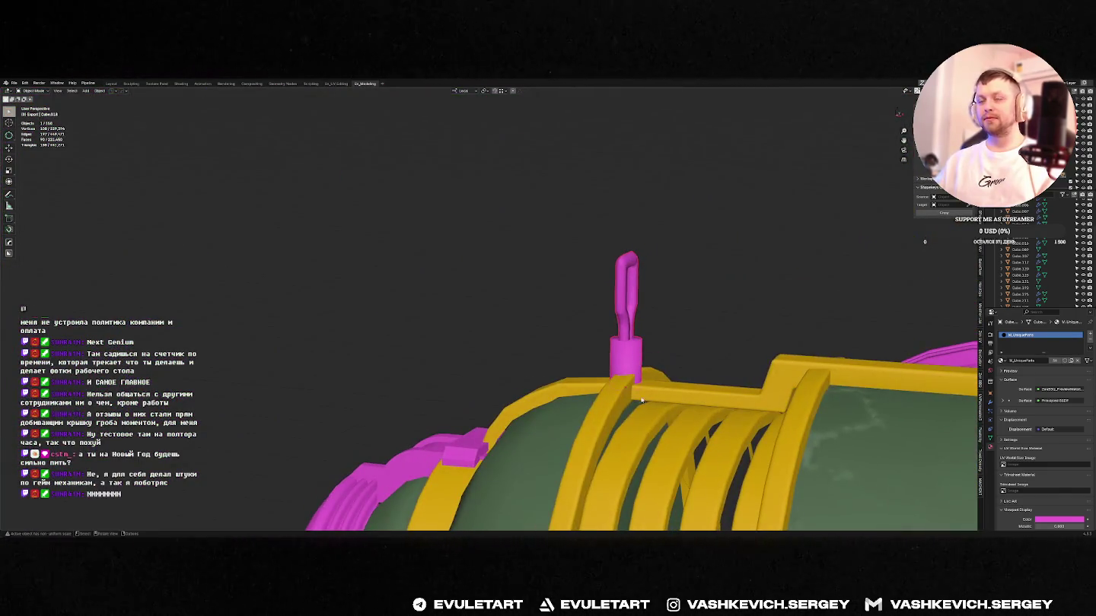
key(period)
click(683, 394)
key(KP_Decimal)
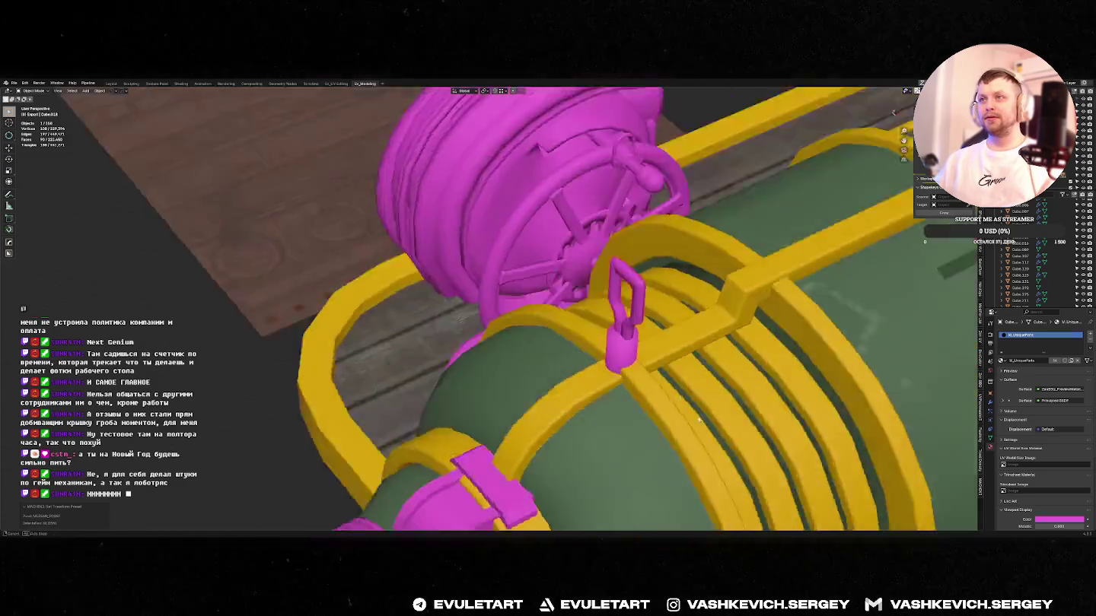
key(g)
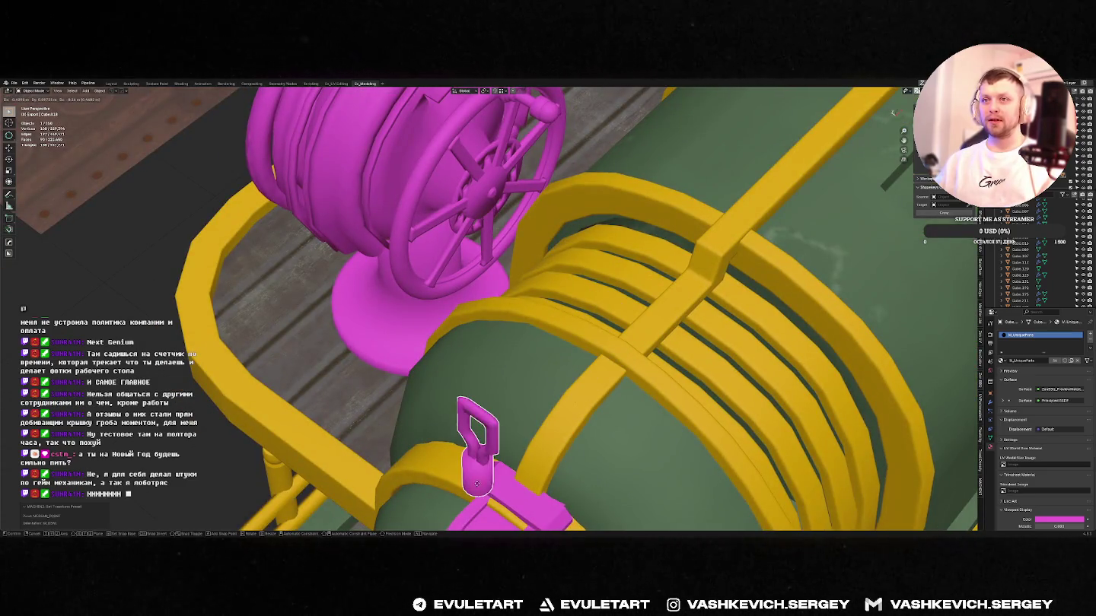
click(619, 340)
- Check the other Blender window briefly, then orbit around the barge
key(KP_7)
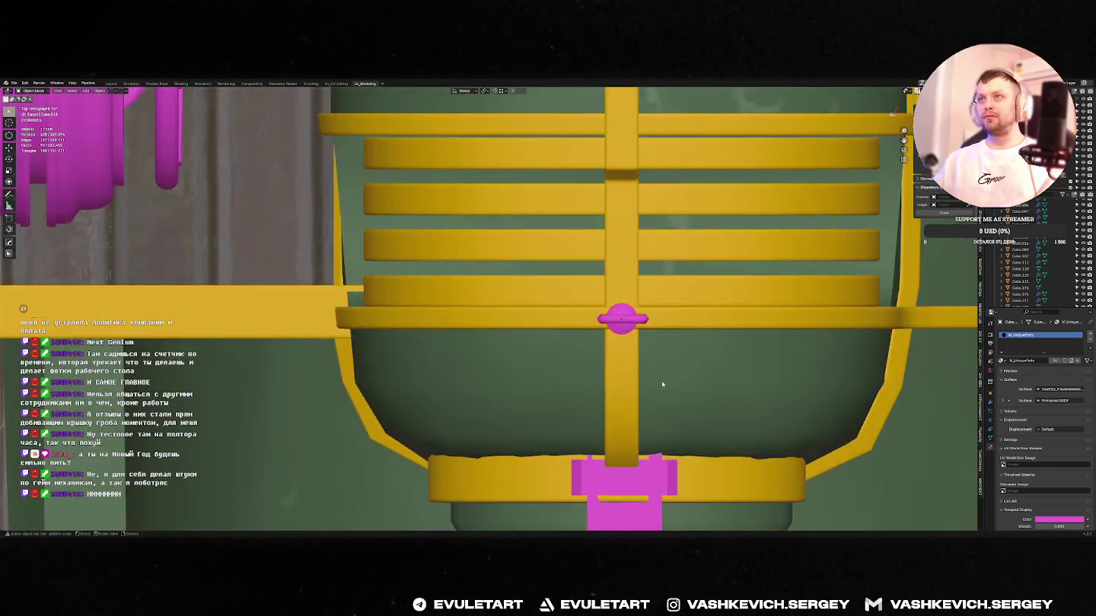
key(alt+Tab)
scroll(647, 386, up, 4)
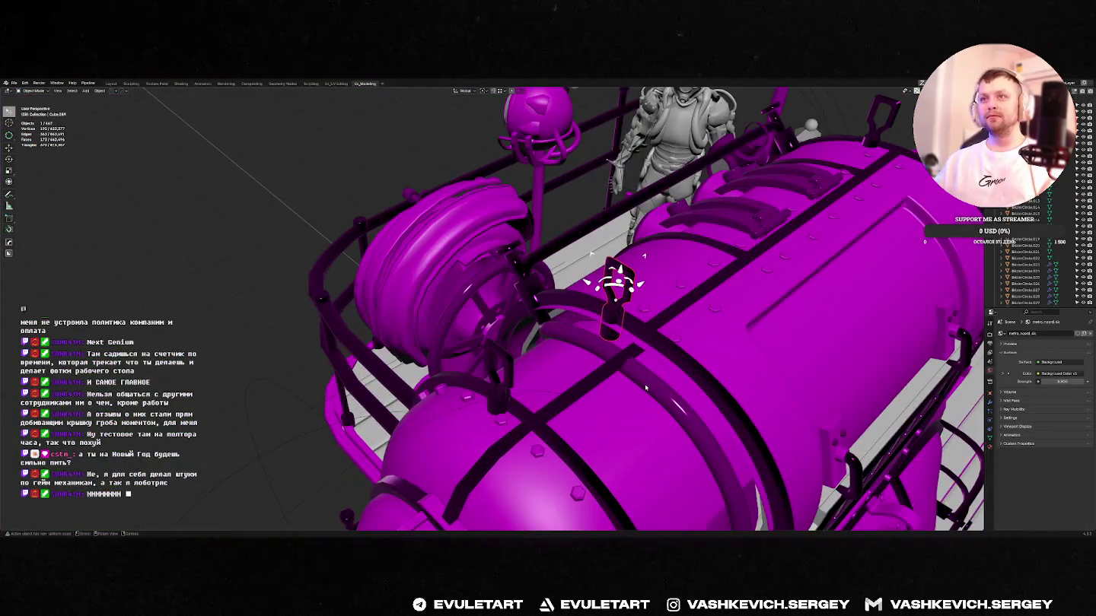
key(alt+Tab)
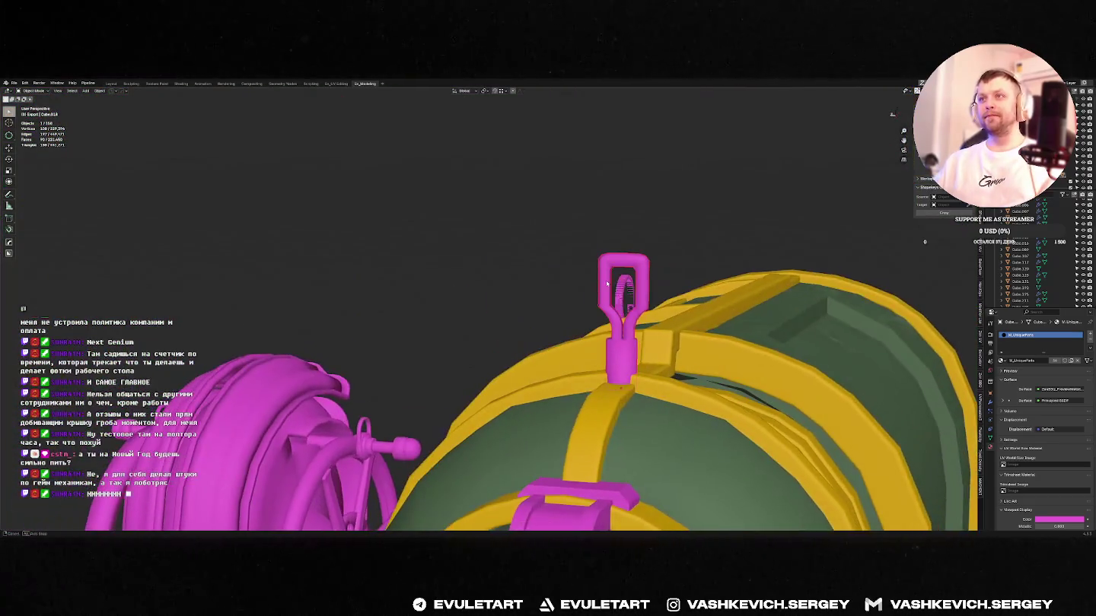
middle_drag(629, 252, 600, 327)
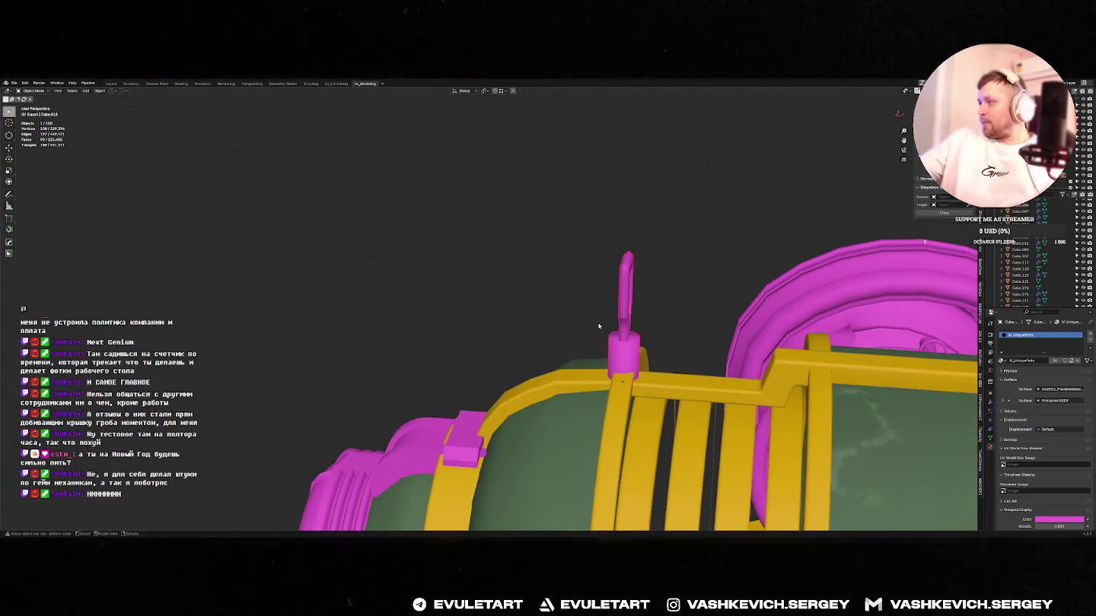
middle_drag(683, 333, 658, 372)
- In top view, slide the pink knob sideways along the X axis
key(KP_7)
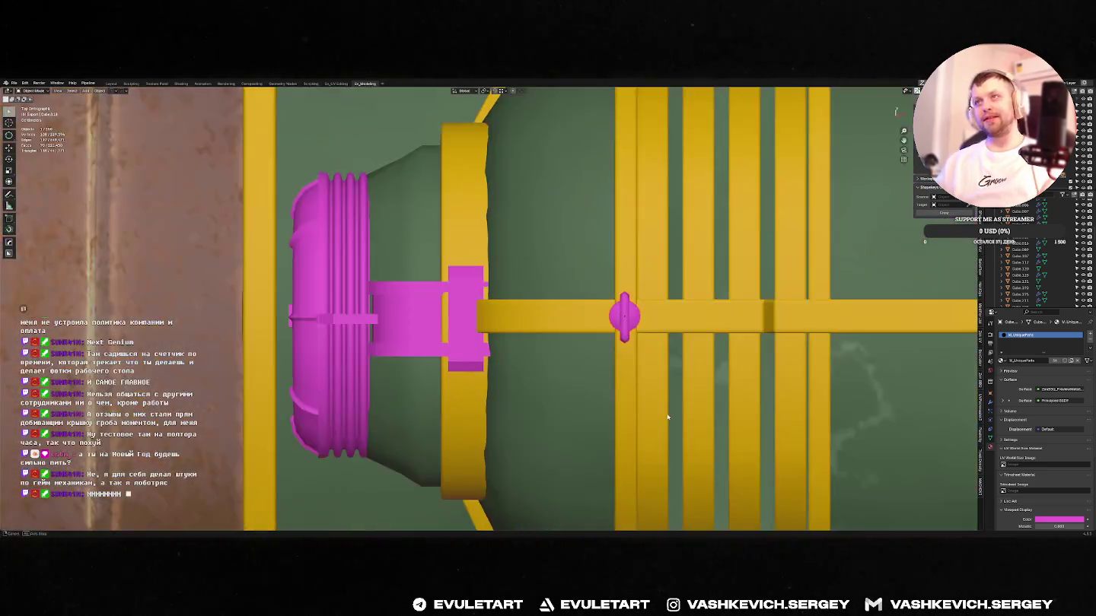
scroll(680, 346, up, 2)
scroll(598, 322, up, 2)
key(g)
key(x)
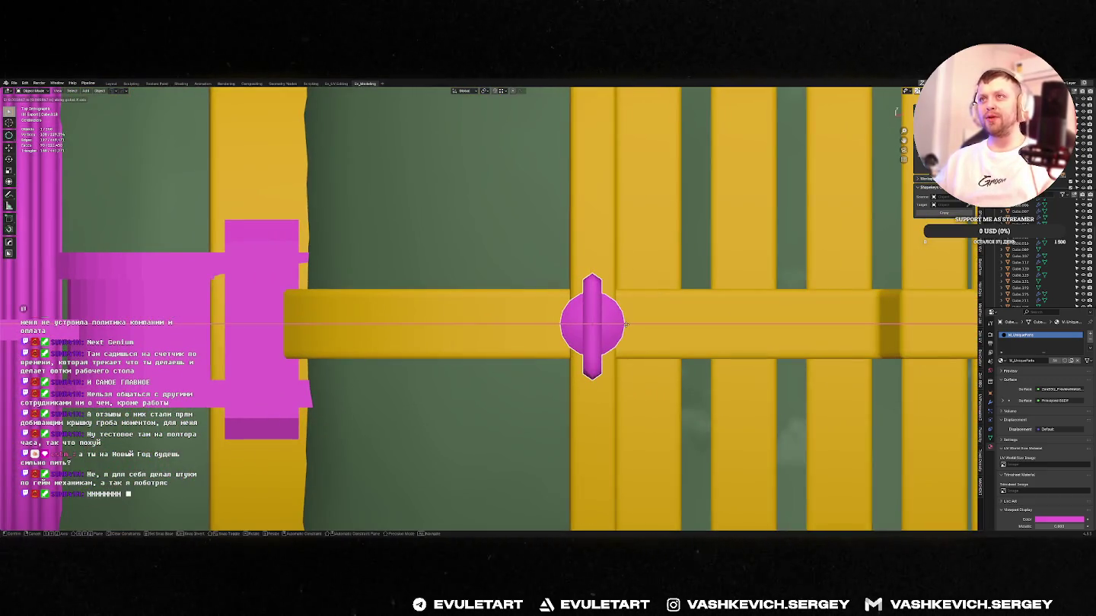
click(625, 326)
mouse_move(626, 326)
middle_down()
mouse_move(699, 238)
mouse_move(594, 254)
mouse_move(664, 263)
mouse_move(682, 287)
middle_up()
scroll(664, 263, down, 5)
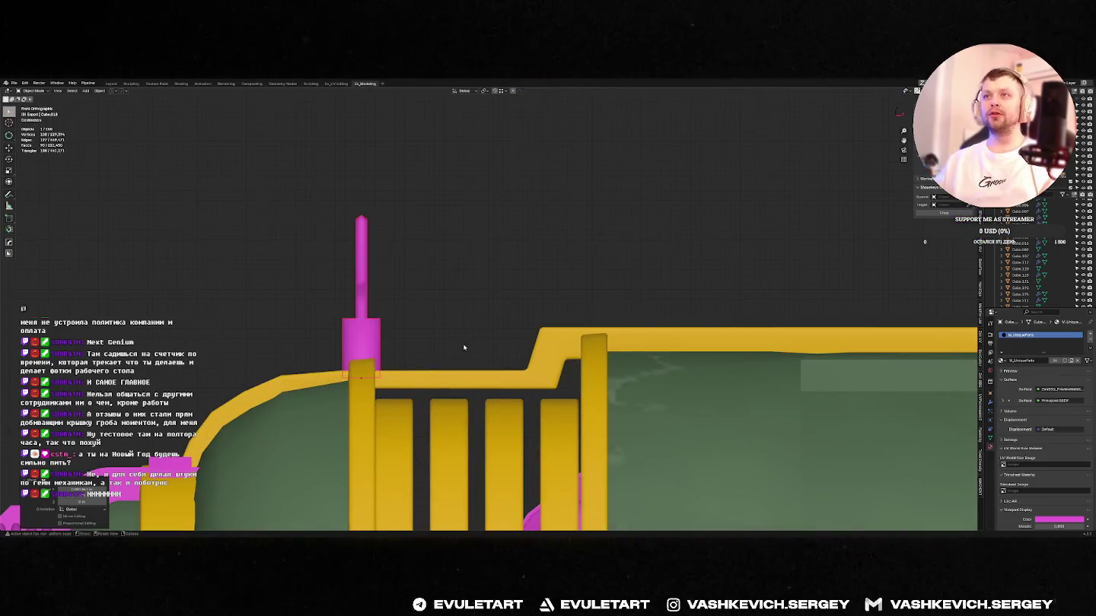
- Duplicate the magenta pin upward along Z and lower the left pin vertically
key(shift+d)
key(z)
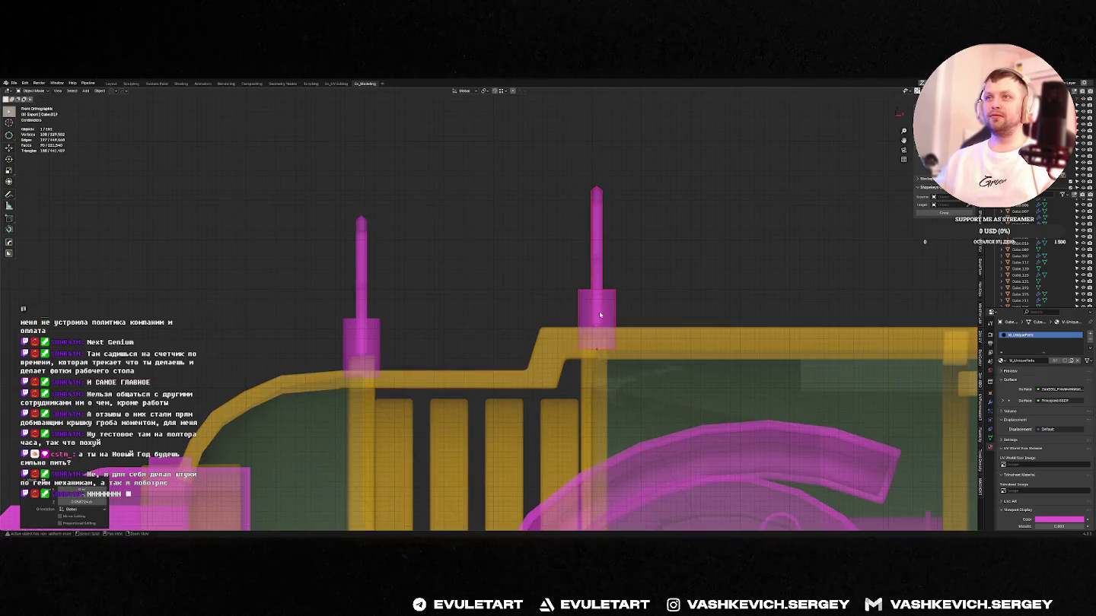
click(598, 319)
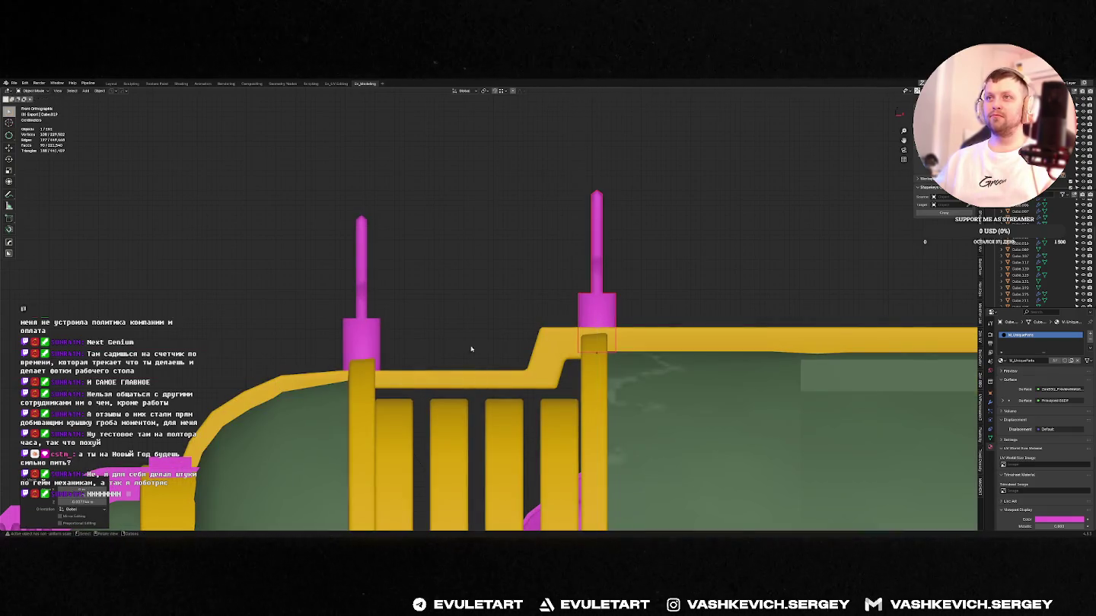
click(367, 339)
key(g)
key(z)
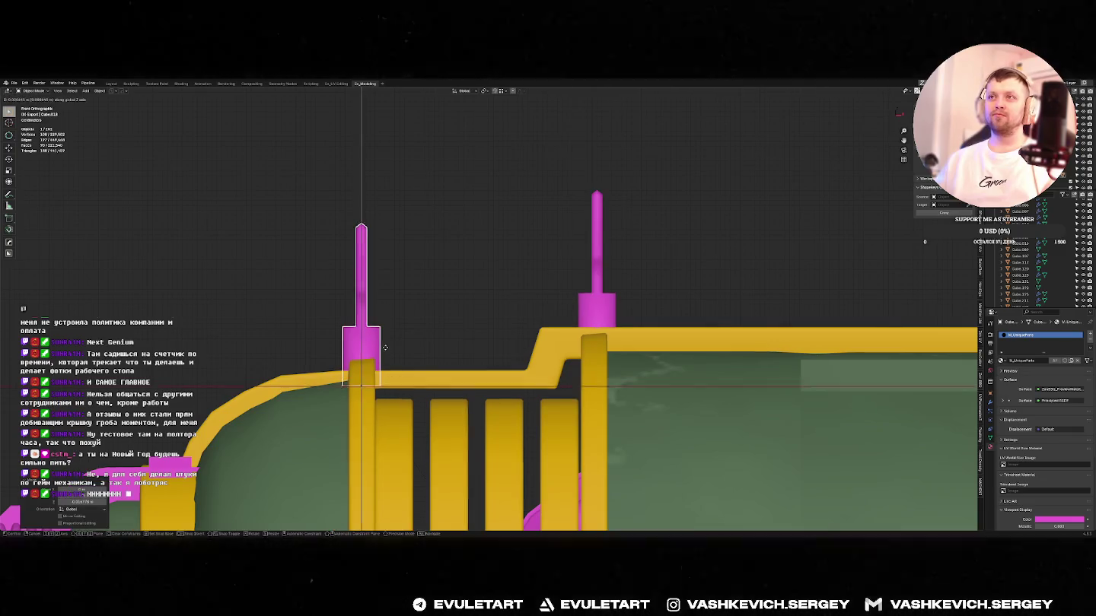
click(390, 348)
- Toggle X-ray and readjust the left pin's height along Z
key(alt+z)
key(alt+z)
key(g)
key(z)
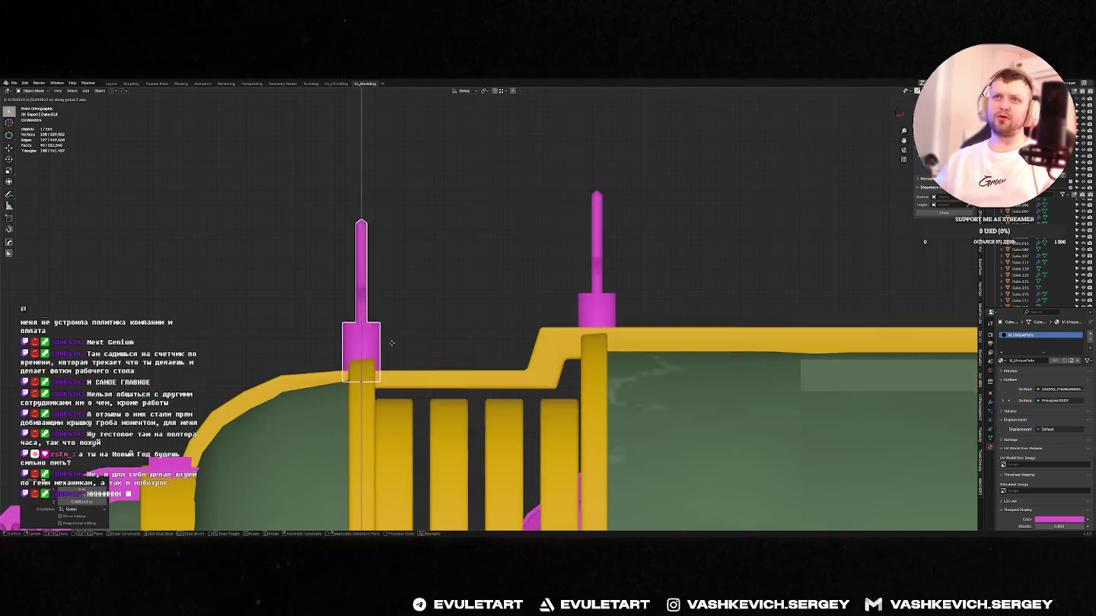
click(393, 342)
mouse_move(393, 342)
middle_down()
mouse_move(584, 252)
mouse_move(677, 257)
middle_up()
scroll(467, 255, up, 3)
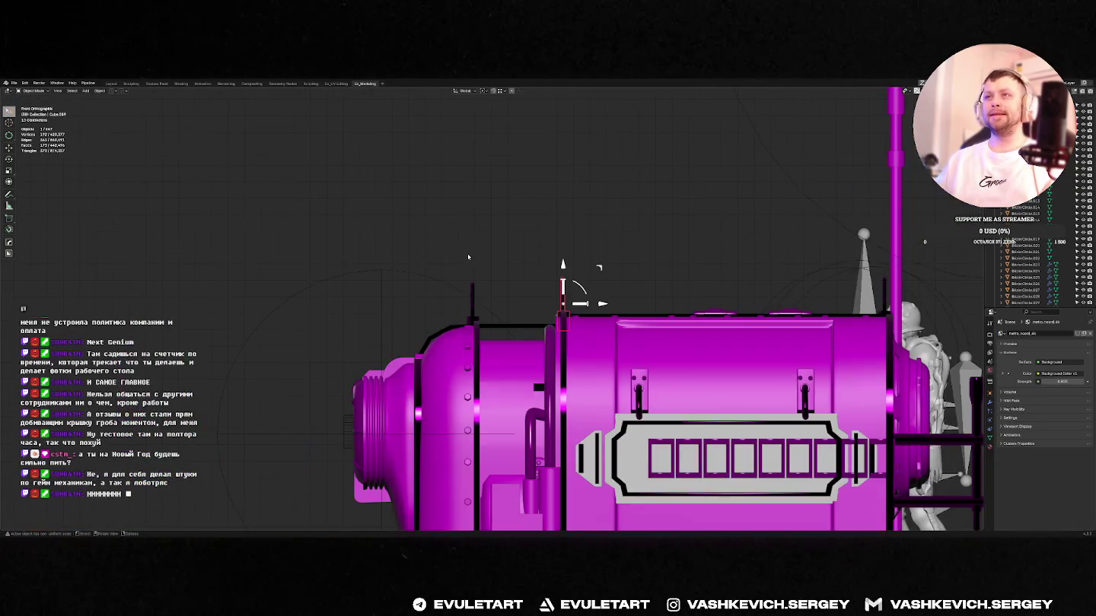
- Slide the pin along X in top view, then save the barge file
key(g)
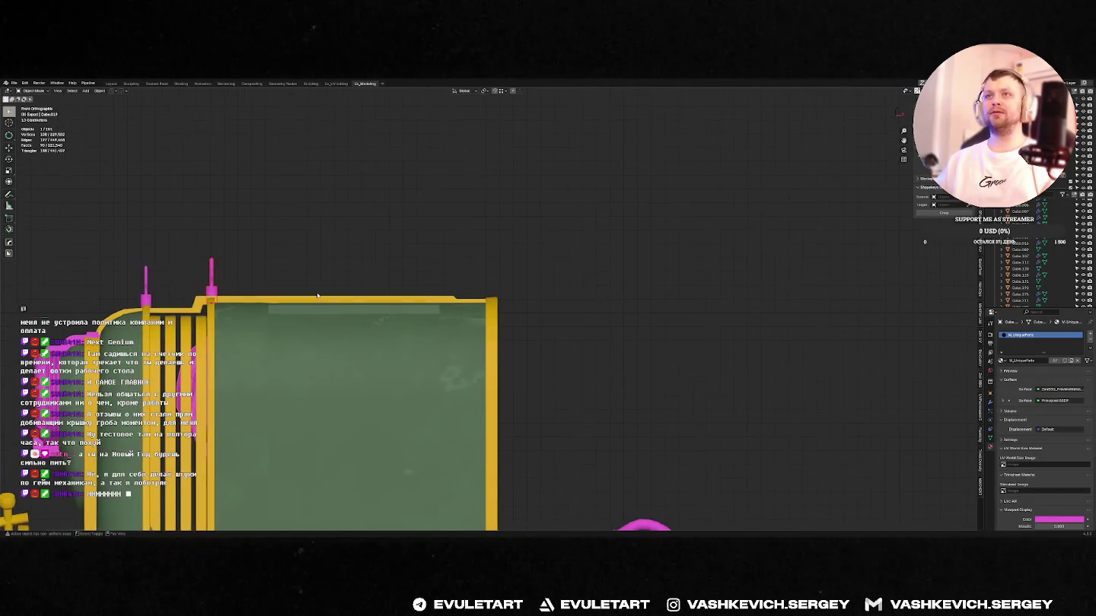
key(x)
scroll(593, 295, up, 5)
key(KP_7)
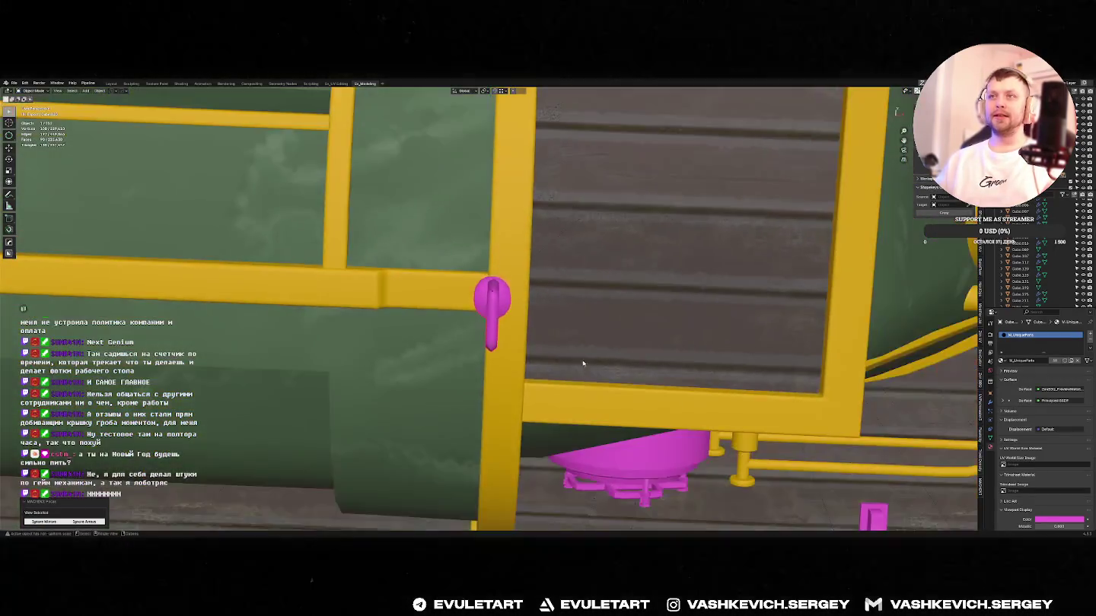
click(578, 319)
scroll(565, 320, down, 4)
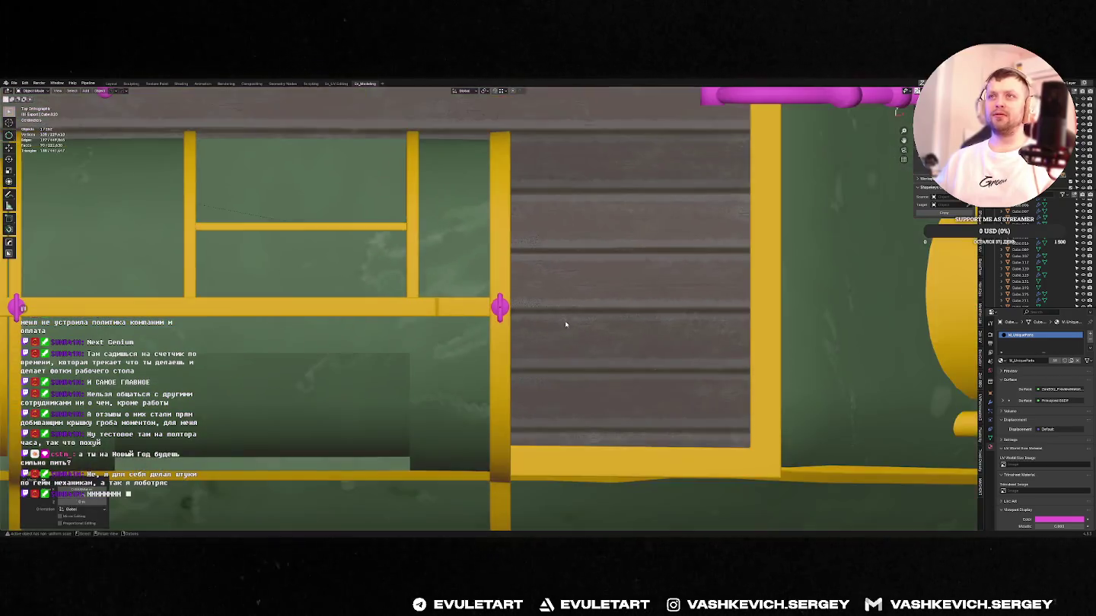
mouse_move(565, 320)
middle_down()
mouse_move(553, 262)
mouse_move(559, 296)
mouse_move(594, 304)
mouse_move(472, 319)
mouse_move(385, 306)
mouse_move(612, 289)
mouse_move(710, 257)
mouse_move(621, 245)
mouse_move(624, 253)
middle_up()
key(ctrl+s)
click(660, 254)
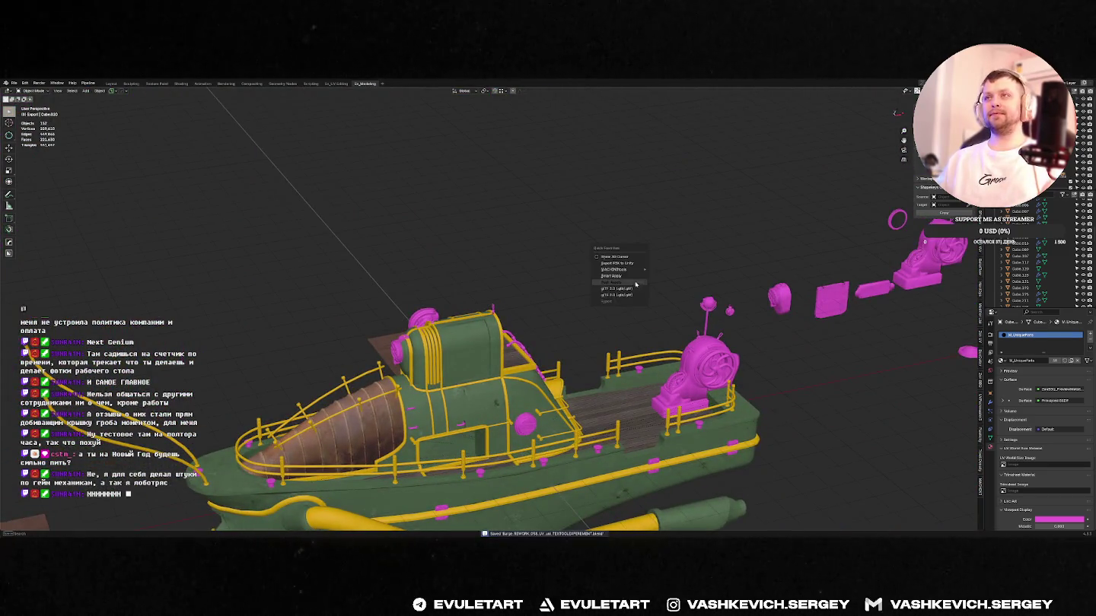
- Attempt the barge export and purge the unused meshes and image
click(636, 284)
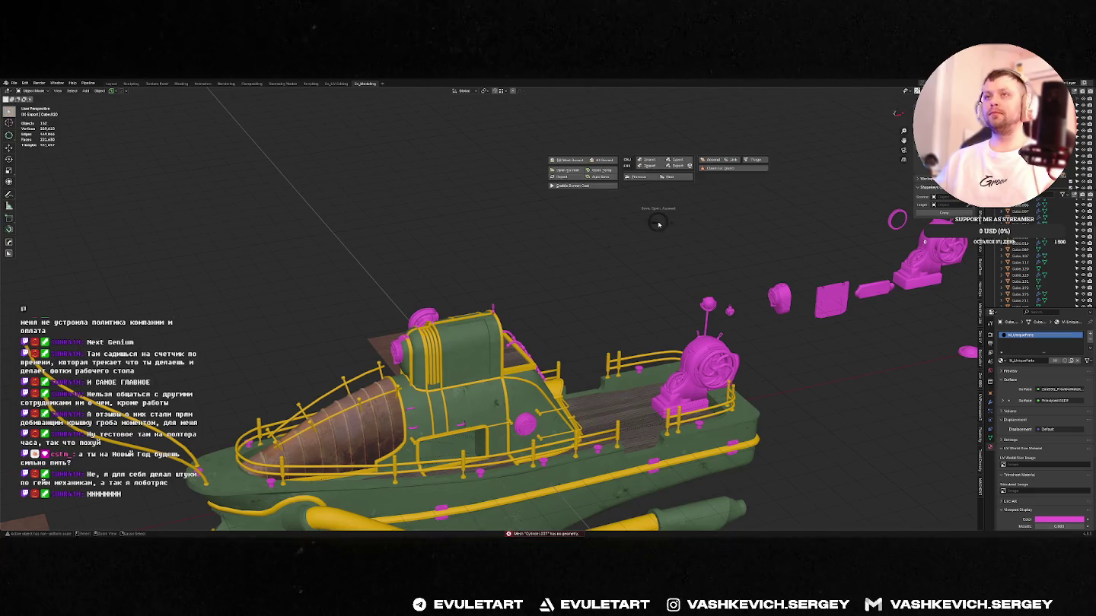
click(664, 162)
middle_drag(751, 163, 635, 243)
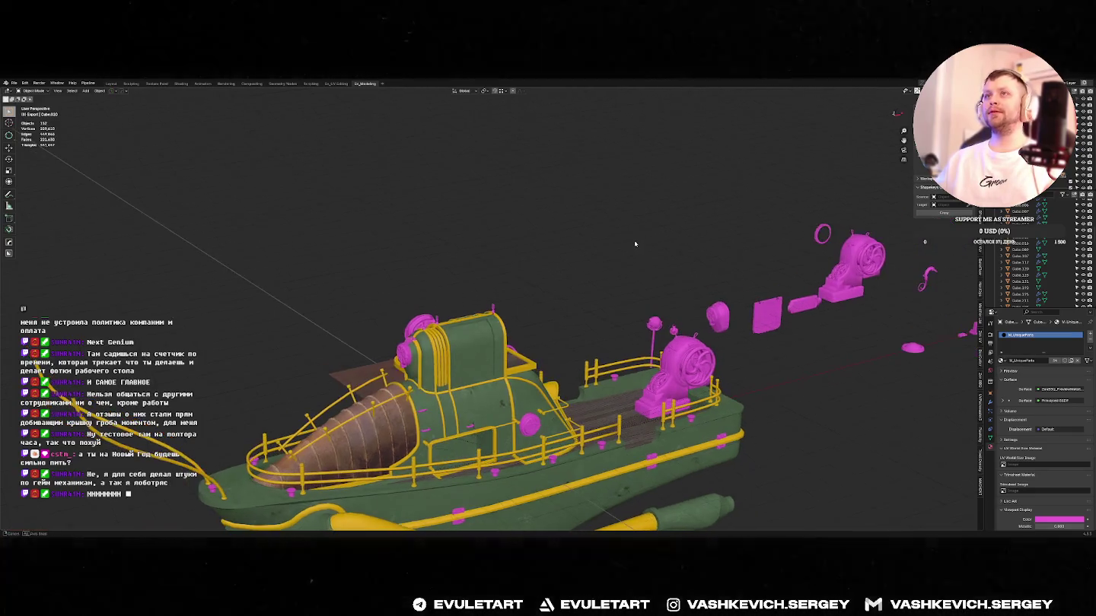
- Retry the export and read the error about the empty Cylinder.037 mesh
click(631, 243)
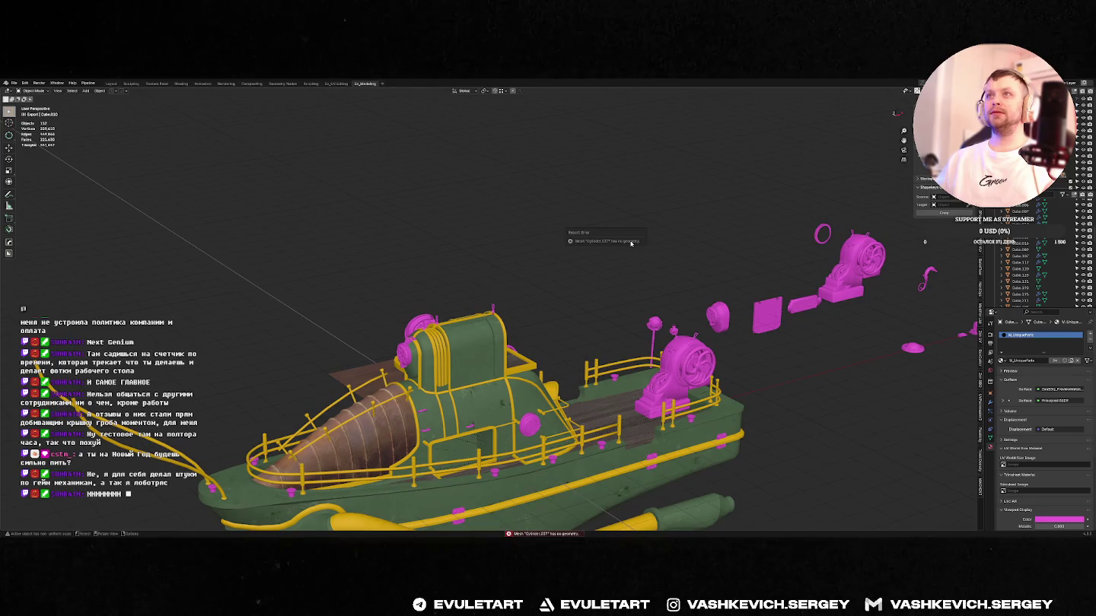
click(917, 89)
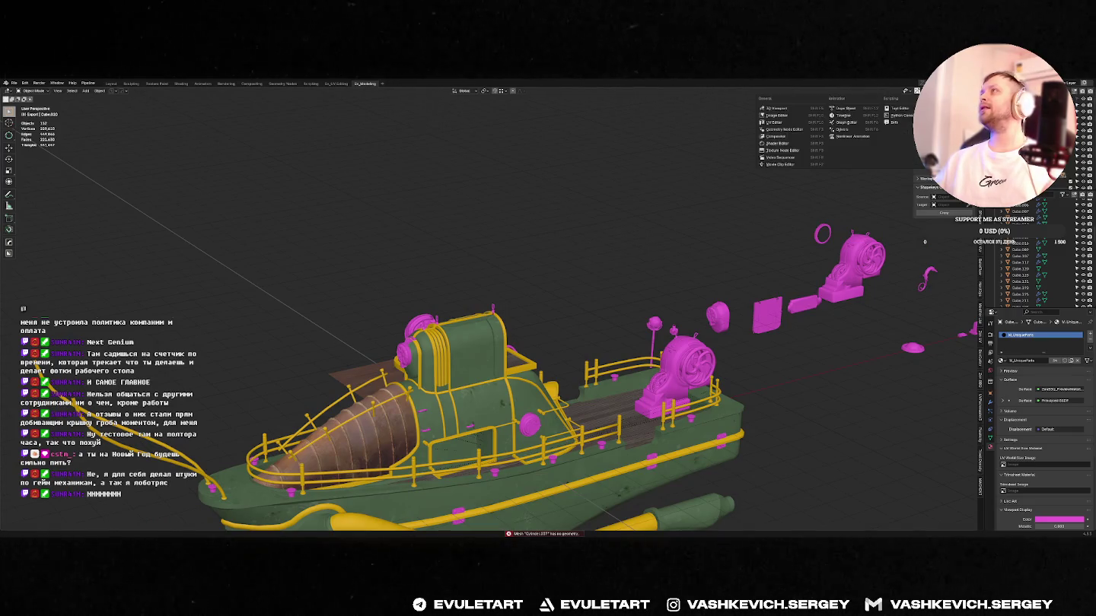
key(Escape)
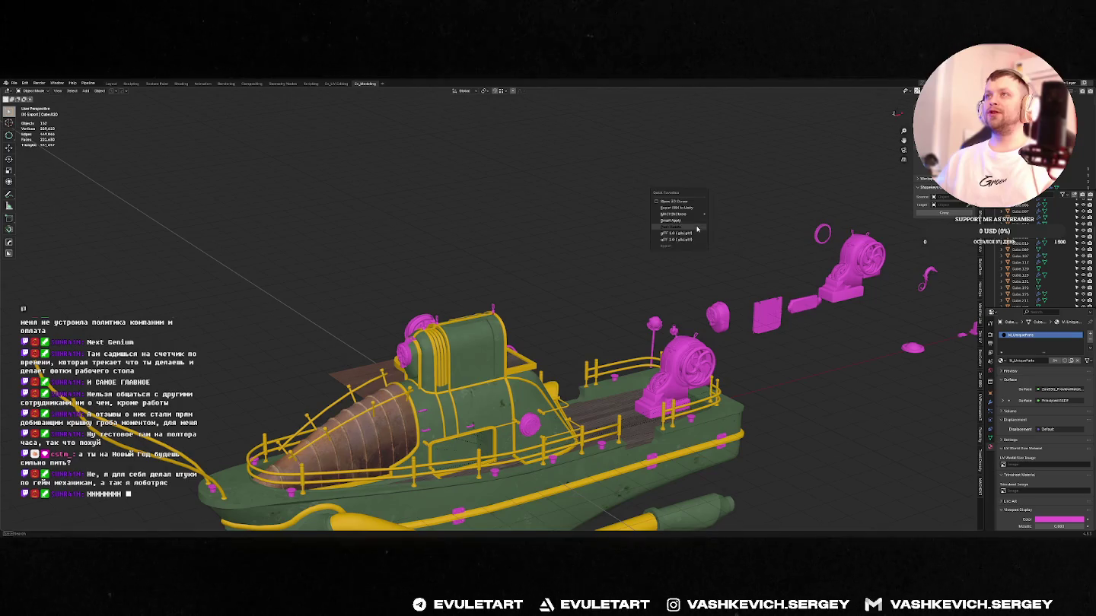
click(681, 228)
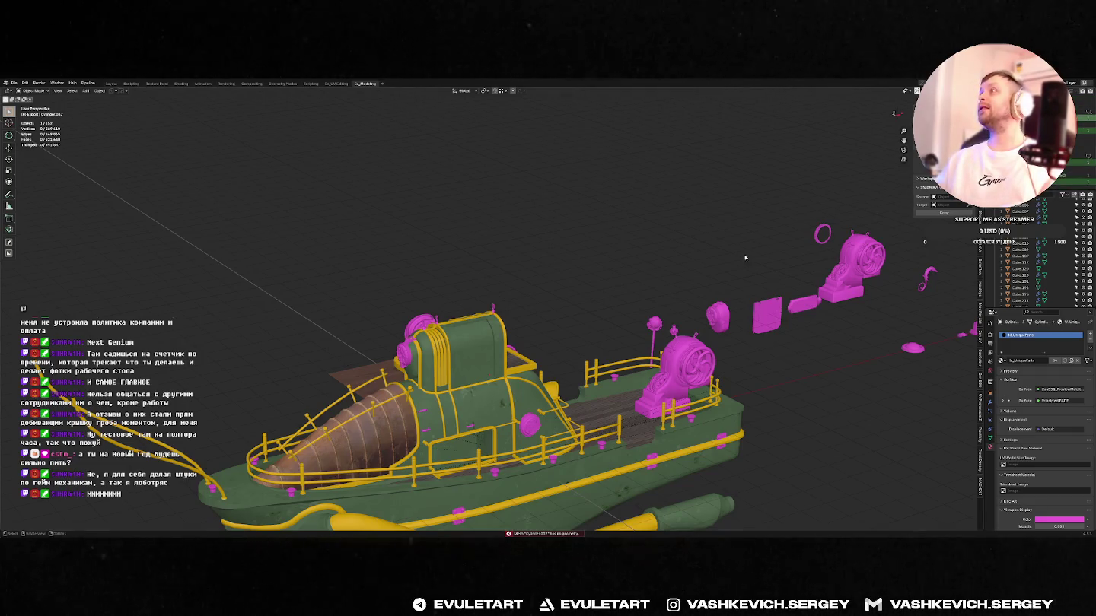
- Frame the empty Cylinder.037 object and delete it
key(KP_Decimal)
key(g)
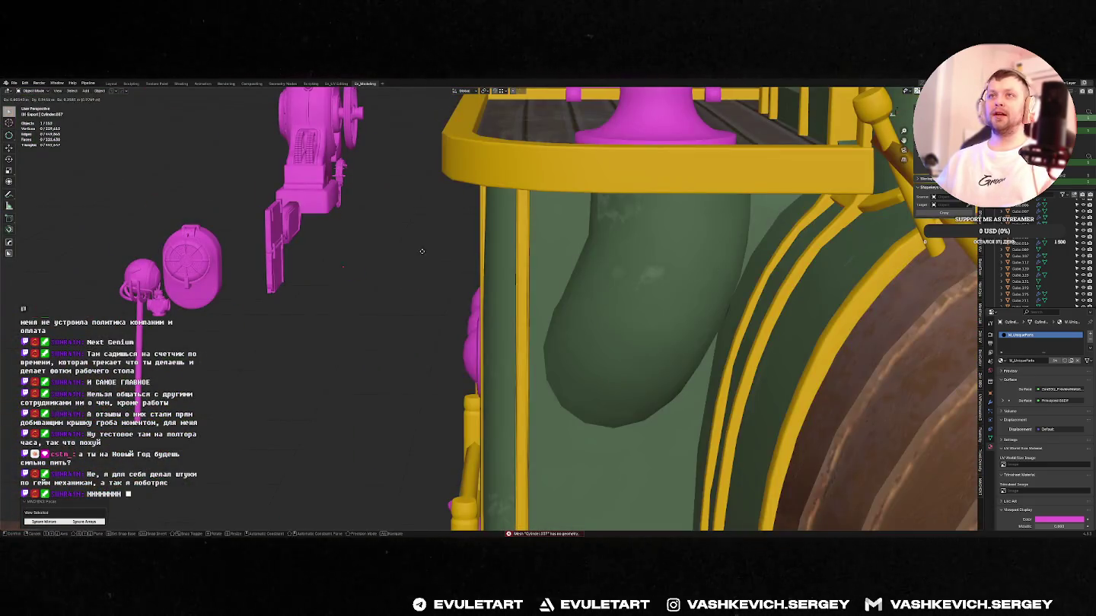
key(Escape)
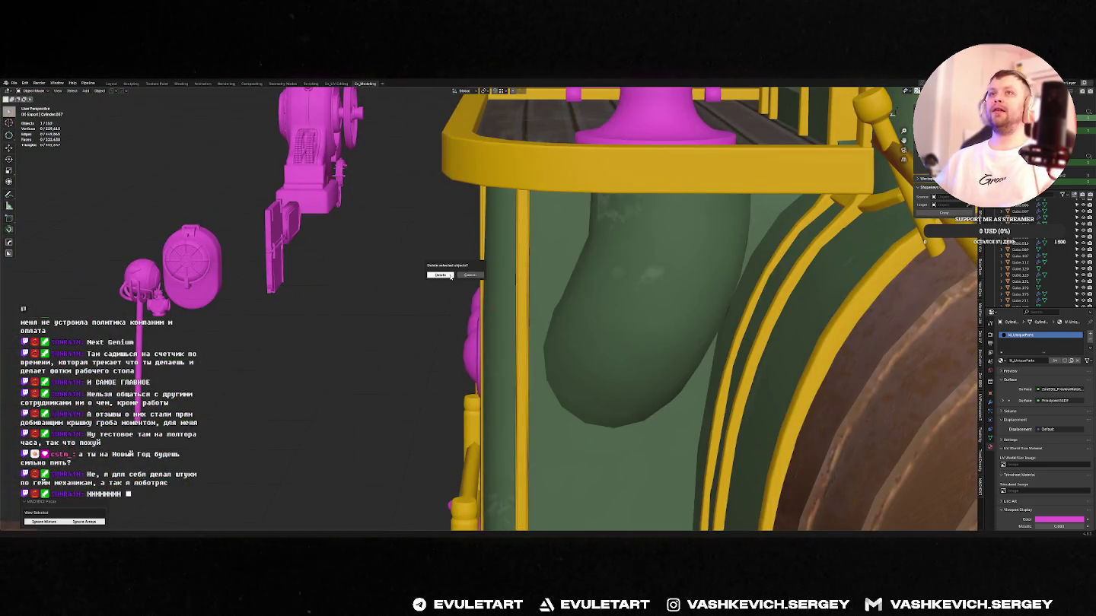
click(449, 277)
key(Home)
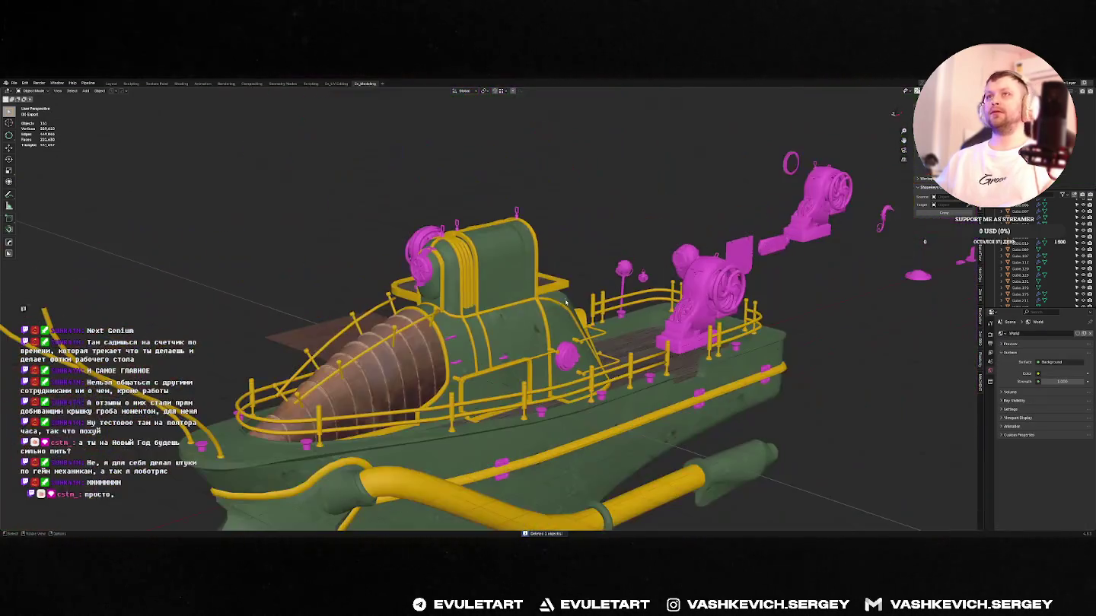
- Export the barge mesh again from Quick Favorites
key(q)
click(536, 306)
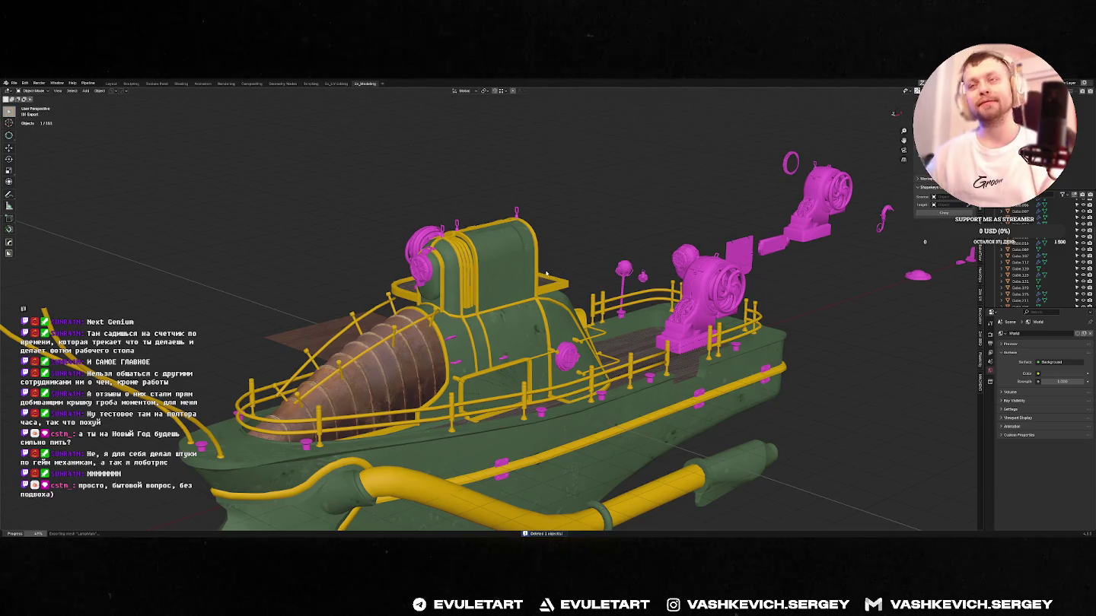
key(alt+Tab)
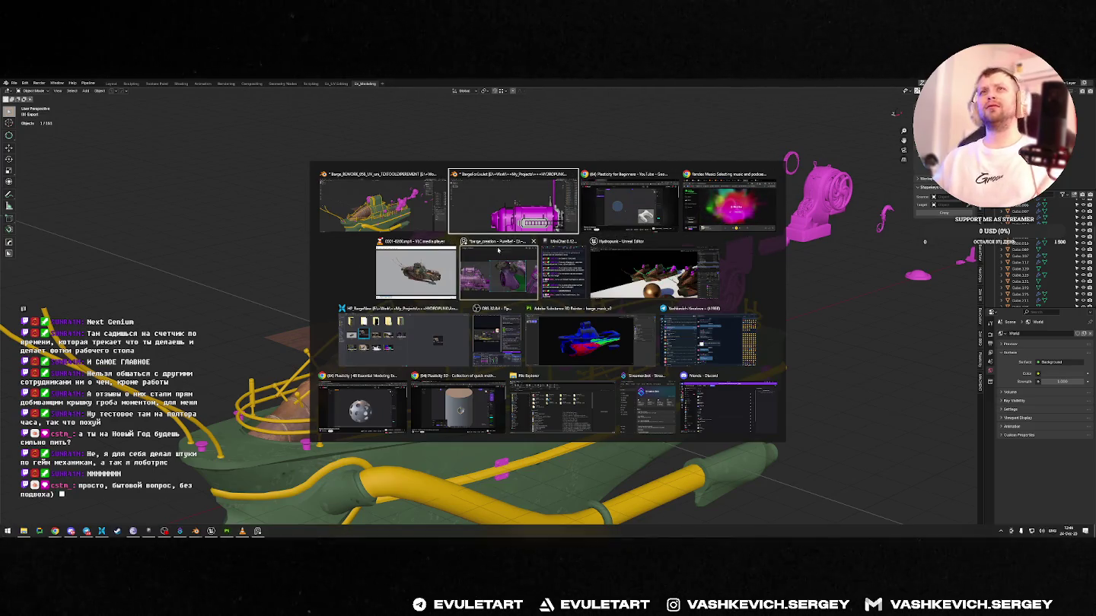
- In Unreal Editor, locate the barge asset, select a barge instance and orbit around it
click(601, 277)
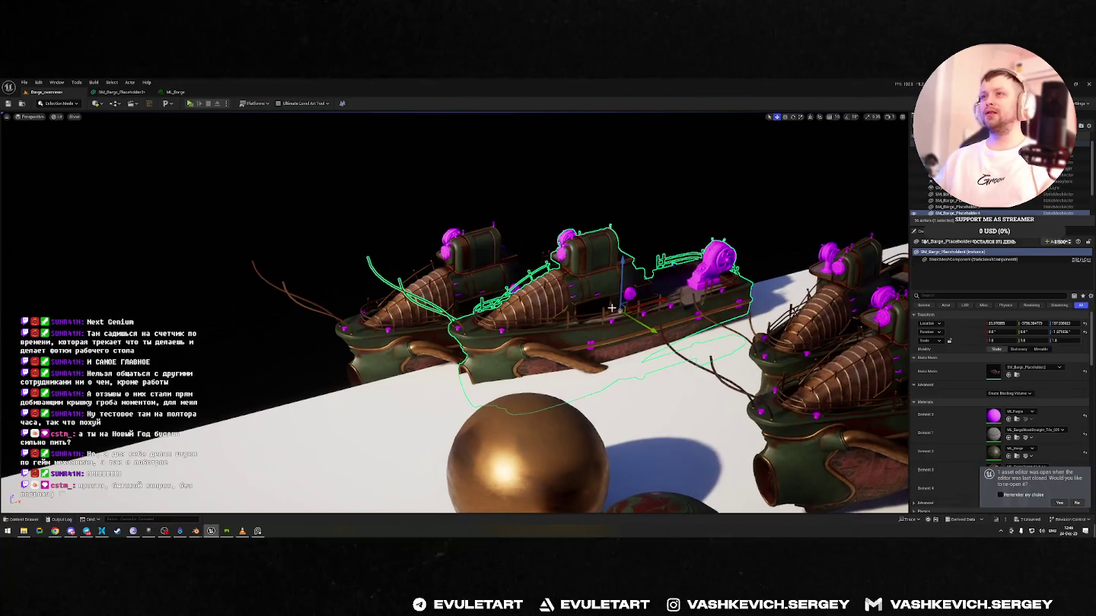
key(ctrl+space)
key(ctrl+b)
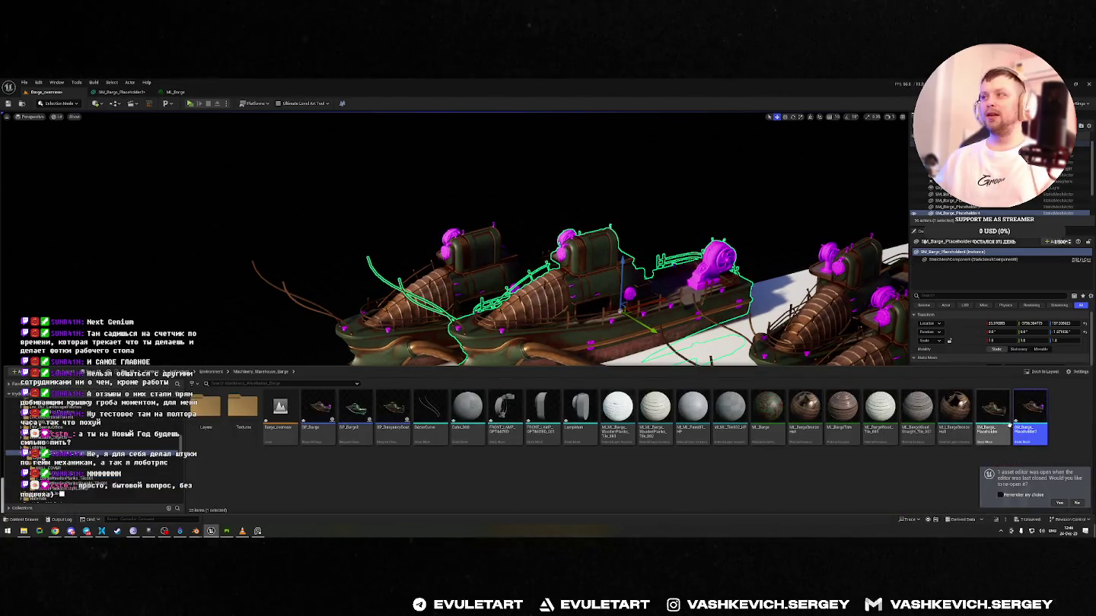
click(694, 196)
click(457, 276)
mouse_move(472, 289)
right_down()
mouse_move(430, 268)
mouse_move(487, 296)
mouse_move(450, 284)
right_up()
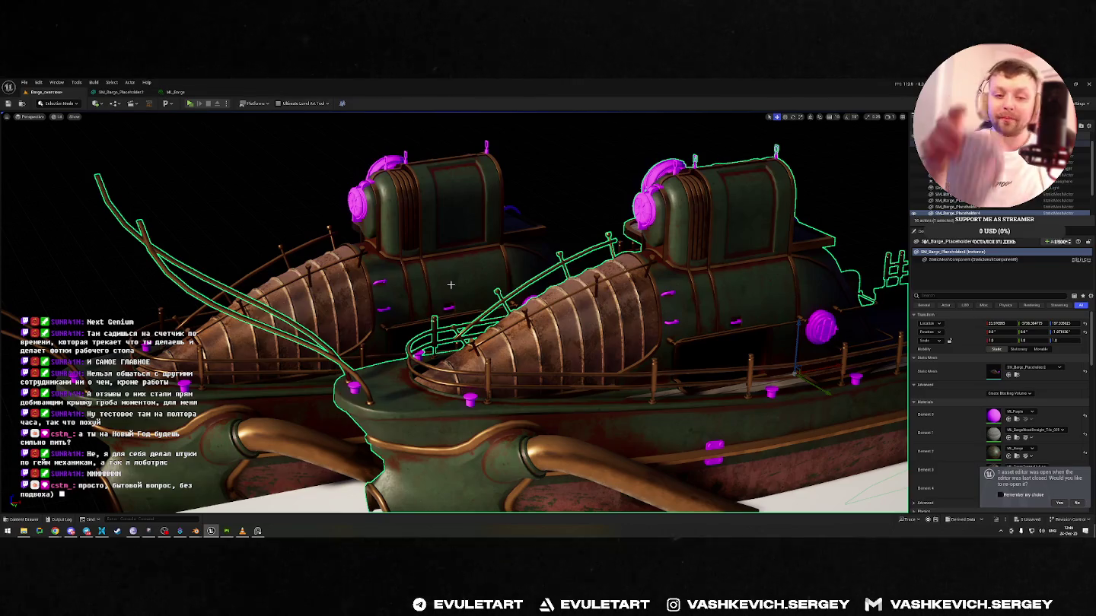
mouse_move(451, 284)
right_down()
mouse_move(478, 255)
mouse_move(510, 287)
mouse_move(472, 274)
mouse_move(528, 283)
mouse_move(472, 298)
right_up()
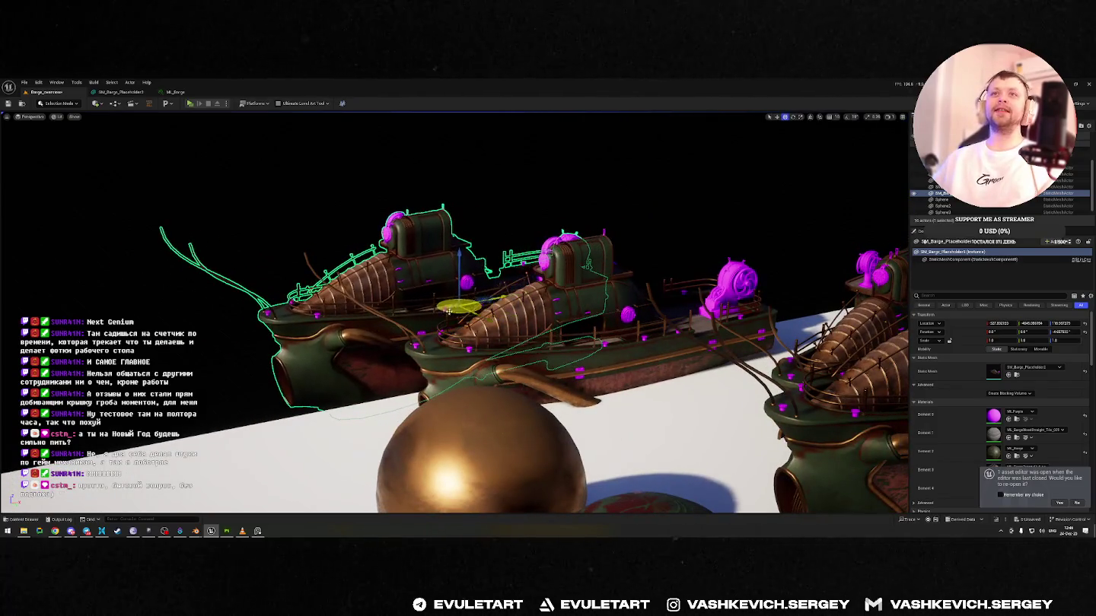
- Rotate the left barge roughly 80° around its vertical axis
key(e)
mouse_move(445, 331)
mouse_down()
mouse_move(472, 293)
mouse_move(378, 334)
mouse_move(385, 329)
mouse_up()
key(w)
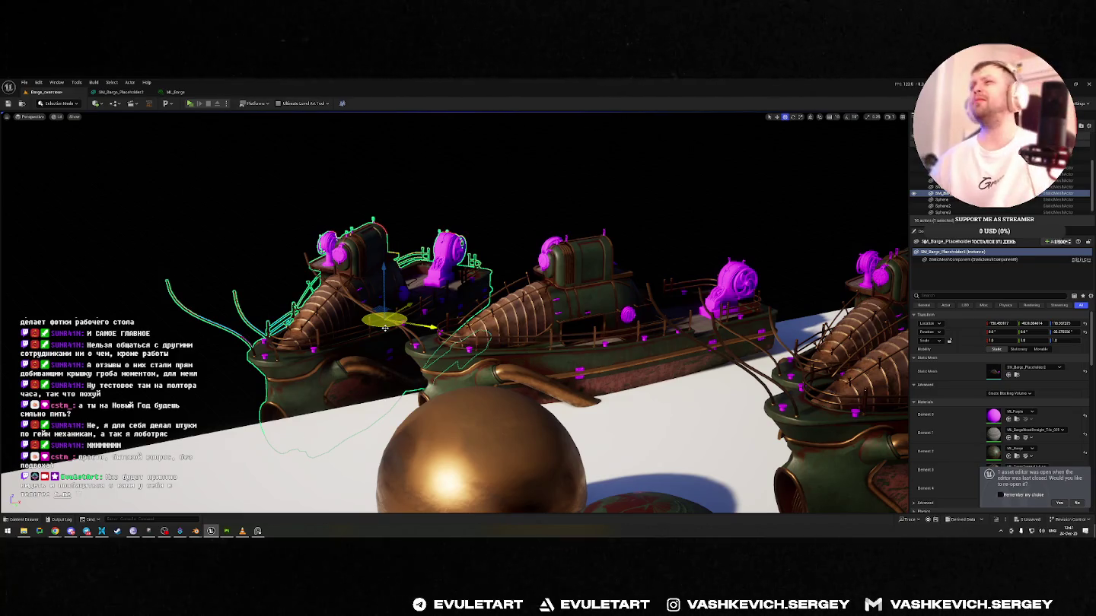
right_drag(571, 242, 475, 303)
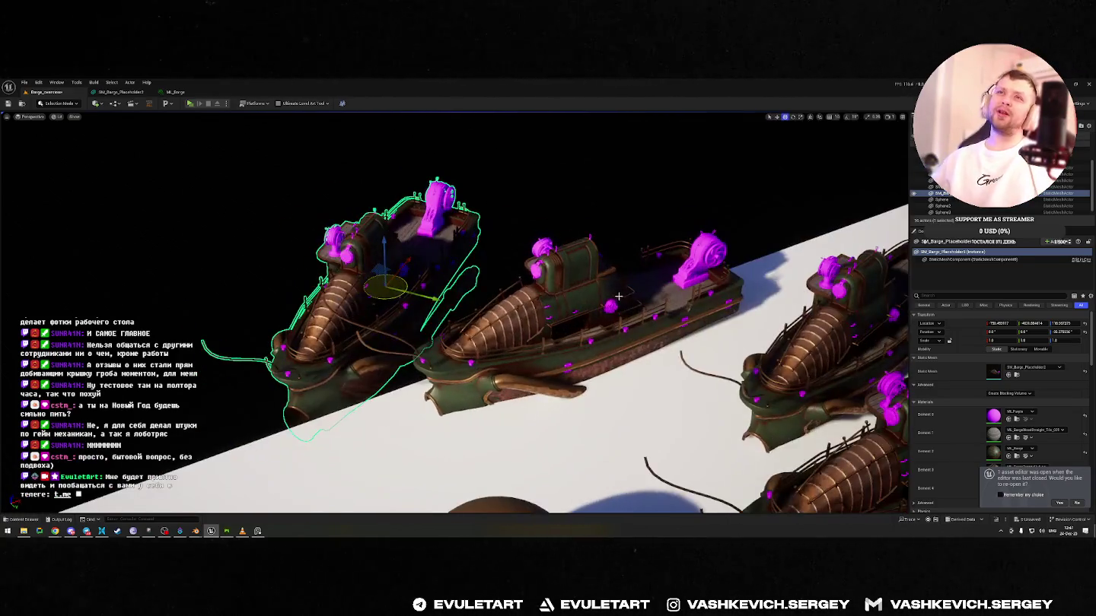
key(e)
mouse_move(412, 305)
mouse_down()
mouse_move(353, 272)
mouse_move(435, 303)
mouse_up()
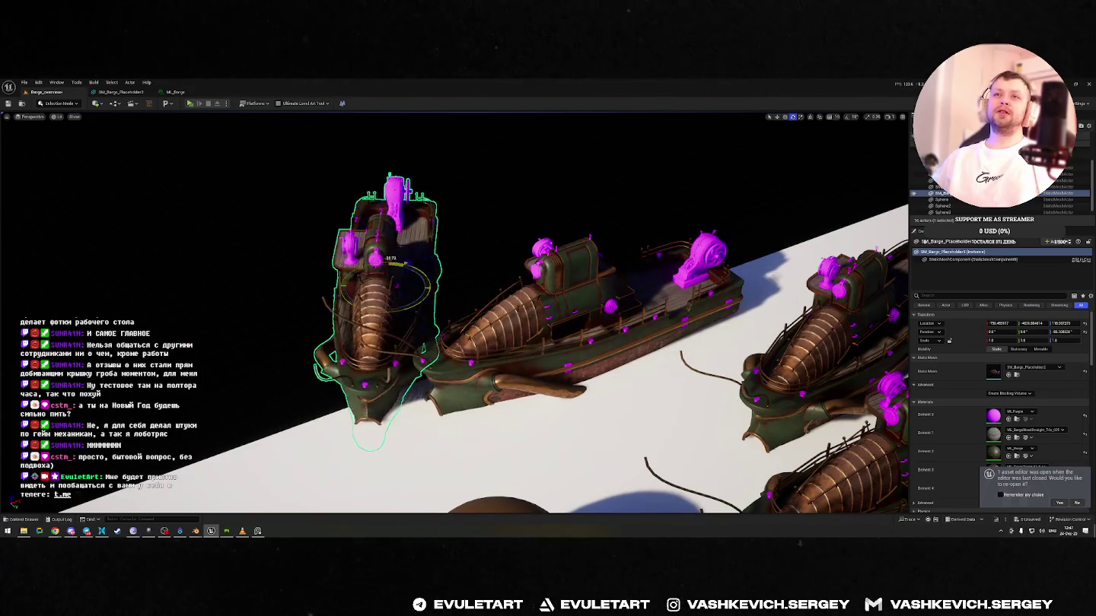
- Move the barge across the floor beside the middle barge, then deselect it
right_drag(630, 350, 609, 327)
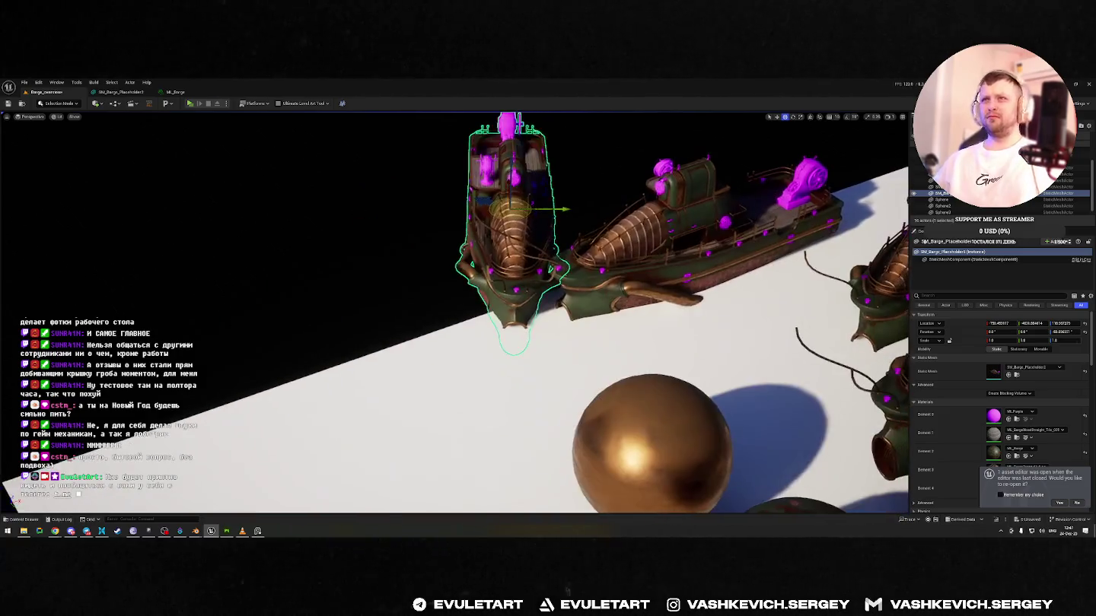
drag(391, 253, 429, 277)
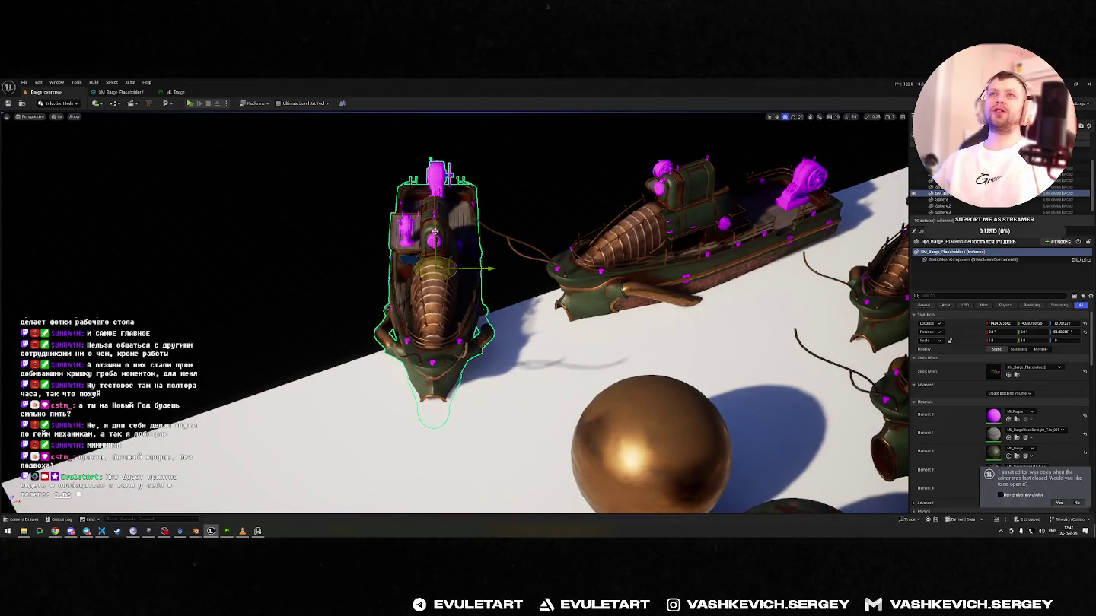
right_drag(435, 231, 517, 277)
drag(490, 265, 543, 209)
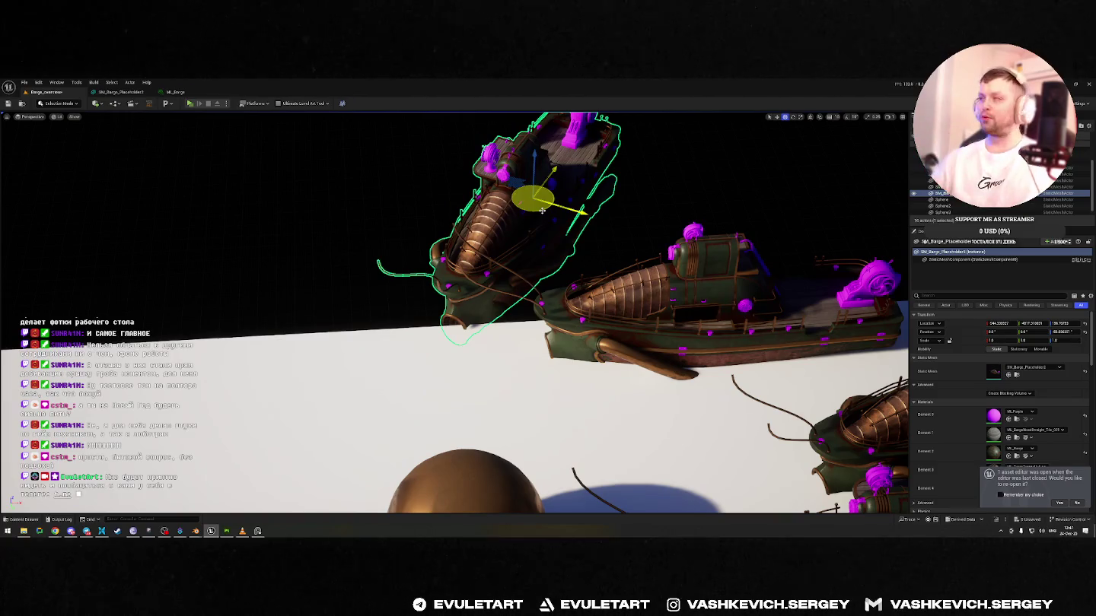
right_drag(543, 211, 453, 302)
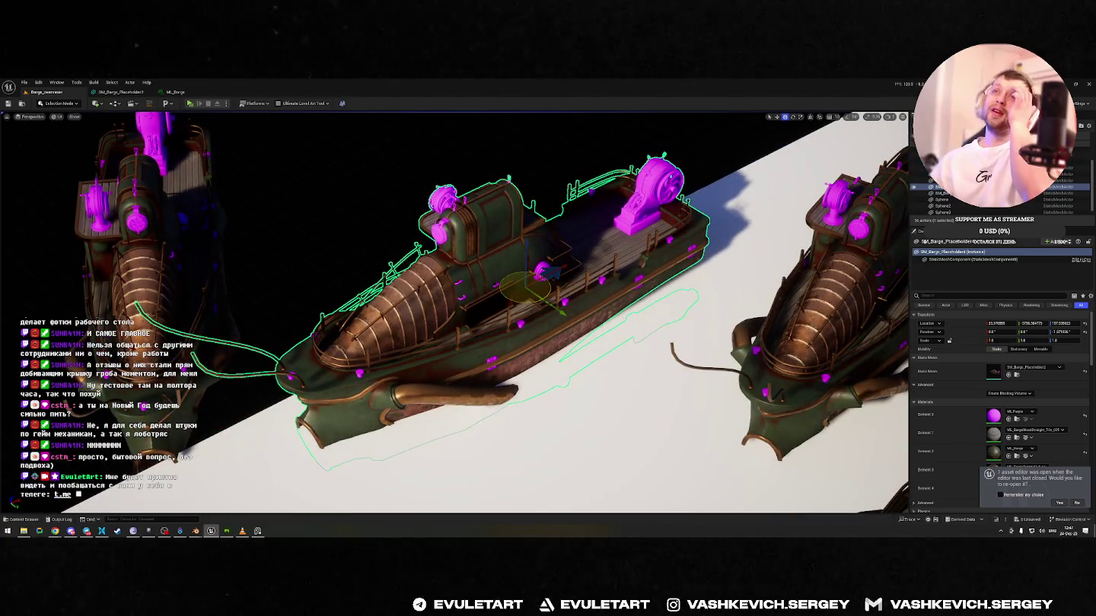
click(414, 222)
right_drag(408, 243, 461, 259)
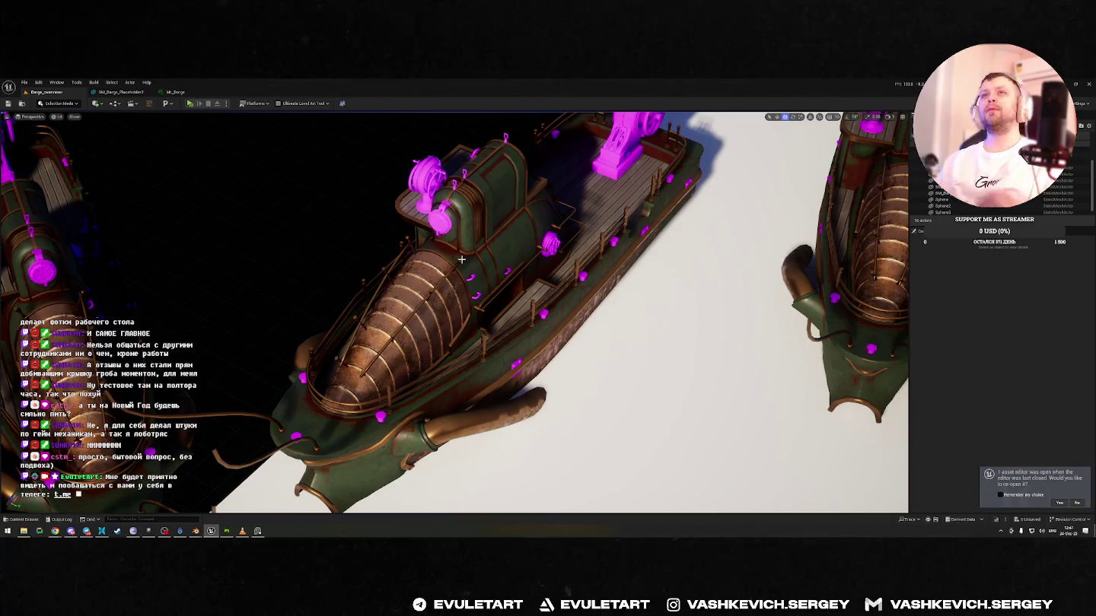
right_drag(462, 259, 462, 260)
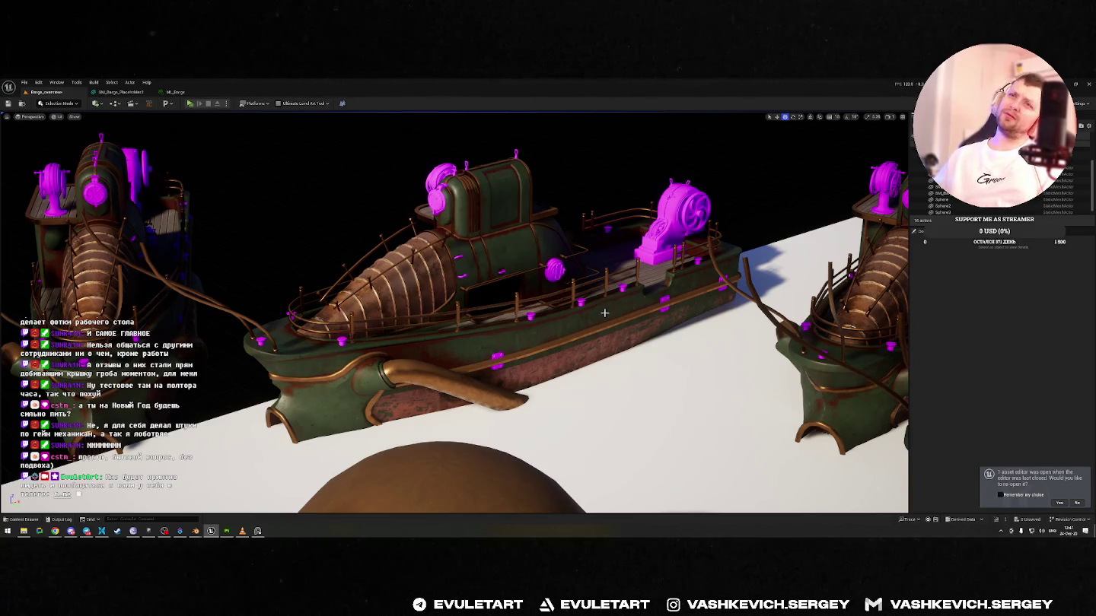
right_drag(604, 312, 605, 313)
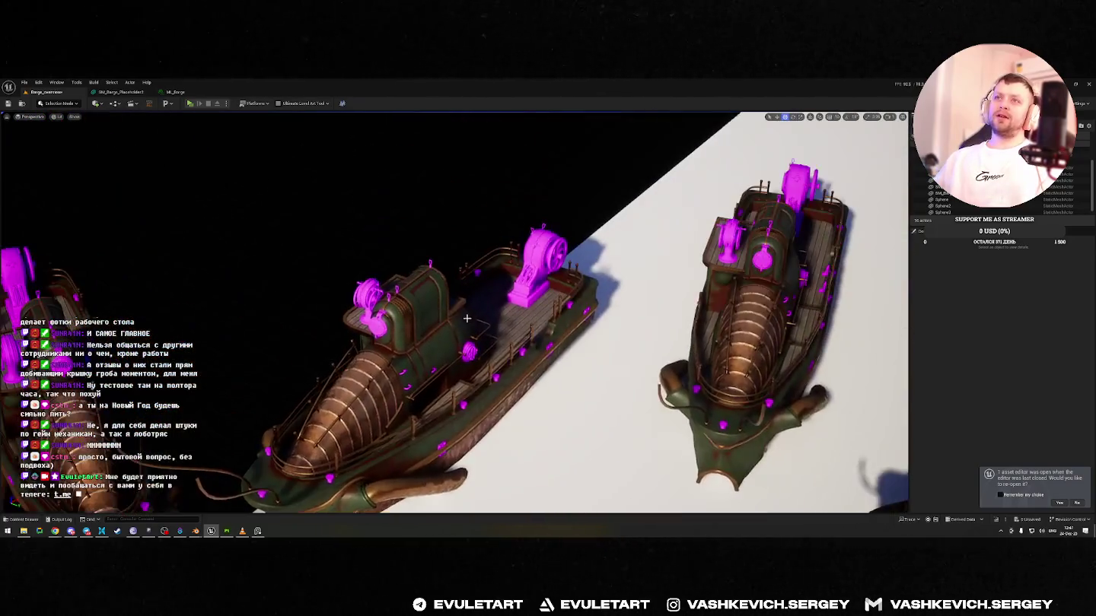
click(320, 363)
right_drag(320, 364, 320, 364)
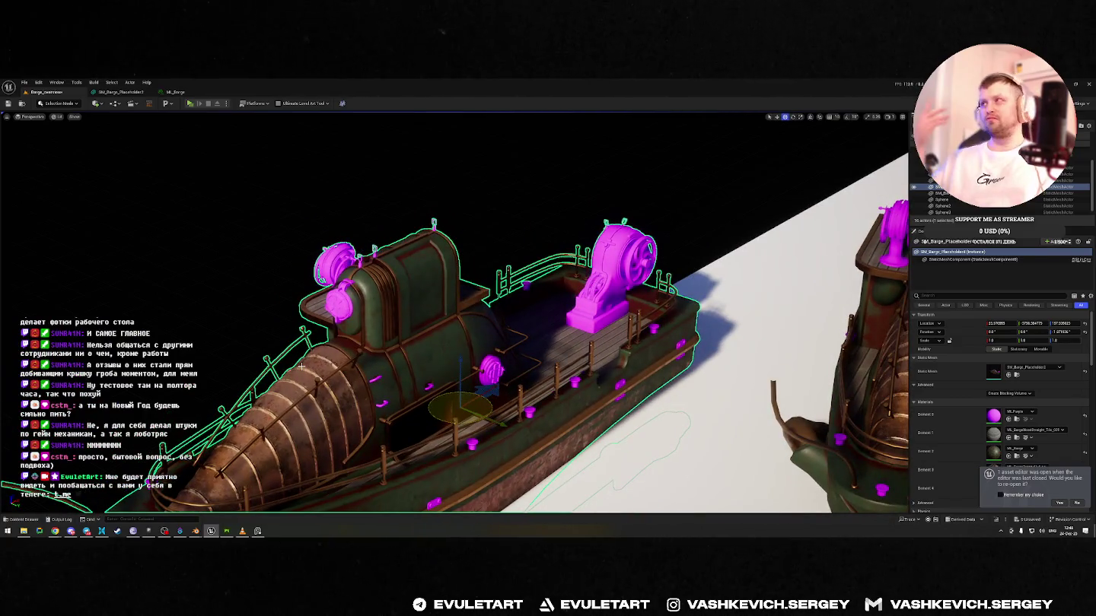
key(alt+Tab)
middle_drag(426, 296, 678, 344)
key(alt+Tab)
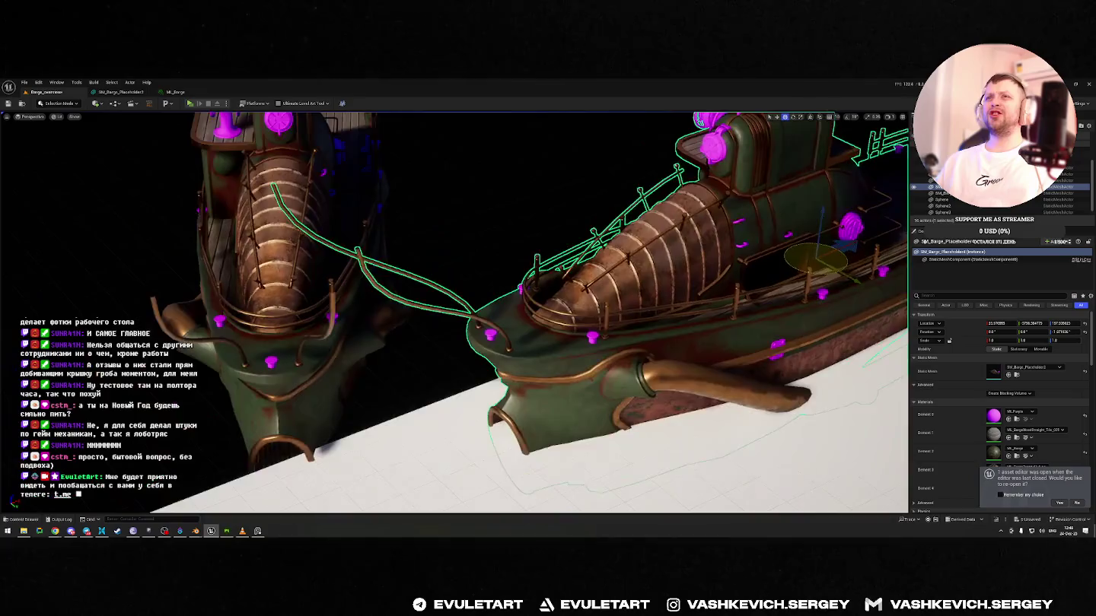
alt+drag(562, 347, 562, 346)
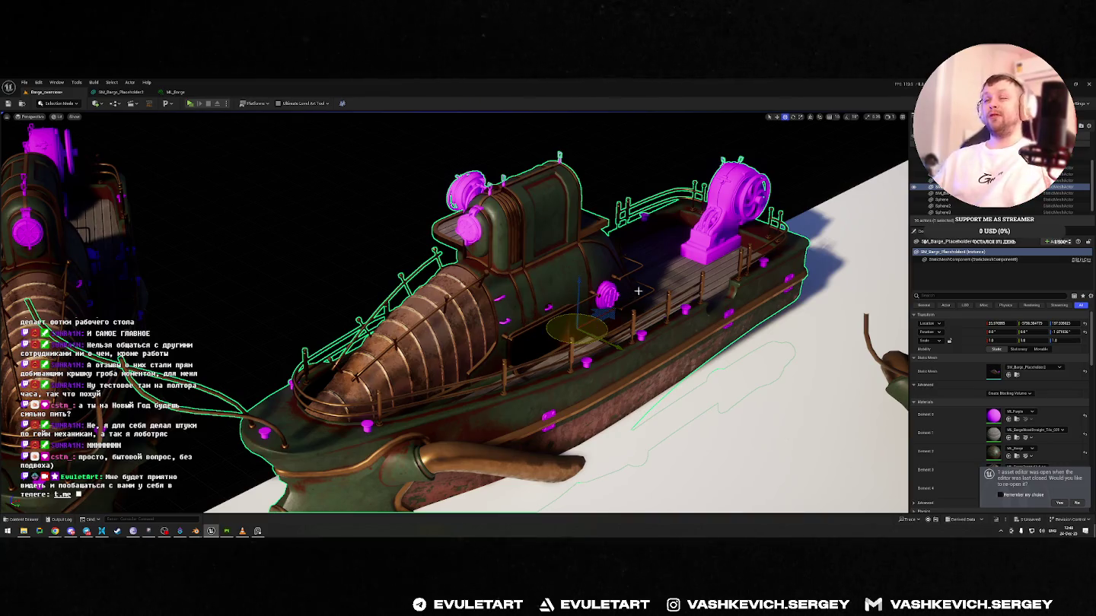
alt+drag(638, 290, 634, 263)
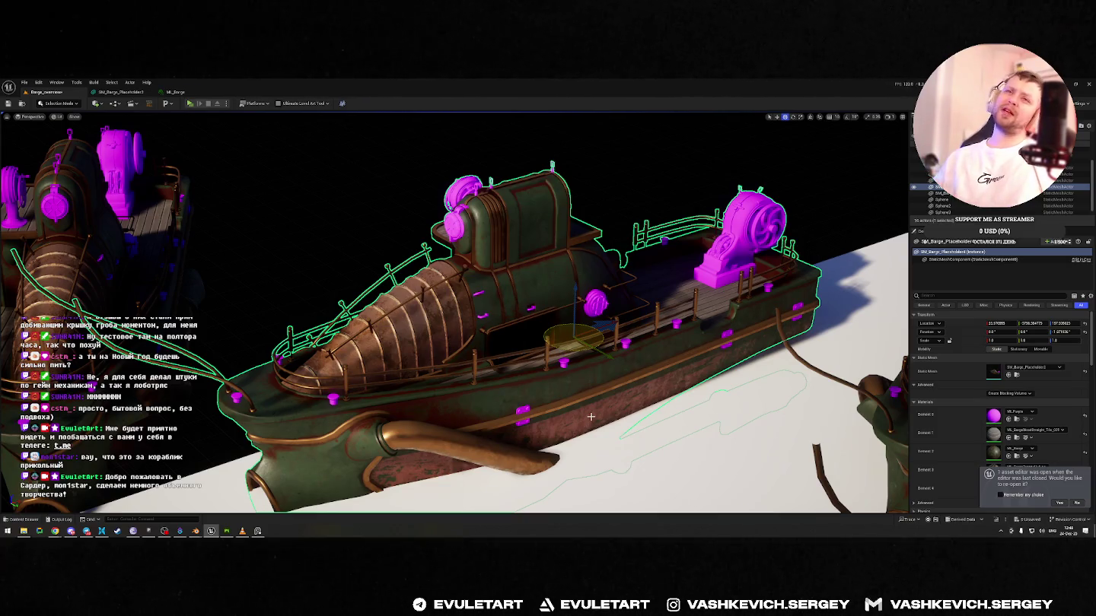
key(alt+Tab)
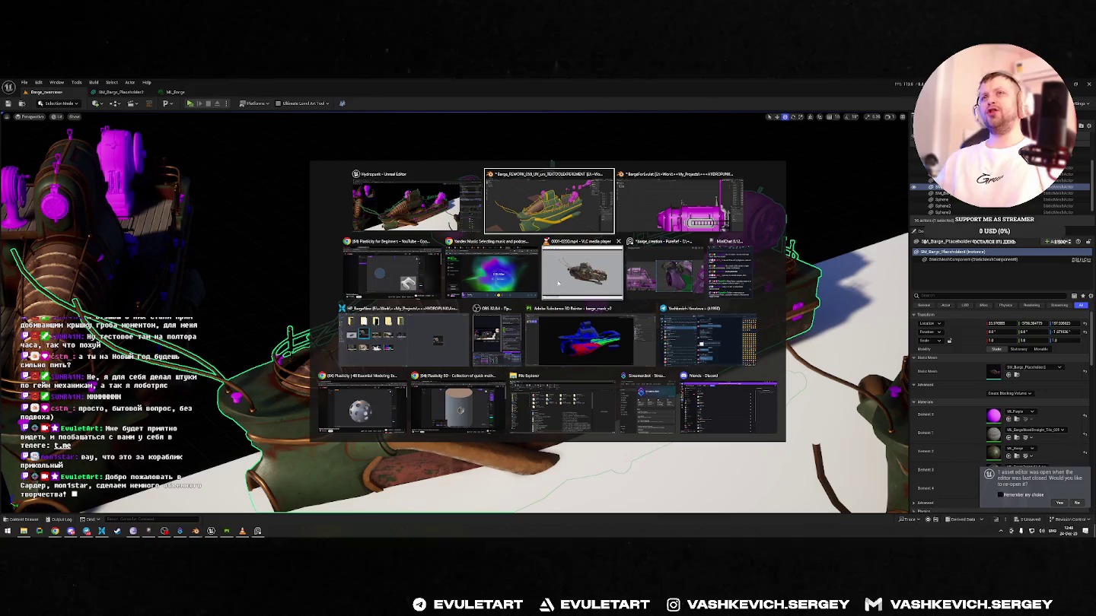
click(639, 312)
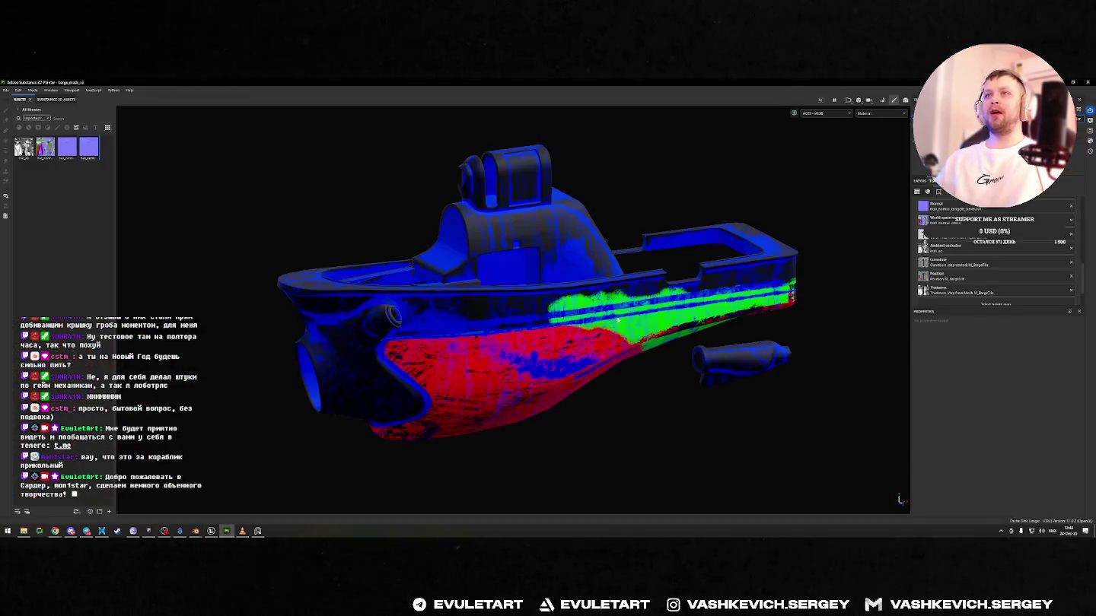
alt+drag(643, 324, 668, 372)
key(alt+Tab)
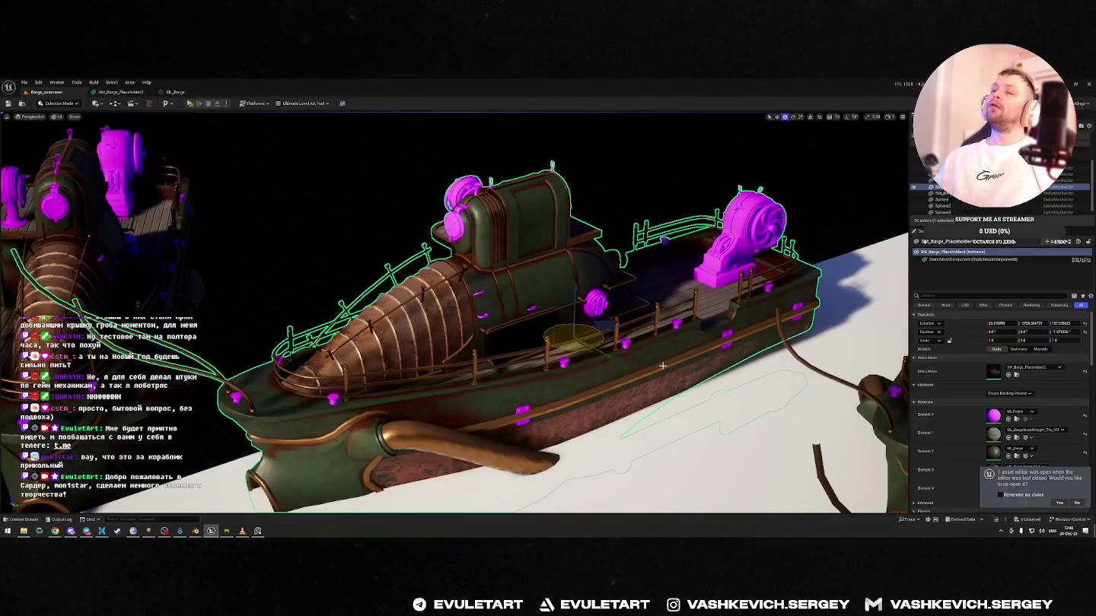
alt+drag(649, 319, 659, 198)
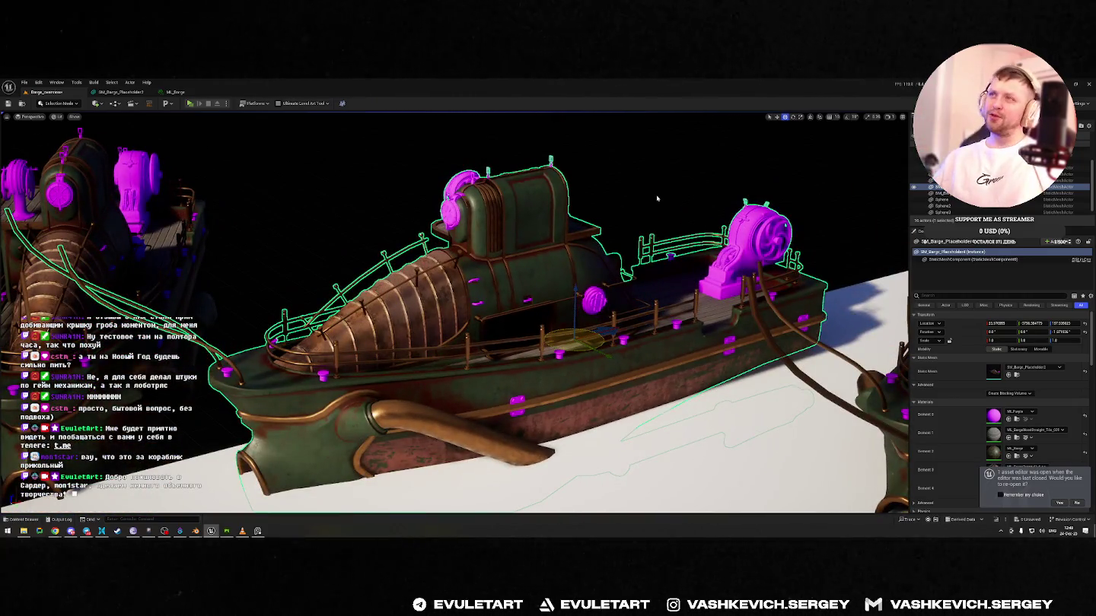
scroll(627, 319, up, 2)
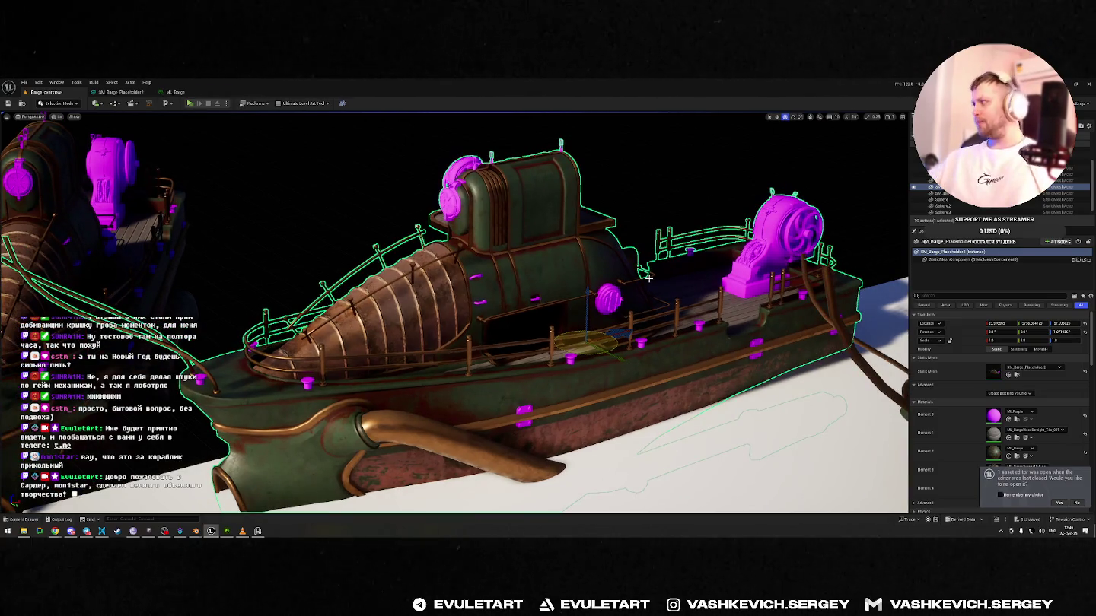
alt+drag(648, 279, 265, 410)
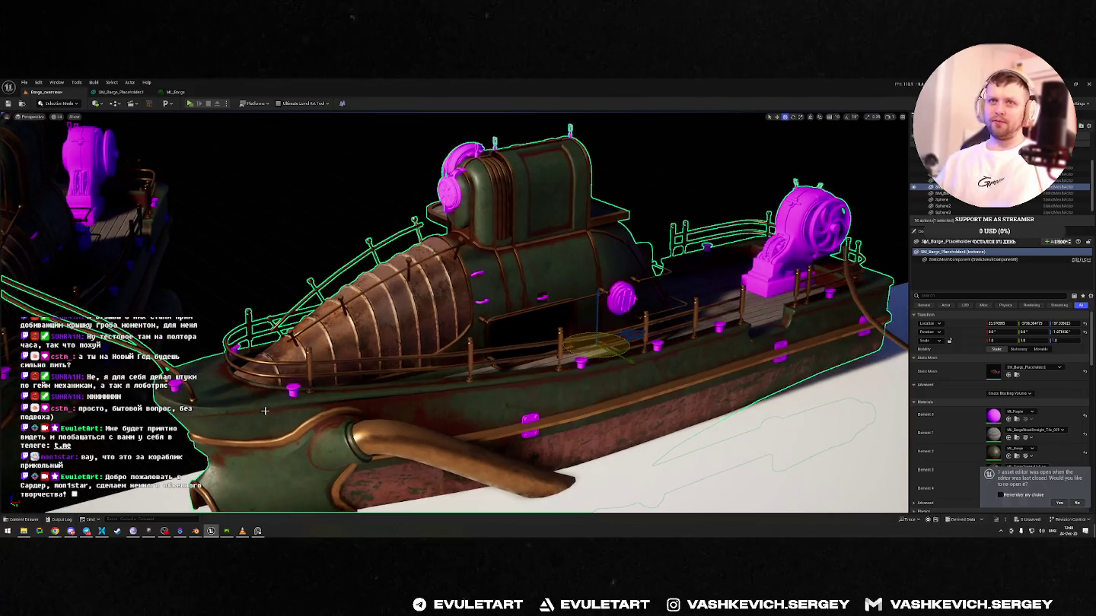
alt+drag(372, 411, 604, 394)
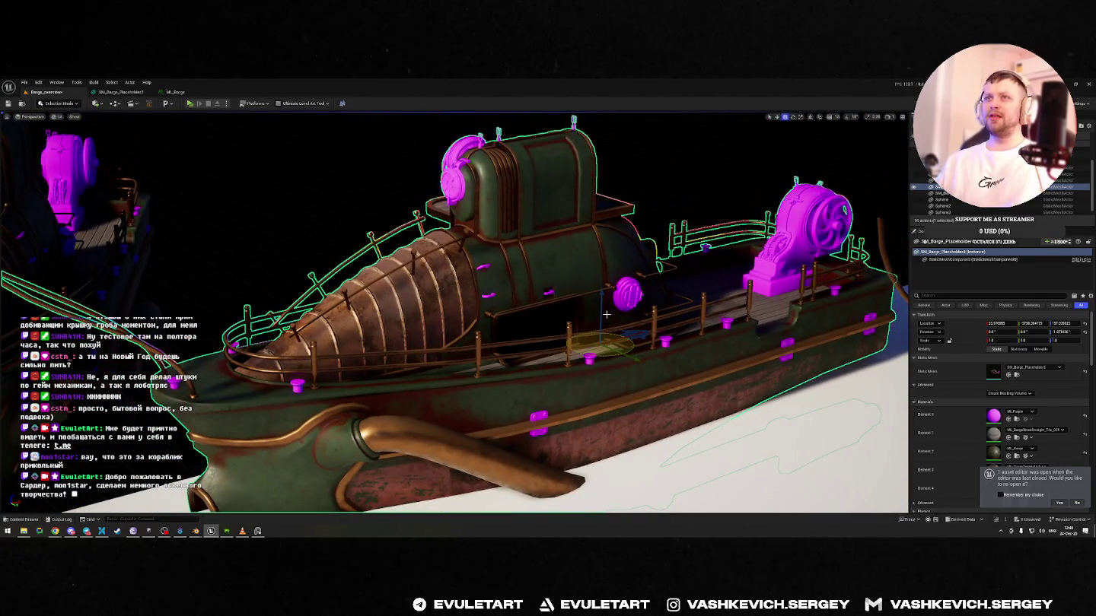
alt+drag(836, 199, 680, 210)
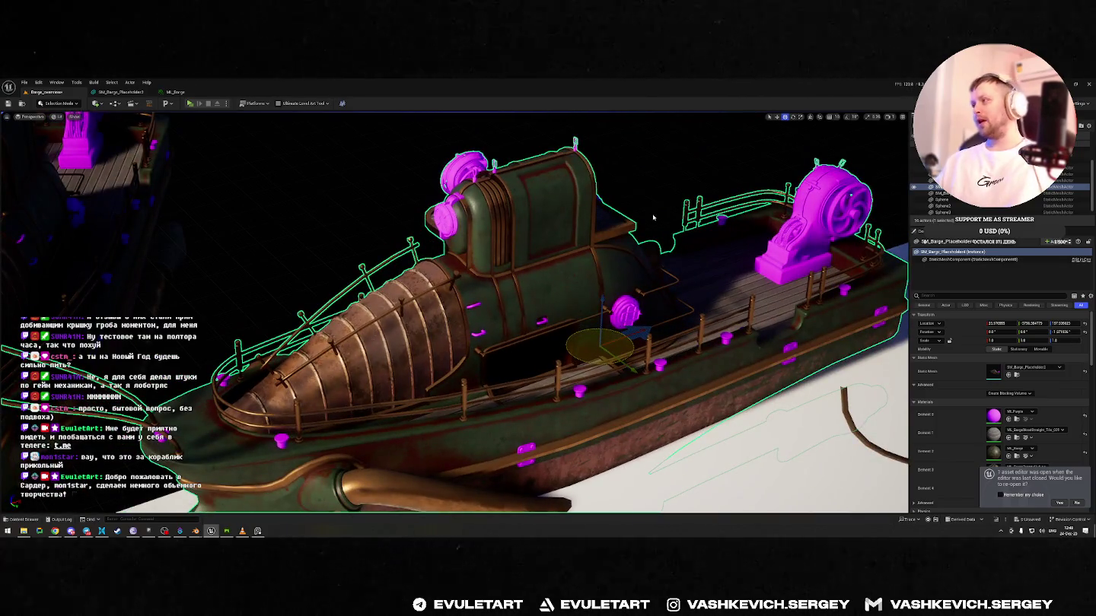
alt+drag(681, 213, 680, 218)
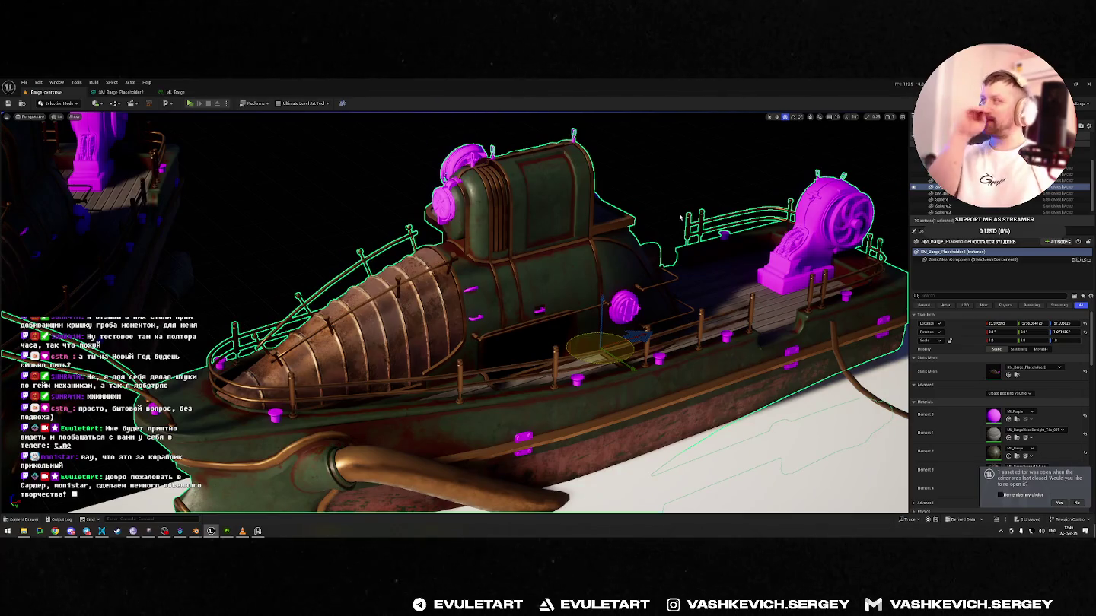
alt+drag(681, 216, 661, 217)
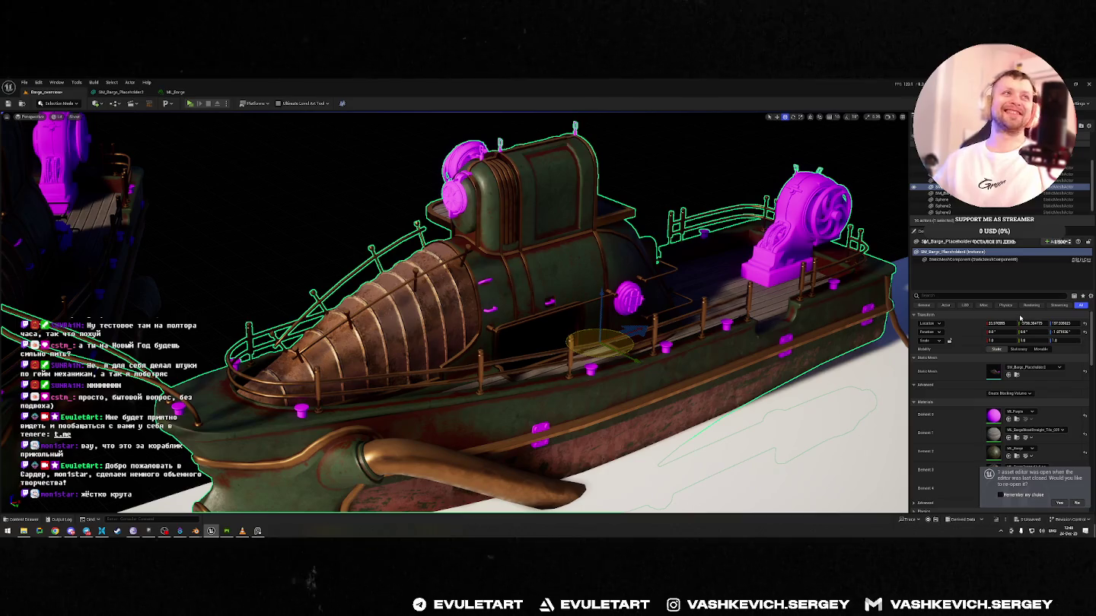
key(alt+Tab)
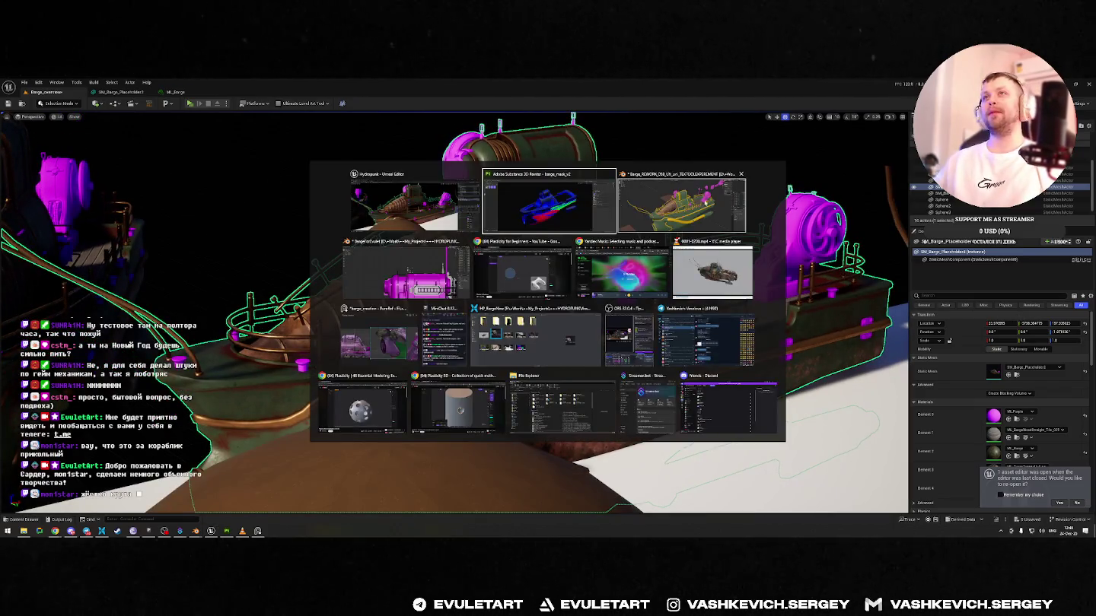
- Return to the Blender window and orbit around the magenta machine
key(alt+Tab)
mouse_move(609, 282)
middle_down()
mouse_move(667, 280)
mouse_move(624, 281)
middle_up()
key(alt+Tab)
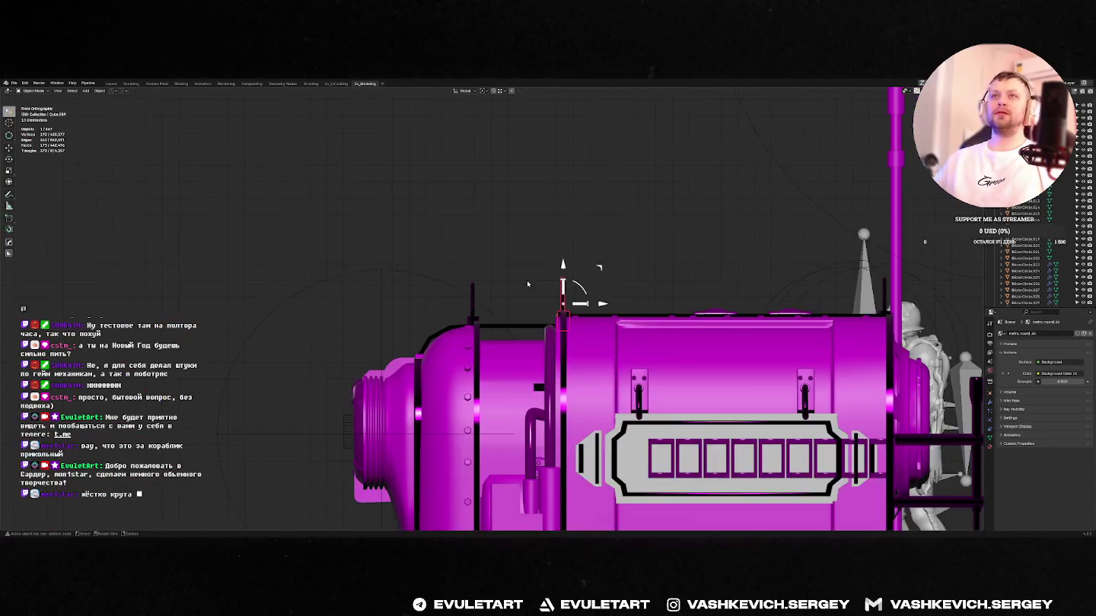
mouse_move(527, 284)
middle_down()
mouse_move(578, 289)
mouse_move(873, 223)
mouse_move(618, 245)
middle_up()
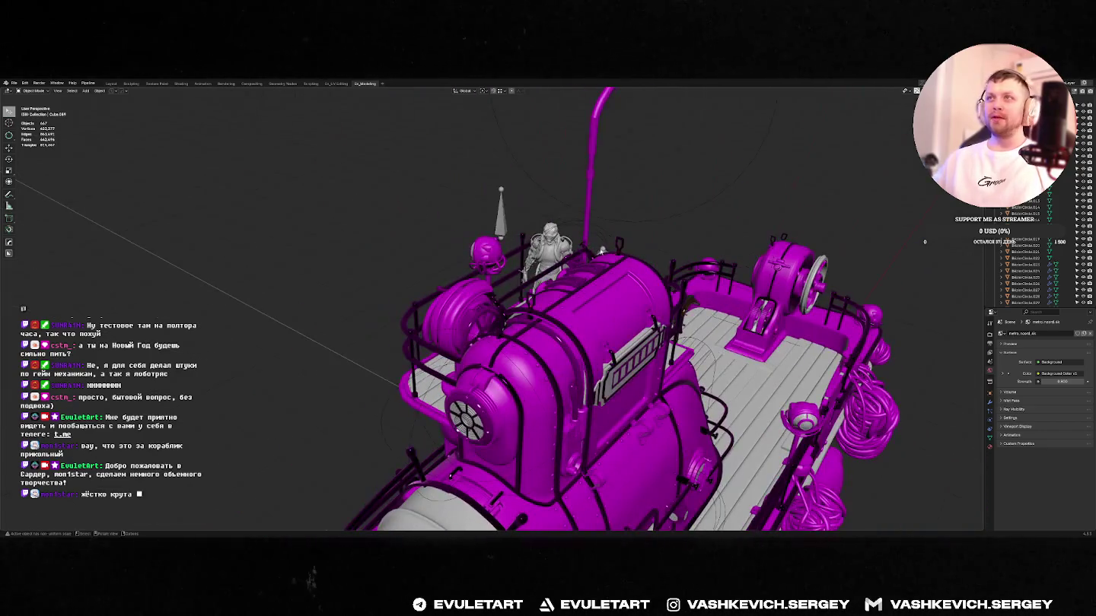
- Select a small part and all objects sharing its mesh via Select Linked > Object Data
click(618, 245)
click(72, 90)
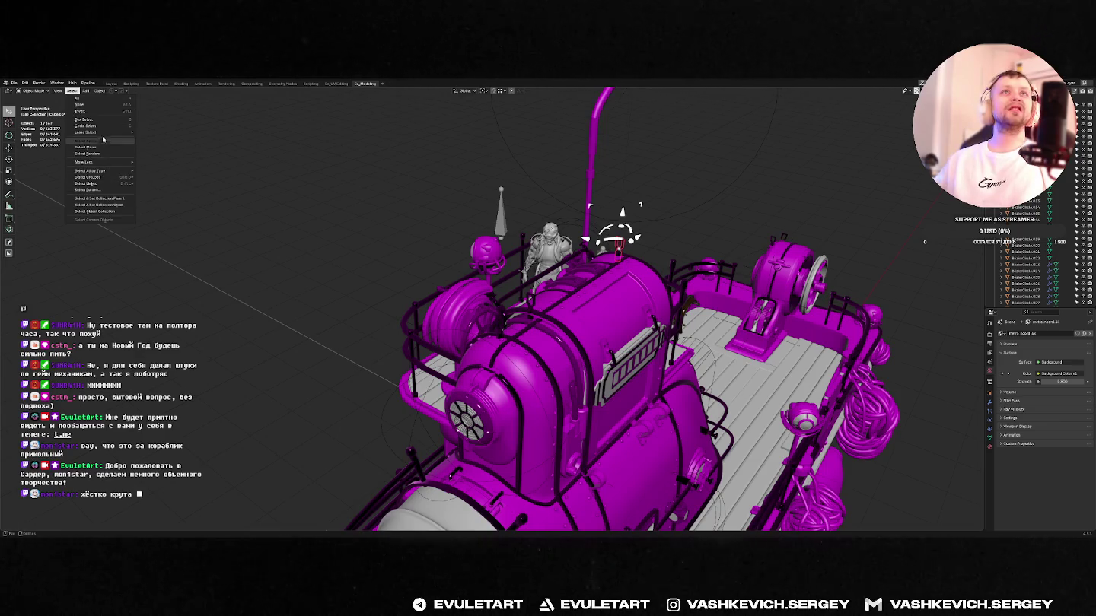
mouse_move(94, 162)
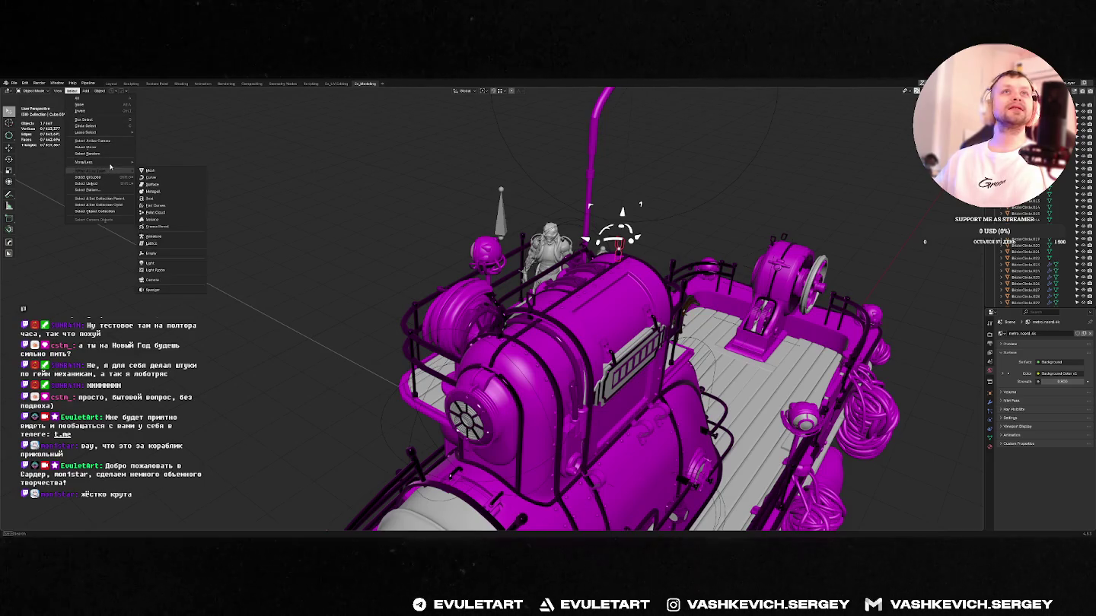
click(166, 171)
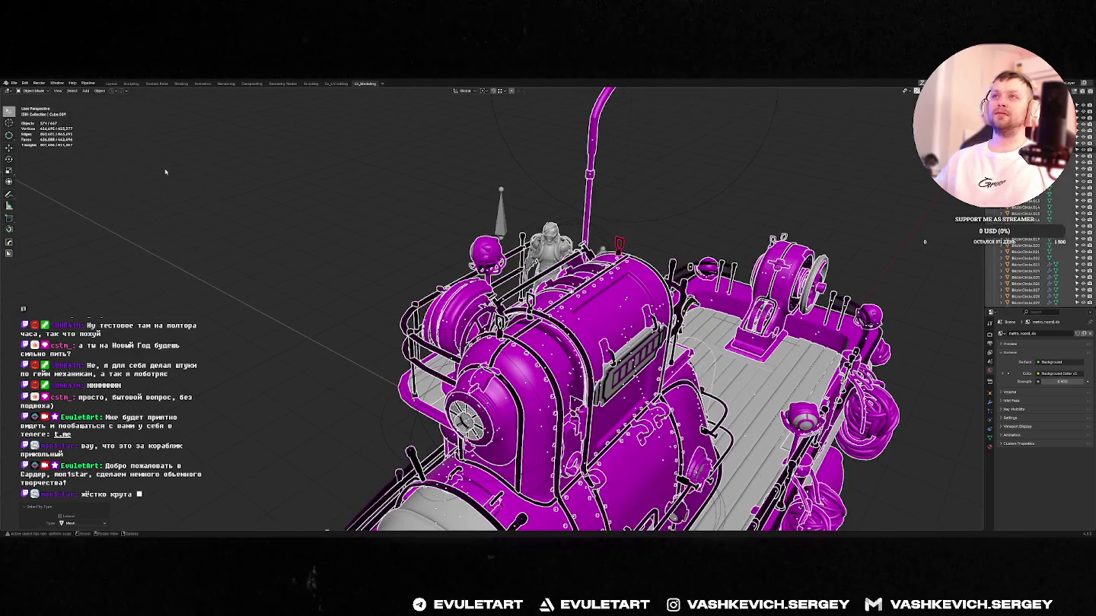
key(alt+a)
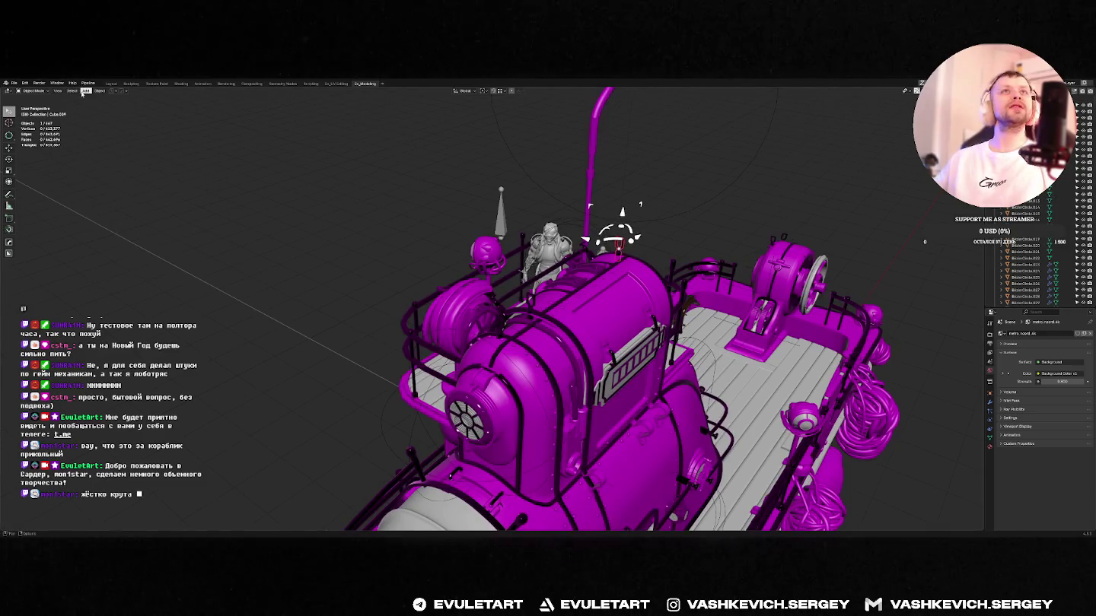
click(79, 91)
mouse_move(95, 184)
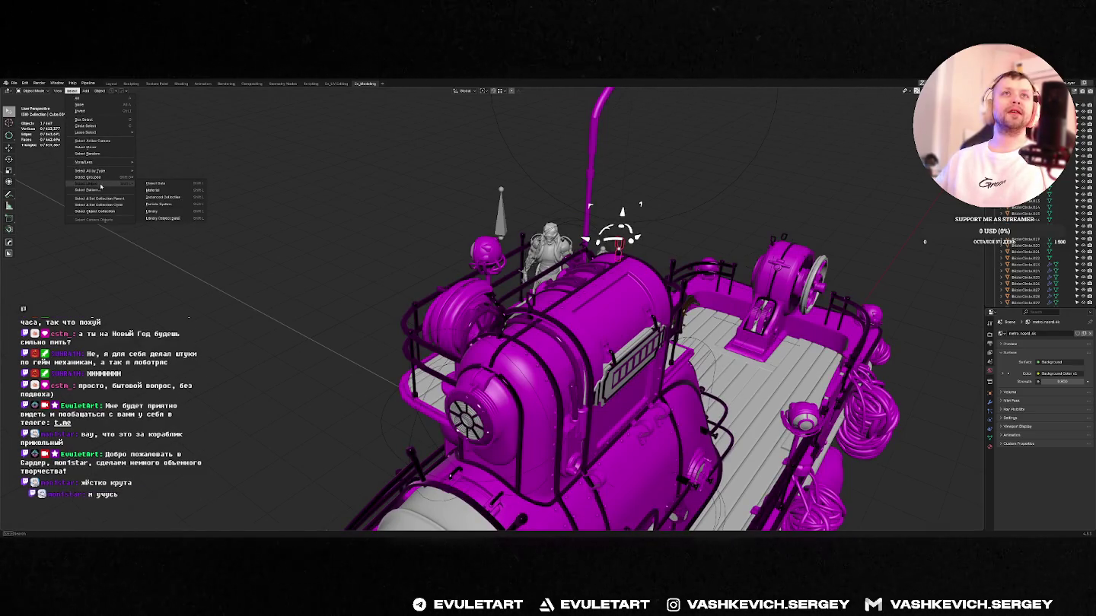
click(162, 186)
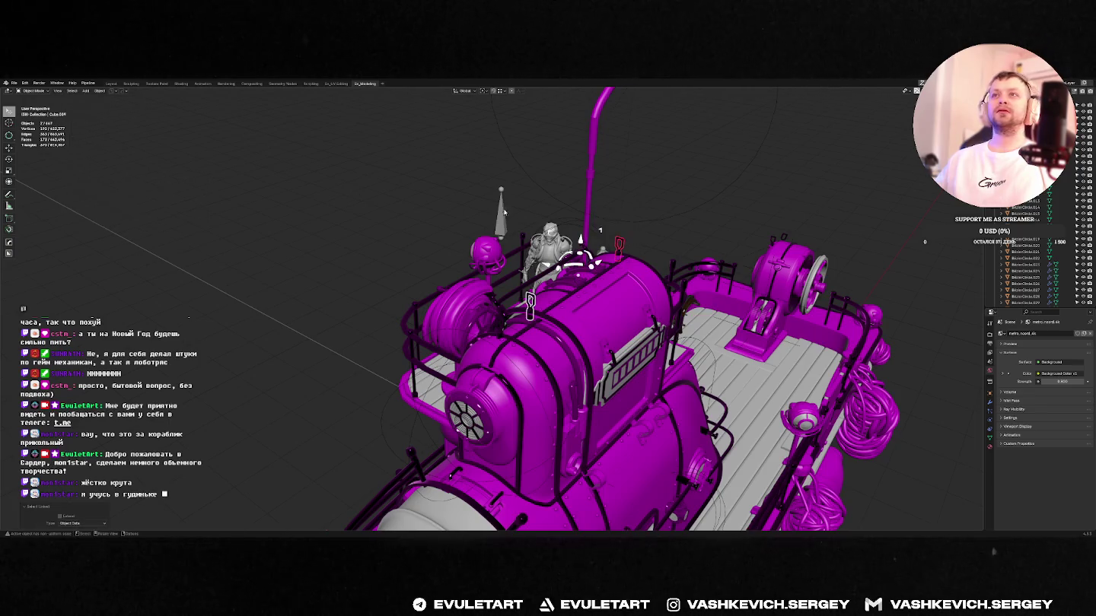
- Orbit and zoom closely around the boat's boiler, then switch to the browser
mouse_move(162, 186)
middle_down()
mouse_move(474, 251)
mouse_move(592, 244)
middle_up()
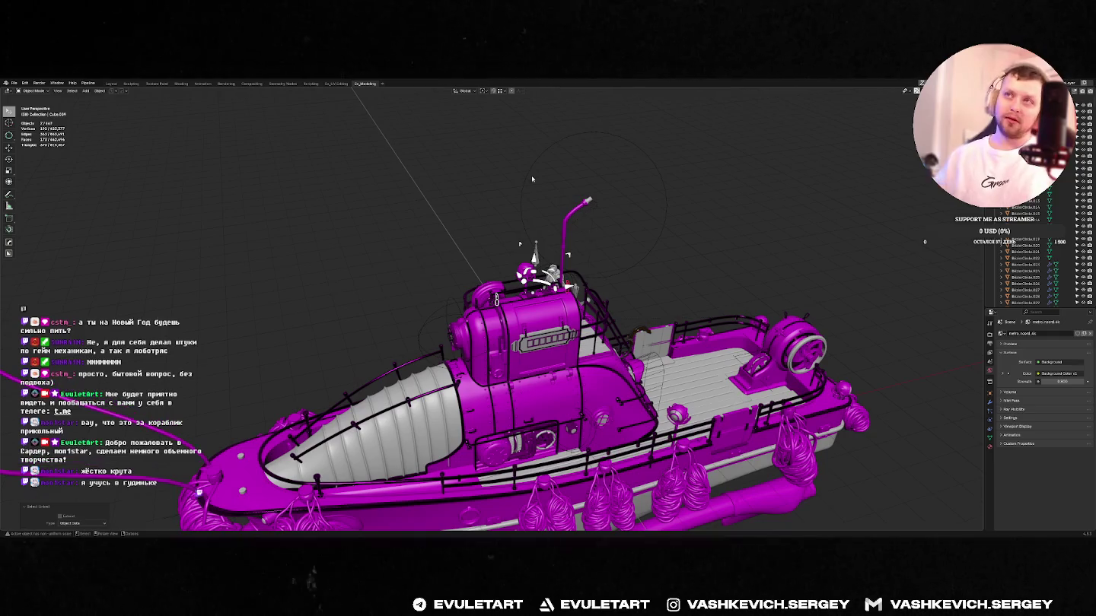
scroll(451, 223, up, 5)
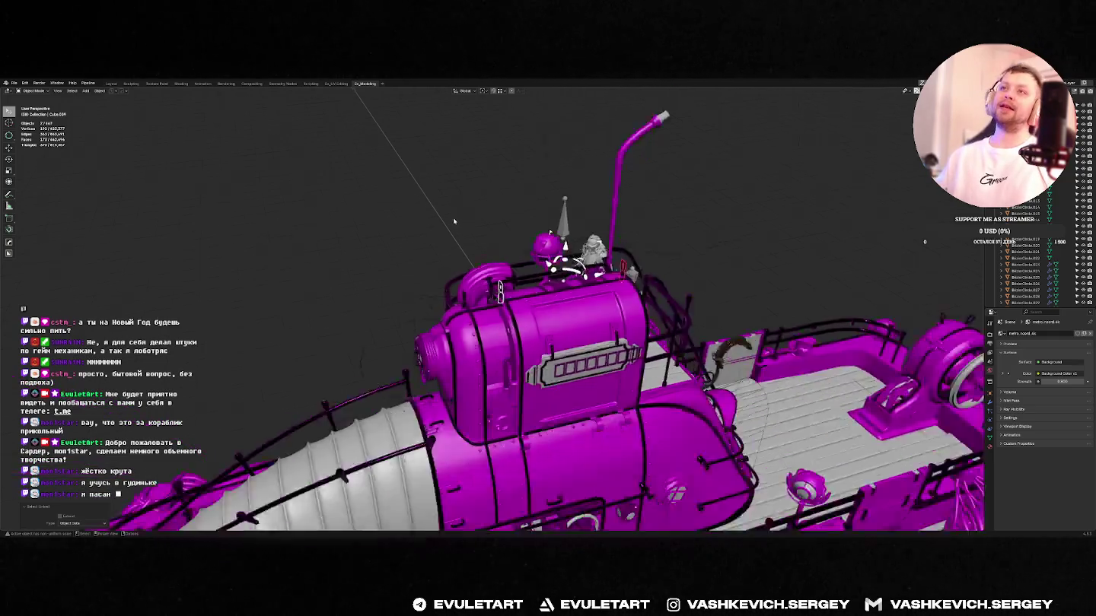
middle_drag(451, 223, 684, 245)
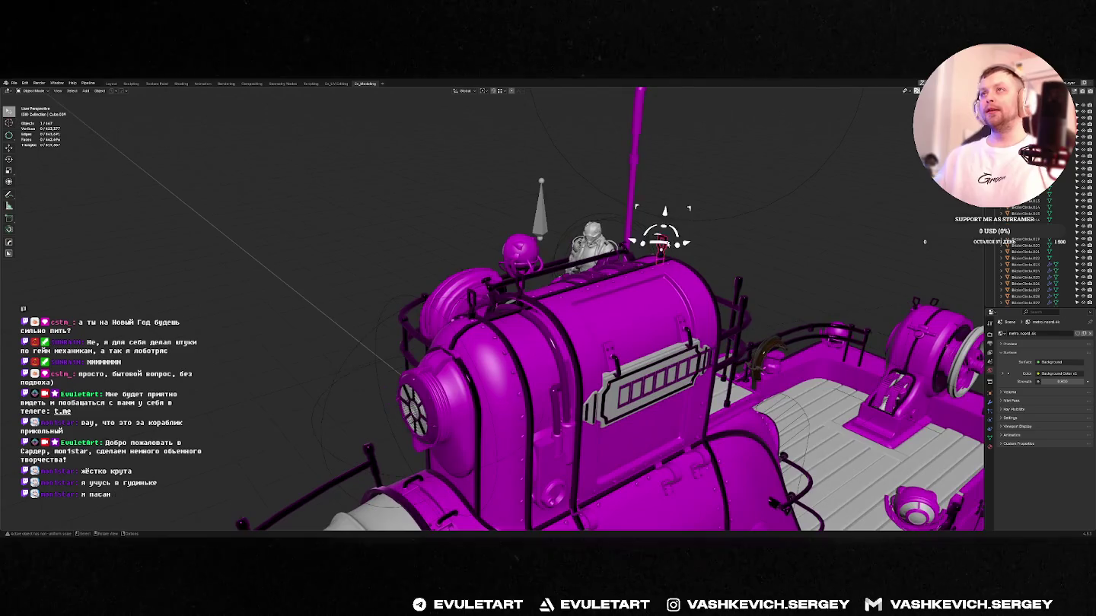
middle_drag(685, 245, 509, 189)
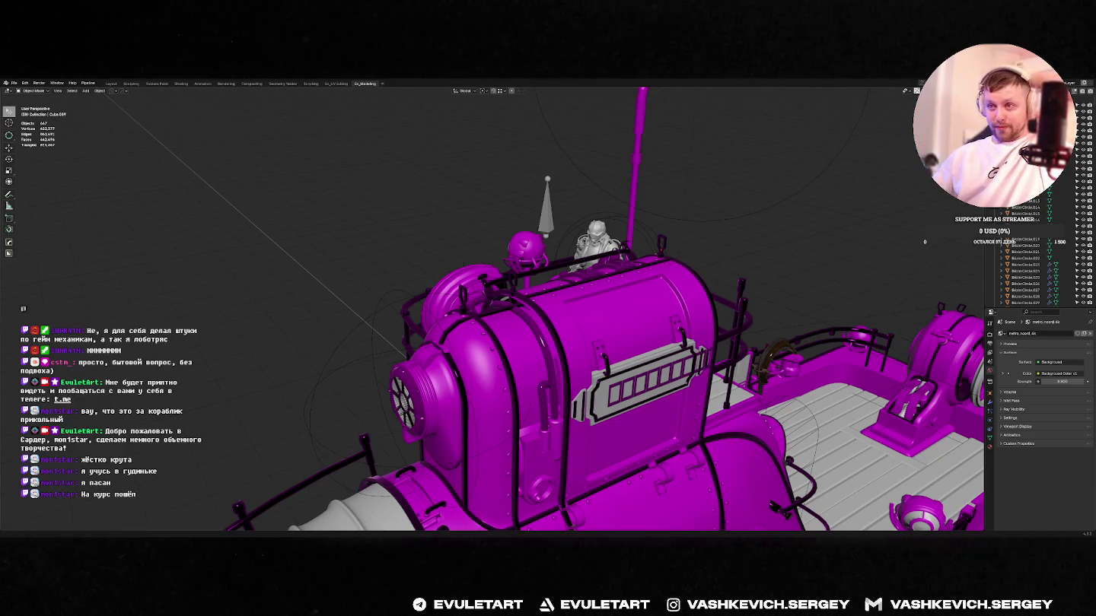
key(alt+Tab)
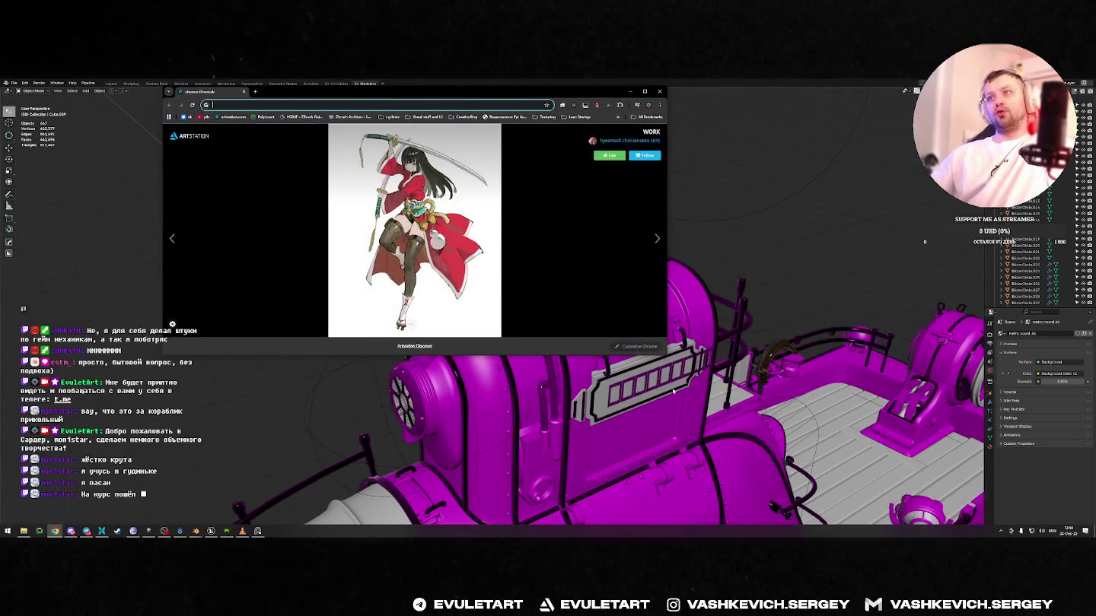
- Enlarge the browser and search YouTube for 'гудини по русски'
mouse_move(668, 354)
mouse_down()
mouse_move(906, 455)
mouse_move(954, 508)
mouse_up()
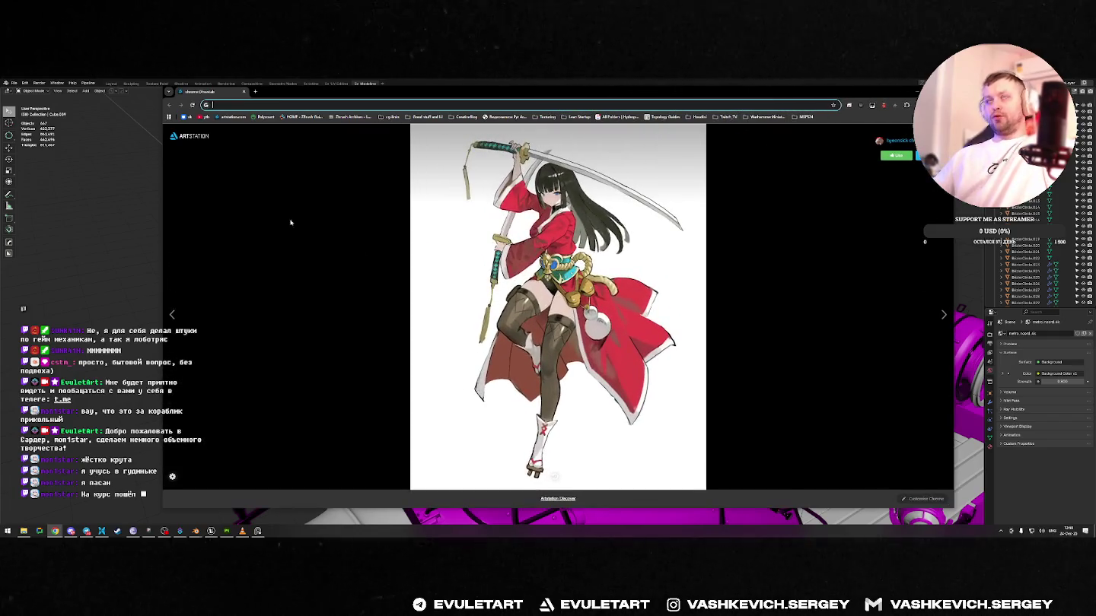
click(204, 117)
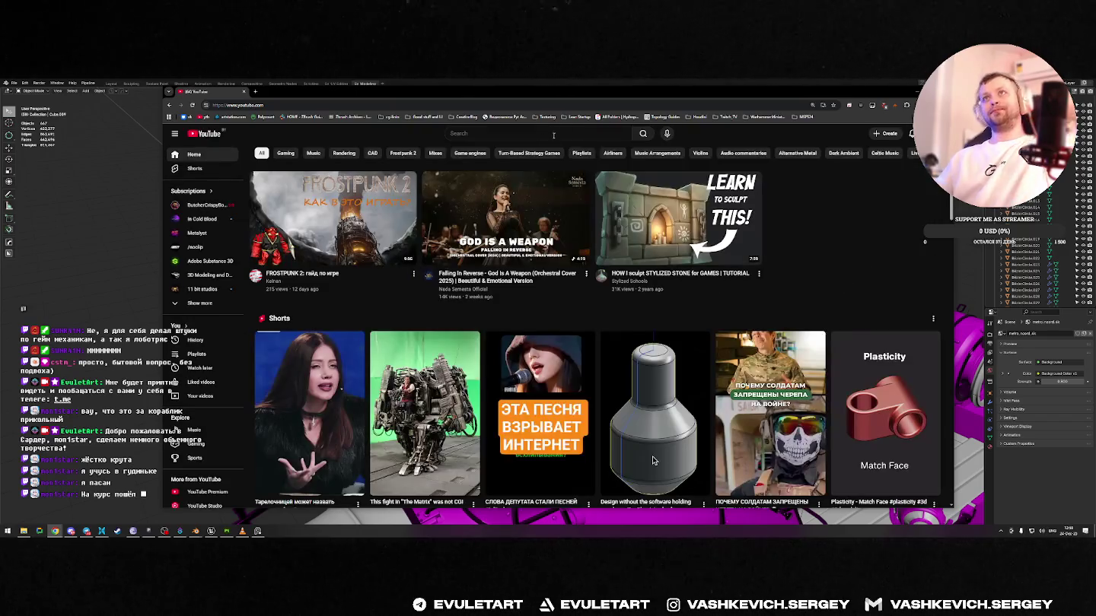
click(554, 133)
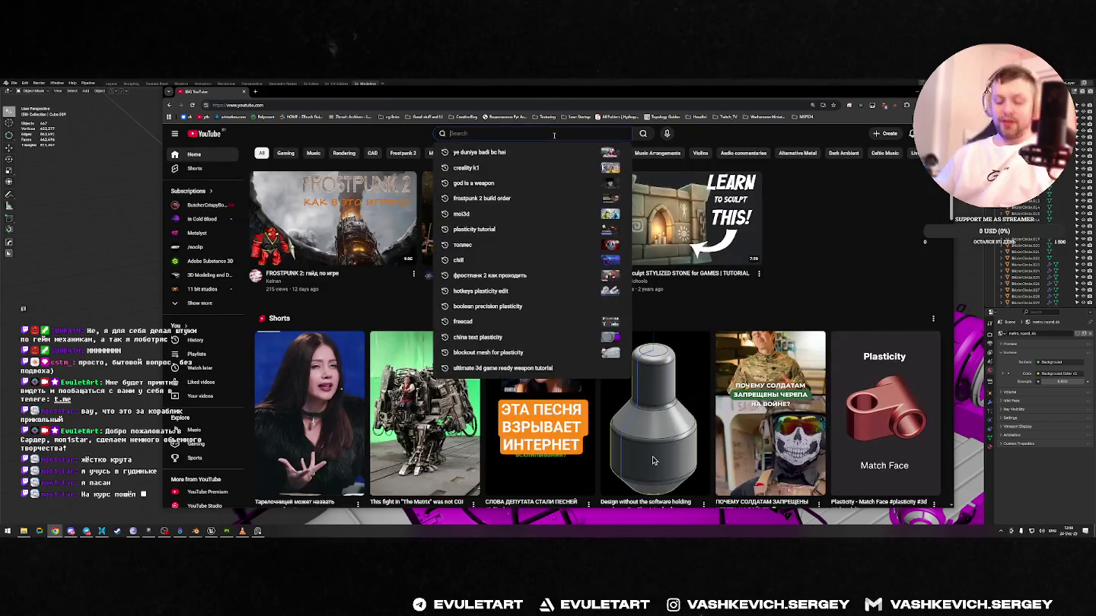
text(ueгудини по русски)
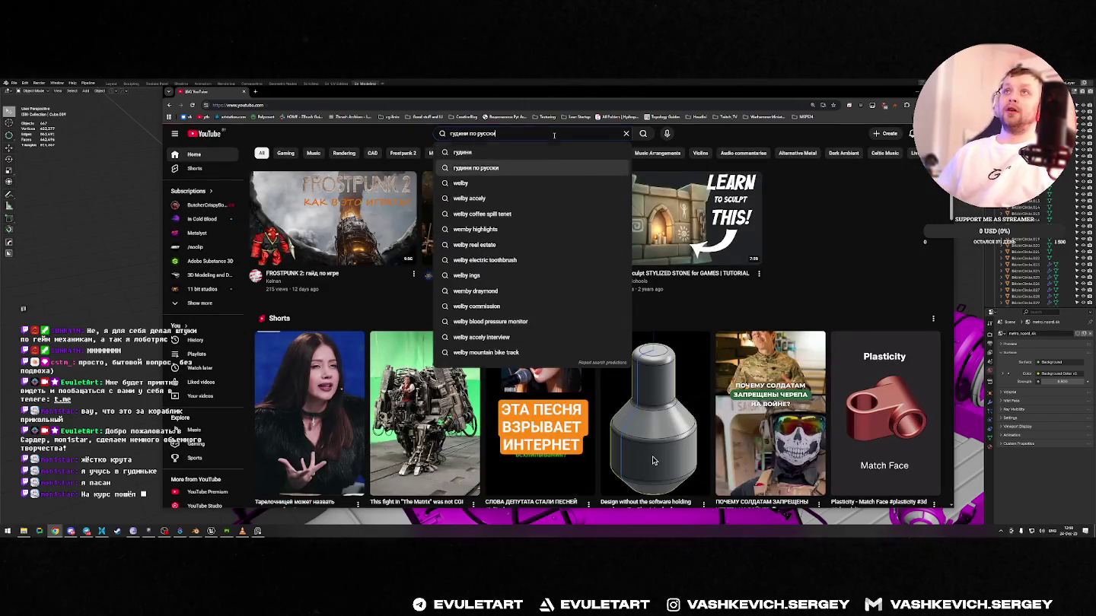
key(Return)
- Open the first Houdini Short from the results and read its comments
scroll(417, 371, down, 1)
scroll(417, 371, down, 2)
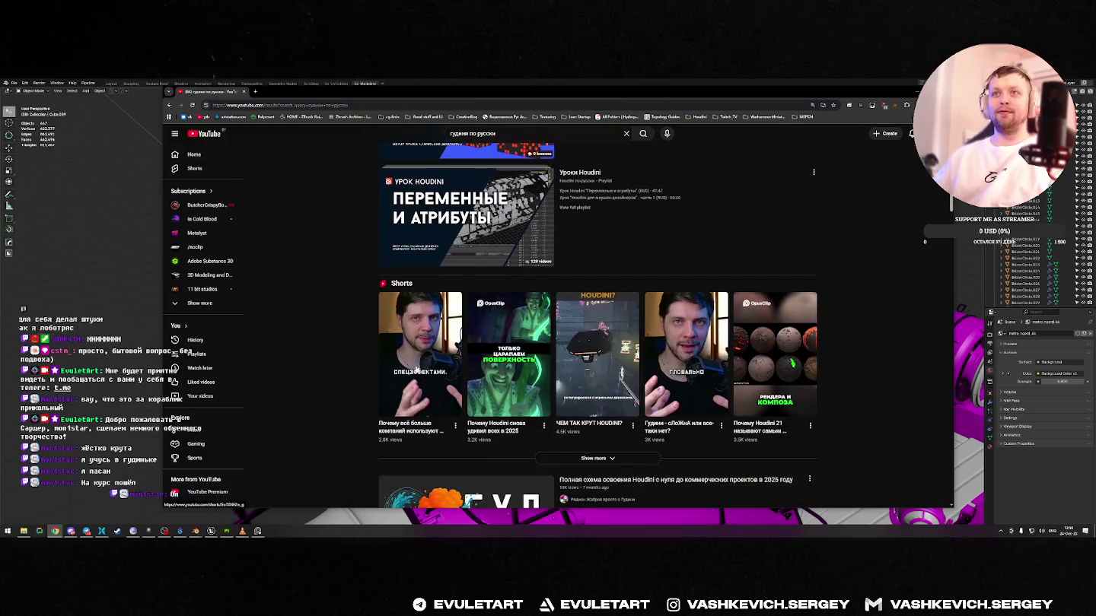
click(417, 371)
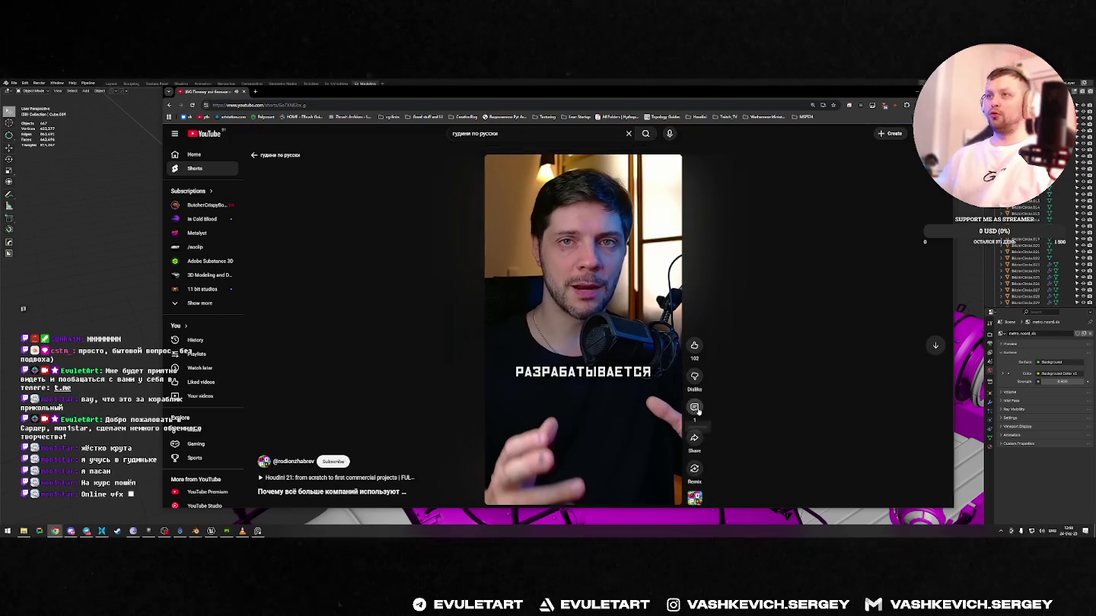
click(695, 408)
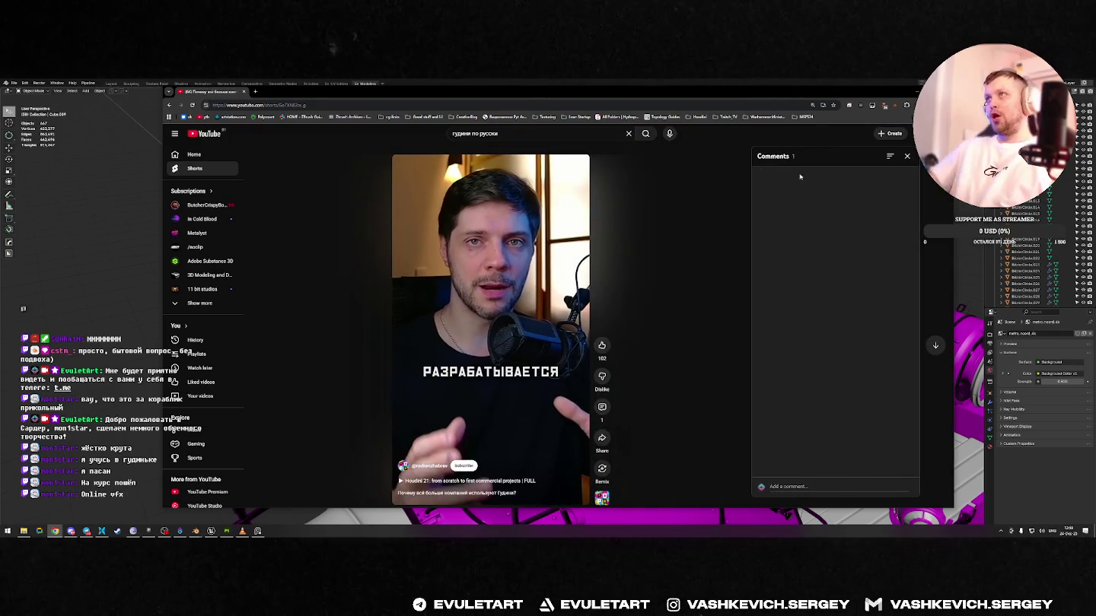
scroll(789, 161, down, 1)
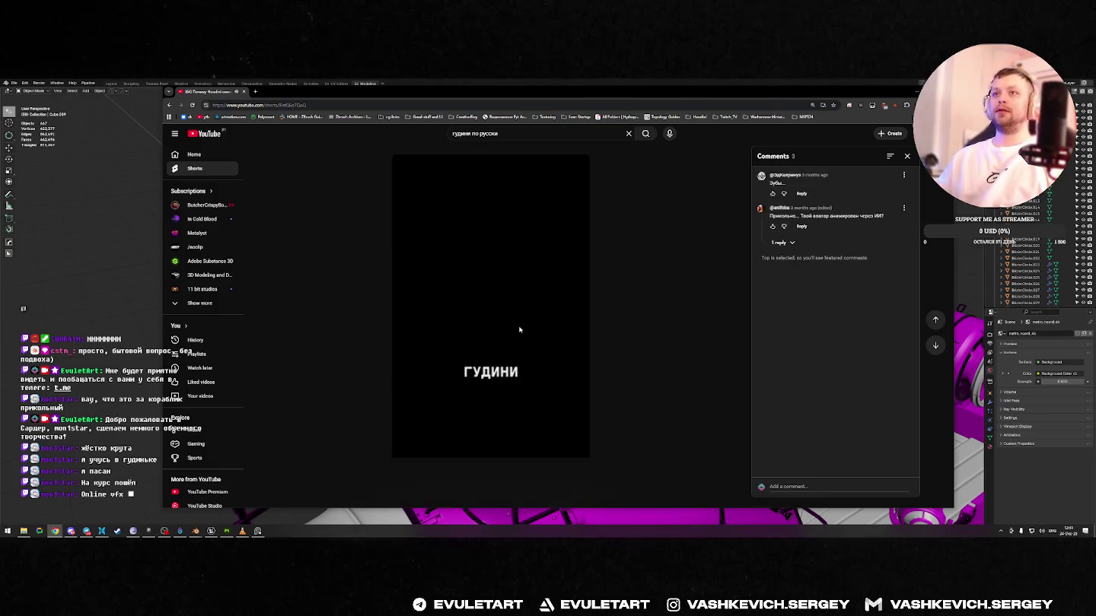
scroll(509, 369, up, 1)
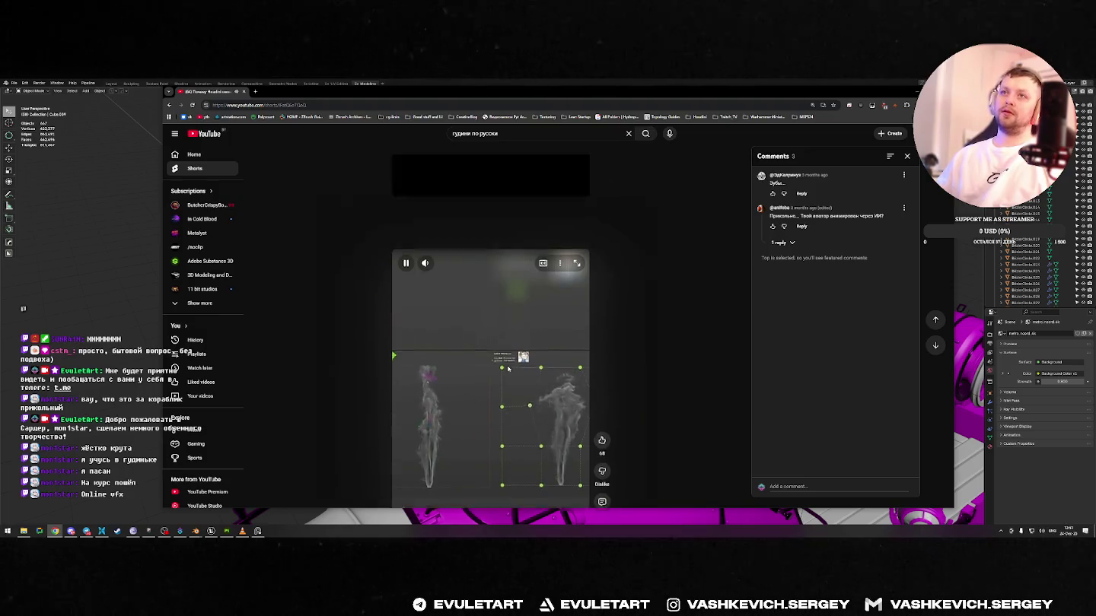
- Browse the Short author's Houdini channel uploads, then return to Blender
click(445, 460)
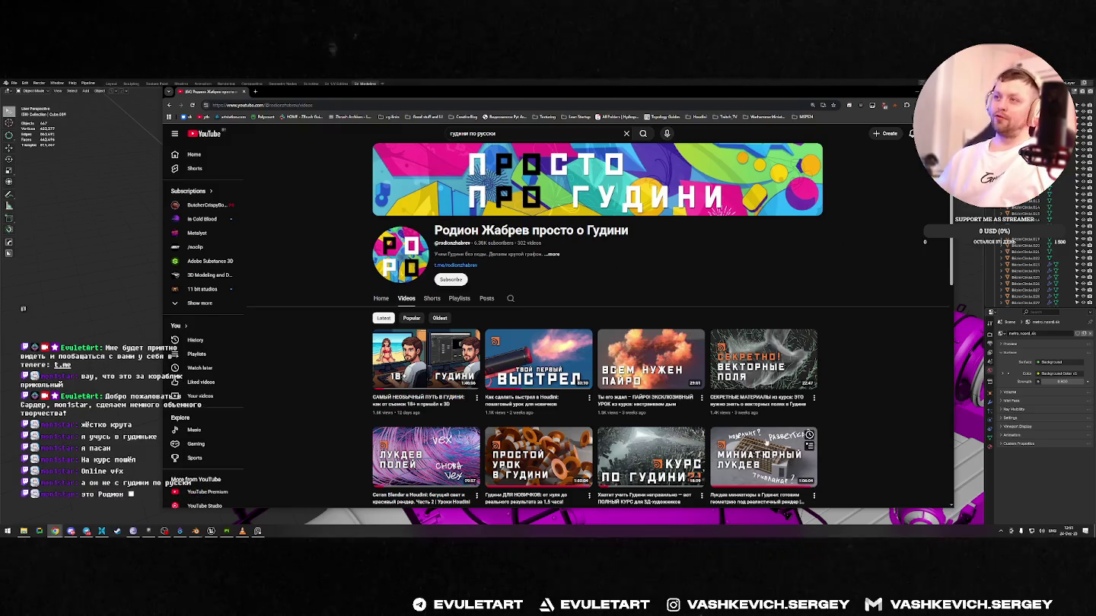
scroll(757, 331, down, 3)
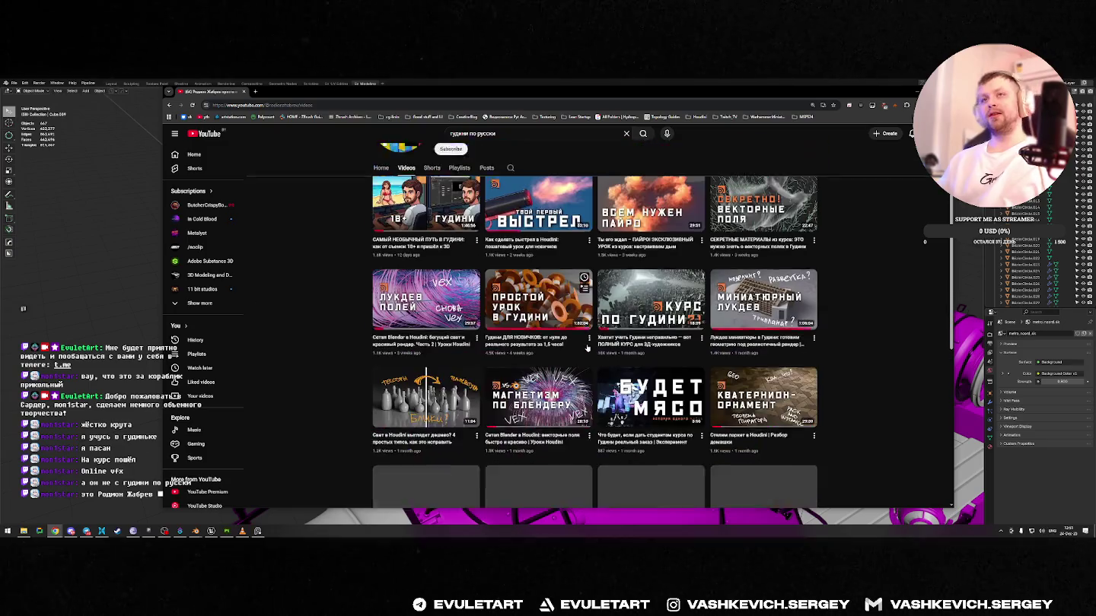
scroll(715, 380, up, 3)
scroll(673, 435, down, 1)
scroll(697, 392, down, 2)
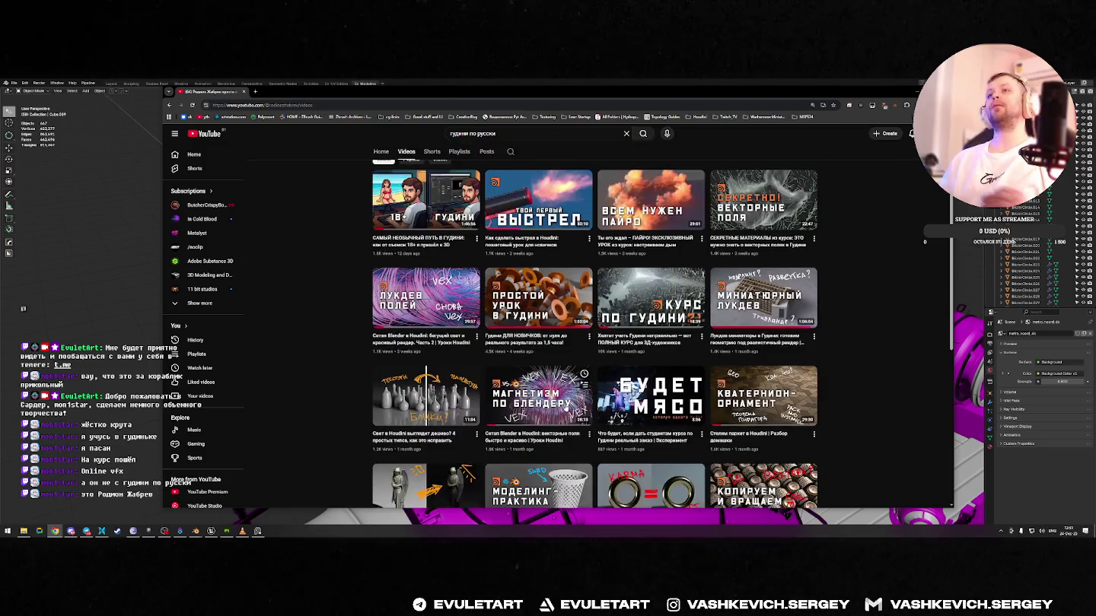
scroll(696, 393, down, 3)
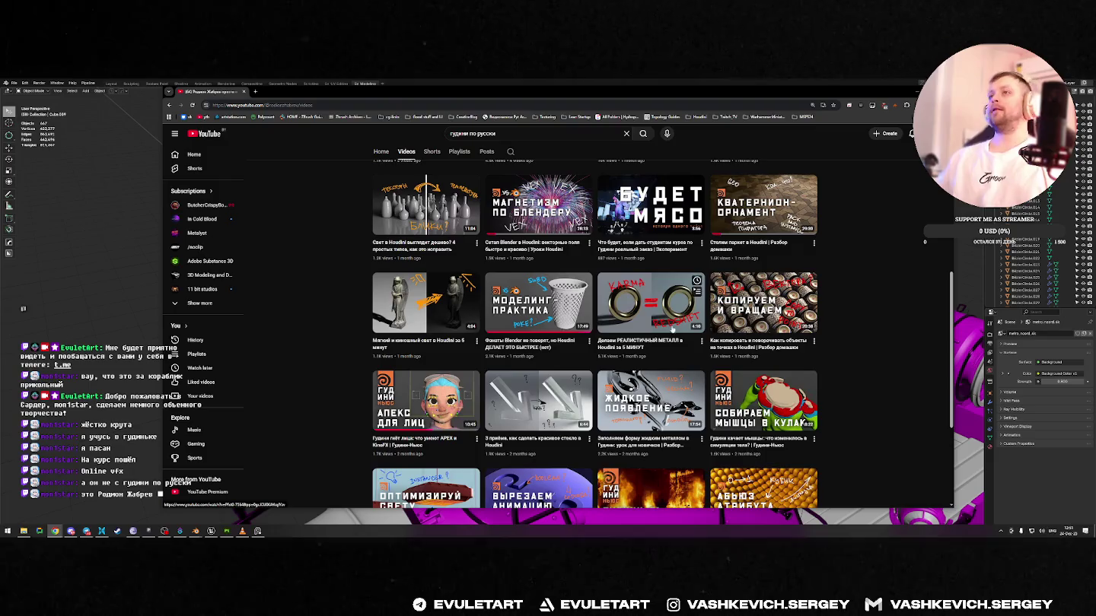
key(alt+Tab)
scroll(696, 255, down, 2)
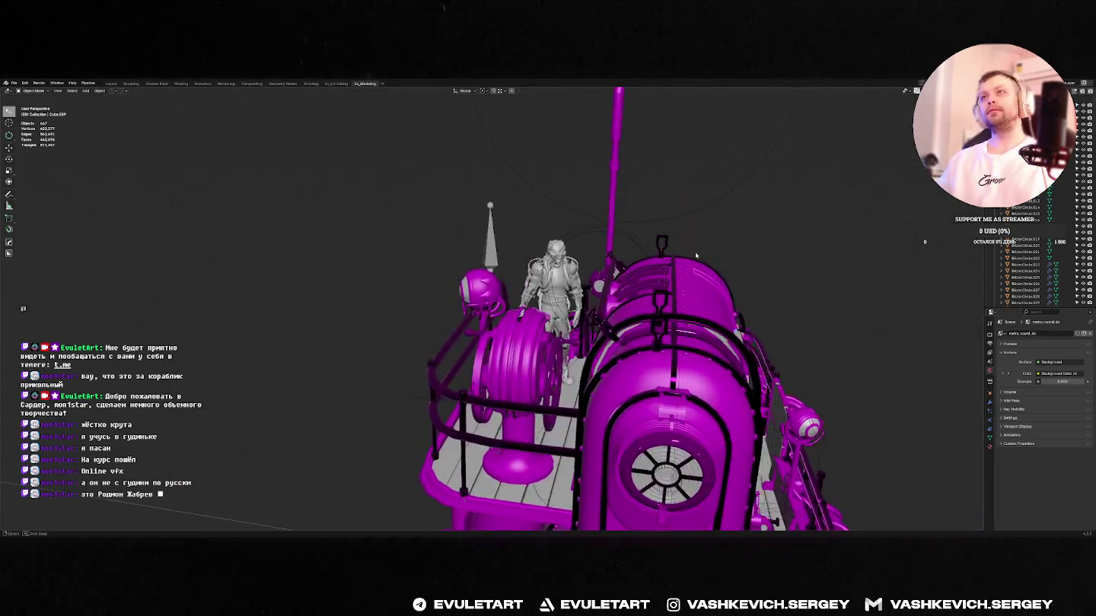
- Frame the small top part, then the fan cylinder on the engine front
mouse_move(696, 256)
middle_down()
mouse_move(656, 243)
mouse_move(514, 242)
mouse_move(548, 255)
mouse_move(616, 230)
middle_up()
click(656, 241)
key(KP_Decimal)
scroll(570, 267, down, 5)
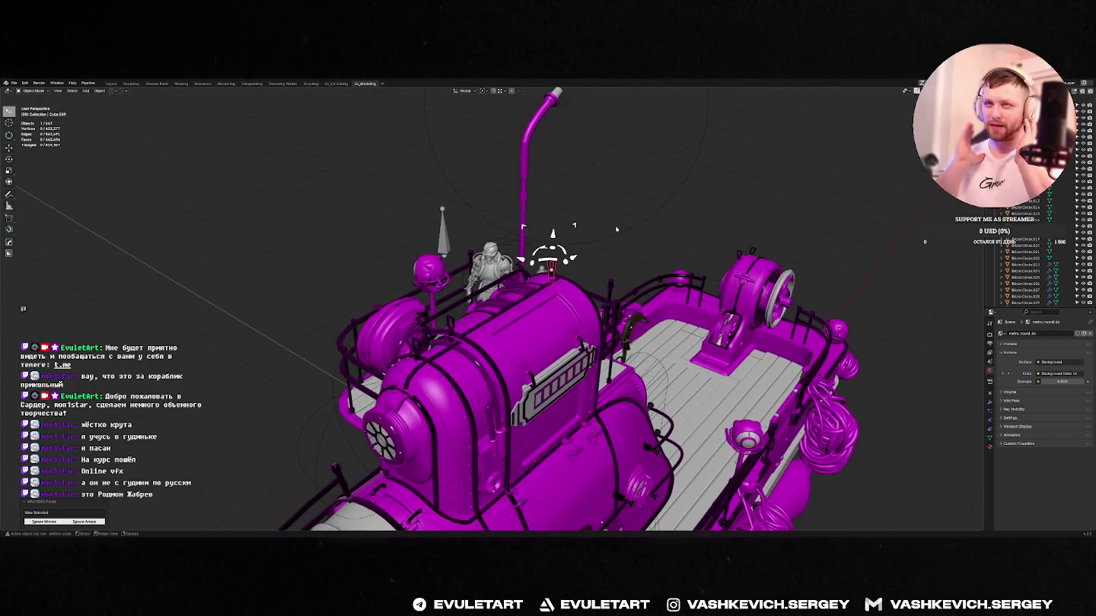
middle_drag(617, 230, 520, 293)
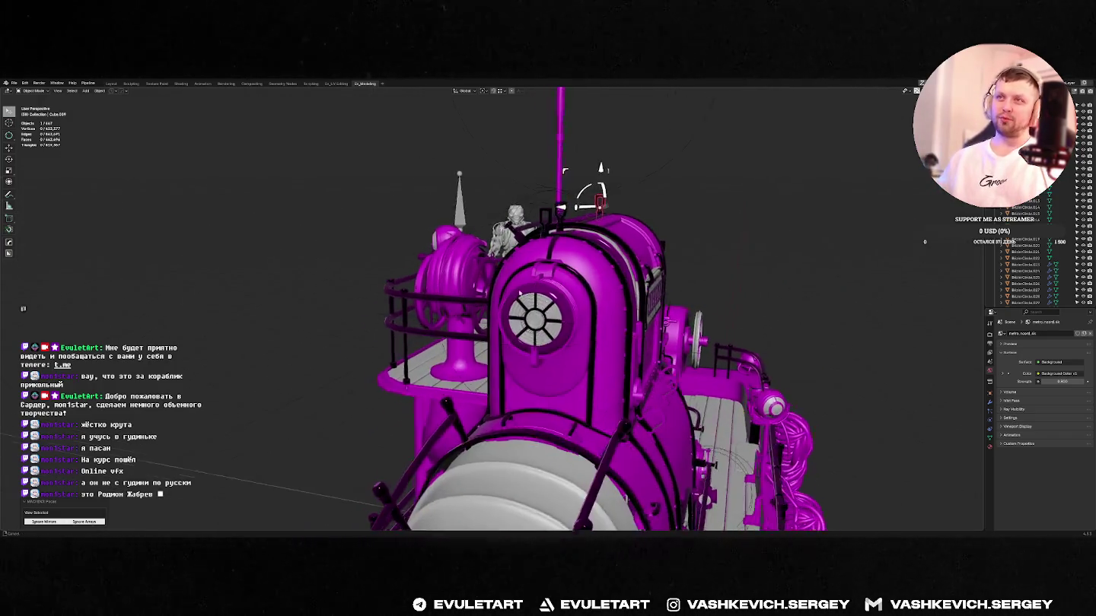
click(519, 293)
key(KP_Decimal)
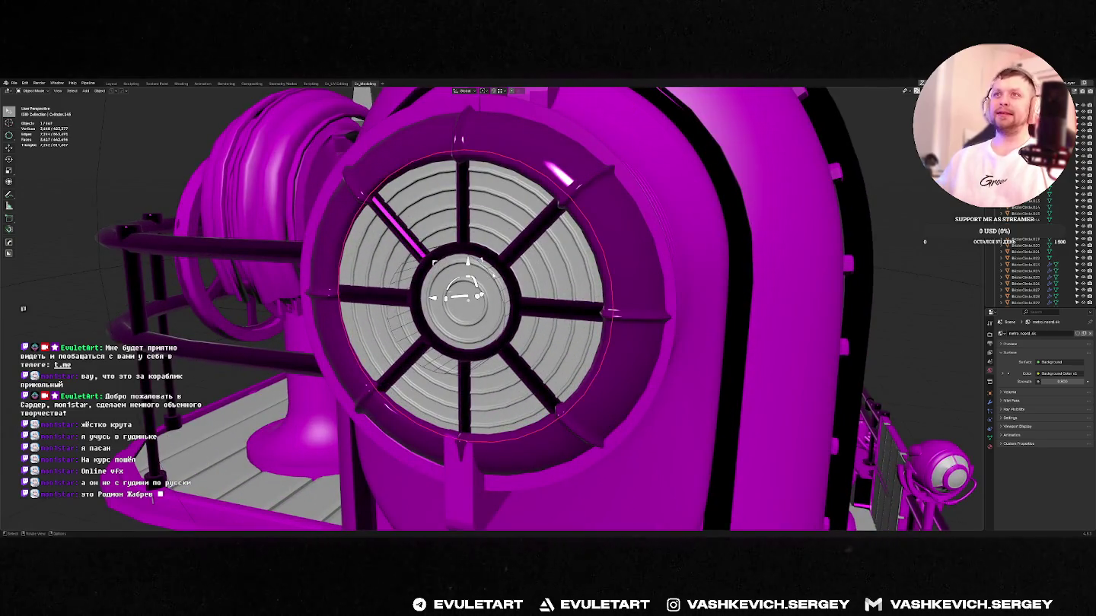
- Scale down the wire cylinder inside the engine fan
click(411, 289)
middle_drag(411, 290, 538, 282)
key(s)
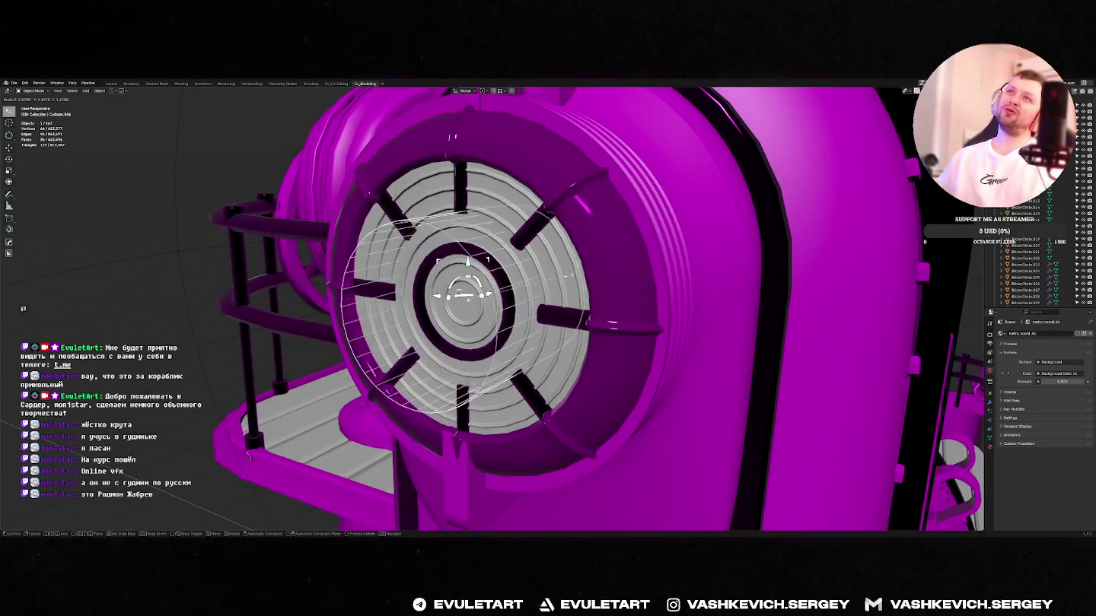
click(565, 276)
mouse_move(567, 277)
middle_down()
mouse_move(528, 189)
mouse_move(661, 252)
middle_up()
scroll(566, 278, down, 5)
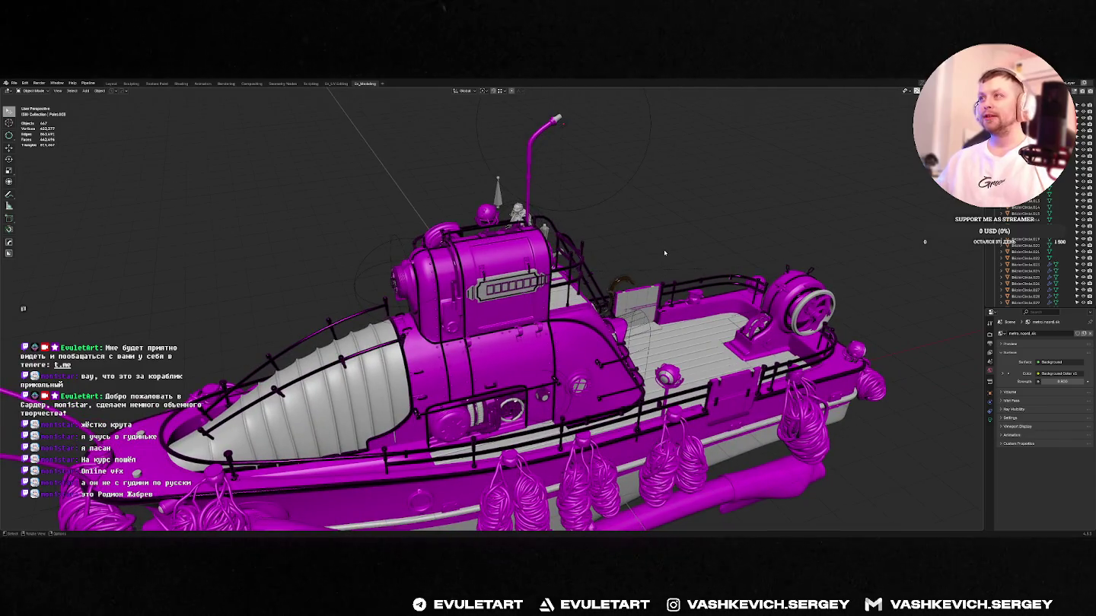
- Select ring part Cube.004, orbit around the whole boat, then deselect everything
click(784, 269)
middle_drag(669, 264, 668, 265)
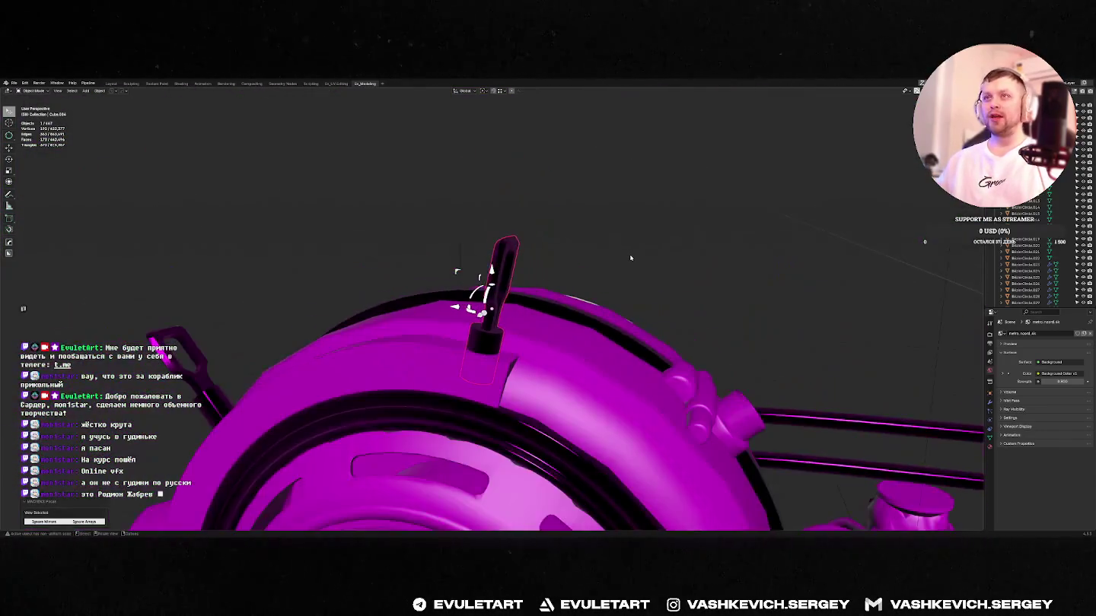
scroll(669, 265, down, 6)
scroll(694, 295, up, 8)
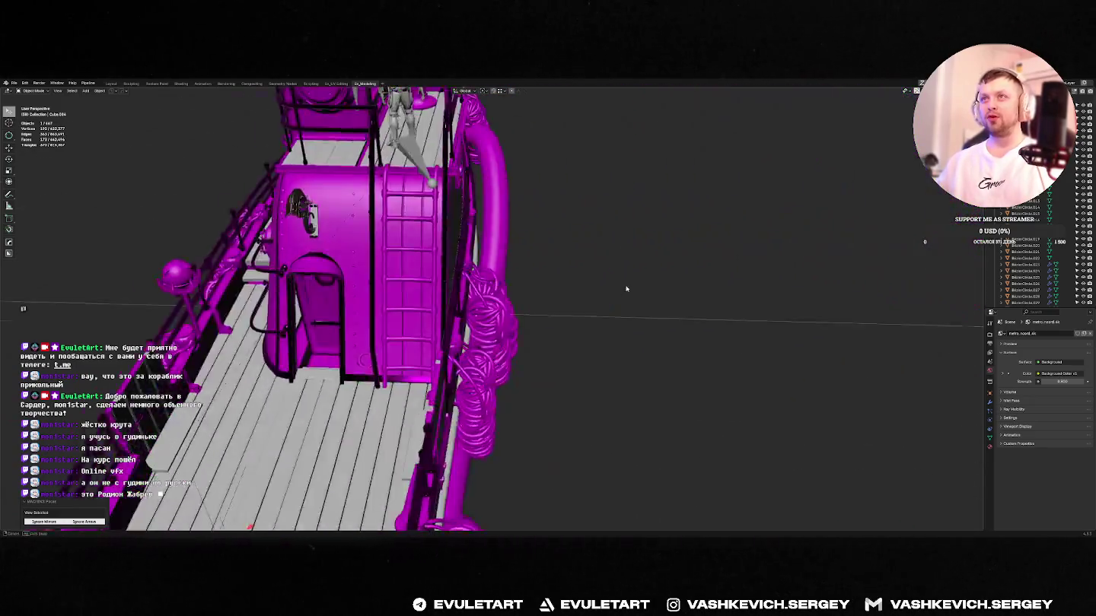
middle_drag(695, 294, 624, 289)
scroll(648, 242, down, 5)
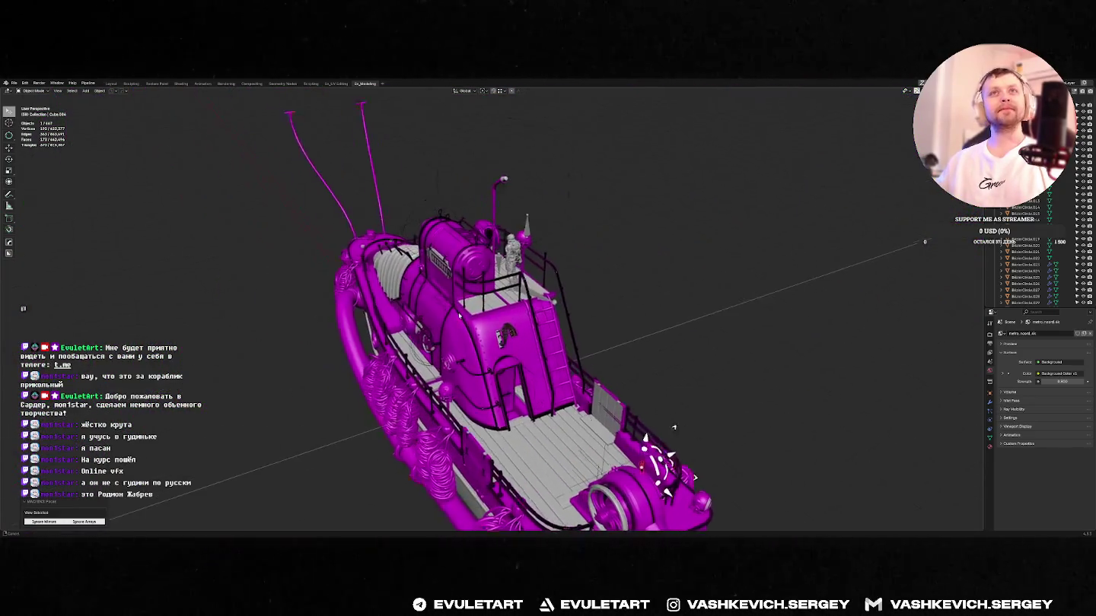
middle_drag(647, 242, 647, 242)
right_click(563, 289)
click(583, 272)
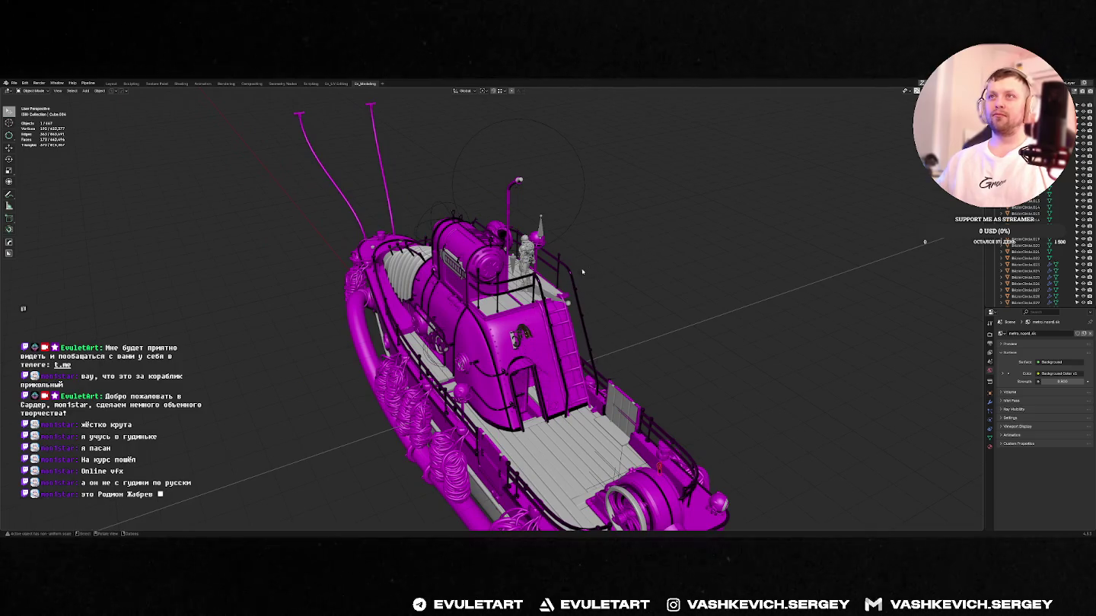
- Orbit in close on the boat's engine housing from the side
middle_drag(641, 303, 543, 319)
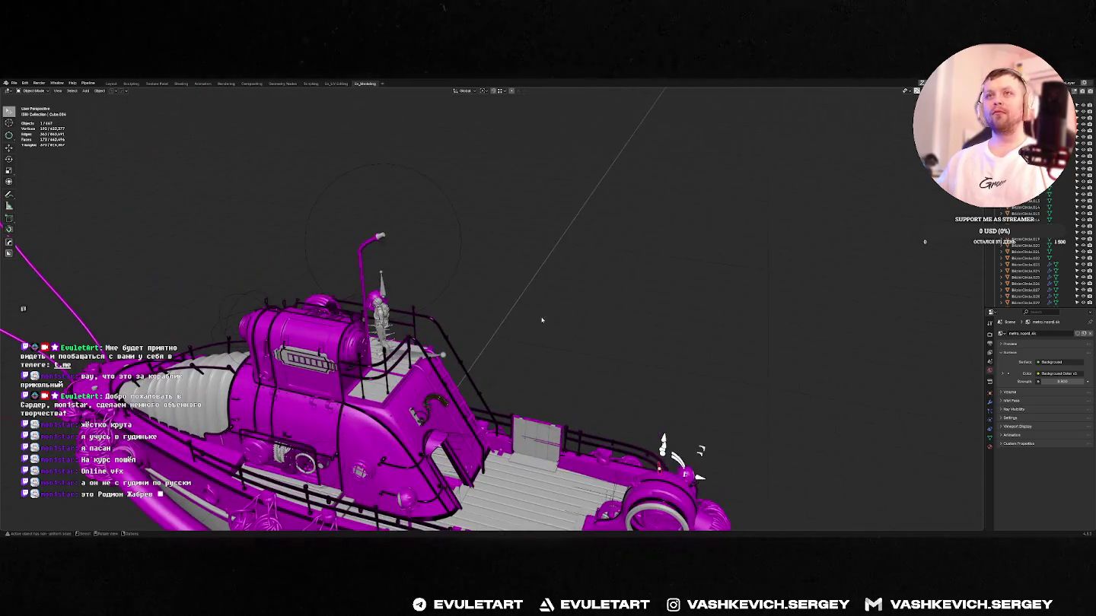
key(g)
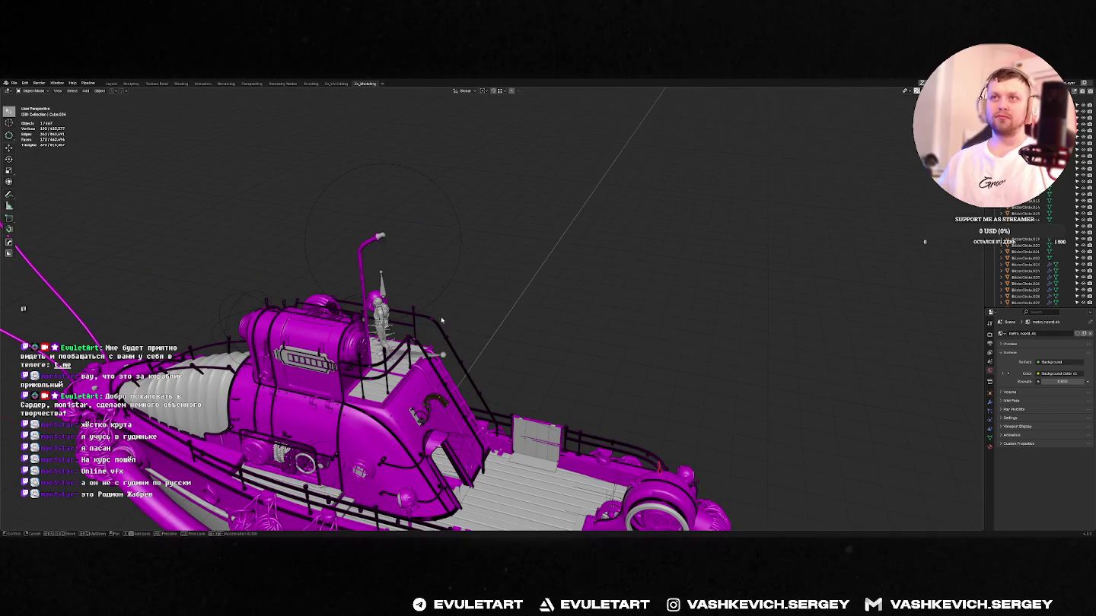
mouse_move(506, 319)
middle_down()
mouse_move(502, 309)
mouse_move(539, 315)
middle_up()
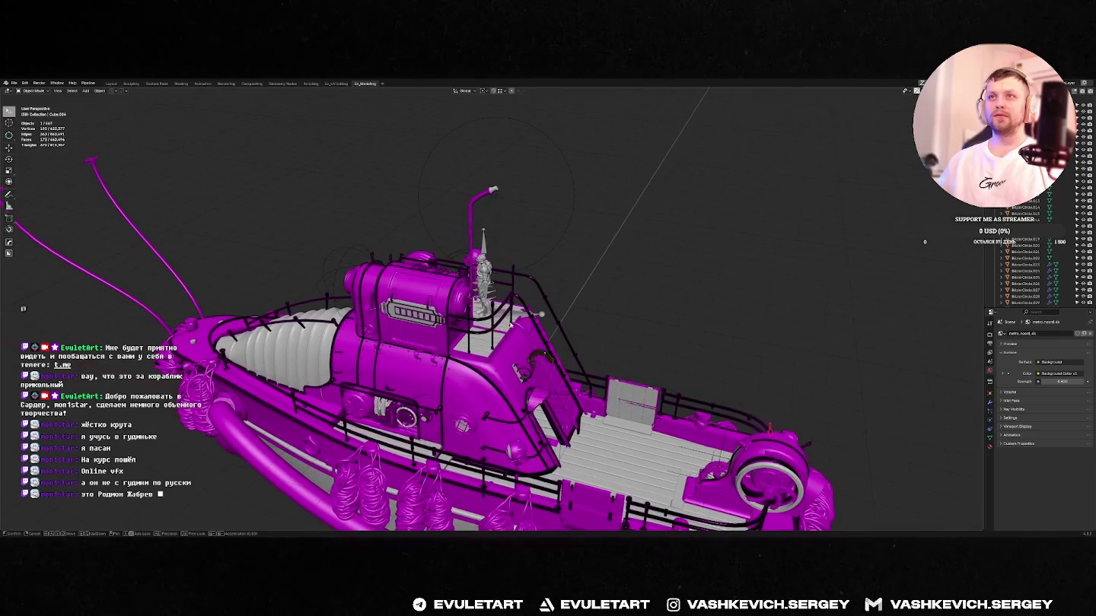
mouse_move(418, 323)
middle_down()
mouse_move(592, 358)
mouse_move(445, 324)
mouse_move(631, 282)
mouse_move(647, 245)
middle_up()
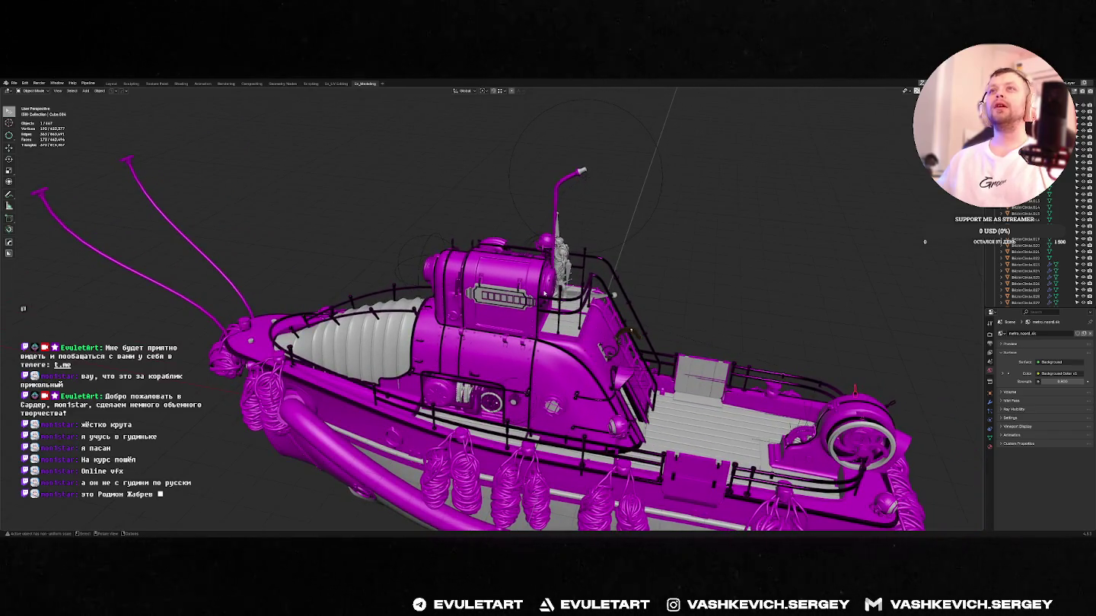
right_click(545, 294)
mouse_move(544, 294)
middle_down()
mouse_move(628, 277)
mouse_move(681, 213)
mouse_move(644, 252)
mouse_move(604, 271)
mouse_move(617, 248)
middle_up()
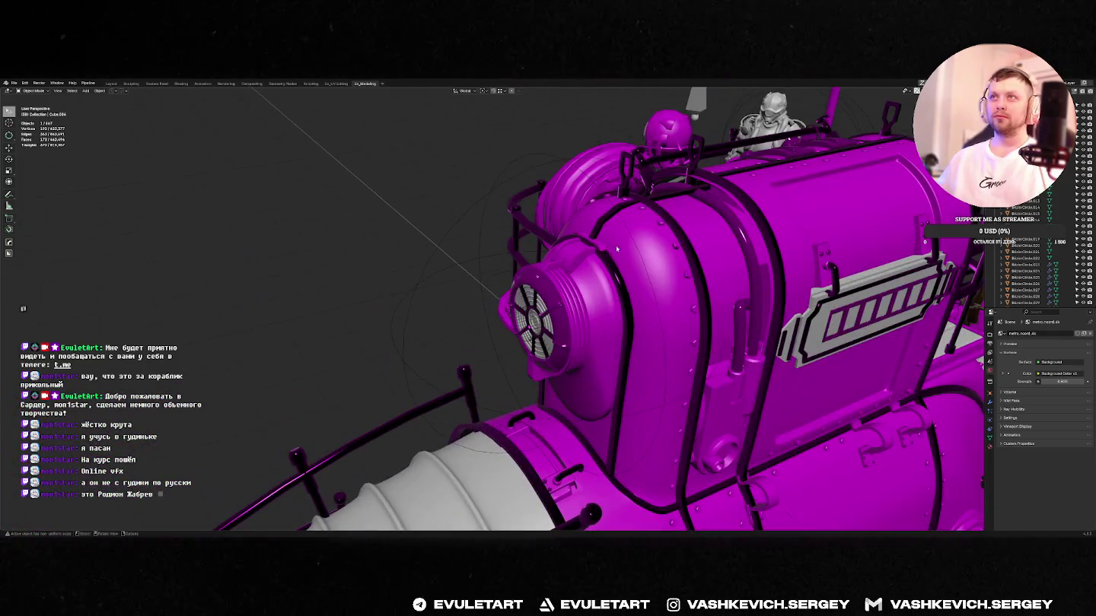
- Select the cage rail on the housing and try Select > Select Pattern
click(636, 172)
click(636, 172)
click(73, 83)
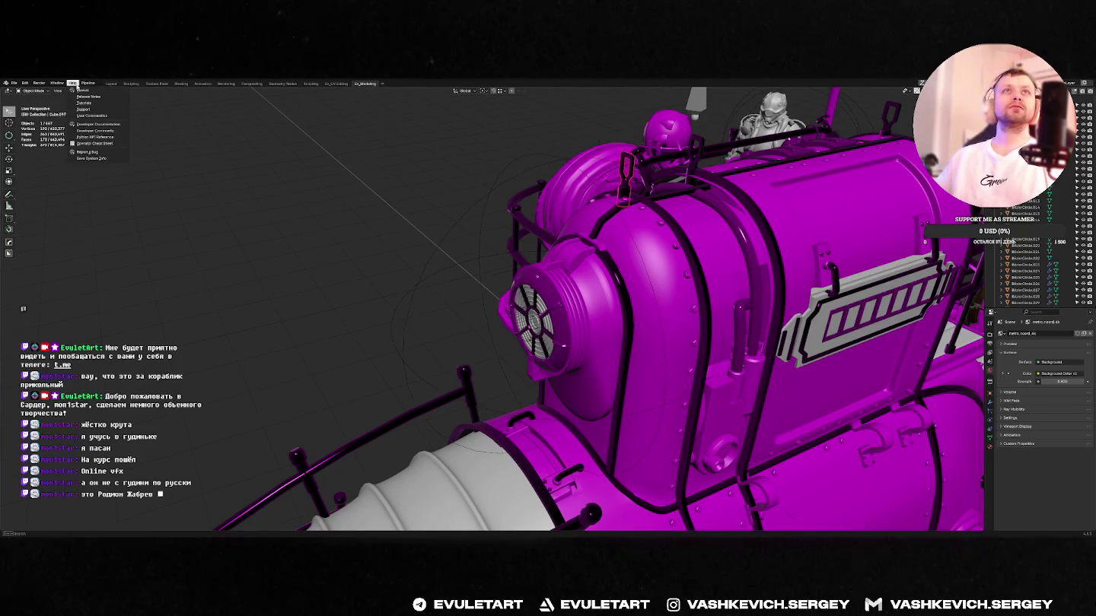
key(Escape)
click(73, 91)
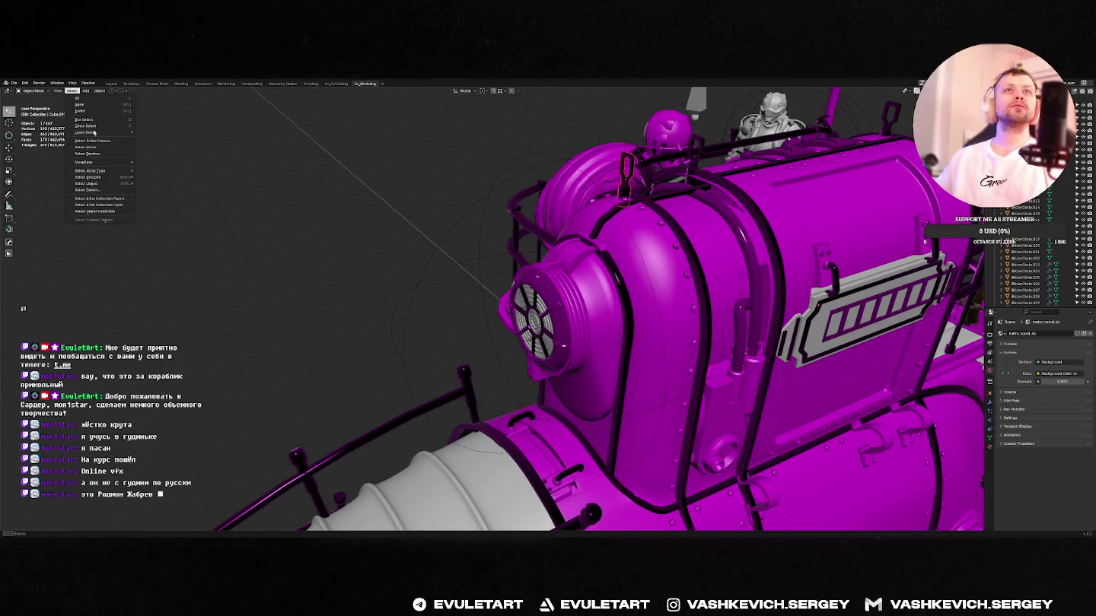
click(101, 192)
key(Return)
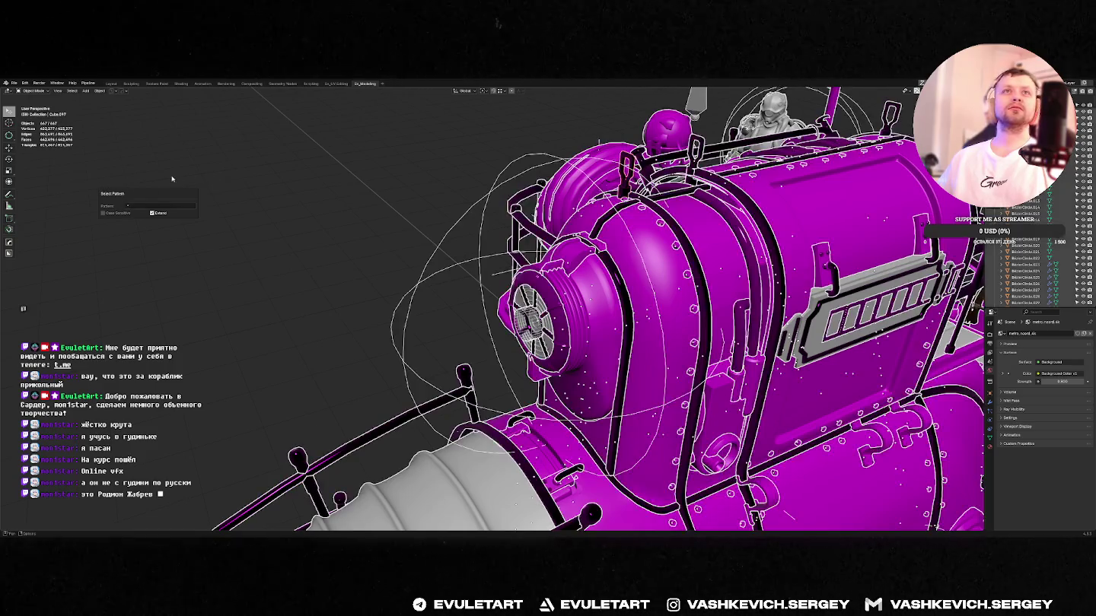
- Select the small hook and orbit to face the housing's gauge panel side-on
click(634, 159)
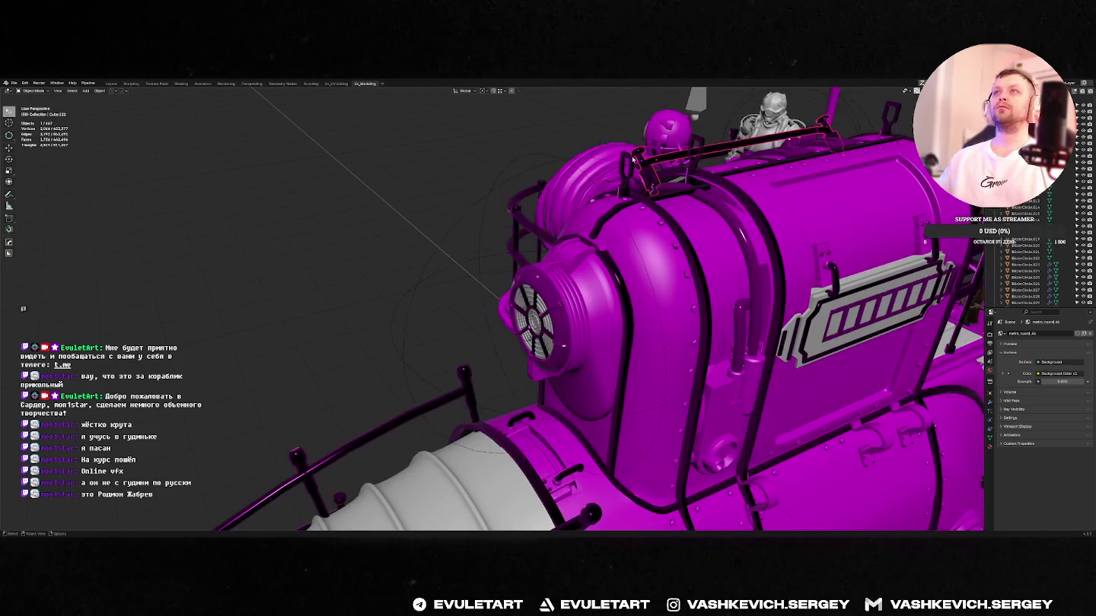
click(633, 159)
mouse_move(634, 159)
middle_down()
mouse_move(410, 145)
mouse_move(510, 159)
mouse_move(524, 174)
mouse_move(433, 210)
mouse_move(648, 173)
middle_up()
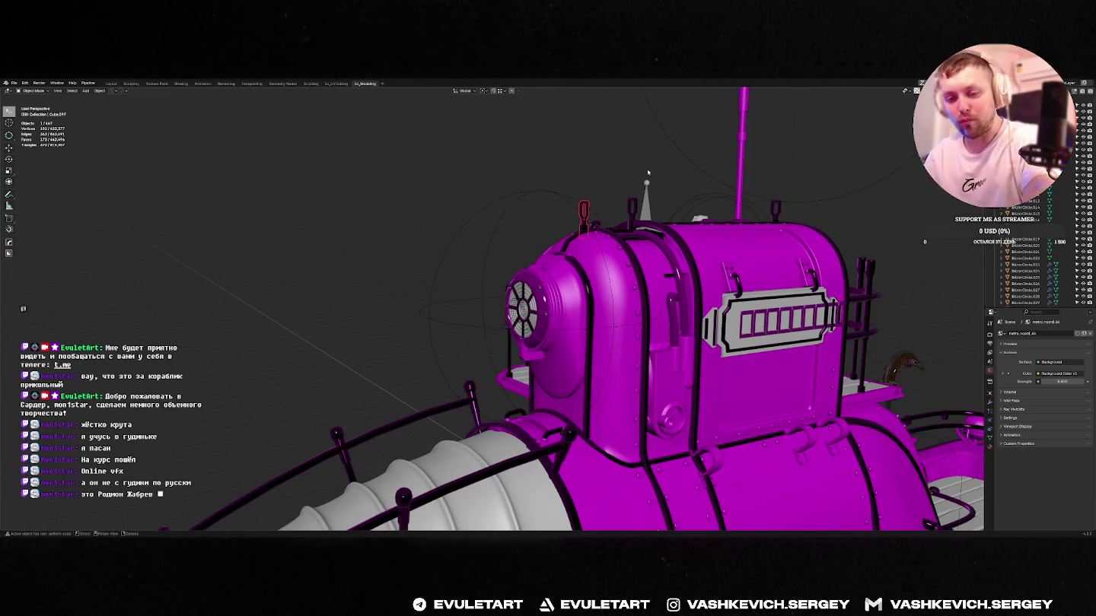
mouse_move(711, 355)
middle_down()
mouse_move(634, 296)
mouse_move(585, 274)
mouse_move(640, 289)
middle_up()
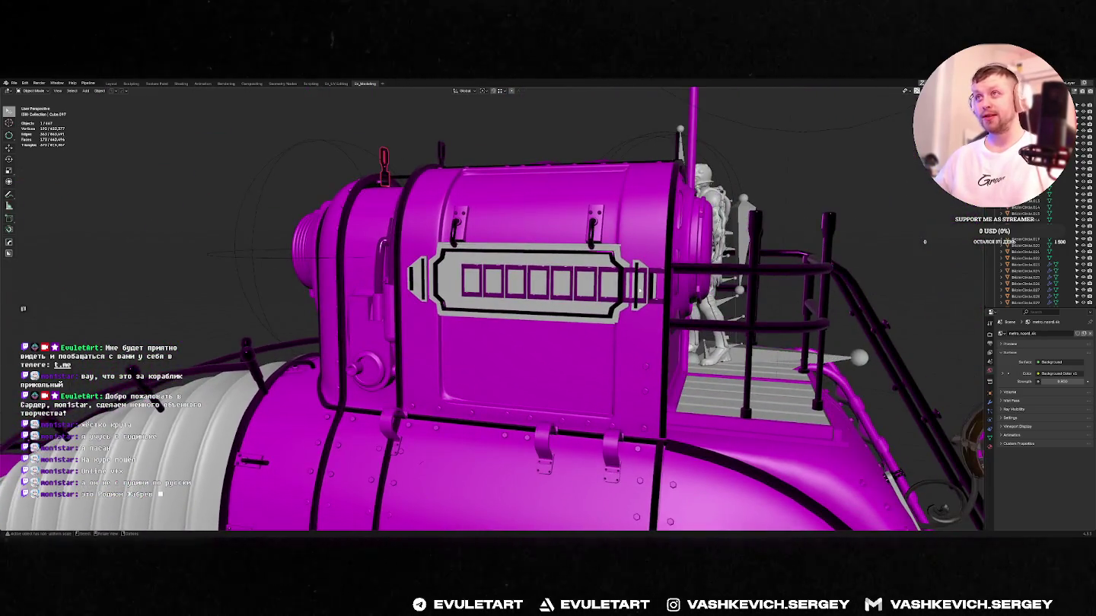
- Edit the gauge panel's text object, entering 'метро' as its lettering
click(639, 289)
key(Tab)
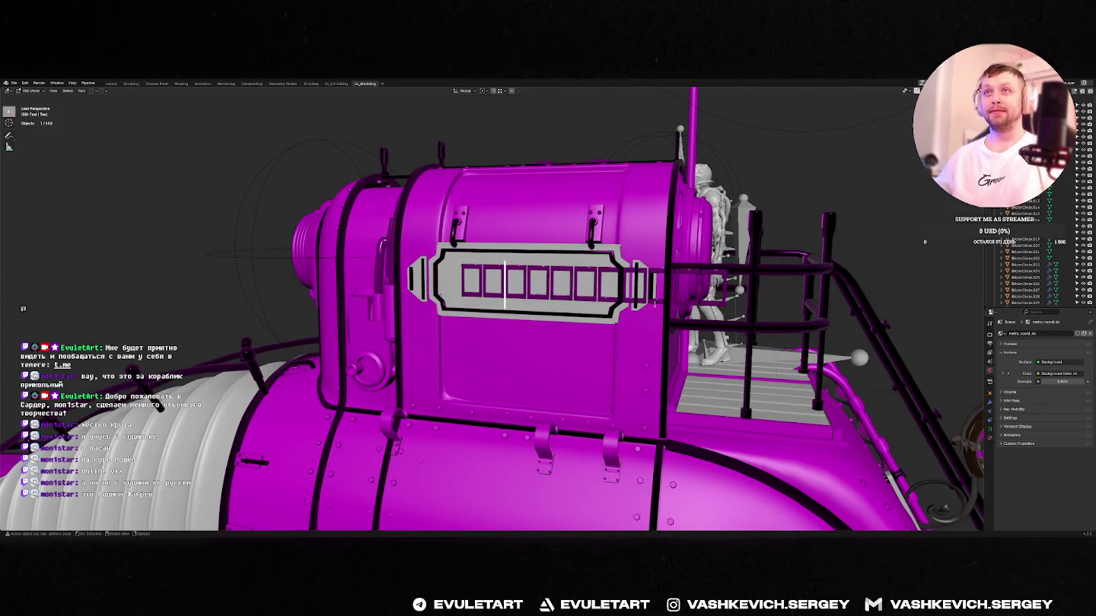
text(метро)
key(BackSpace)
key(BackSpace)
key(BackSpace)
key(Home)
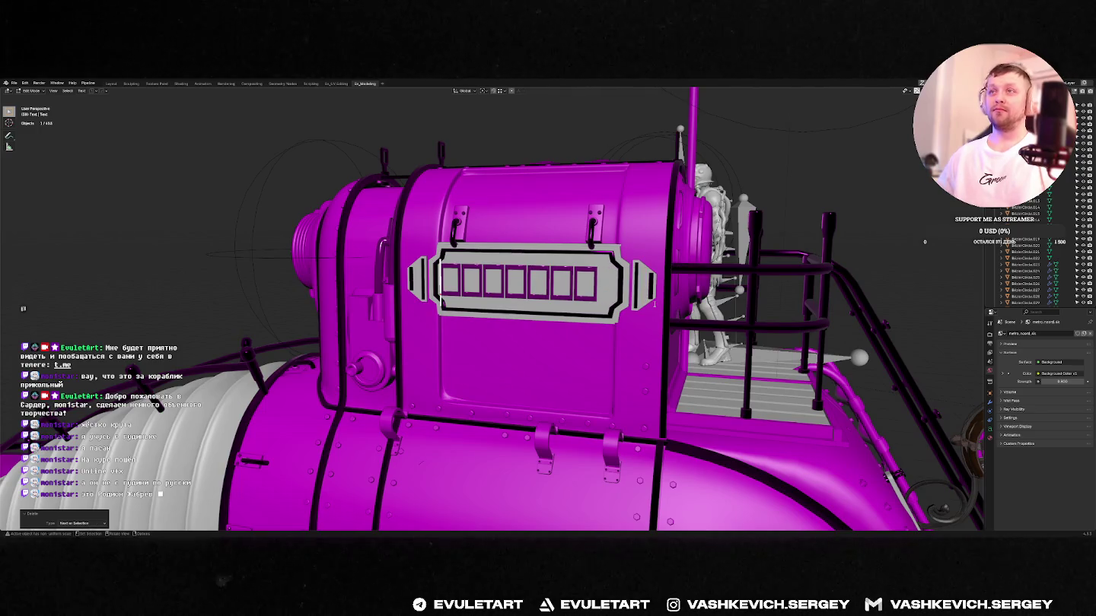
key(Tab)
mouse_move(578, 167)
middle_down()
mouse_move(705, 140)
mouse_move(553, 238)
mouse_move(618, 195)
middle_up()
- Save the green textured barge file and bring Unreal Editor forward
key(alt+Tab)
key(alt+Tab)
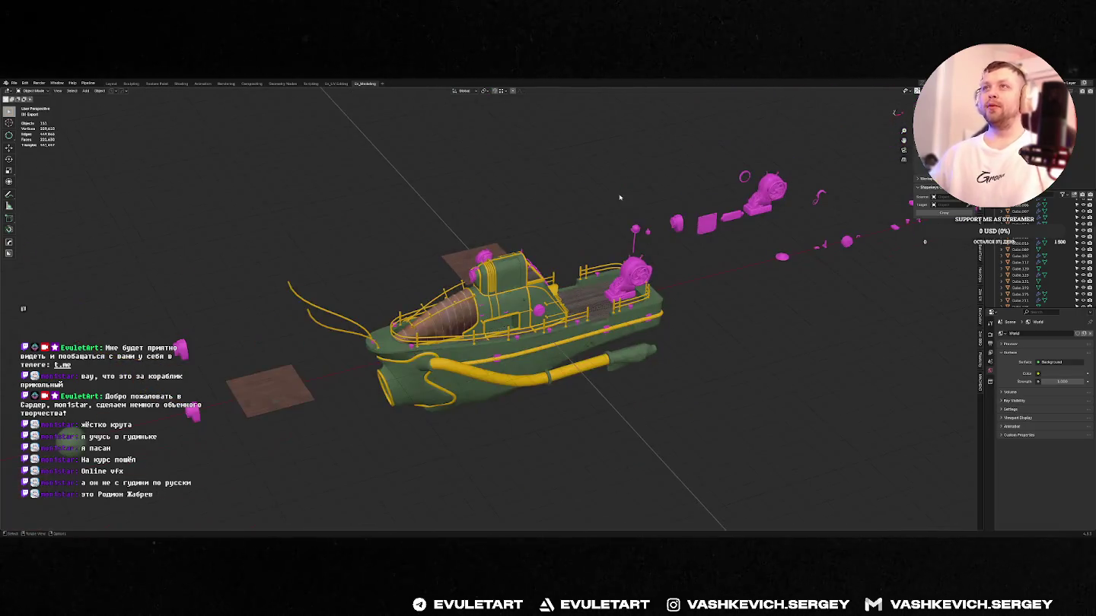
key(ctrl+s)
click(627, 195)
key(alt+Tab)
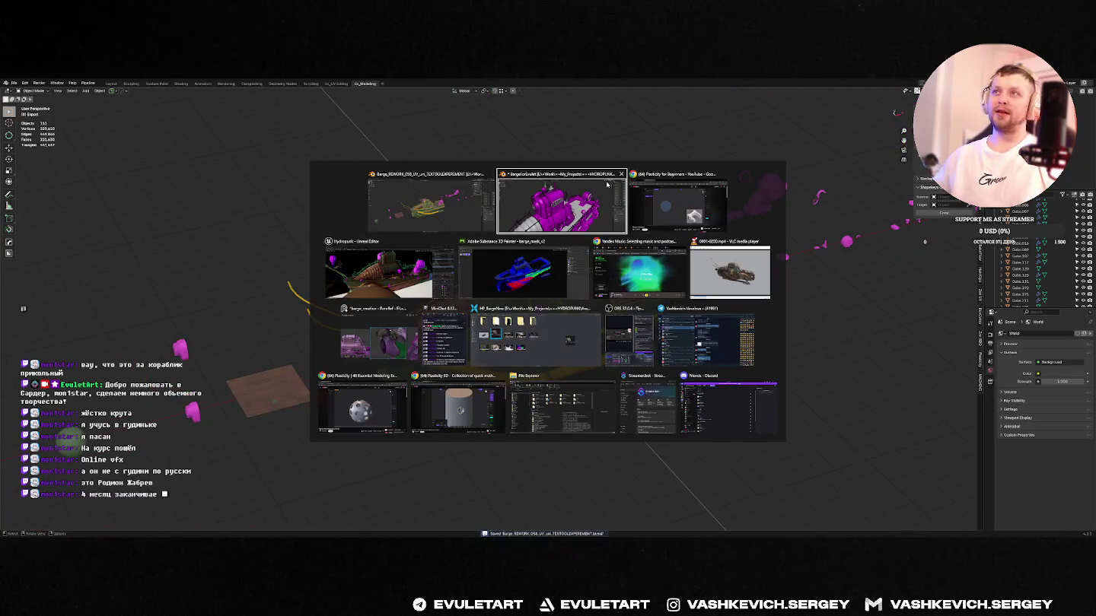
key(Tab)
key(Tab)
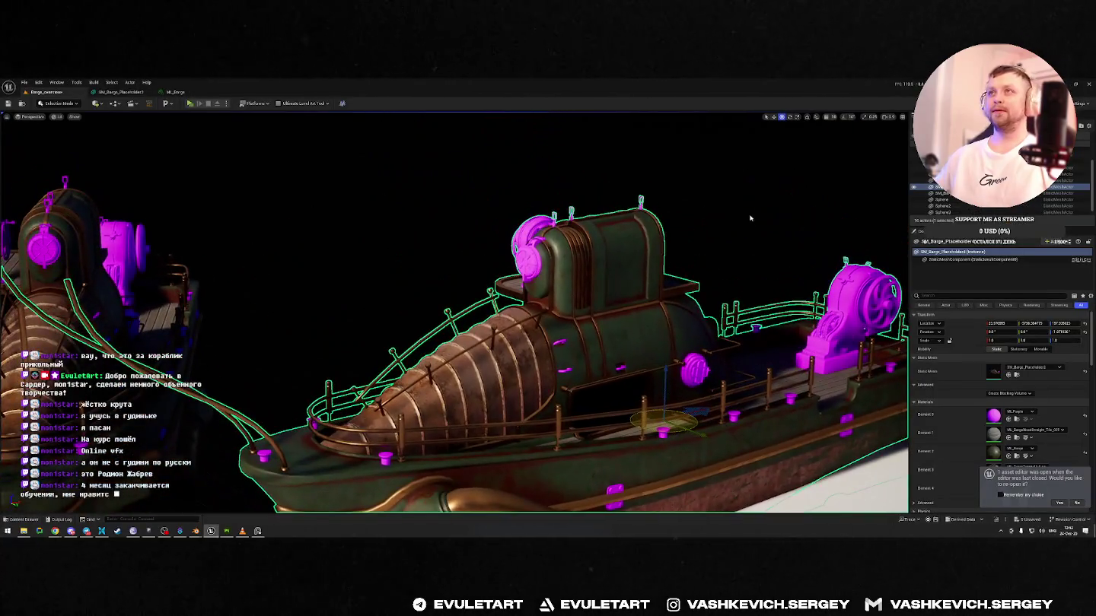
mouse_move(750, 218)
alt+mouse_down()
mouse_move(685, 290)
mouse_move(624, 319)
mouse_move(533, 327)
mouse_move(738, 296)
alt+mouse_up()
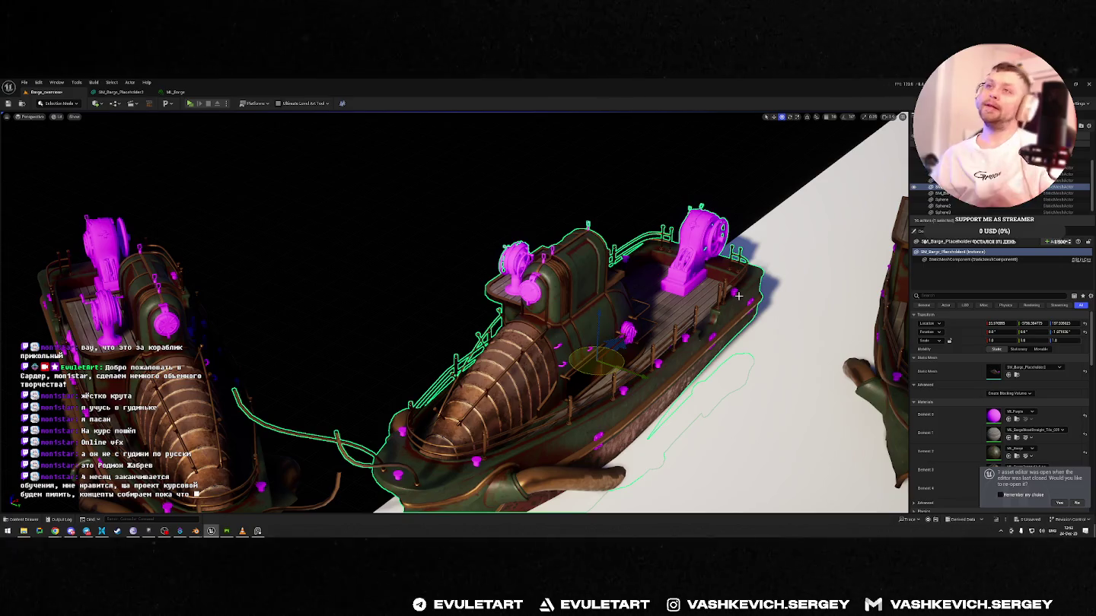
right_drag(454, 312, 503, 328)
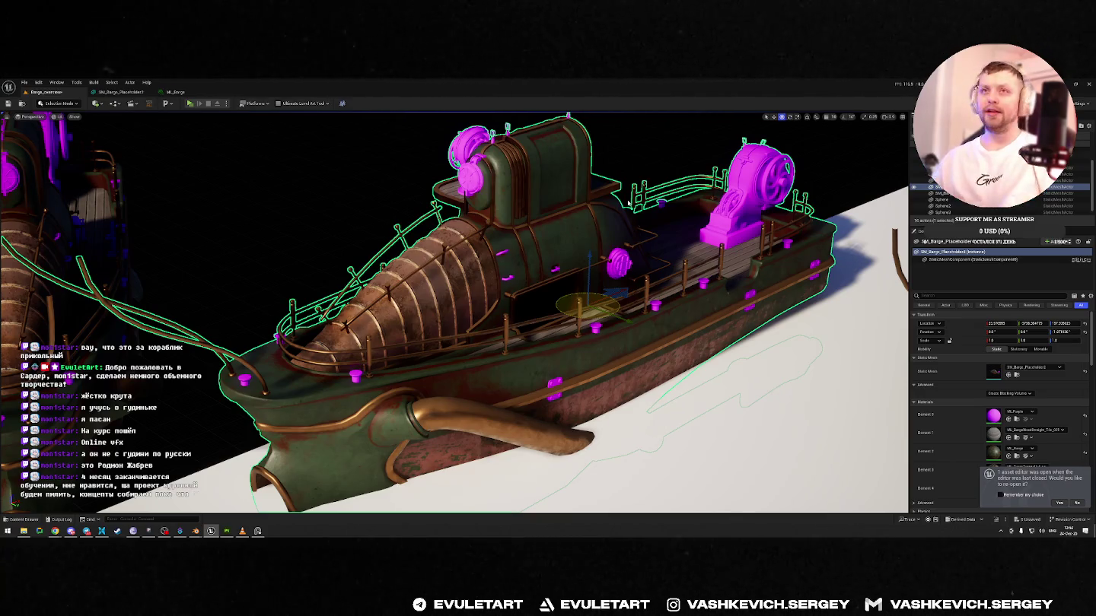
right_drag(630, 201, 680, 207)
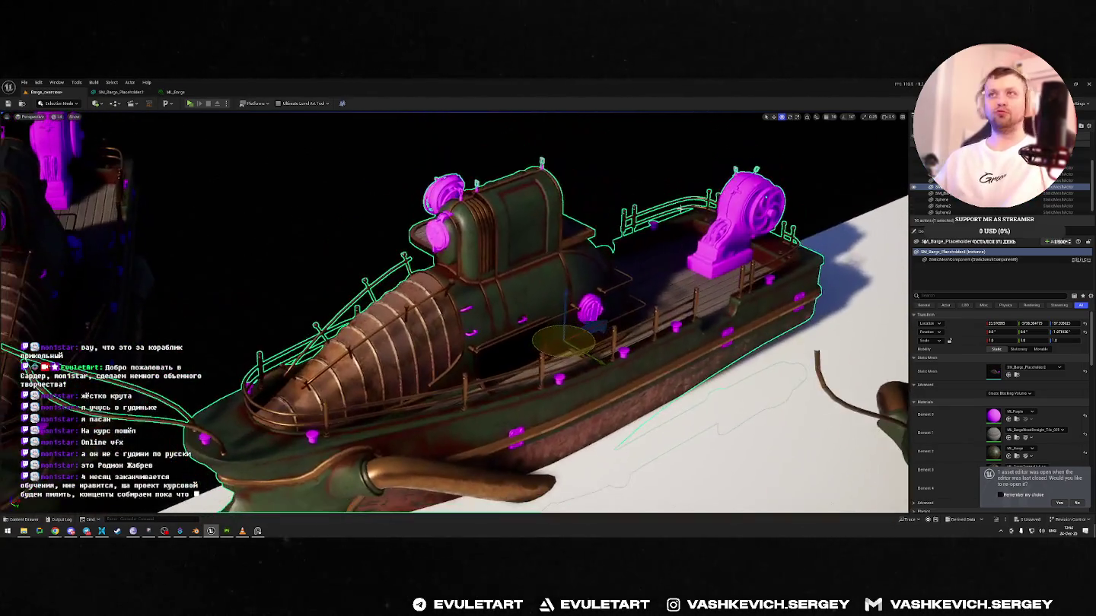
key(Escape)
right_drag(628, 279, 628, 280)
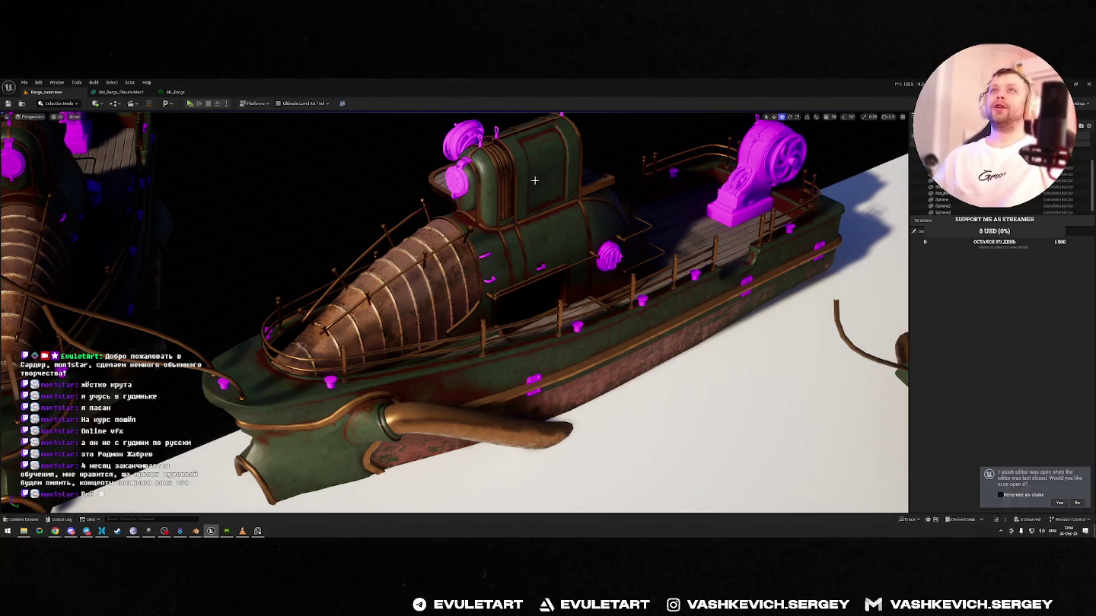
click(178, 92)
click(126, 92)
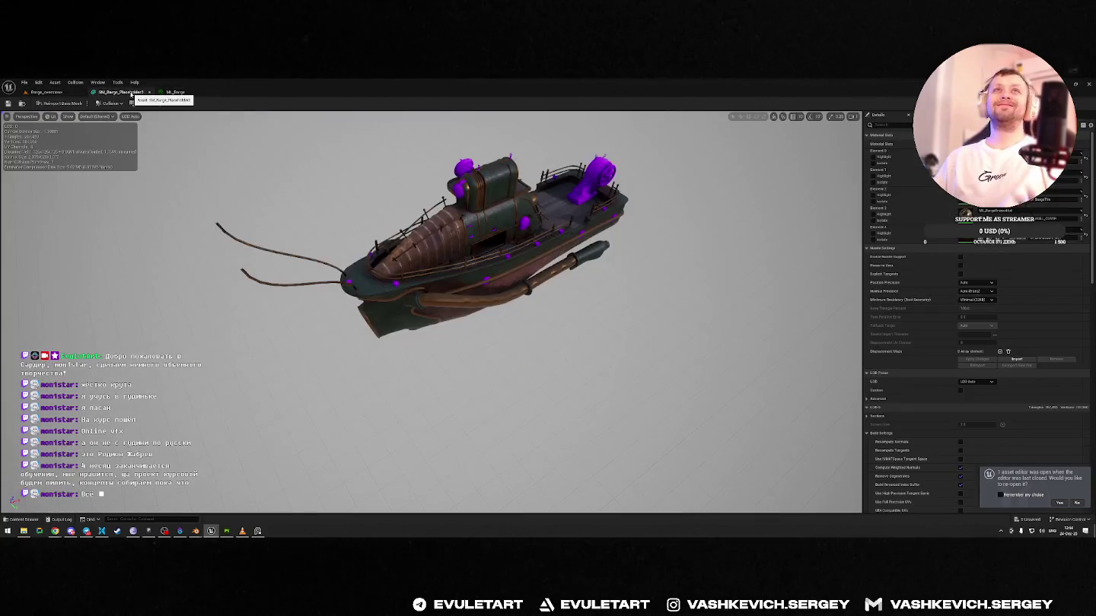
click(46, 92)
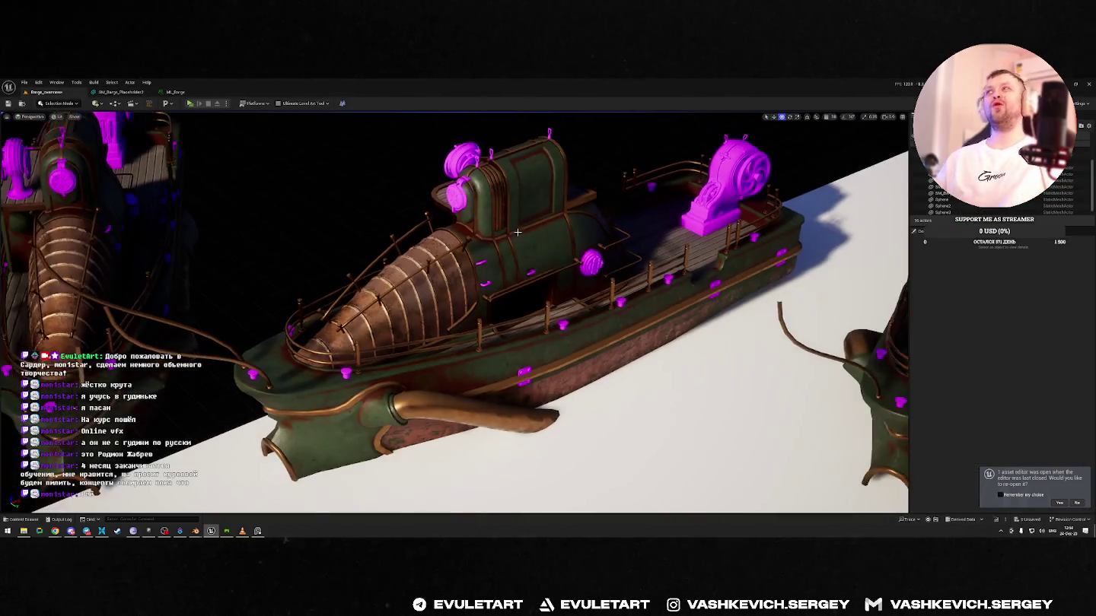
mouse_move(550, 227)
right_down()
mouse_move(533, 244)
mouse_move(586, 250)
right_up()
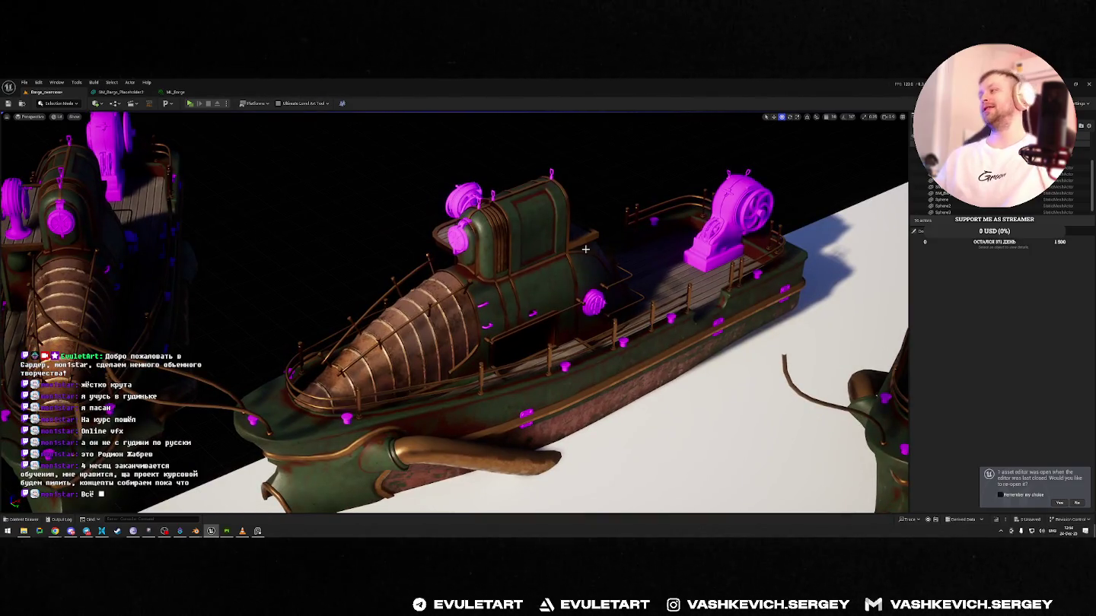
click(495, 296)
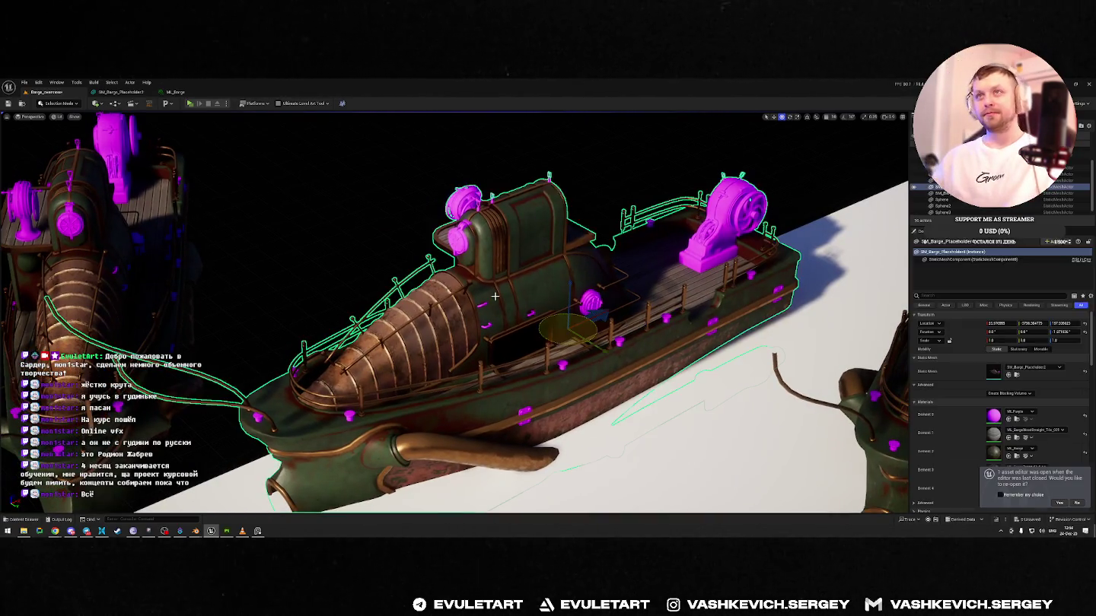
right_drag(589, 253, 589, 254)
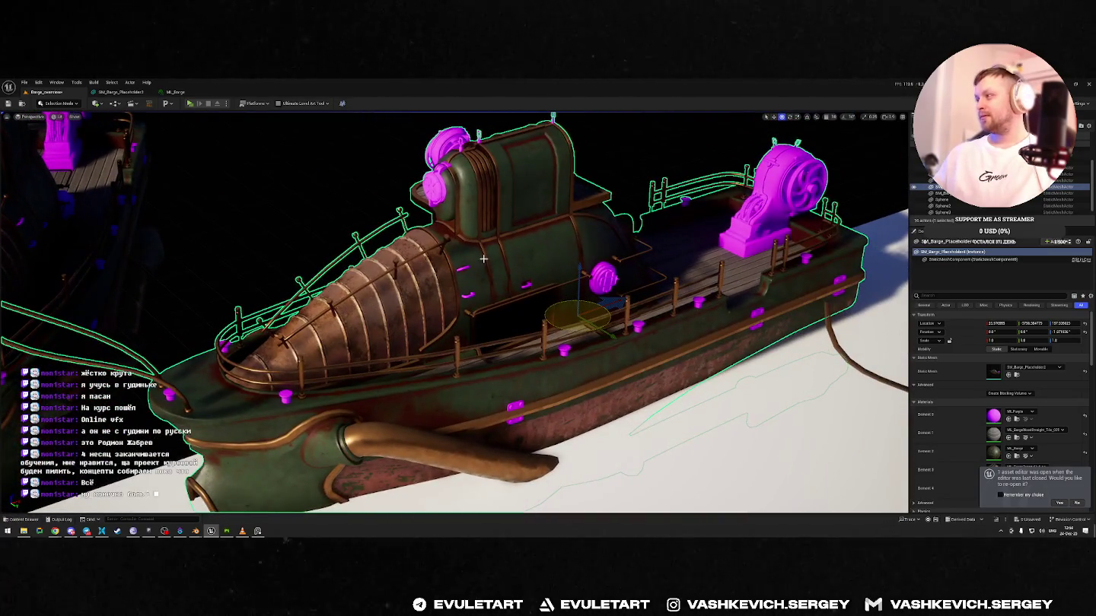
key(Escape)
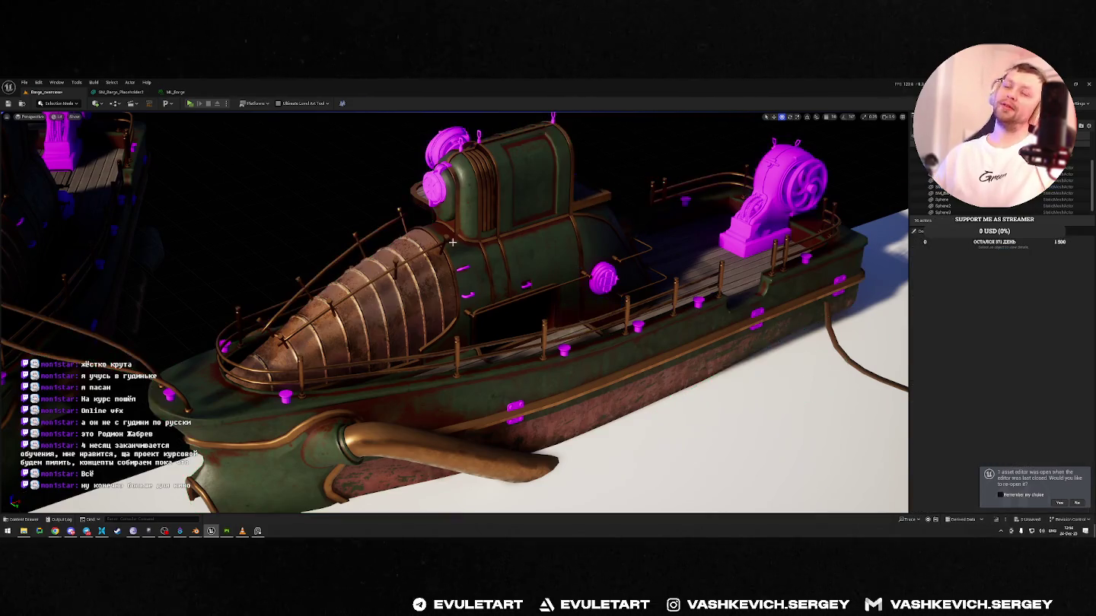
right_drag(454, 242, 455, 242)
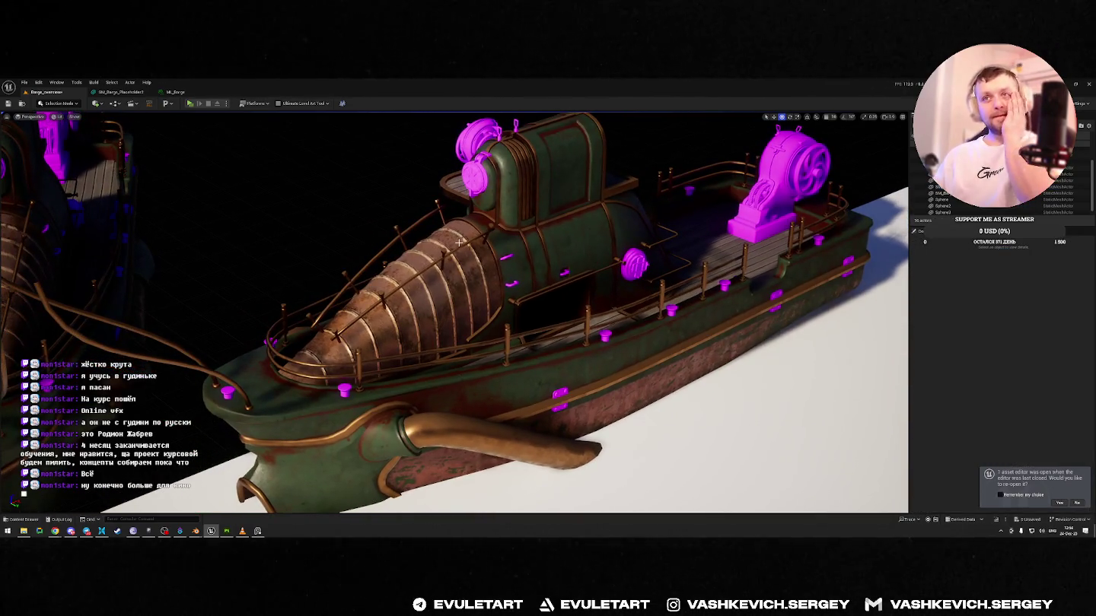
right_drag(460, 245, 543, 267)
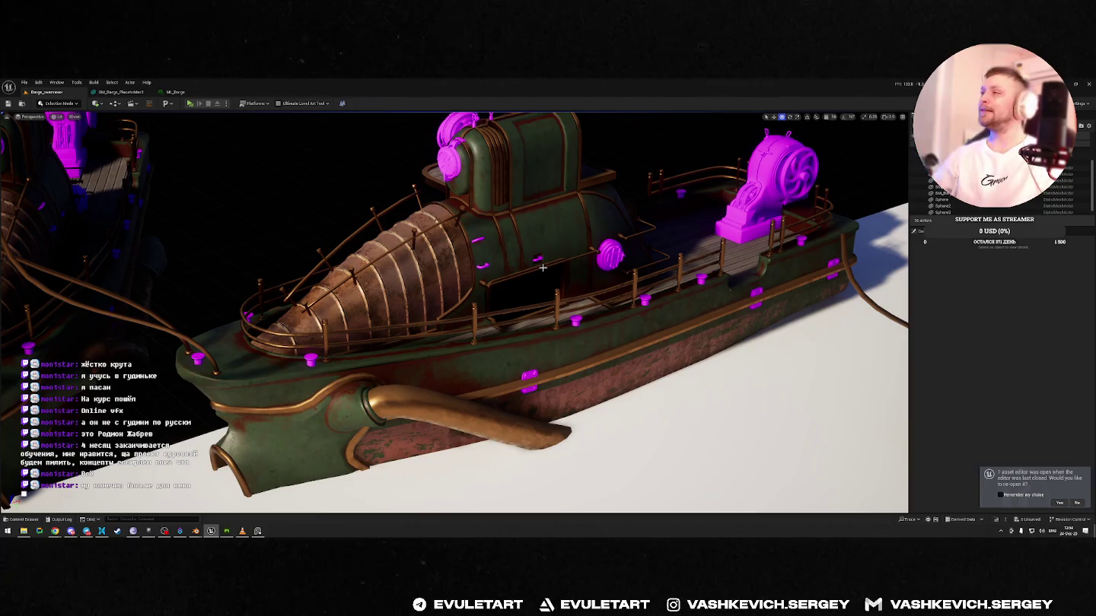
right_drag(543, 267, 558, 252)
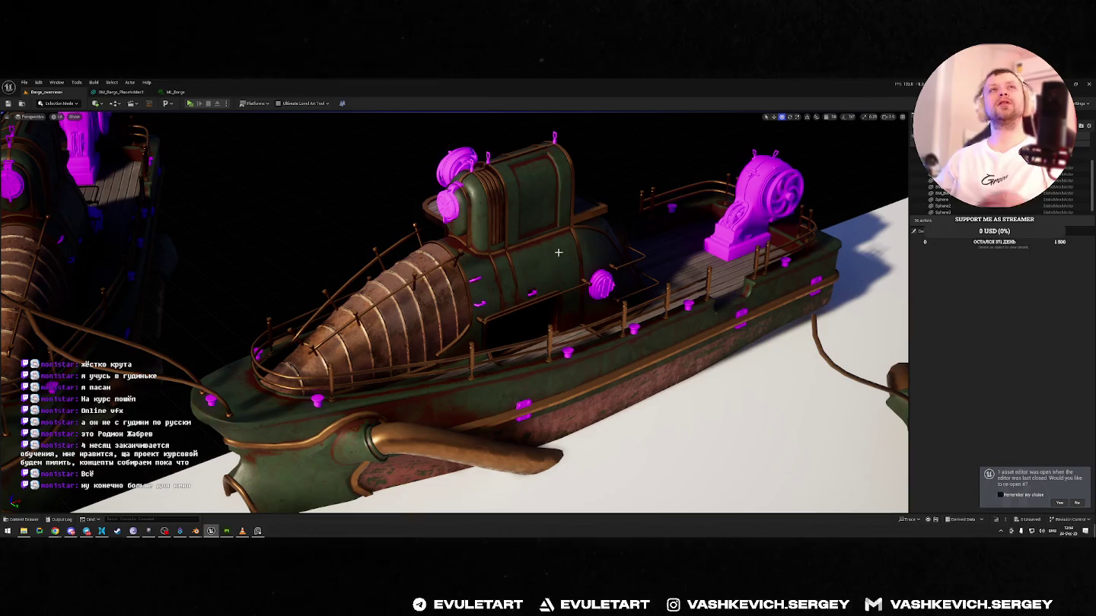
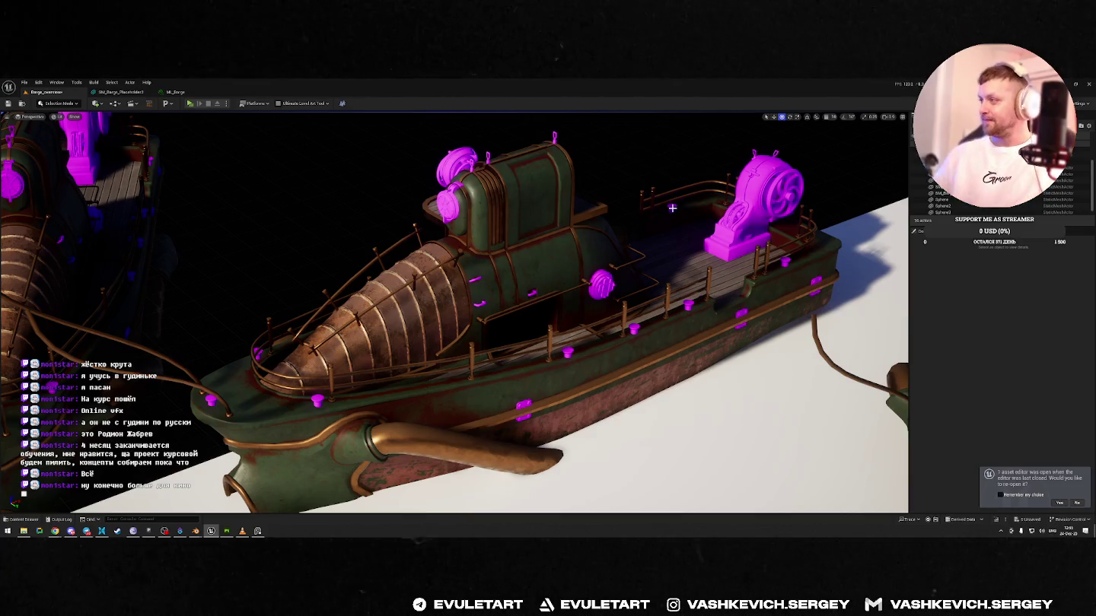
- Inspect and select the imported barge in Unreal Engine, then switch to Blender
right_drag(580, 248, 577, 246)
right_drag(577, 251, 576, 251)
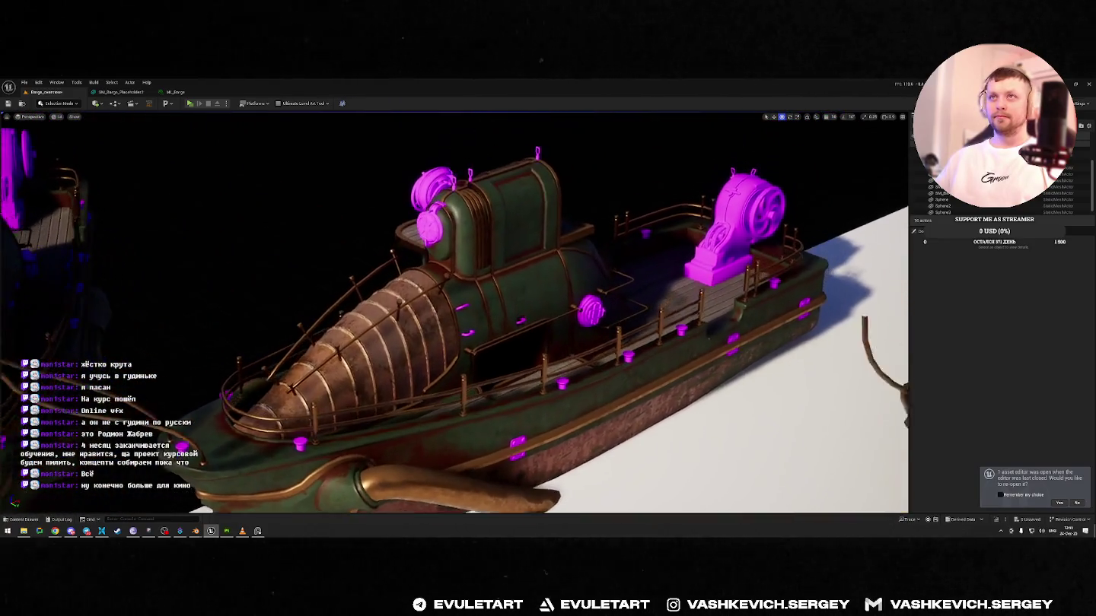
click(532, 320)
right_drag(495, 290, 495, 290)
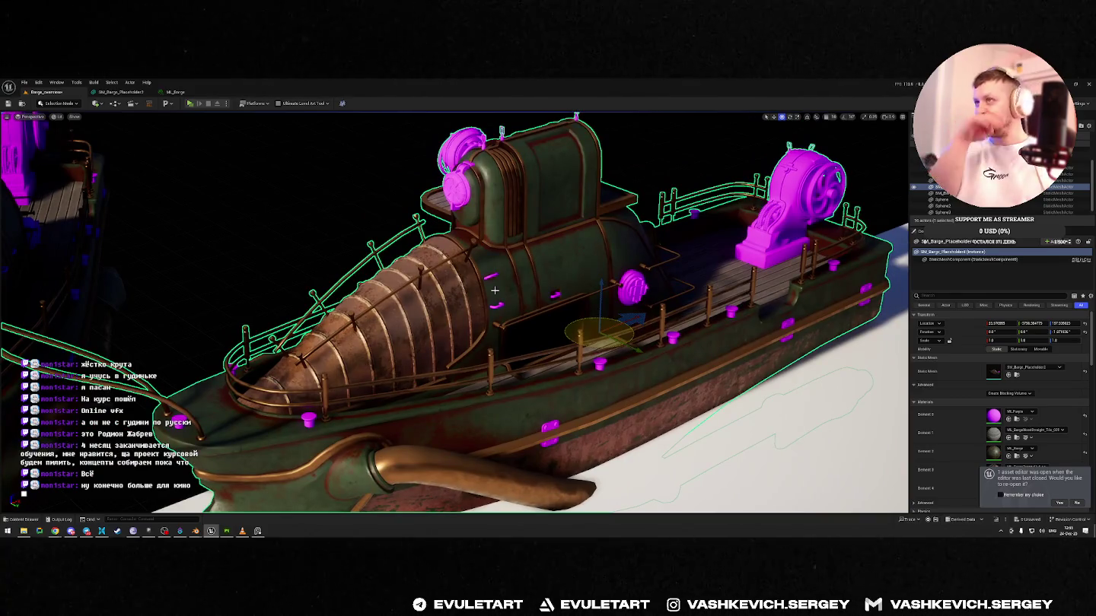
key(alt+Tab)
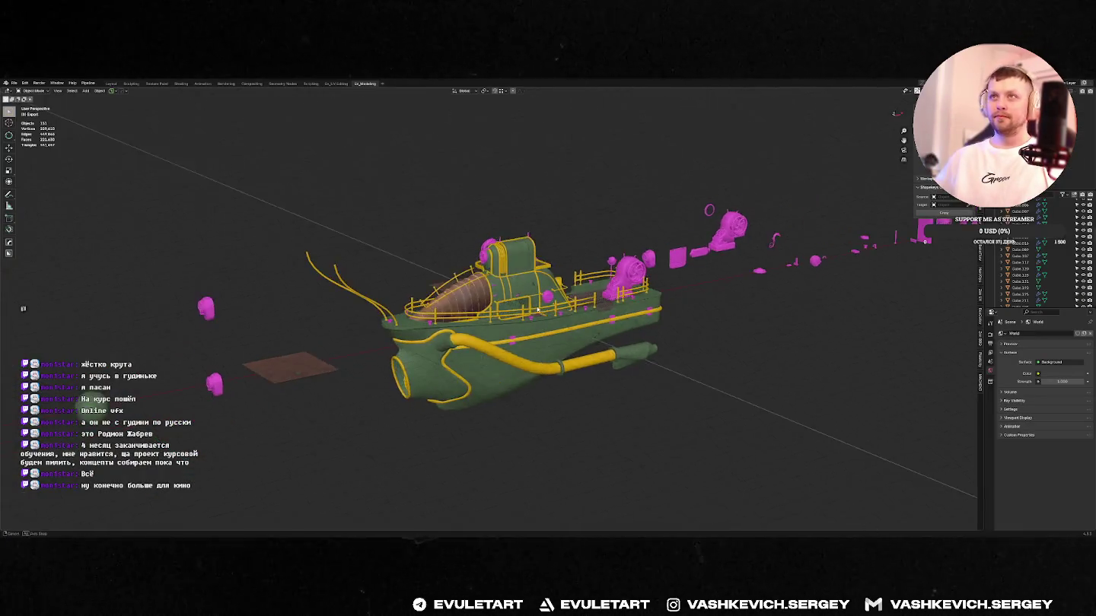
- Switch to the magenta drum model and zoom in on a part of its ring
middle_drag(495, 291, 539, 291)
scroll(538, 292, up, 3)
key(alt+Tab)
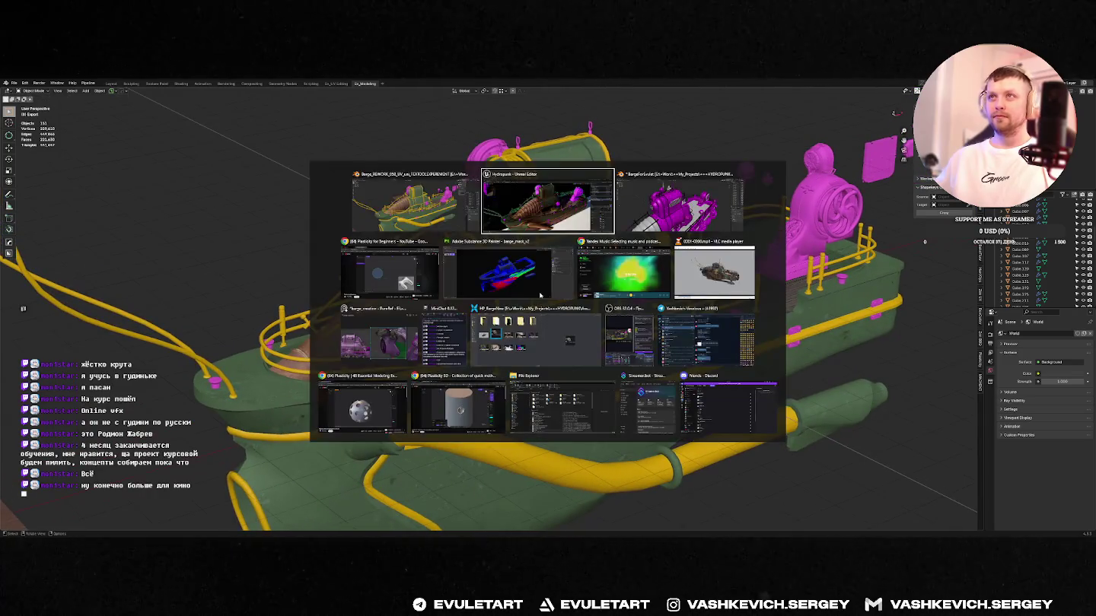
key(Tab)
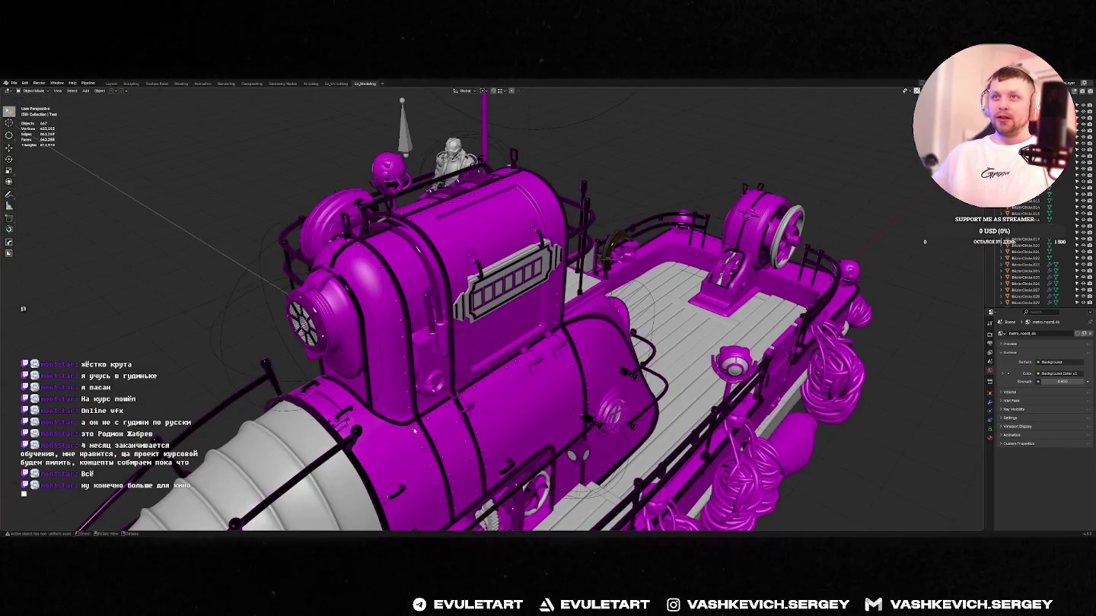
click(344, 411)
middle_drag(344, 411, 491, 348)
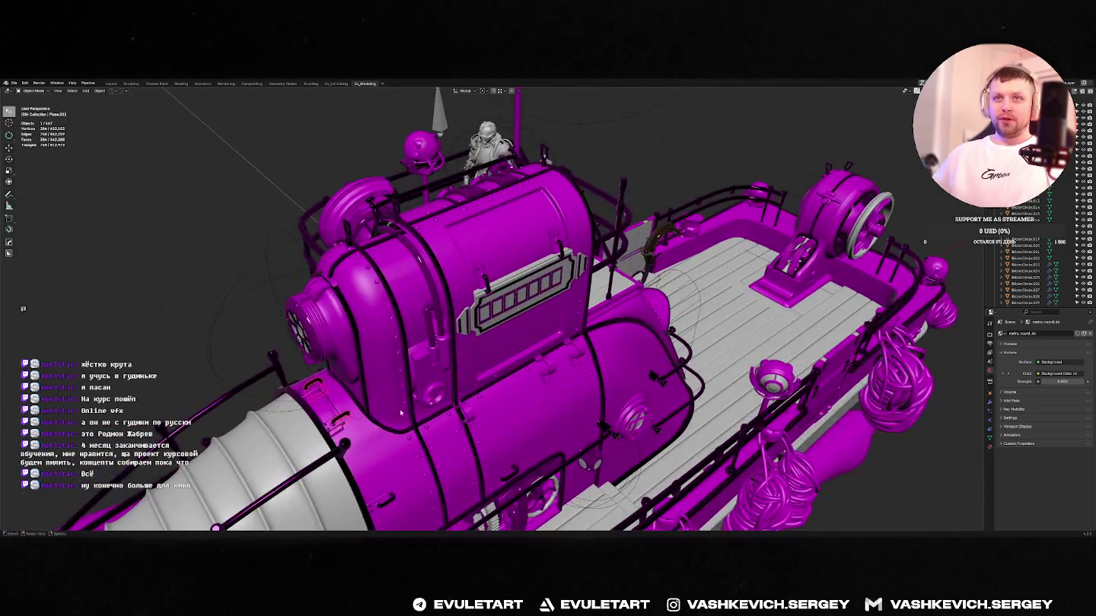
scroll(491, 348, up, 2)
scroll(491, 349, up, 4)
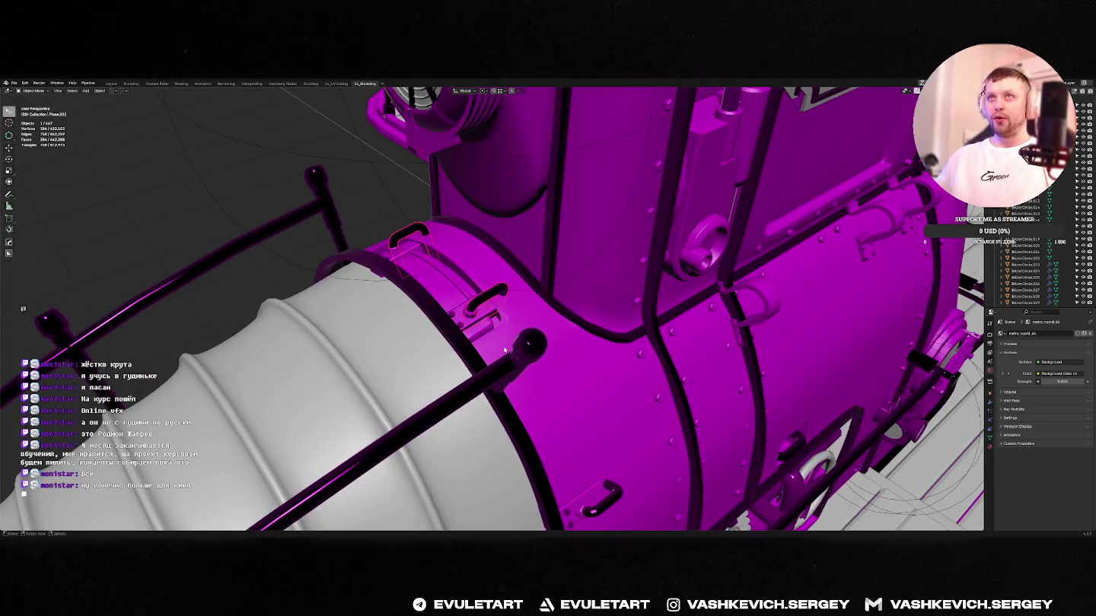
- Compare the drum against the textured green barge, ending on a side view of the hull
key(alt+Tab)
middle_drag(505, 350, 503, 358)
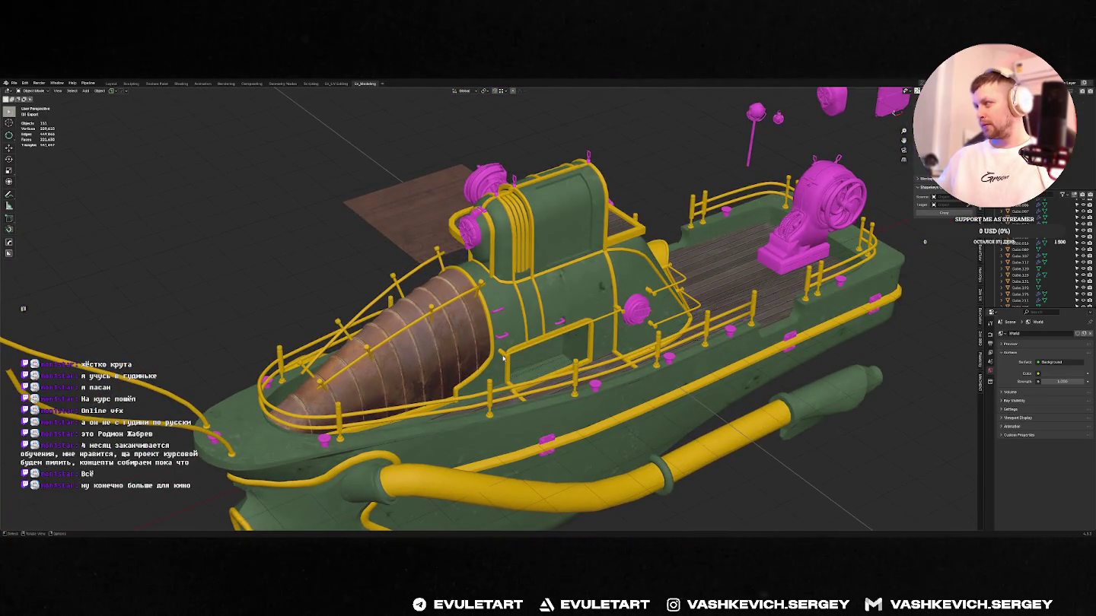
key(alt+Tab)
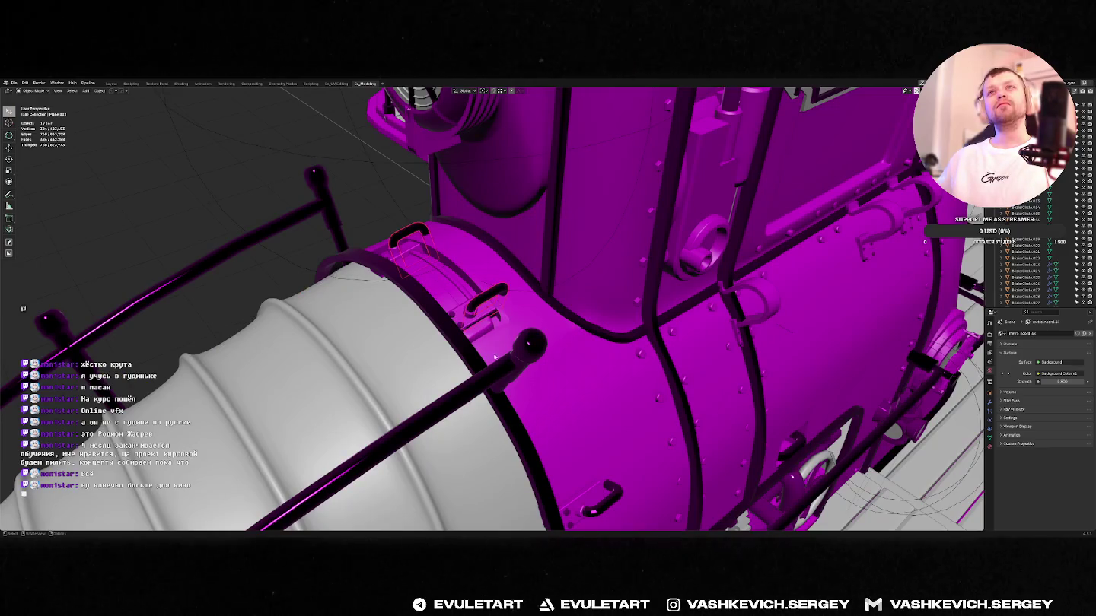
mouse_move(494, 356)
middle_down()
mouse_move(561, 380)
mouse_move(501, 372)
mouse_move(612, 335)
mouse_move(497, 359)
middle_up()
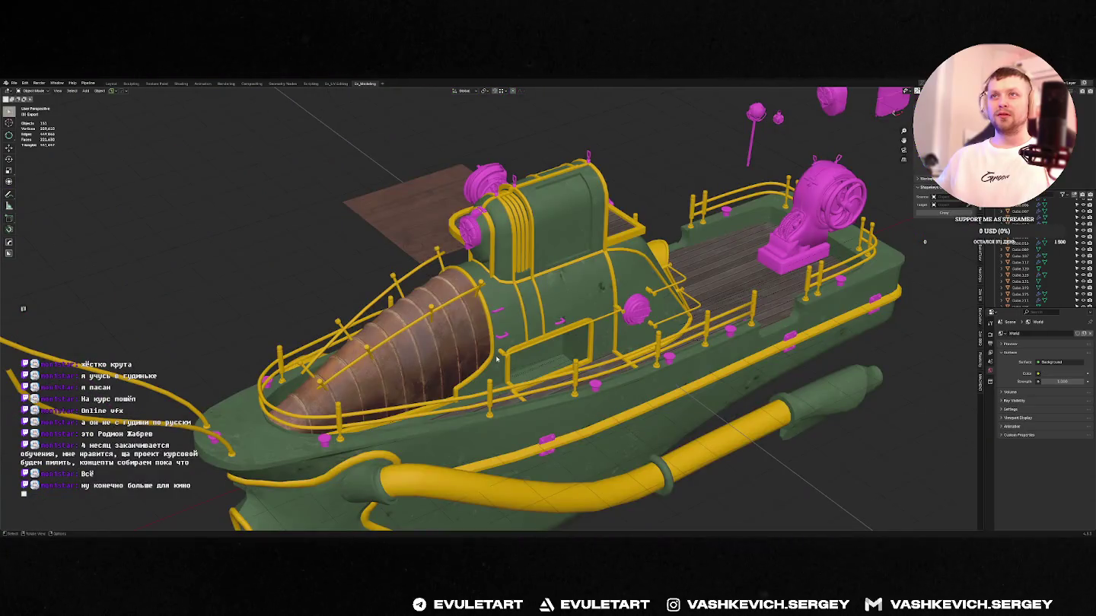
key(alt+Tab)
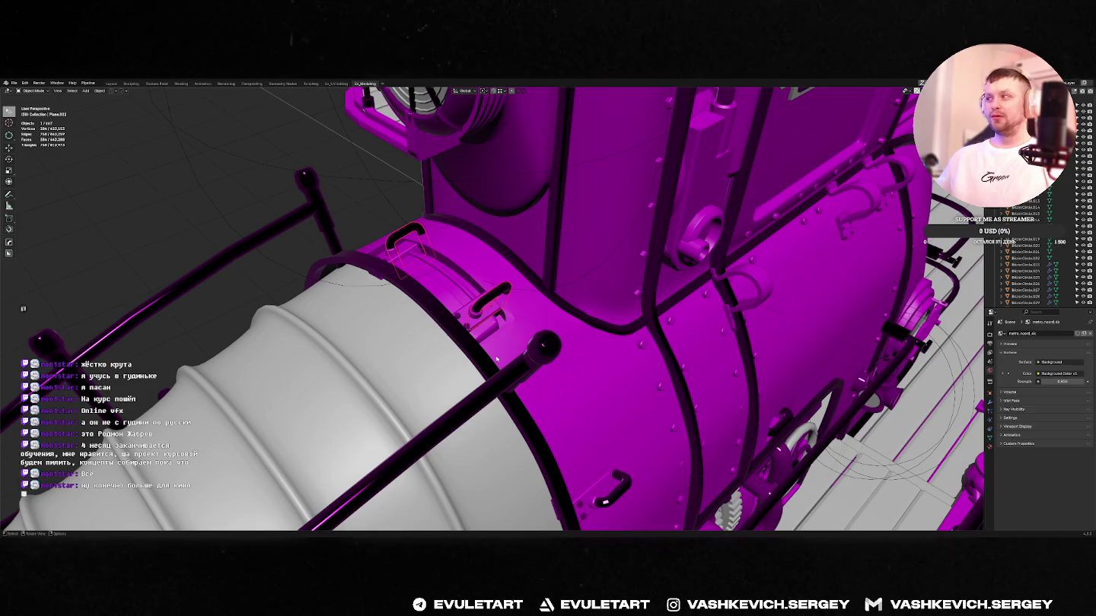
mouse_move(496, 358)
middle_down()
mouse_move(525, 337)
mouse_move(410, 269)
middle_up()
scroll(525, 338, up, 5)
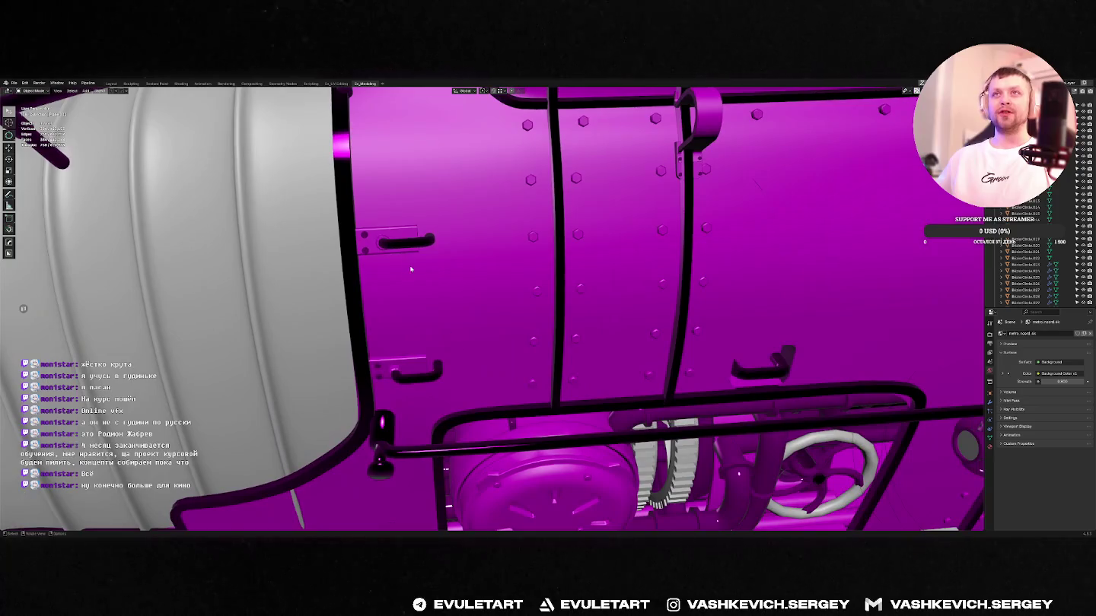
scroll(407, 248, down, 2)
scroll(418, 259, down, 3)
scroll(450, 284, down, 5)
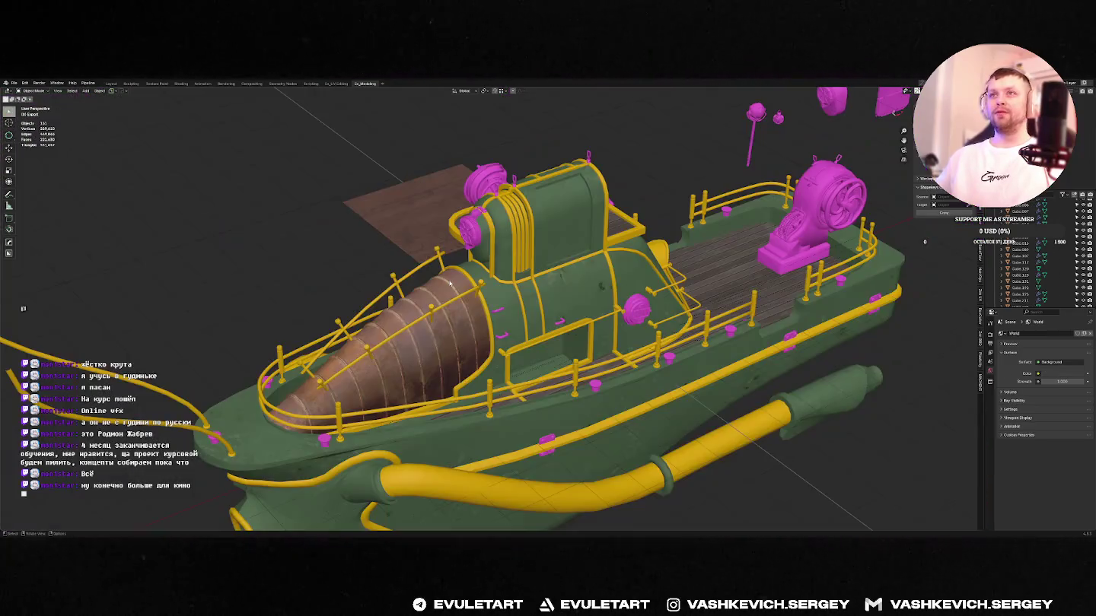
- Select the magenta part Plane.008 and switch to the scene with loose prop parts
click(505, 338)
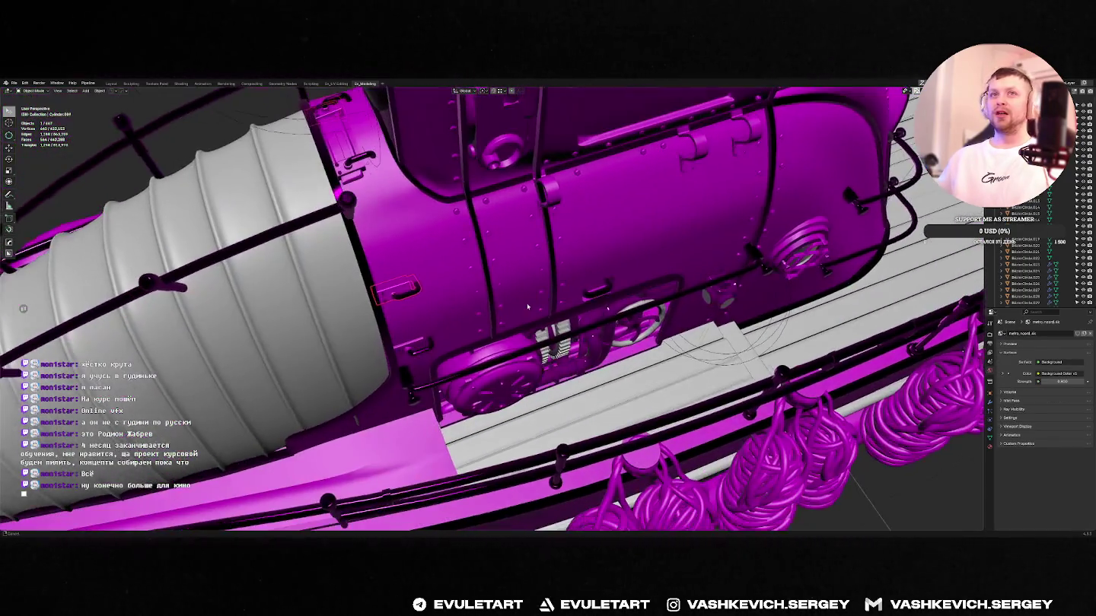
key(alt+Tab)
scroll(778, 170, up, 3)
scroll(778, 170, up, 3)
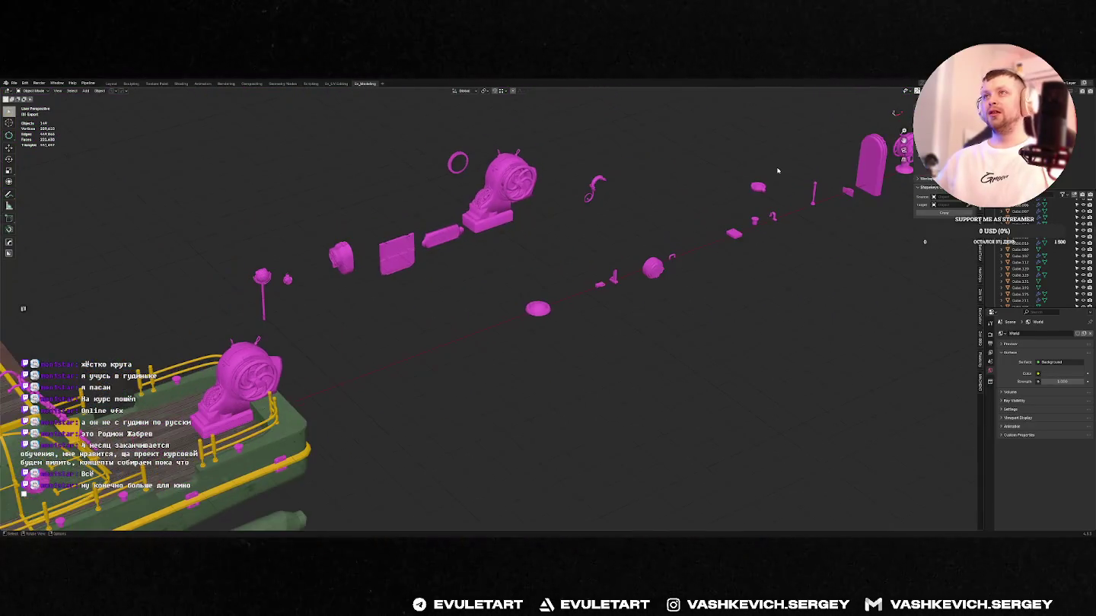
- Isolate the small latch part with MACHIN3 Focus and view it from the top
click(601, 293)
key(f)
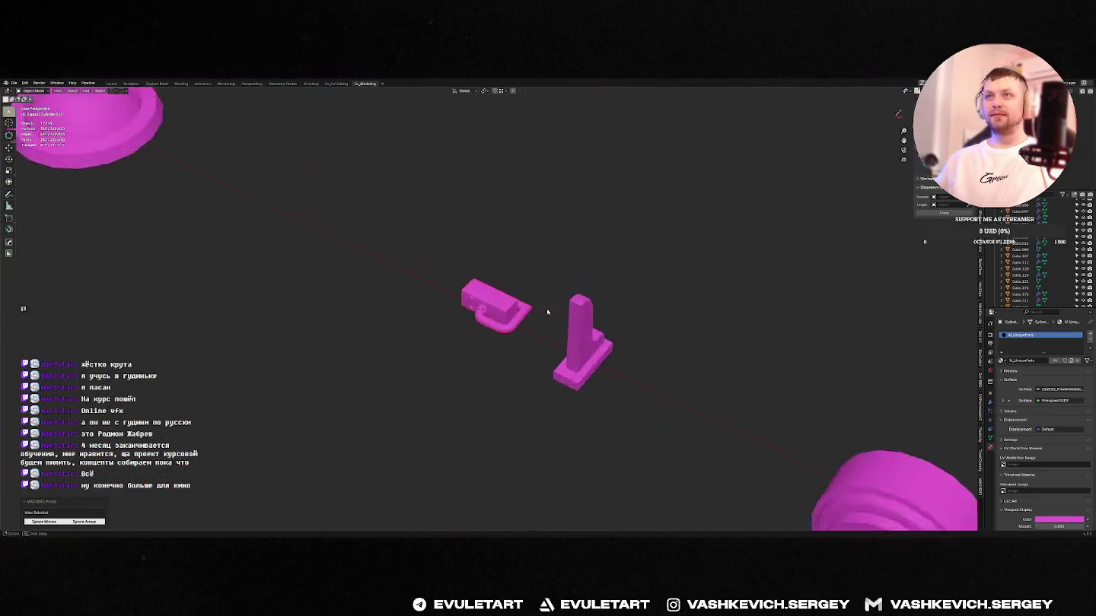
key(KP_7)
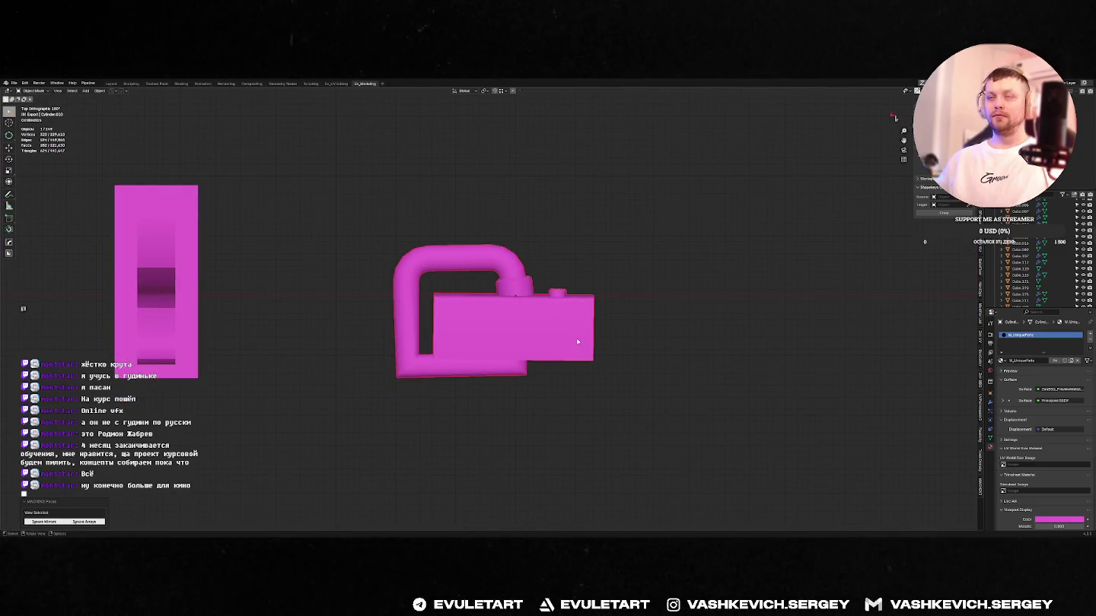
scroll(577, 342, down, 2)
shift+middle_drag(577, 340, 622, 310)
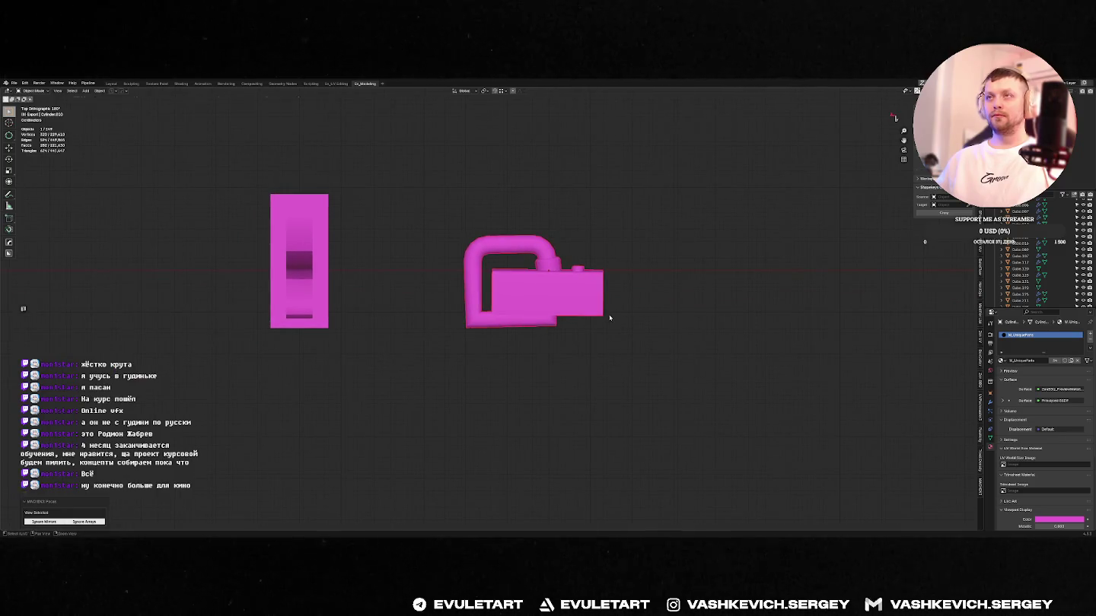
- Cut away the latch's lower half with BoxCutter and enter Edit Mode
key(alt+w)
key(d)
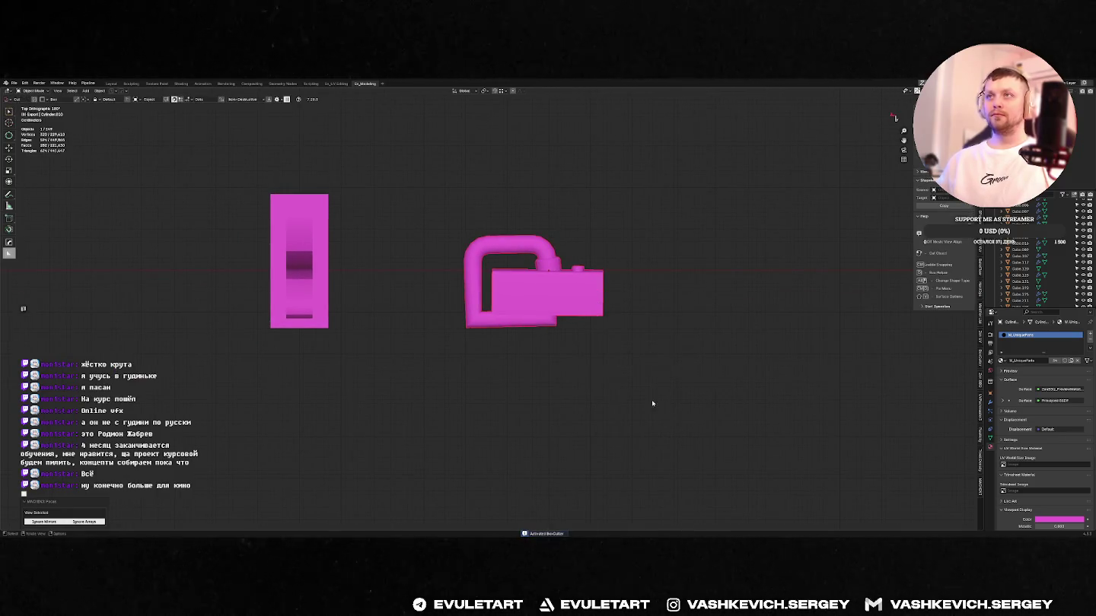
drag(667, 412, 383, 303)
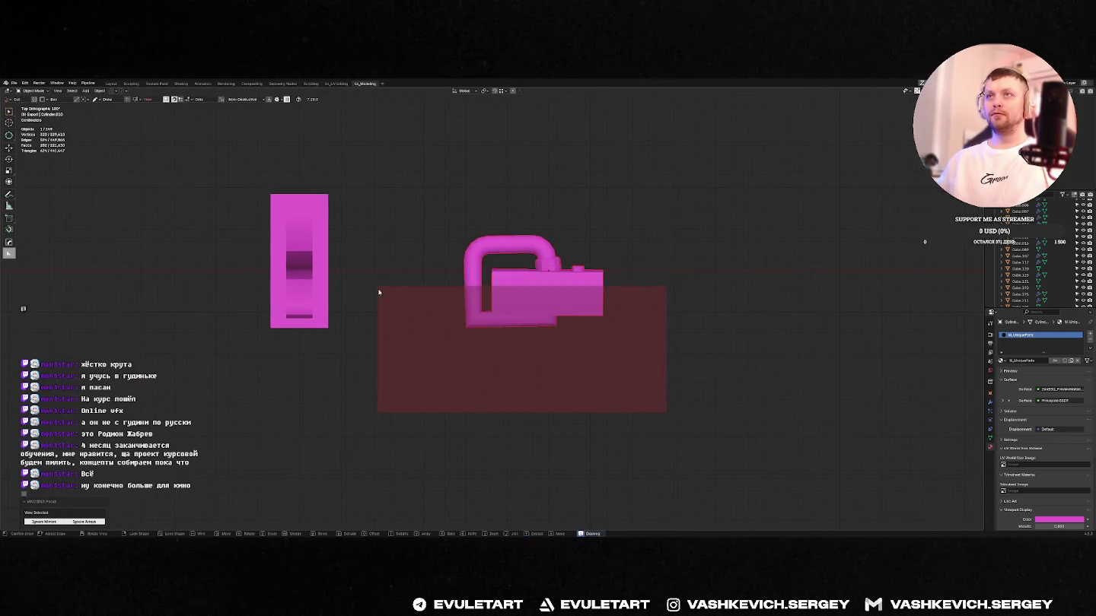
click(618, 293)
mouse_move(618, 297)
middle_down()
mouse_move(618, 273)
mouse_move(601, 286)
mouse_move(581, 271)
middle_up()
key(Tab)
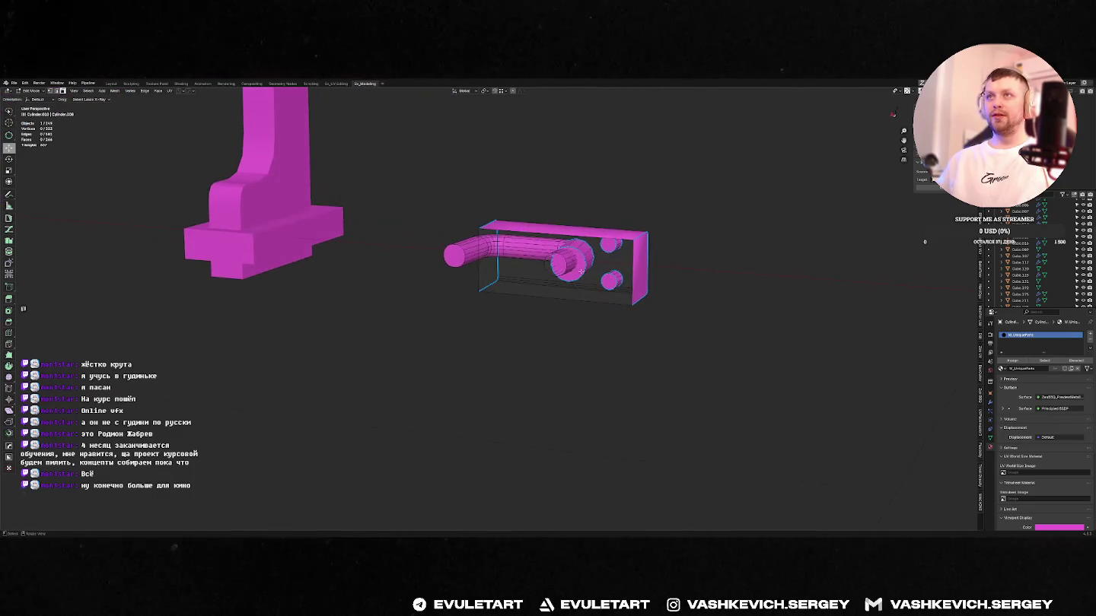
- Delete the cylinder's end-loop vertices on the latch
click(581, 271)
key(x)
middle_drag(578, 274, 520, 318)
key(x)
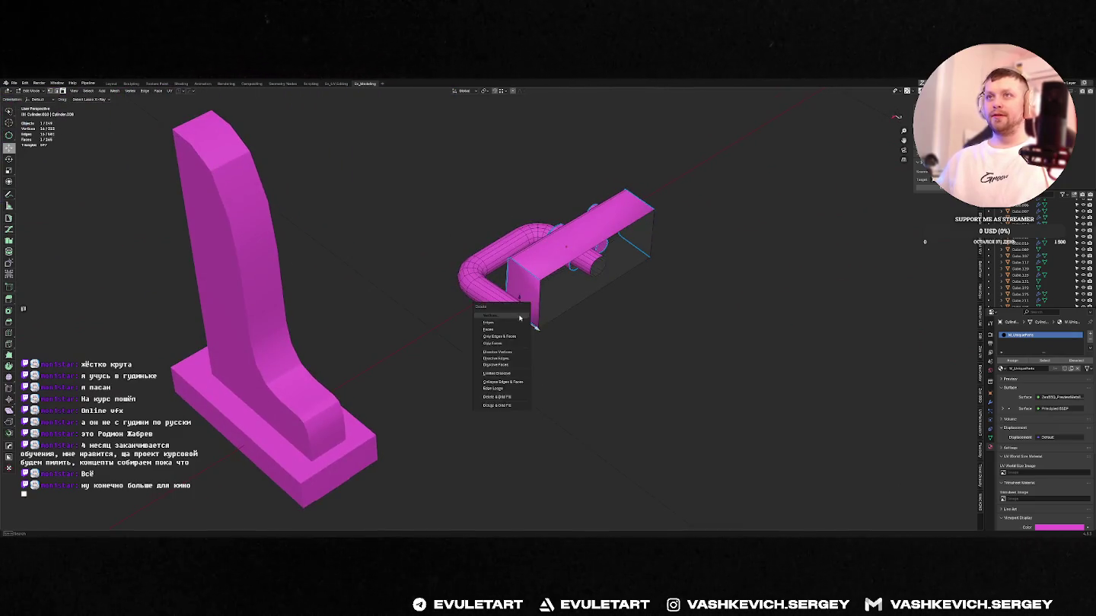
click(520, 316)
key(KP_7)
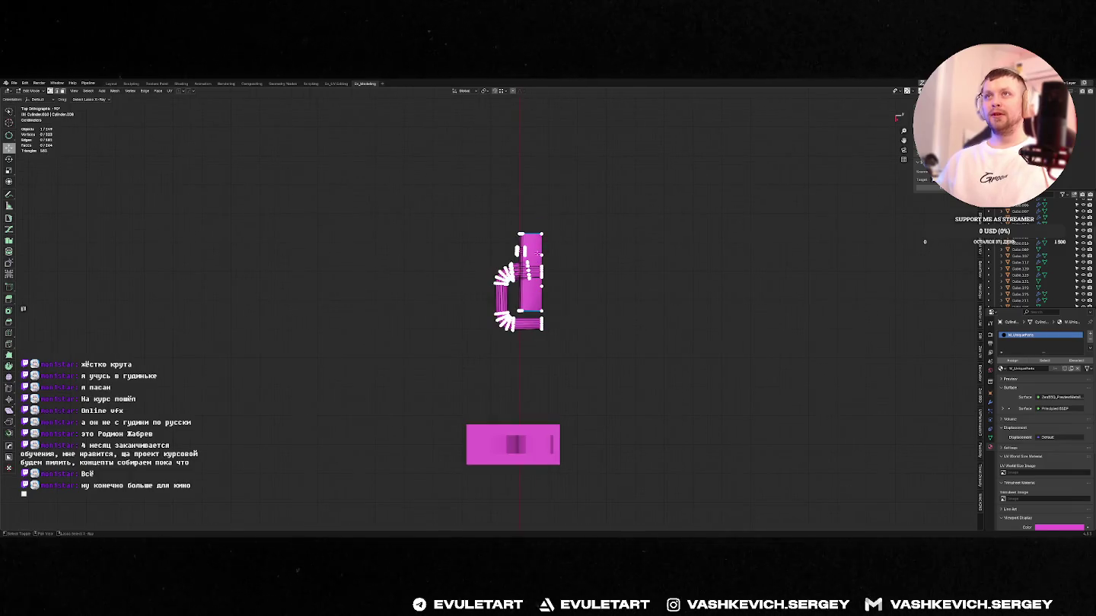
- Straighten the vertices along the latch's right edge and return to Object Mode
drag(533, 227, 560, 338)
scroll(557, 295, up, 3)
key(alt+a)
click(655, 241)
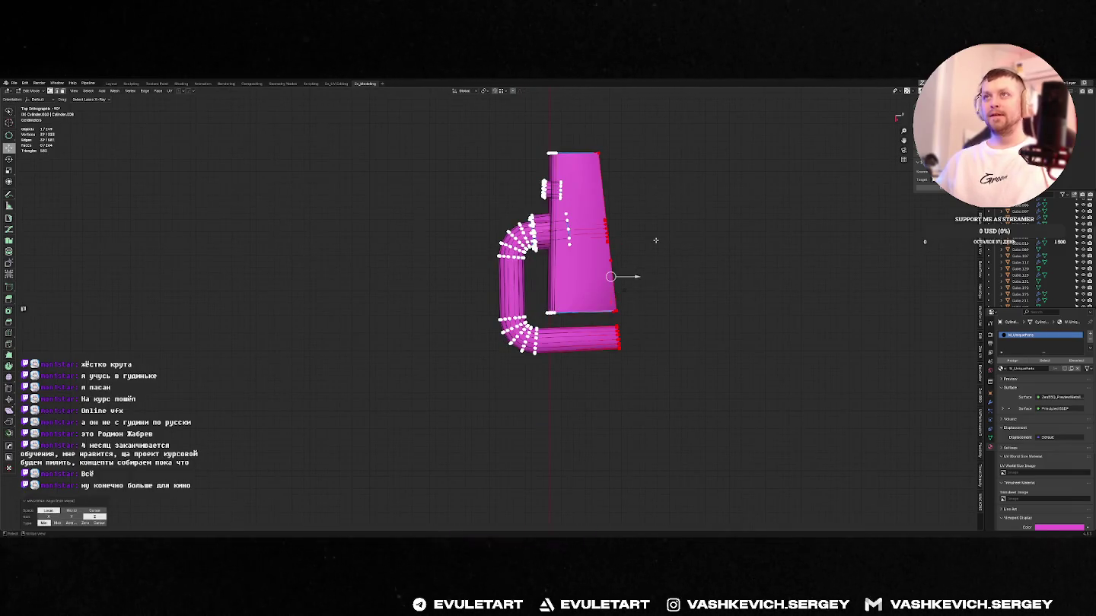
key(period)
click(673, 264)
key(Tab)
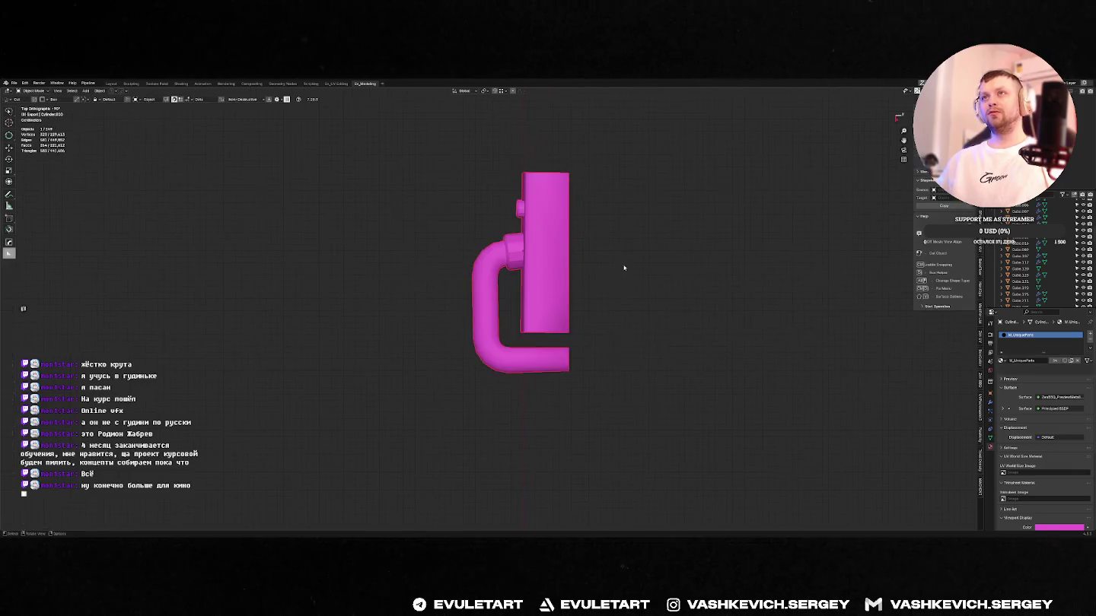
- Apply rotation and scale transforms to the latch
key(ctrl+a)
click(605, 273)
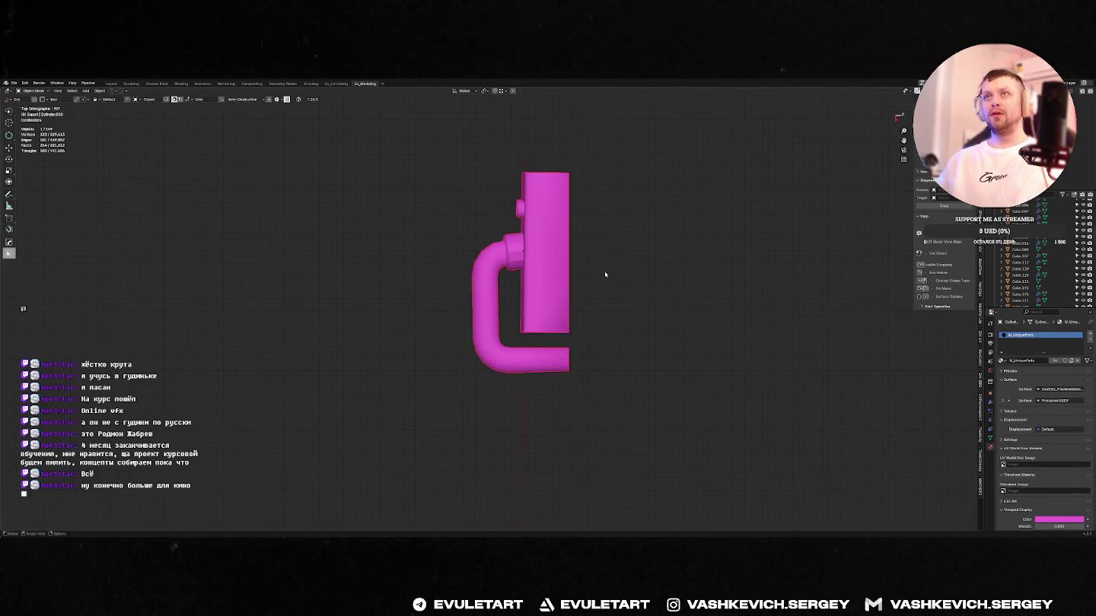
right_click(604, 271)
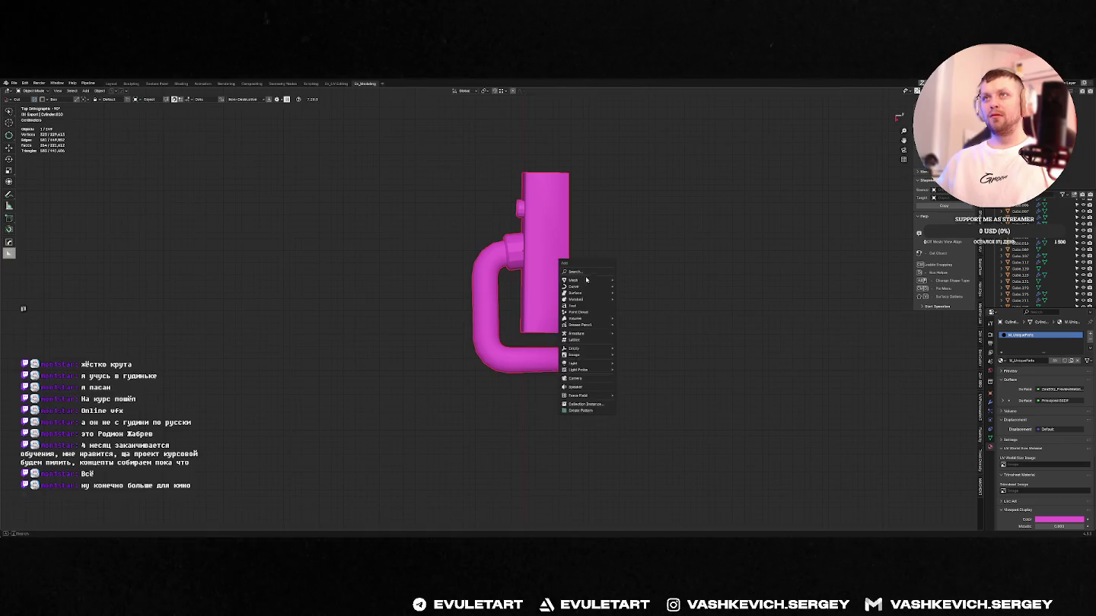
right_click(672, 248)
key(Escape)
right_click(593, 263)
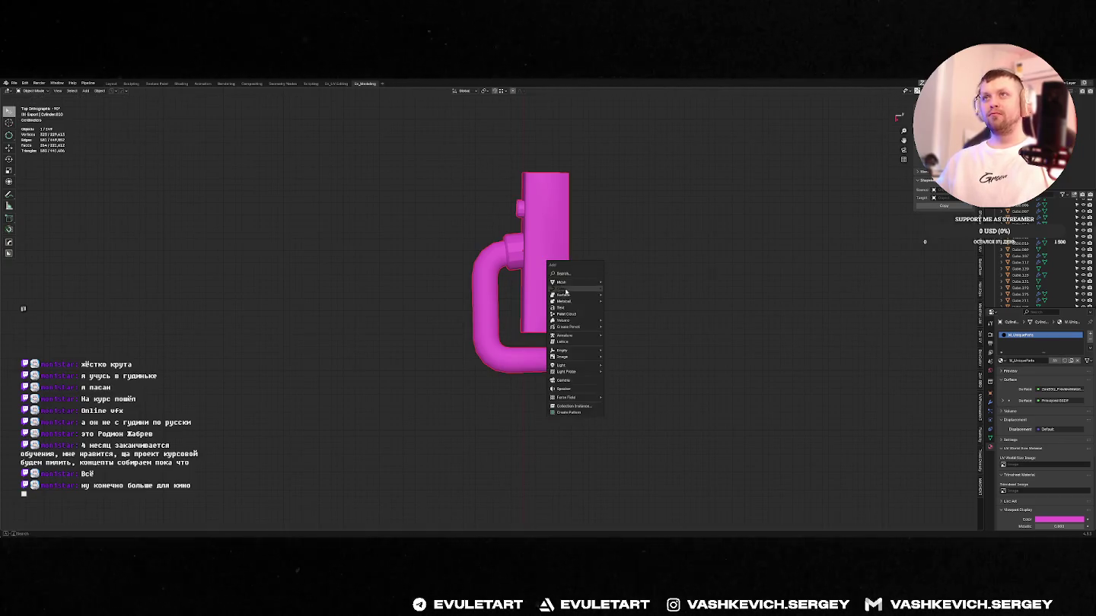
key(ctrl+a)
click(597, 247)
- Apply HOps Autosmooth to the latch's shading
middle_drag(645, 263, 551, 290)
key(q)
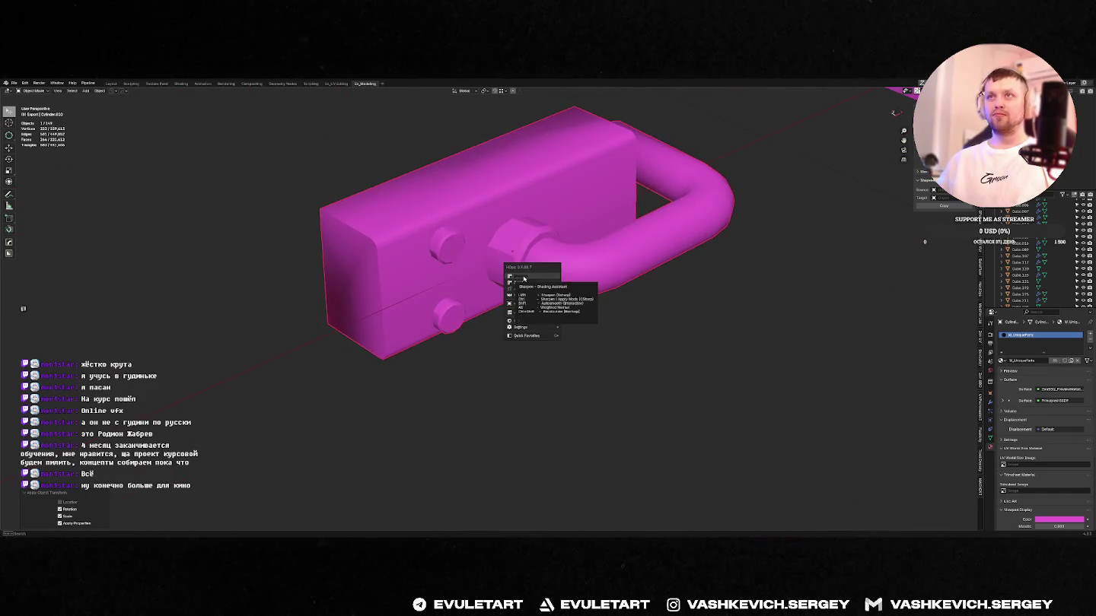
shift+click(524, 278)
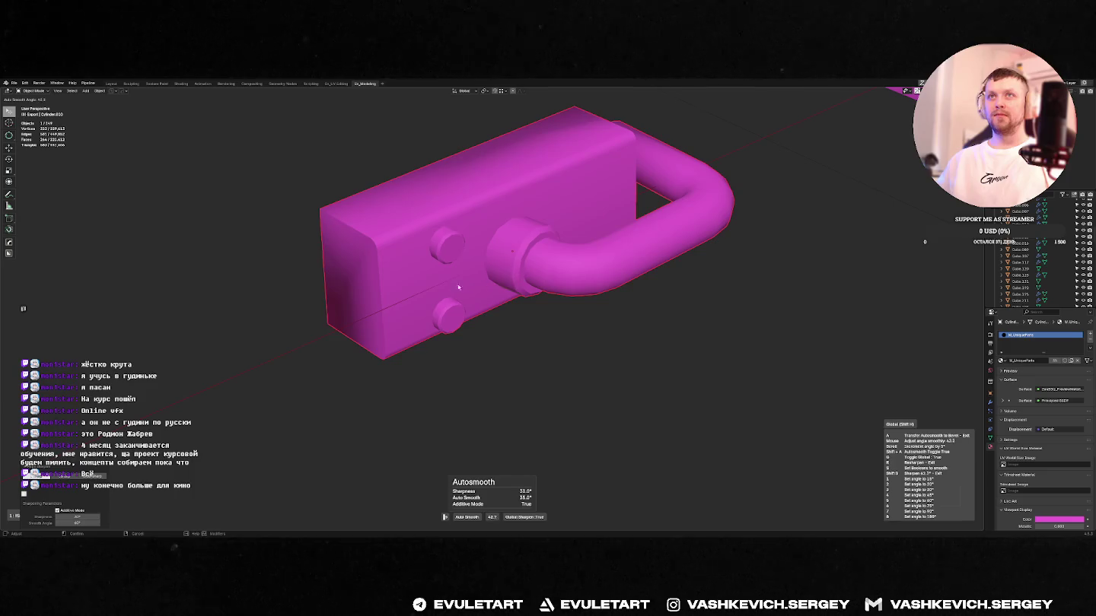
click(244, 304)
- Check the smoothed latch mesh in Edit Mode from both sides, then exit
key(Tab)
mouse_move(245, 304)
middle_down()
mouse_move(555, 306)
mouse_move(511, 304)
middle_up()
click(524, 308)
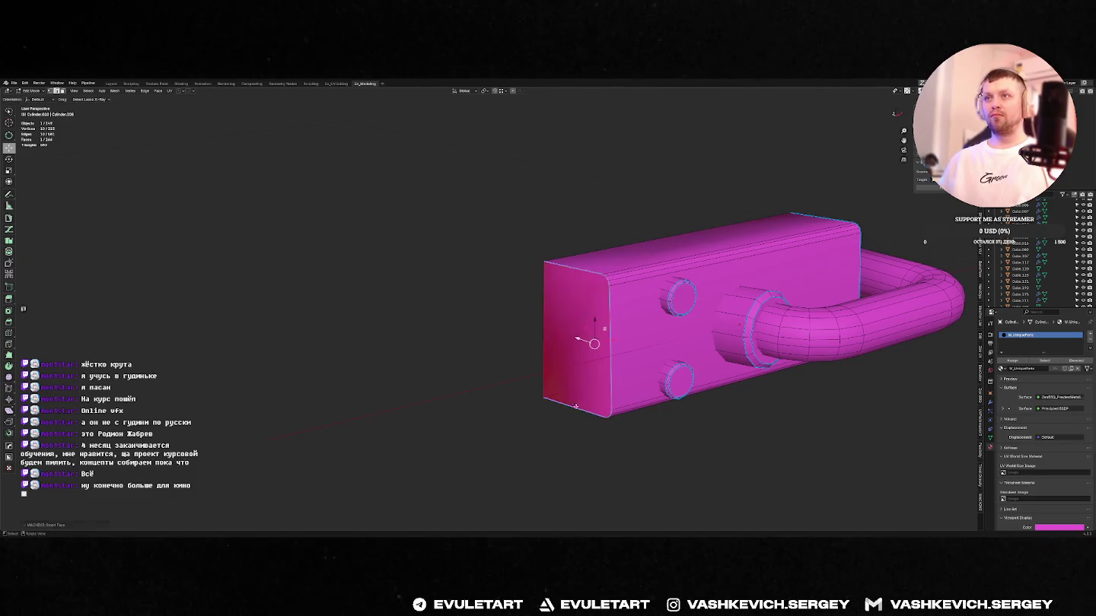
key(Tab)
mouse_move(507, 434)
middle_down()
mouse_move(744, 314)
mouse_move(716, 318)
mouse_move(755, 310)
middle_up()
key(Tab)
click(688, 294)
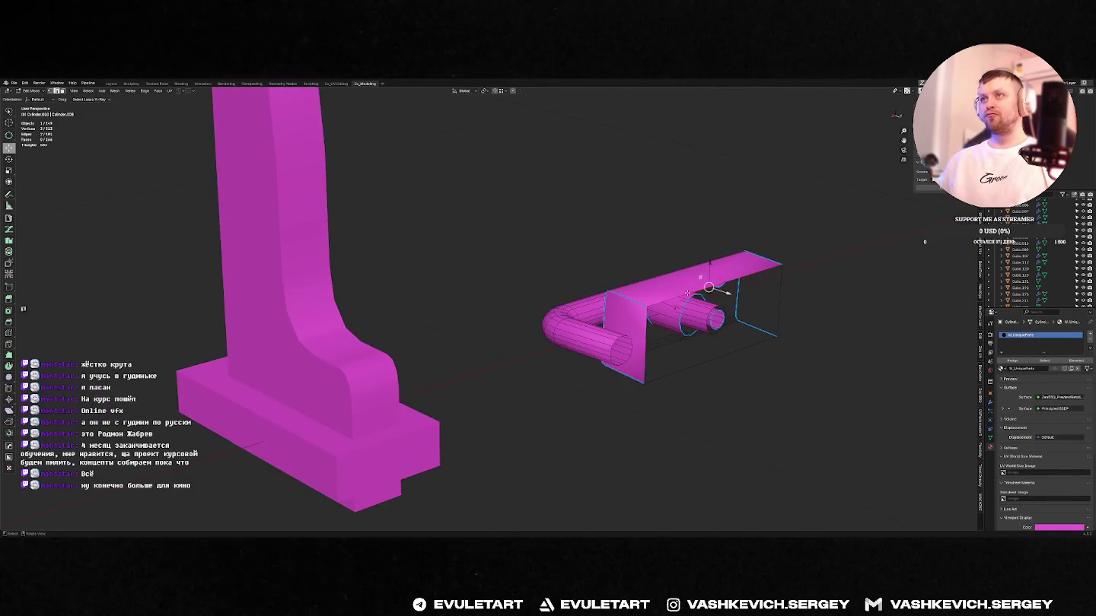
key(shift+s)
click(685, 294)
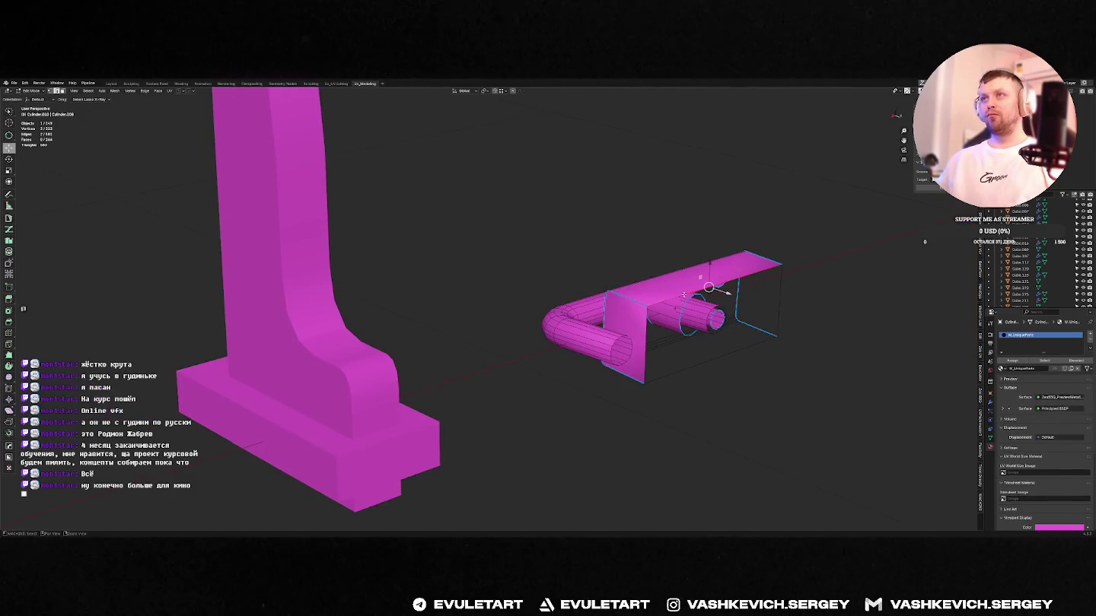
key(Tab)
scroll(669, 304, down, 4)
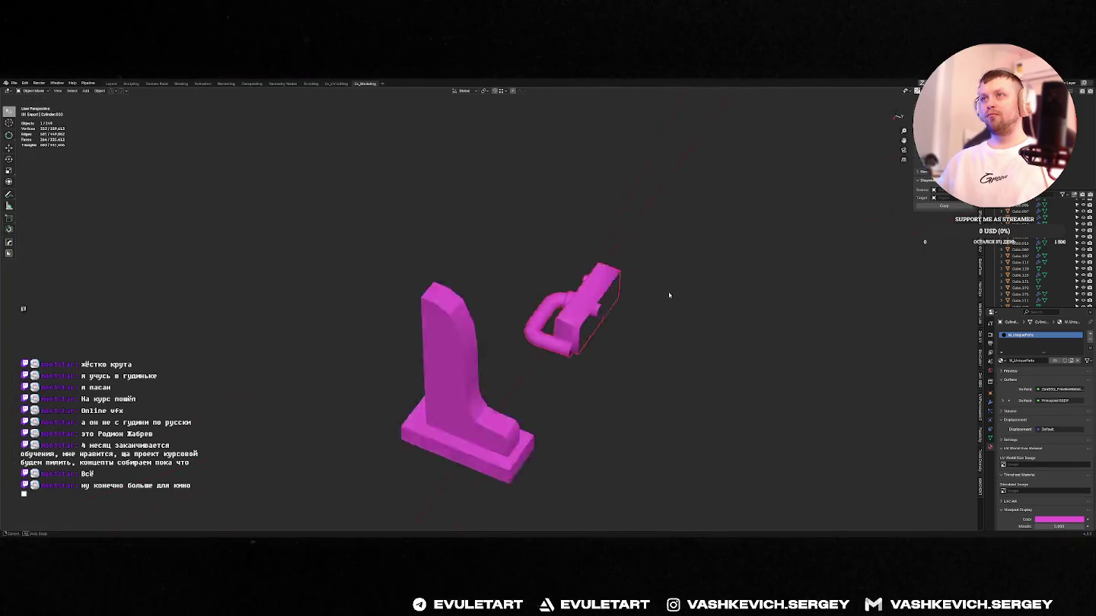
- Rotate the latch and isolate it in Local View from the top
middle_drag(670, 304, 718, 271)
key(r)
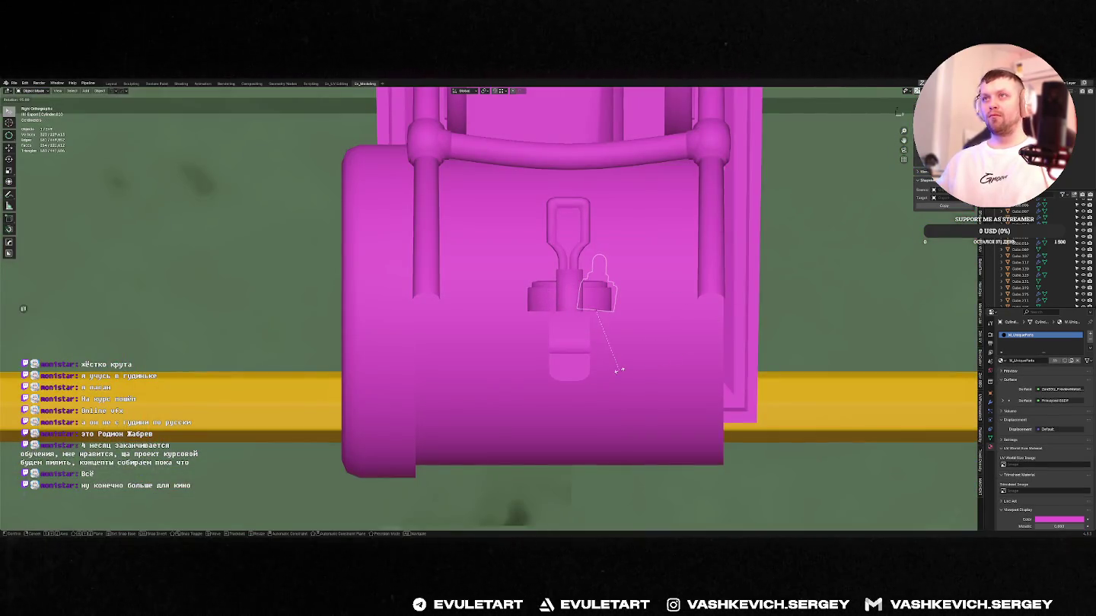
key(Return)
key(KP_Divide)
key(KP_7)
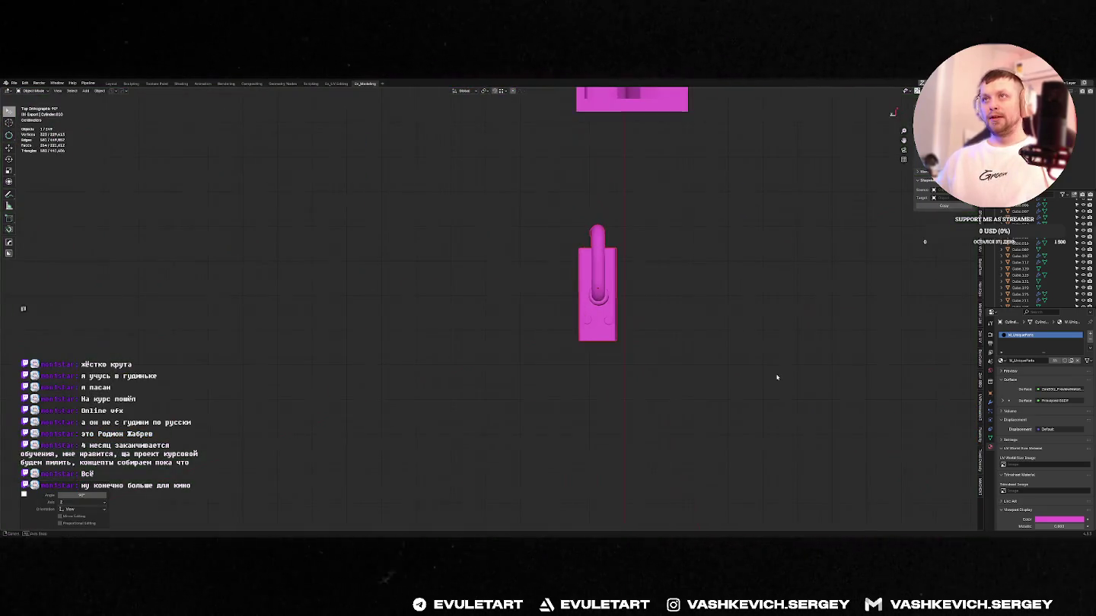
key(KP_Decimal)
key(KP_2)
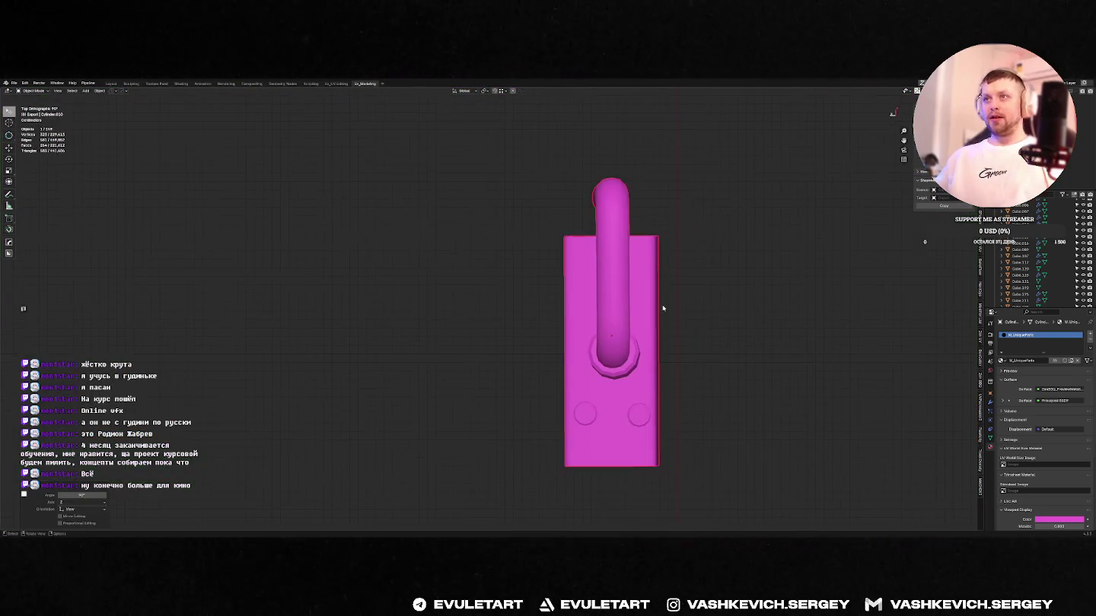
key(f)
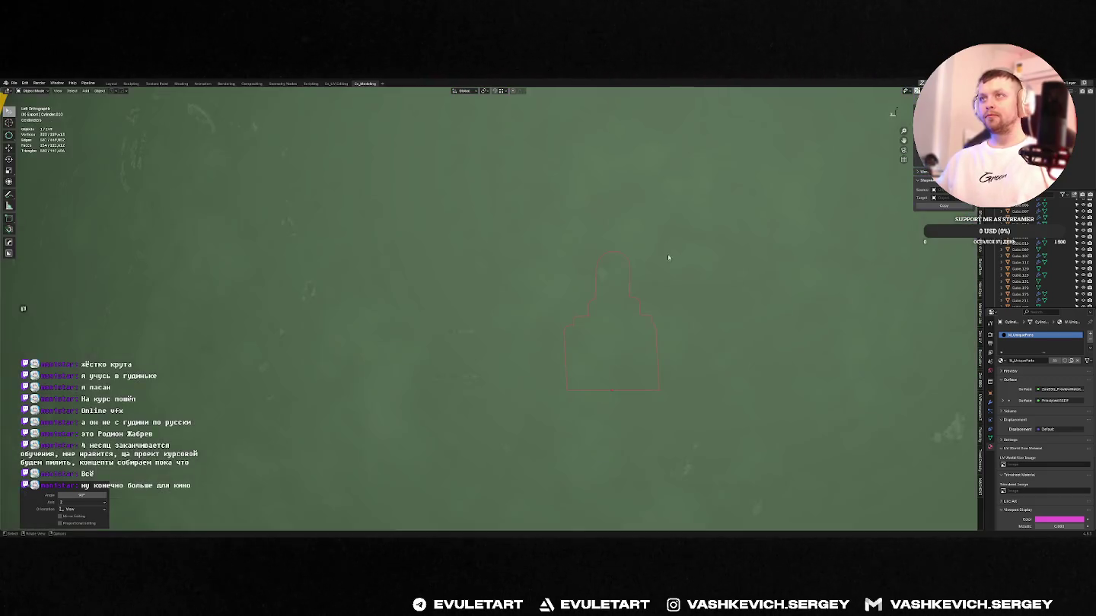
key(KP_7)
- Add a loop cut and knife cuts across the latch box's front and side faces
key(Tab)
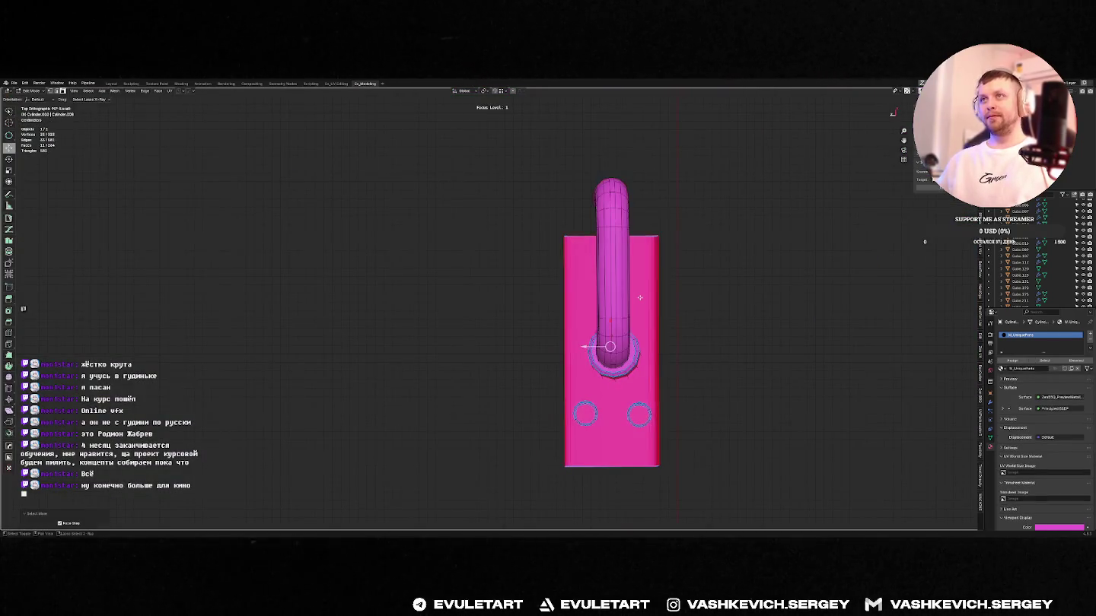
key(Tab)
mouse_move(639, 297)
middle_down()
mouse_move(649, 386)
mouse_move(601, 406)
mouse_move(574, 436)
mouse_move(583, 352)
middle_up()
key(Tab)
click(571, 380)
key(k)
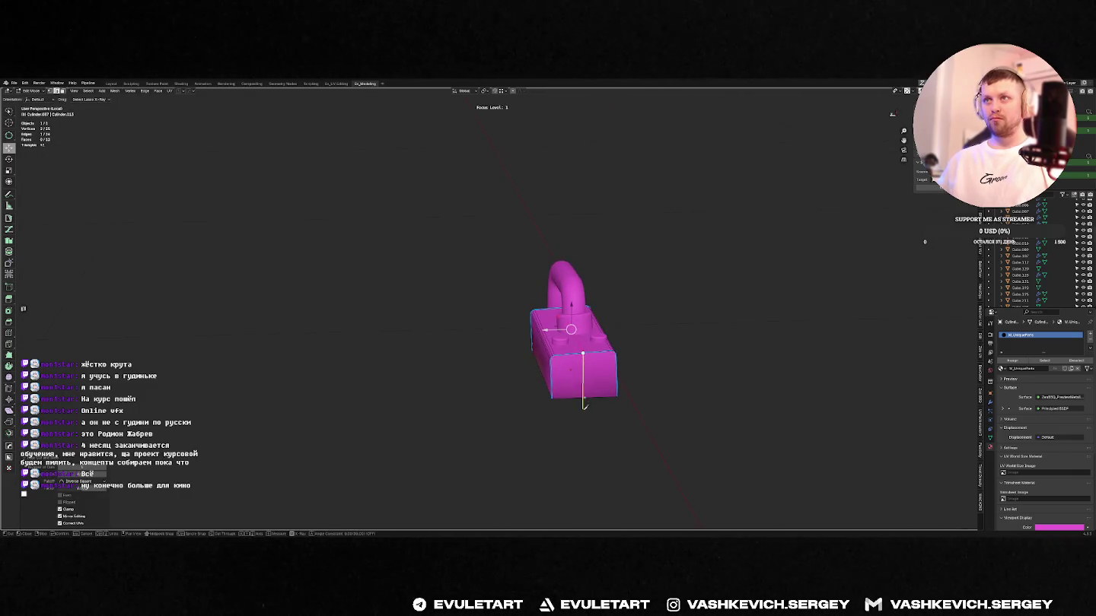
click(585, 396)
key(Return)
middle_drag(586, 396, 660, 387)
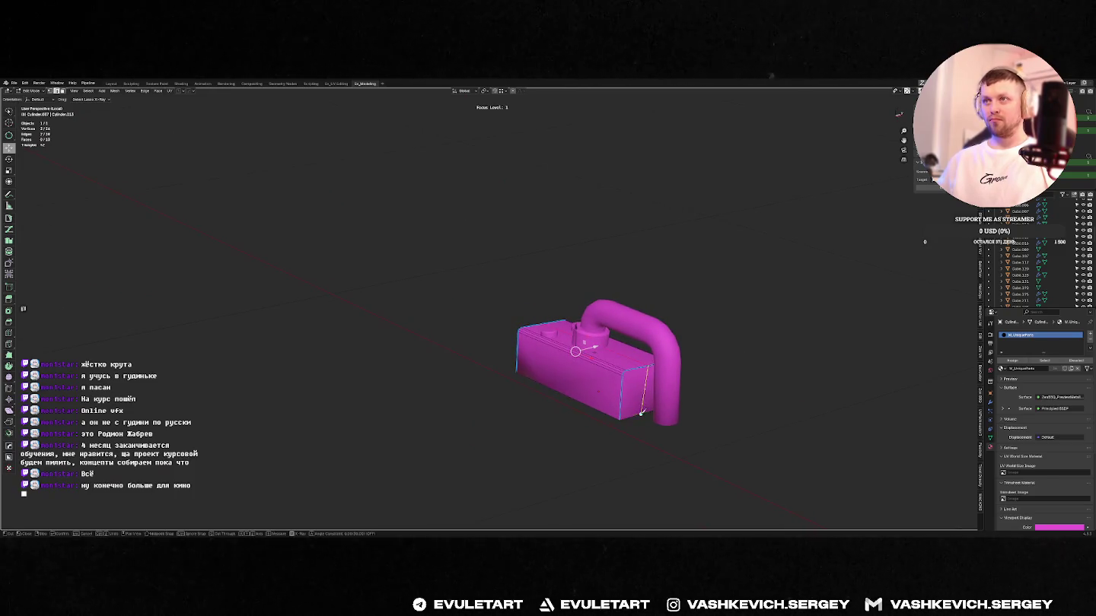
click(642, 412)
key(Return)
- Rotate the box's top corner vertices to angle its top corners
middle_drag(653, 382, 692, 442)
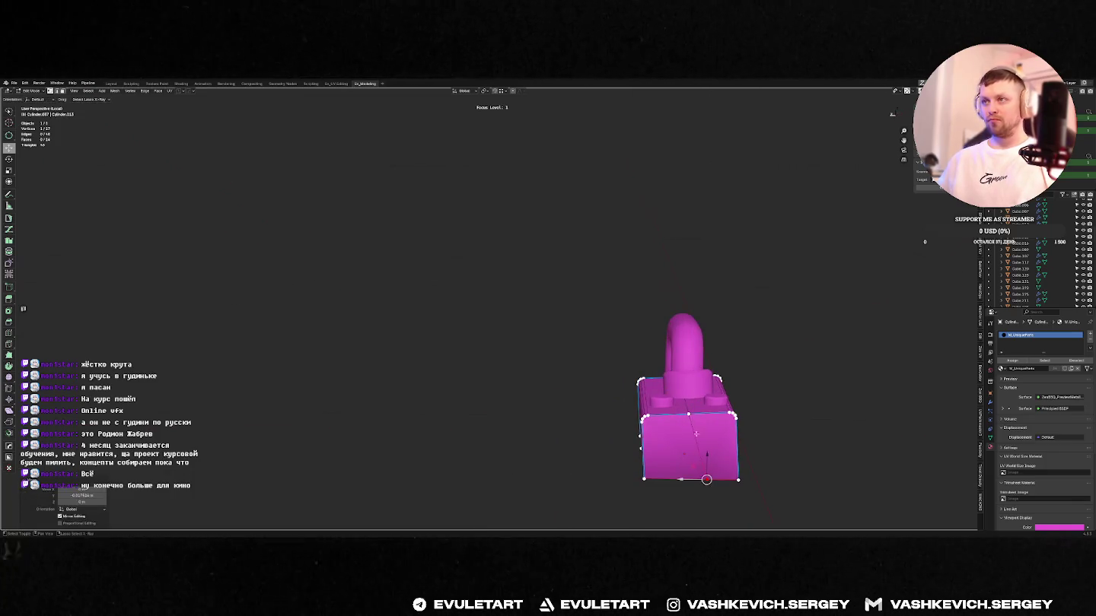
click(677, 430)
middle_drag(677, 430, 647, 357)
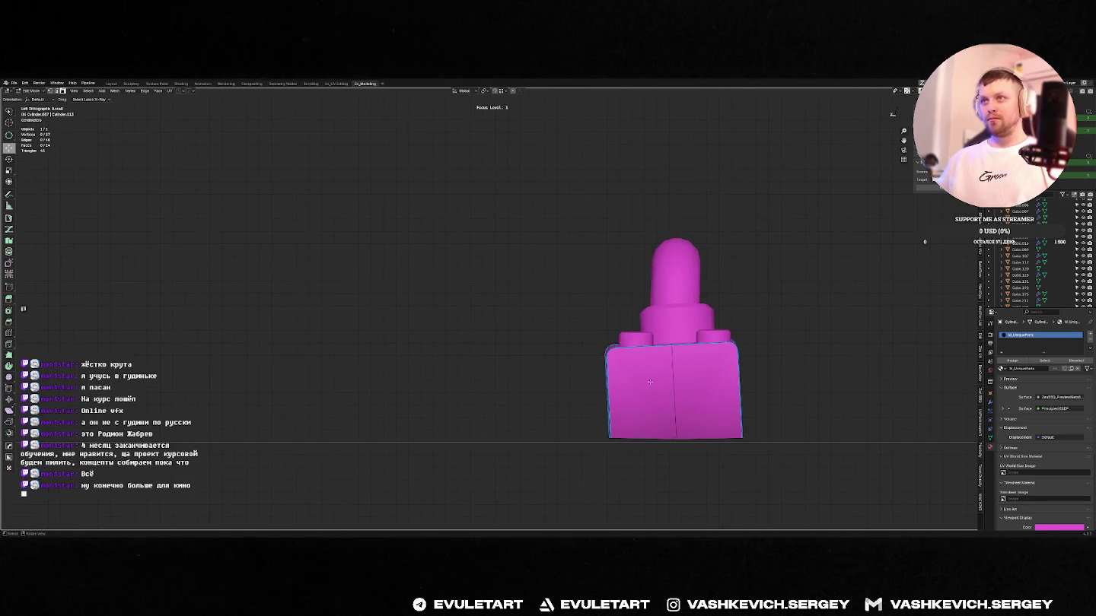
key(r)
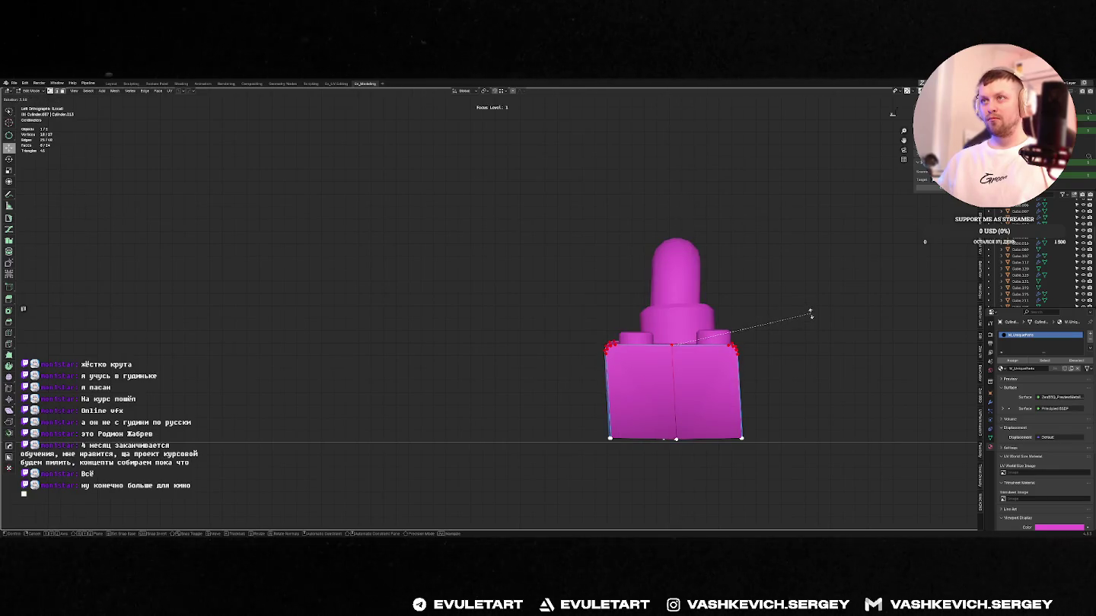
click(810, 314)
mouse_move(811, 314)
middle_down()
mouse_move(462, 317)
mouse_move(487, 320)
middle_up()
- Unfuse the bevel strip along the top-front edge into a sharp edge with MESHmachine
ctrl+click(783, 402)
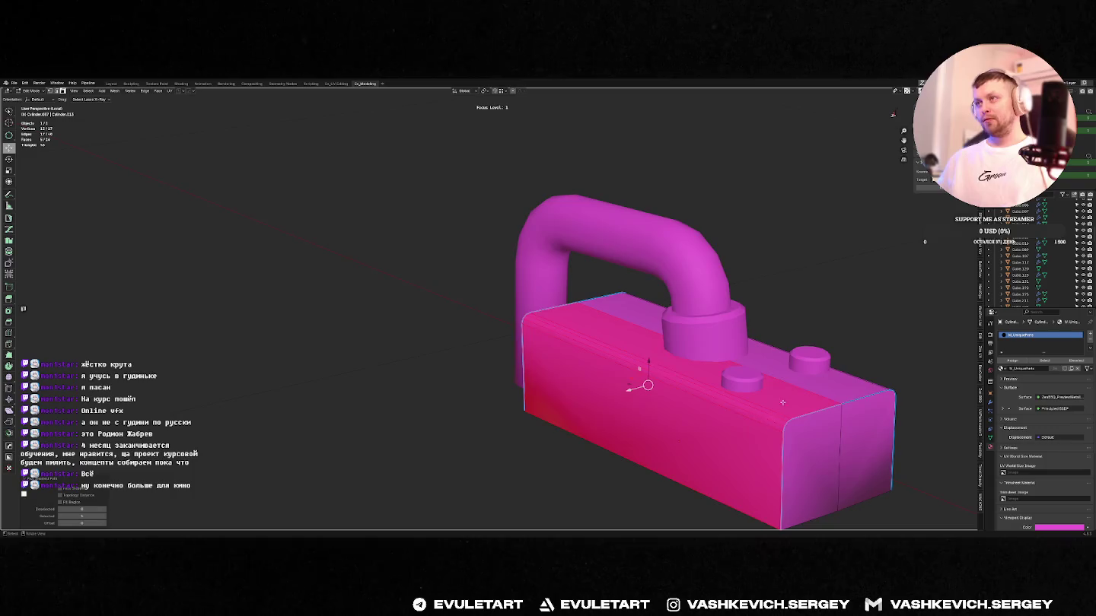
key(y)
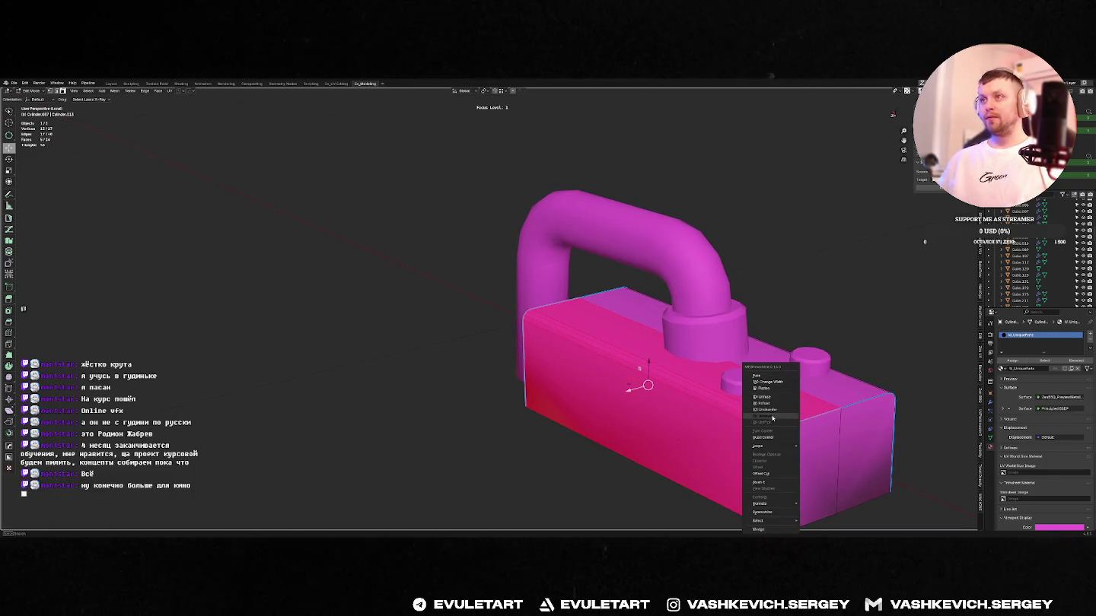
click(772, 417)
key(y)
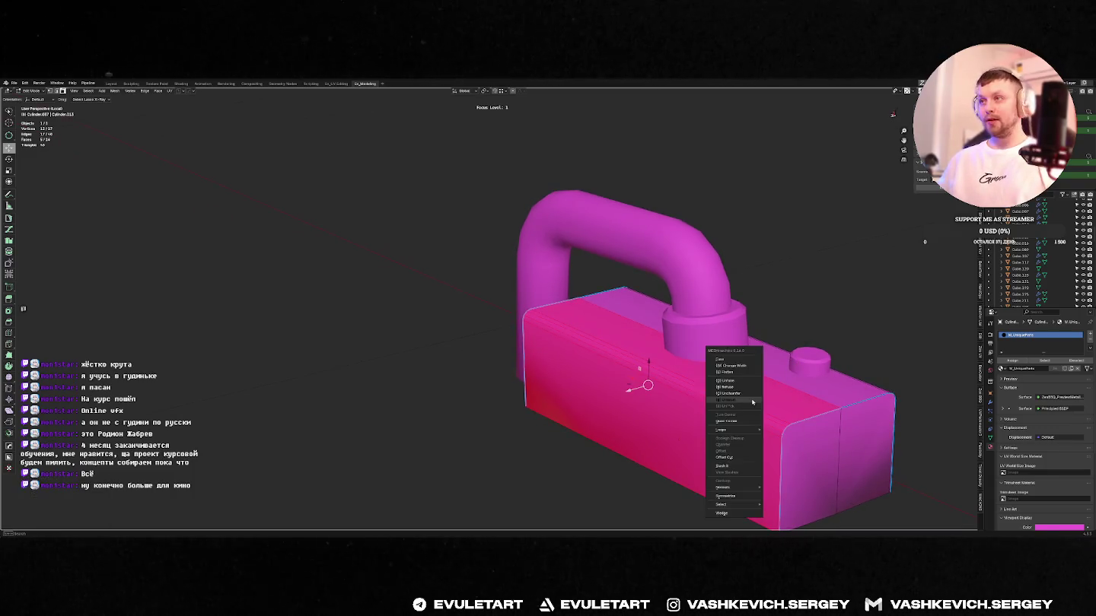
click(736, 382)
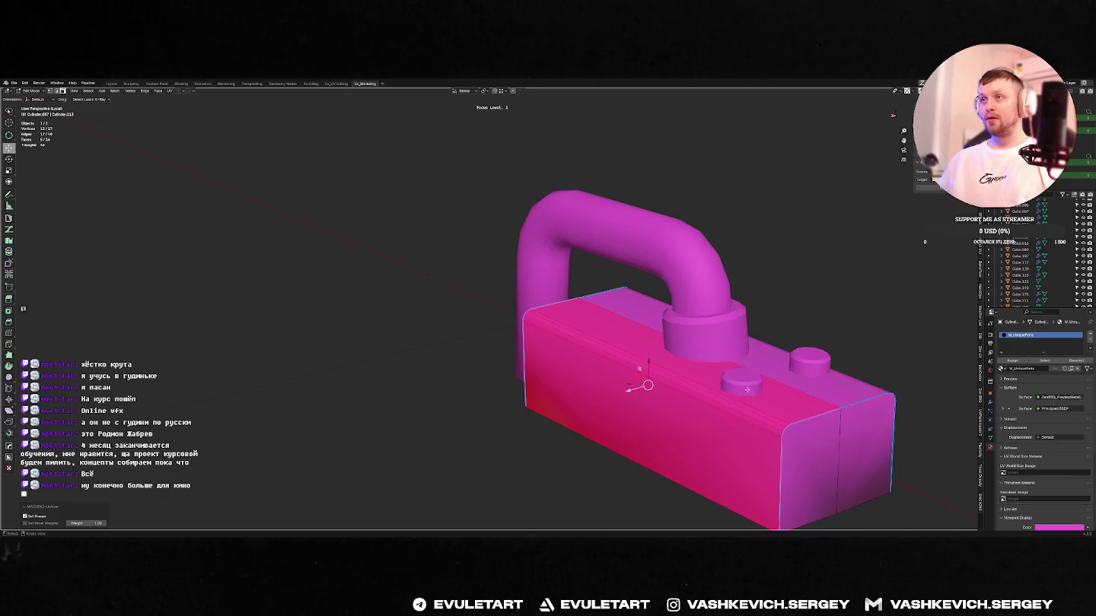
click(762, 421)
ctrl+click(761, 427)
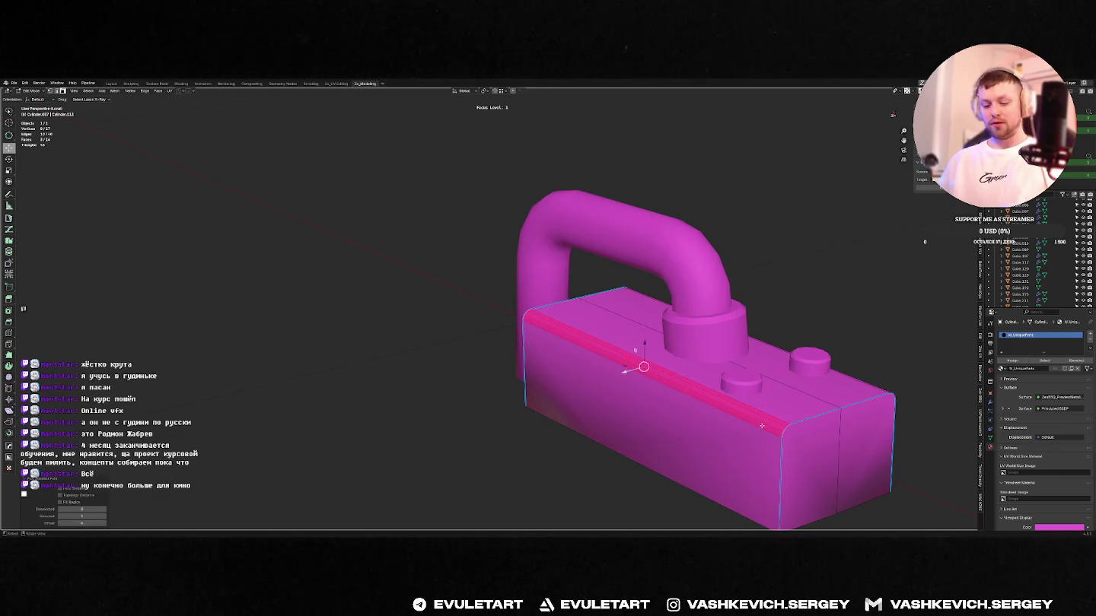
key(y)
click(742, 399)
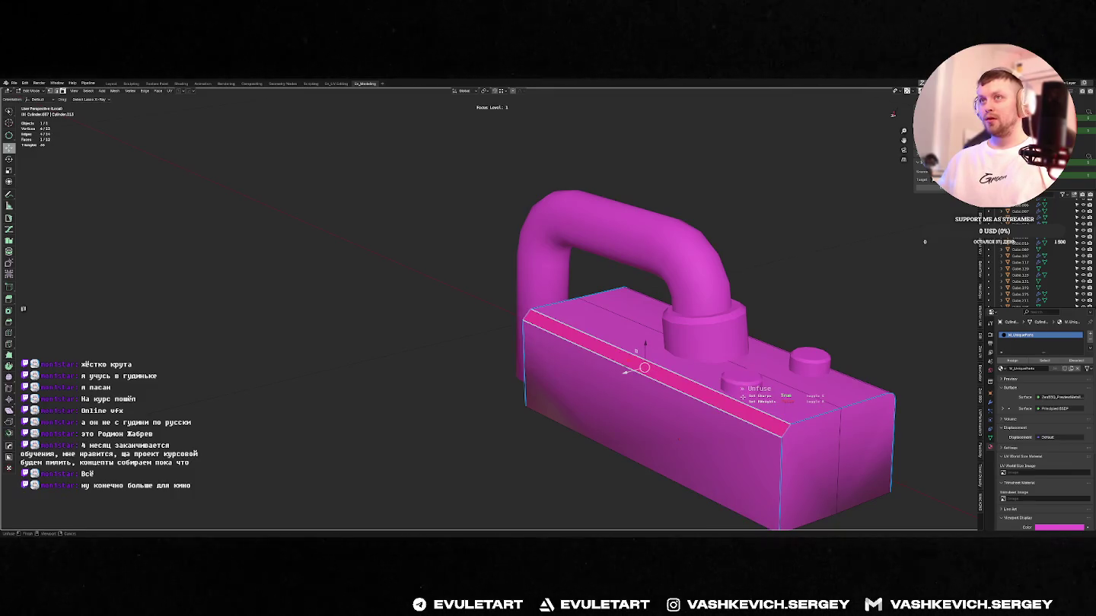
click(715, 391)
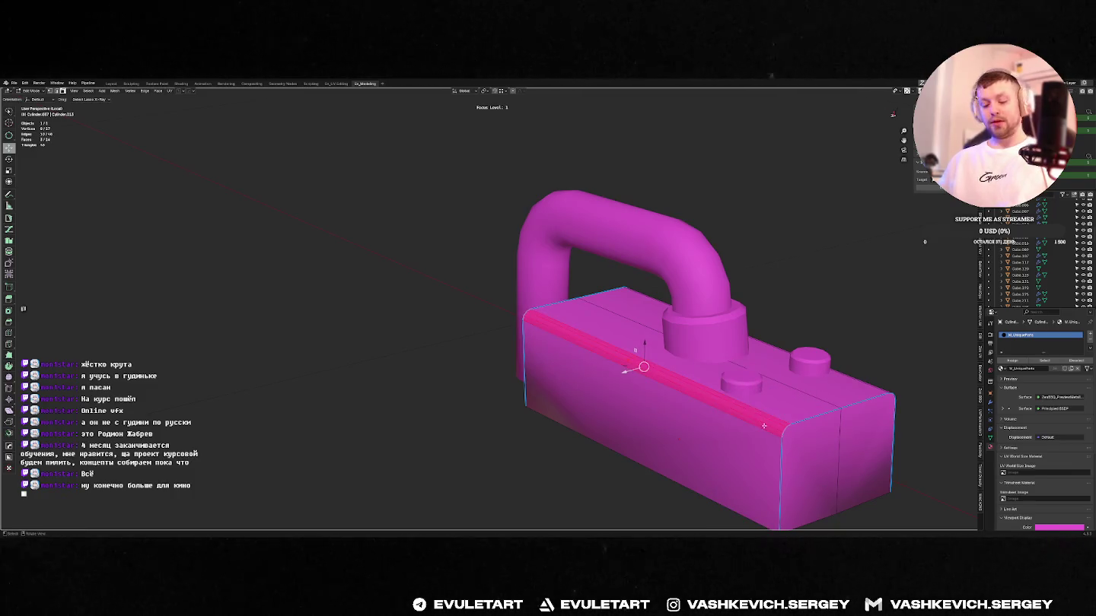
key(y)
click(741, 399)
click(740, 399)
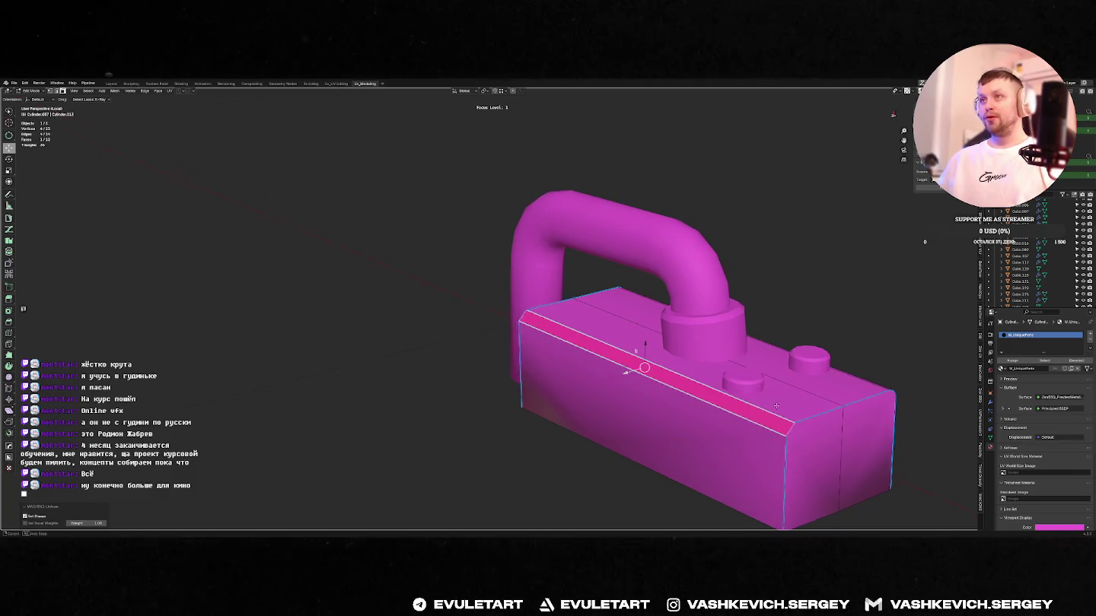
- Work on the selected faces along the box's long top edges
middle_drag(741, 399, 738, 424)
middle_drag(580, 323, 825, 454)
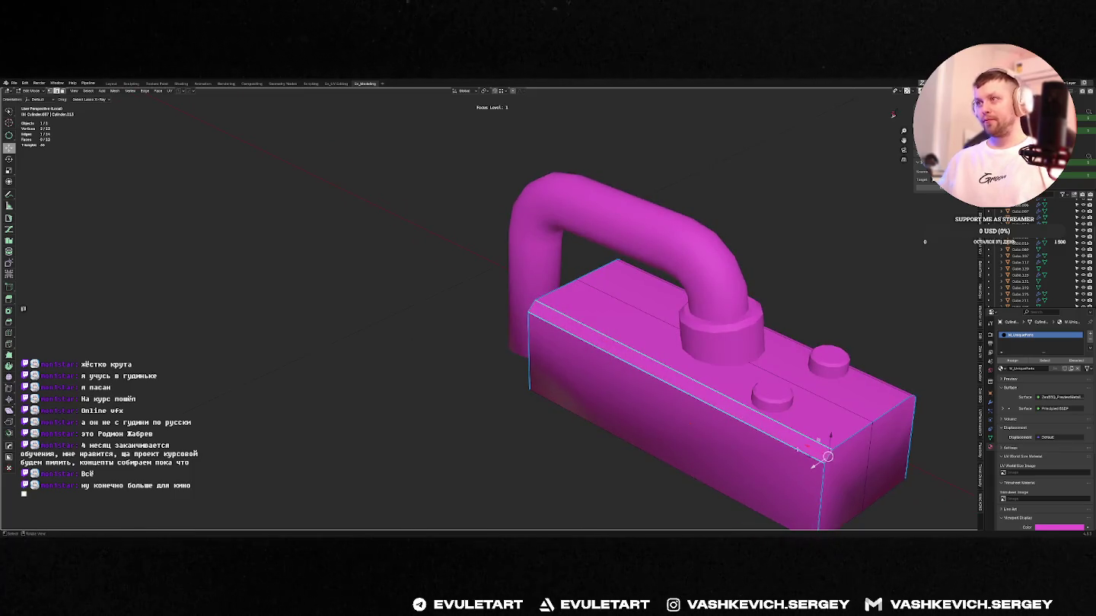
key(ctrl+x)
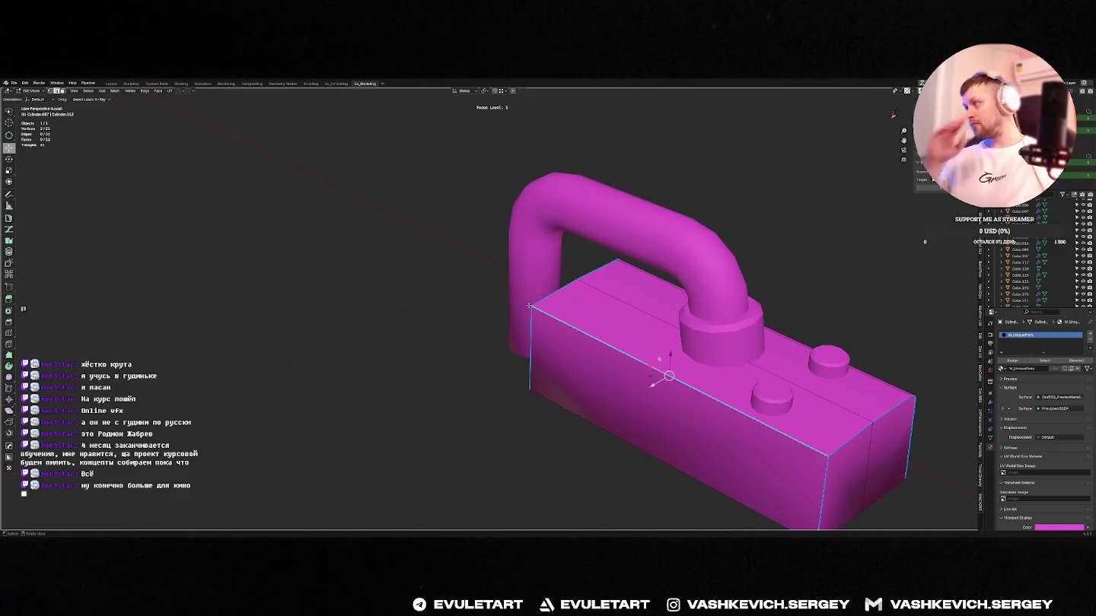
mouse_move(654, 327)
middle_down()
mouse_move(670, 350)
mouse_move(707, 348)
mouse_move(728, 379)
middle_up()
right_click(777, 393)
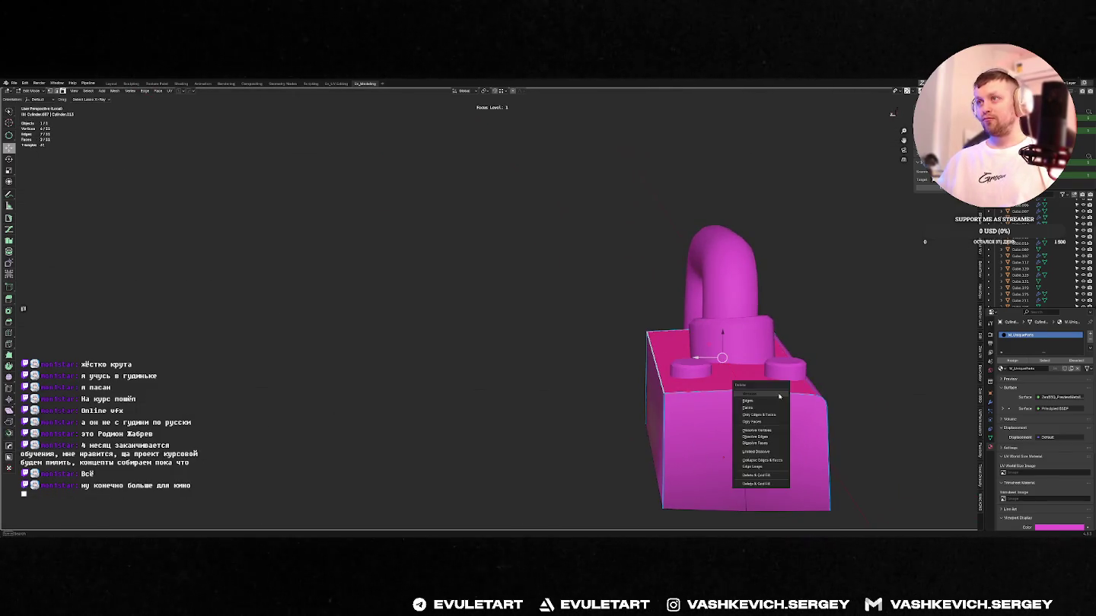
click(818, 354)
scroll(818, 354, down, 3)
middle_drag(719, 367, 674, 369)
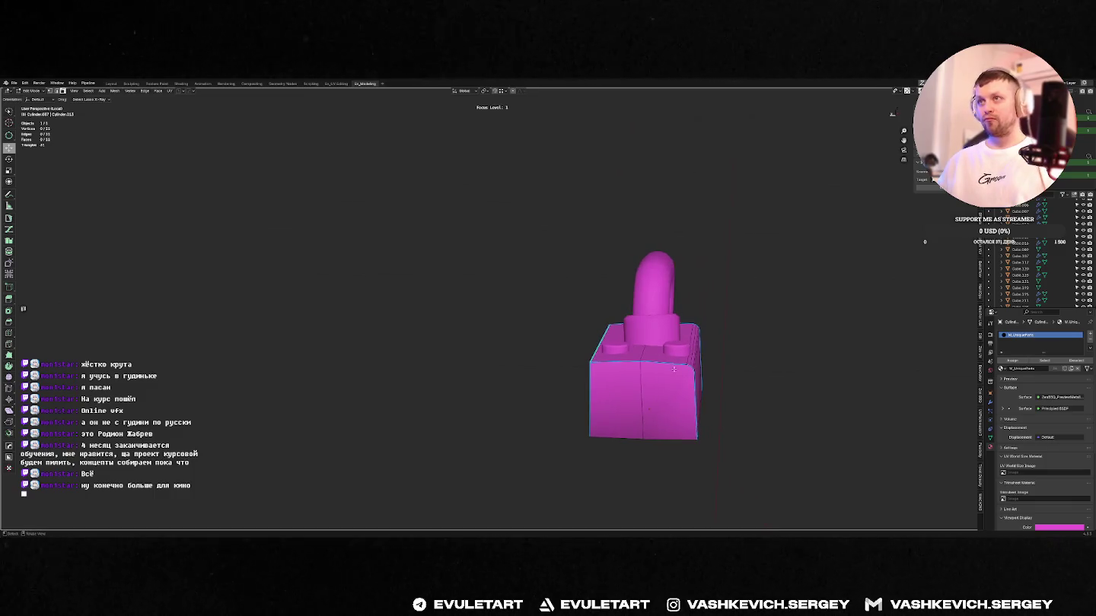
key(Tab)
right_click(691, 308)
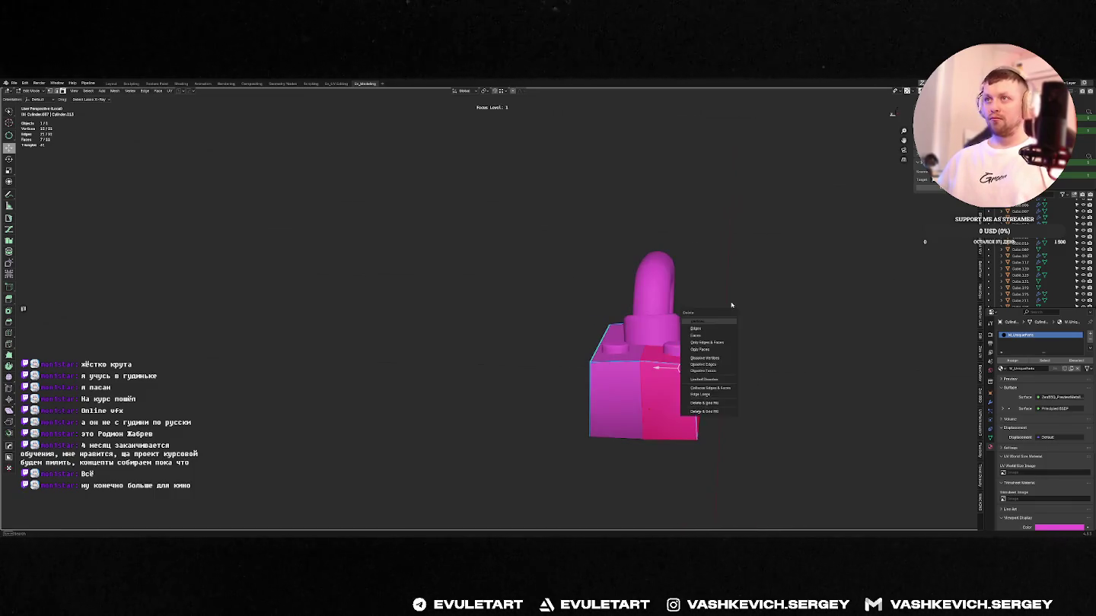
middle_drag(691, 307, 665, 361)
key(Tab)
key(ctrl+KP_3)
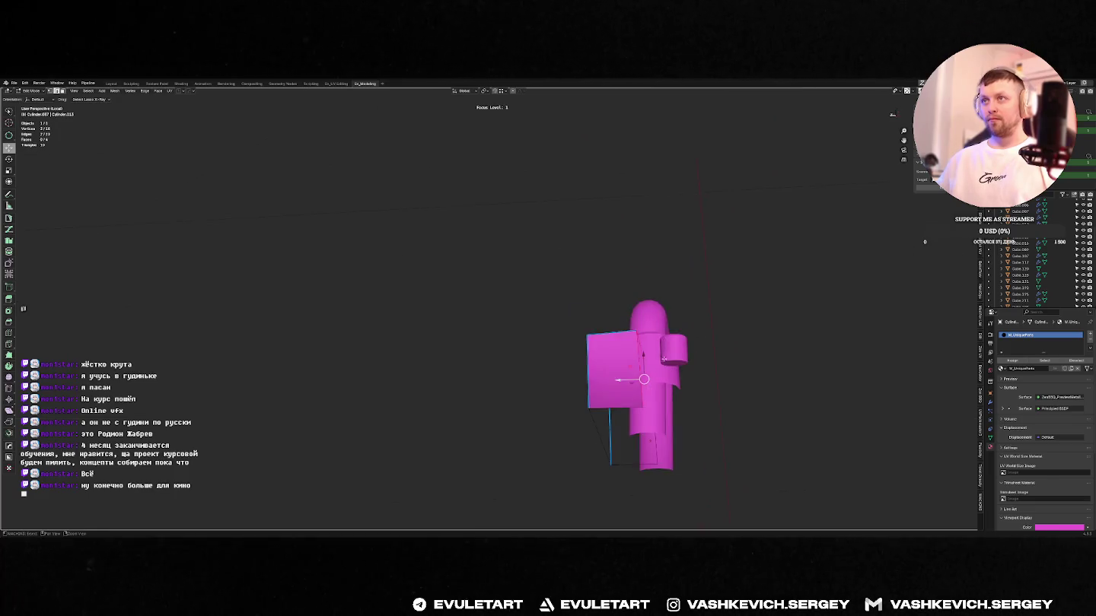
scroll(665, 360, up, 4)
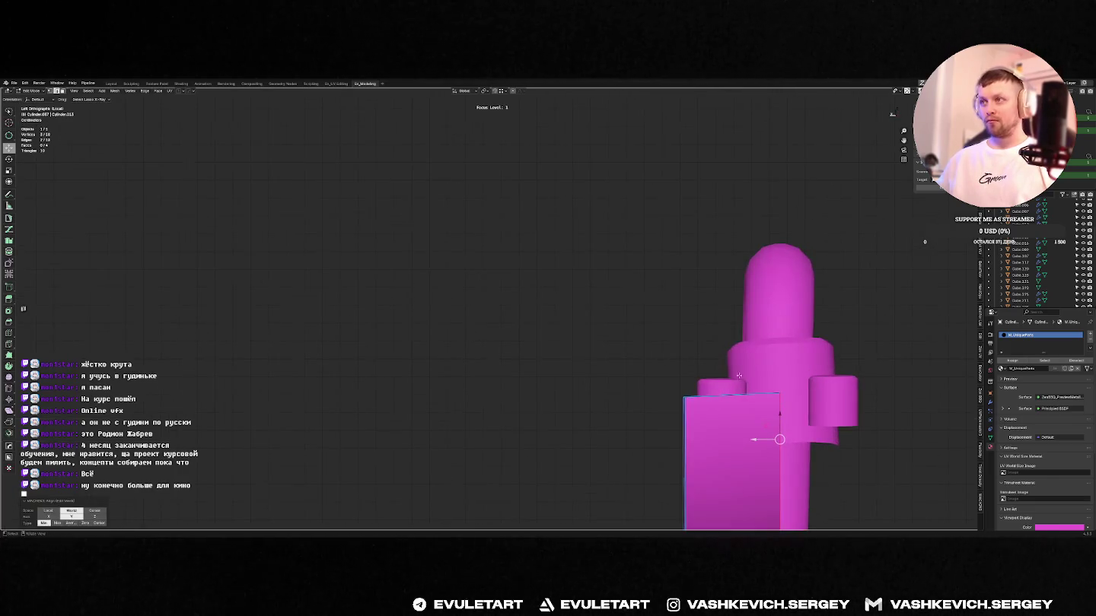
shift+middle_drag(738, 375, 605, 287)
key(Tab)
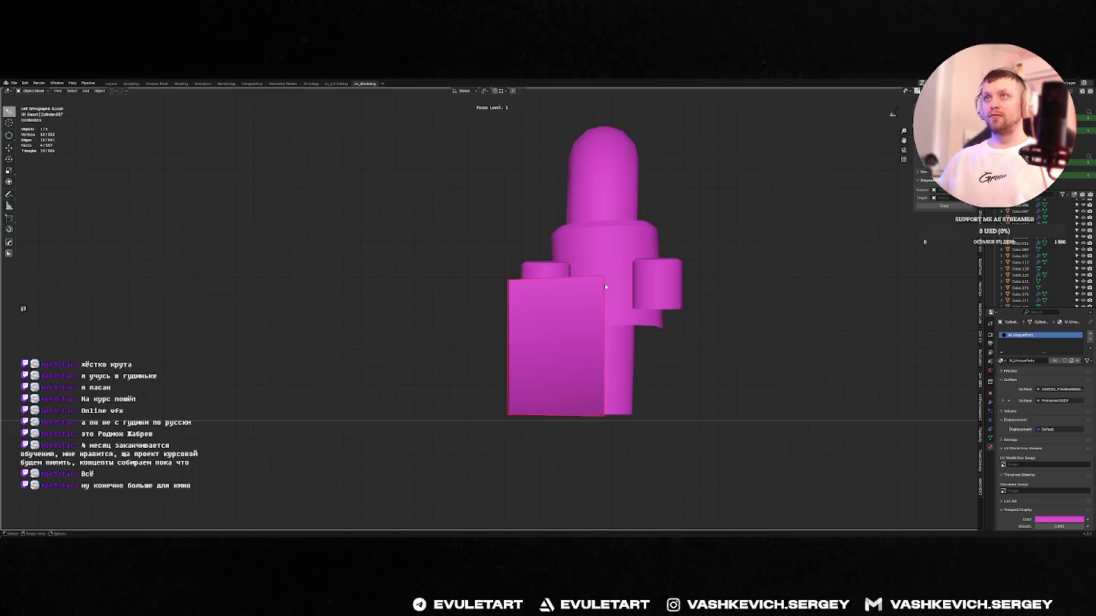
key(Tab)
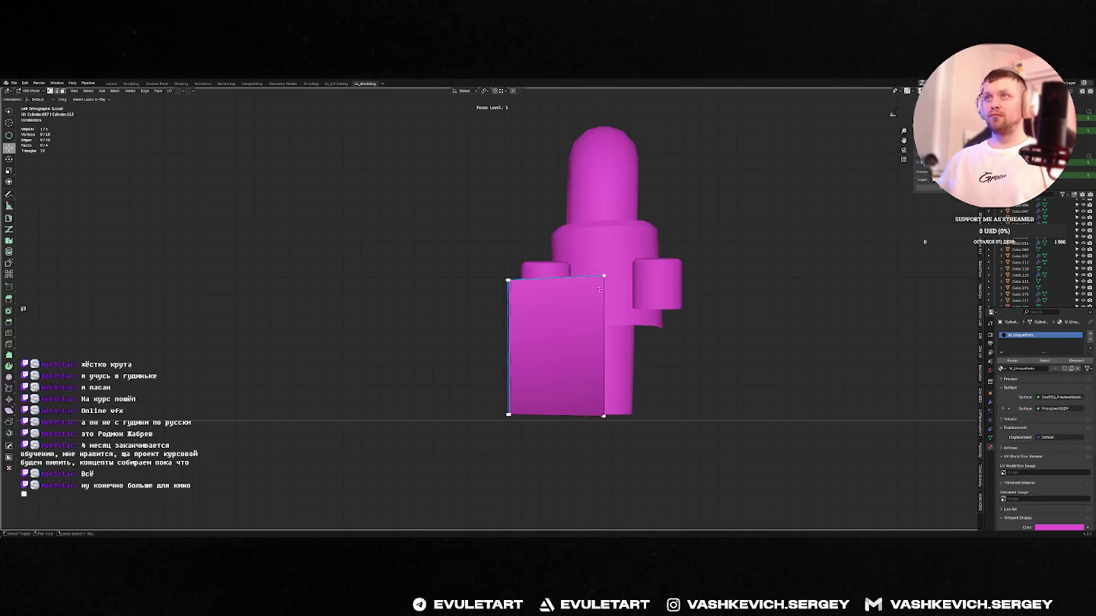
mouse_move(505, 289)
middle_down()
mouse_move(504, 316)
mouse_move(567, 326)
middle_up()
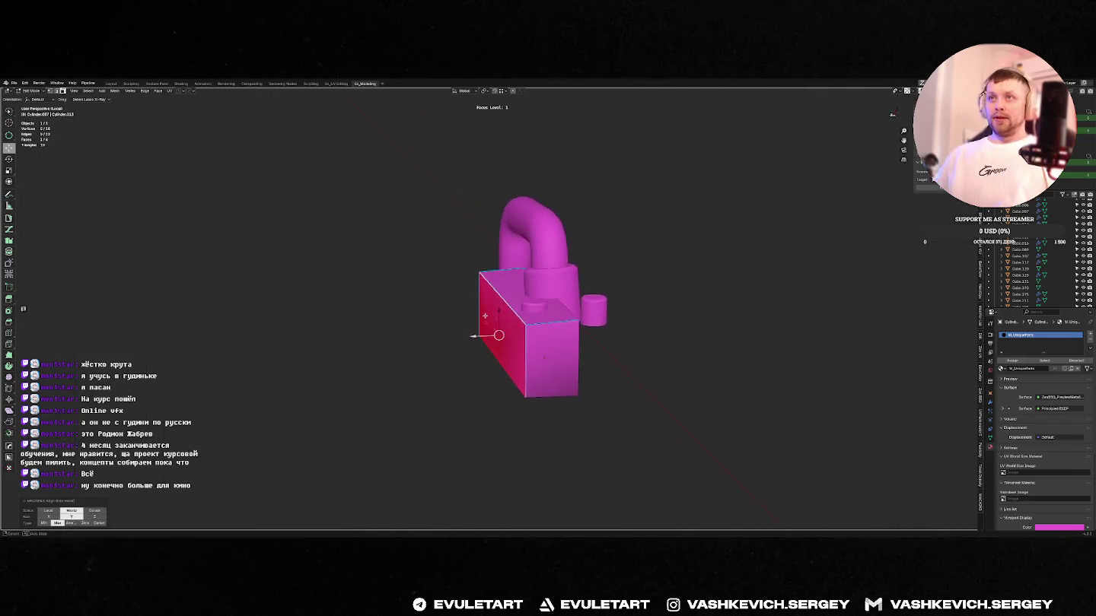
key(Tab)
- Mirror the latch in Global orientation with HardOps Mirror, creating an empty
key(alt+x)
click(560, 300)
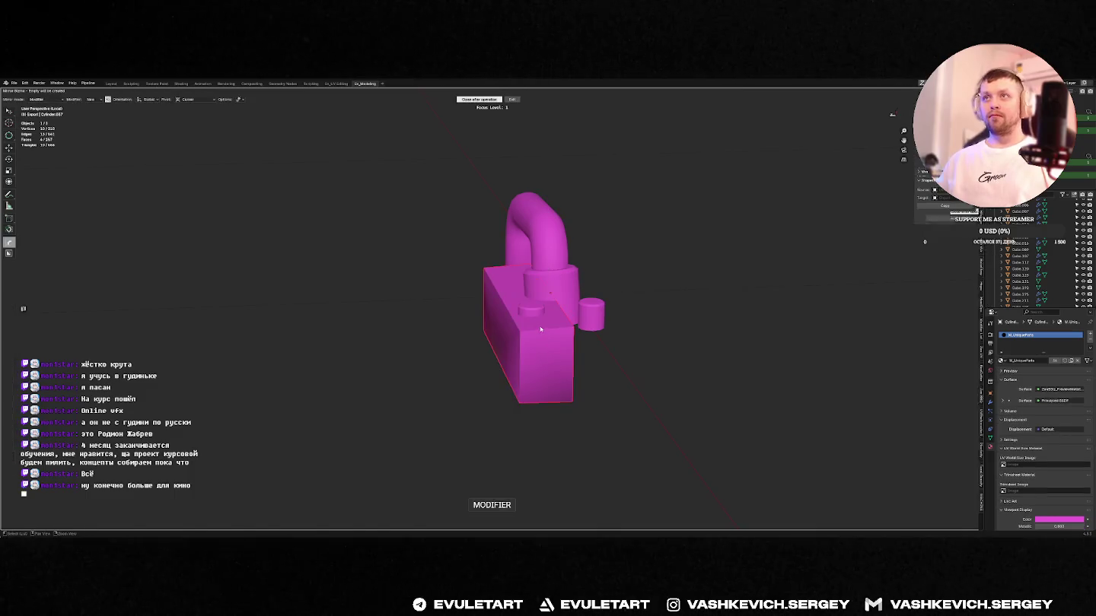
key(Tab)
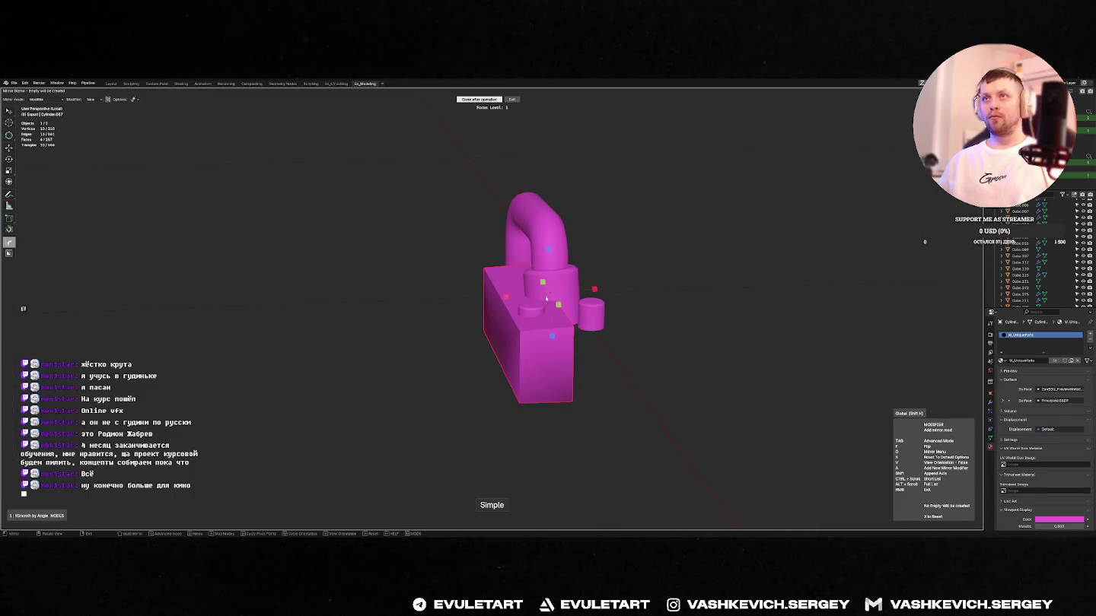
middle_drag(546, 300, 580, 287)
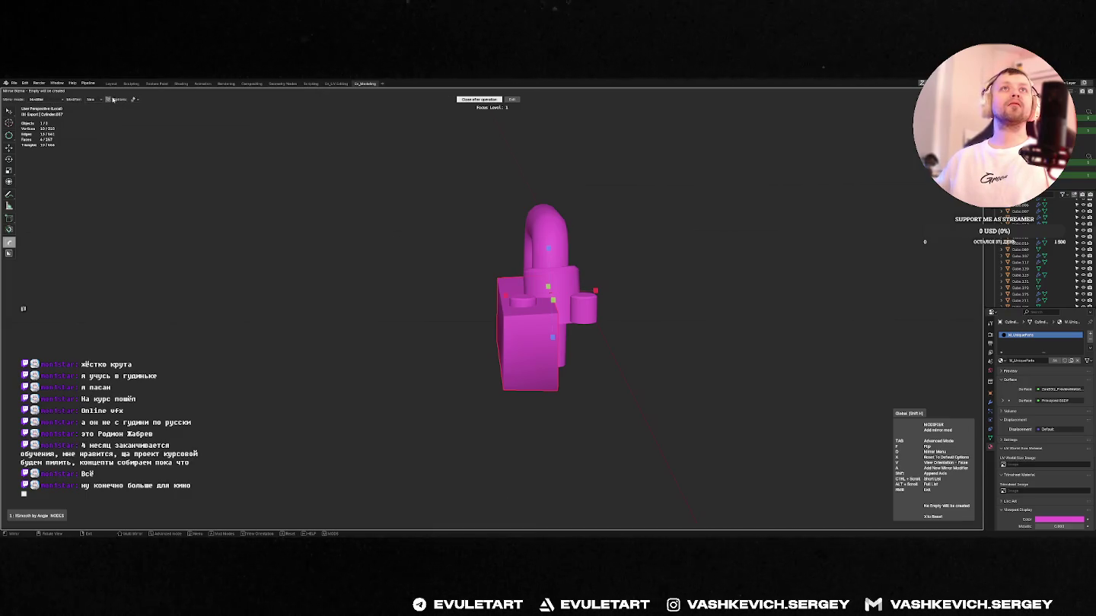
click(108, 100)
key(x)
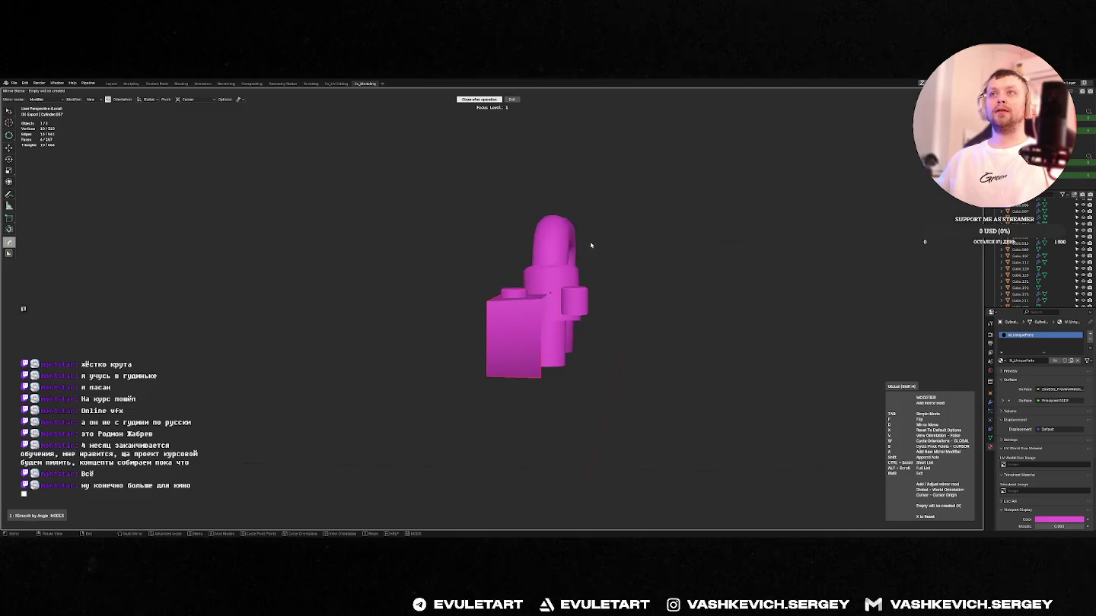
click(150, 100)
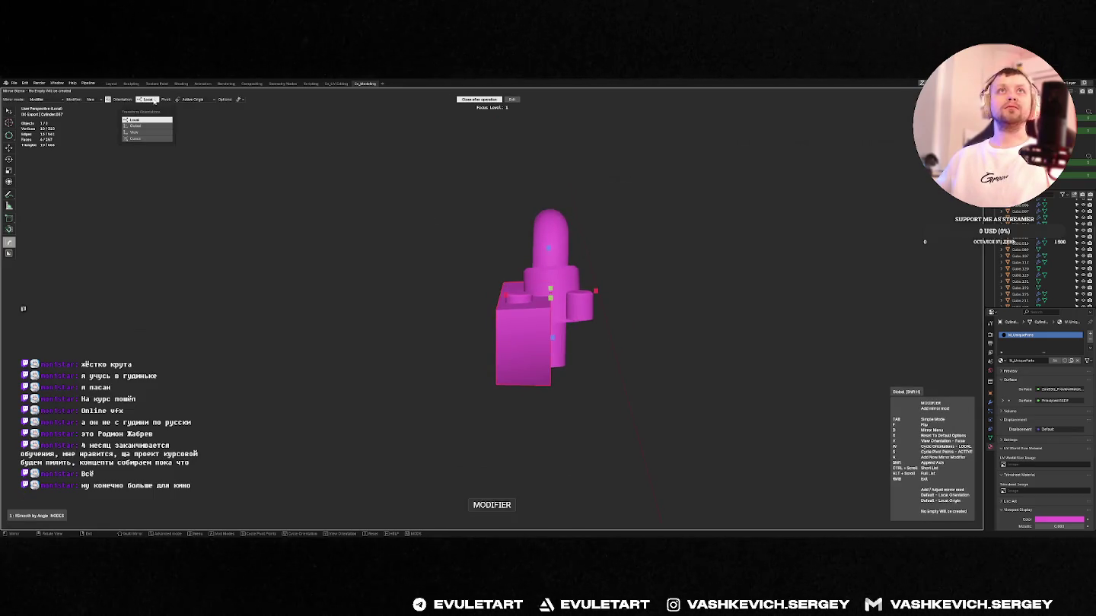
click(135, 126)
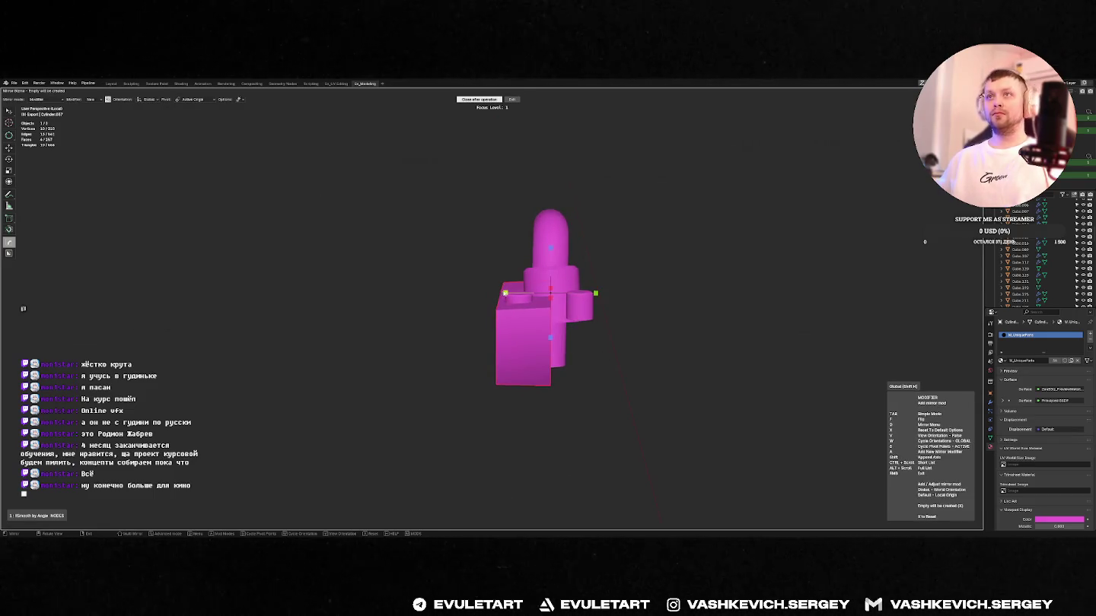
key(Return)
- Pull back from the mirrored latch and select the mirror empty
key(q)
key(Escape)
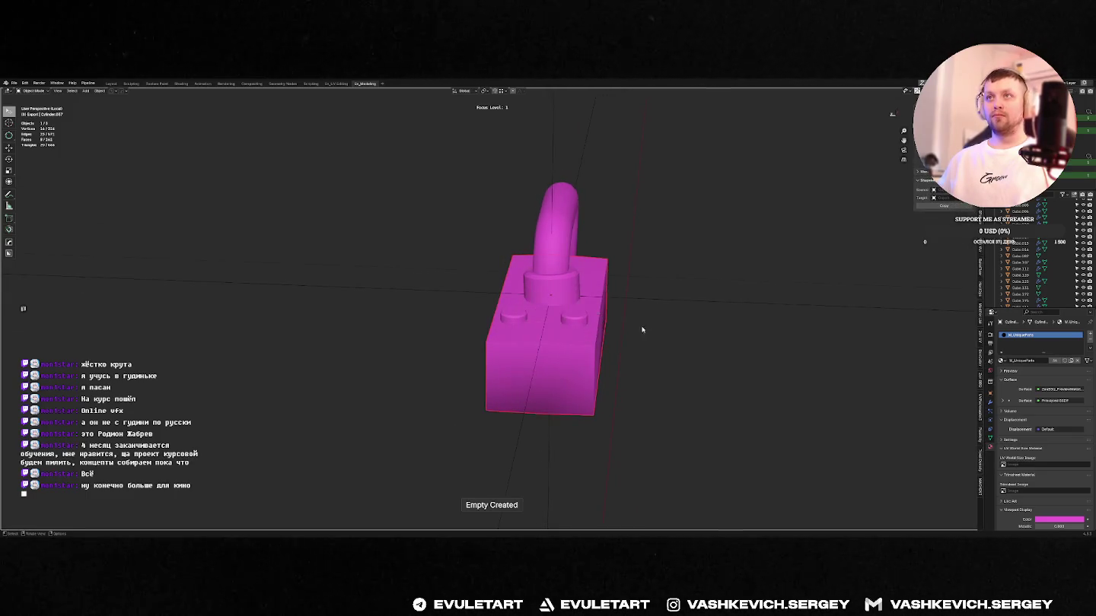
middle_drag(641, 324, 629, 327)
key(KP_7)
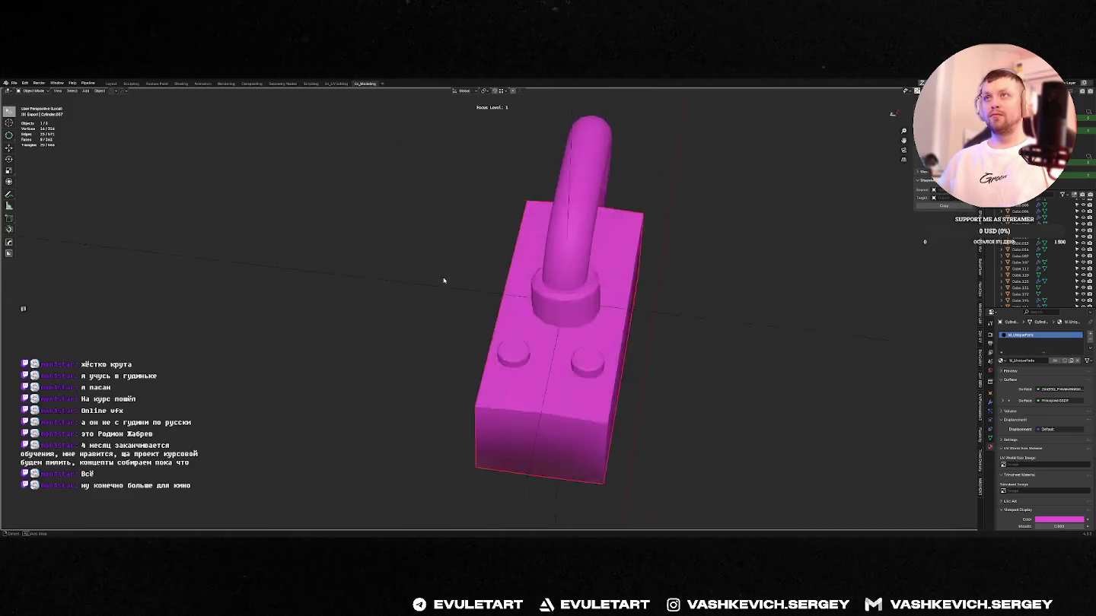
middle_drag(579, 340, 526, 296)
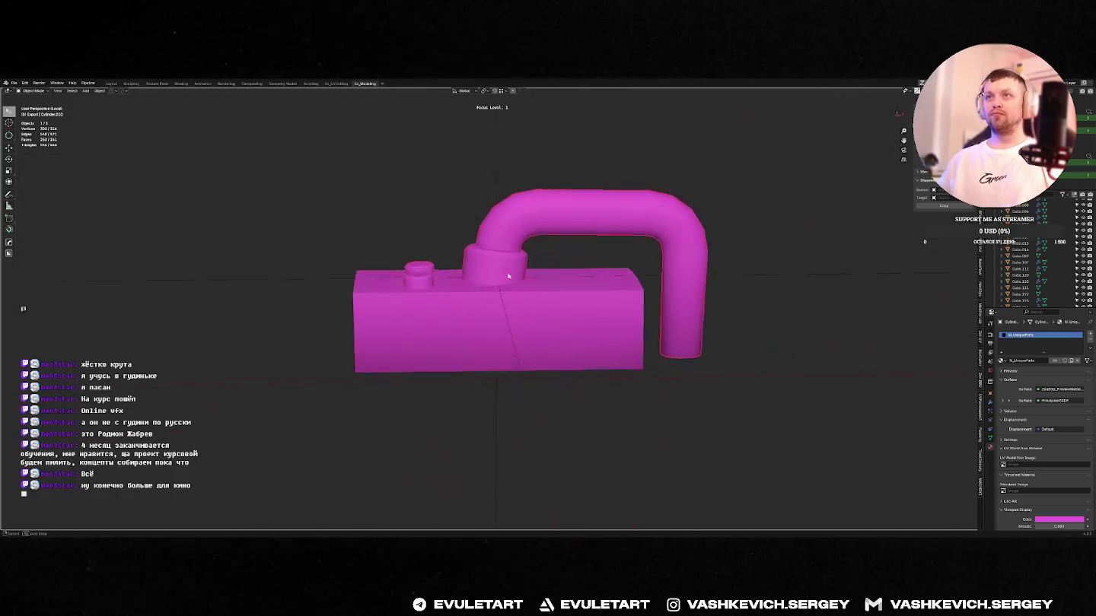
scroll(510, 278, down, 2)
scroll(511, 278, down, 2)
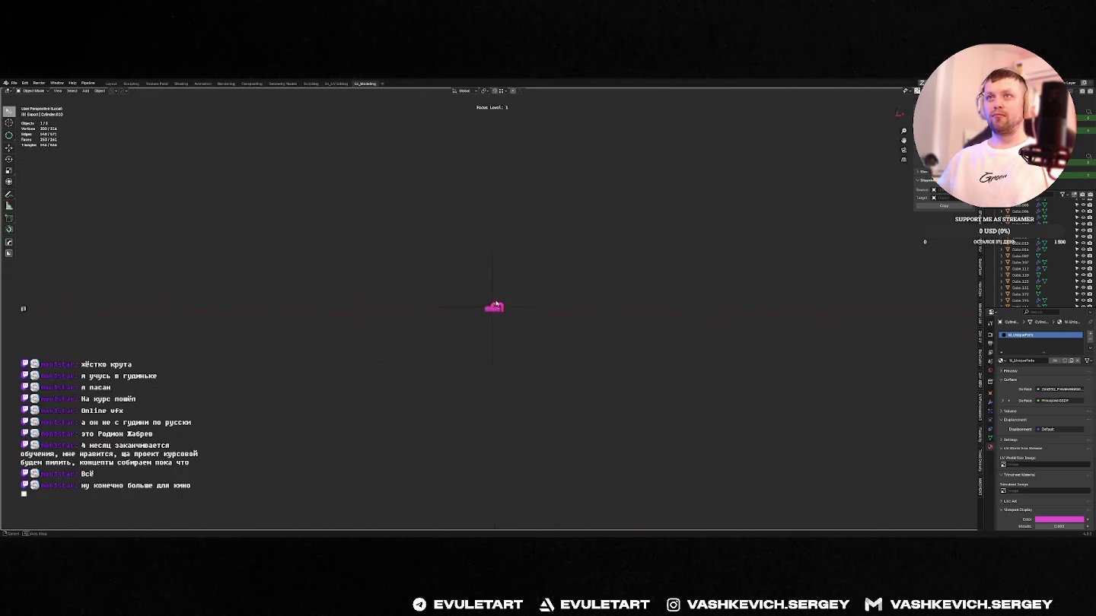
click(479, 326)
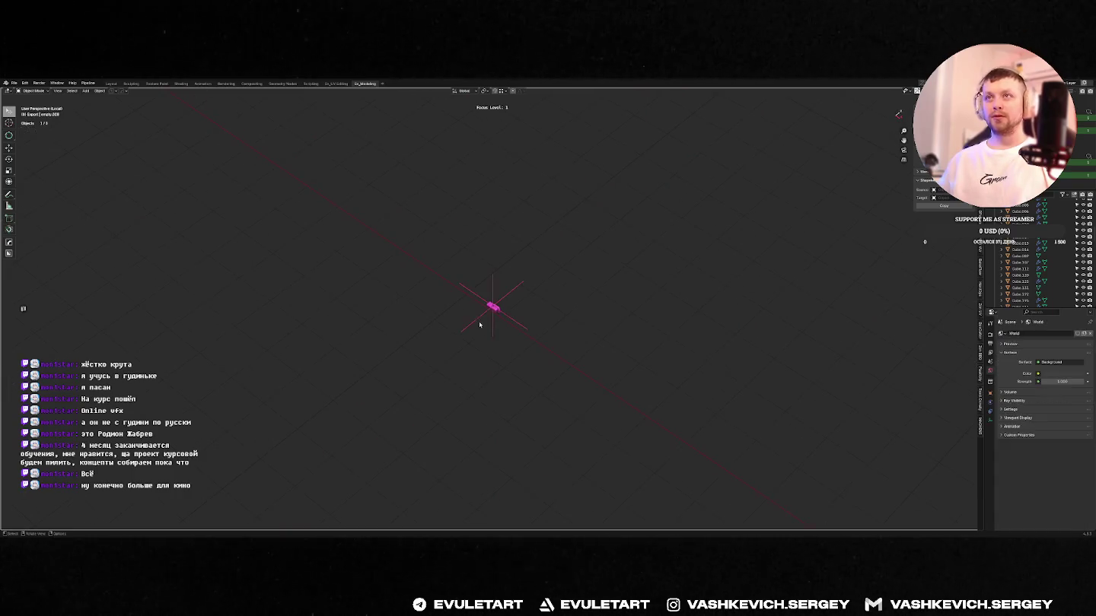
- Exit Local View and frame the small latch beside the hull in front view
key(slash)
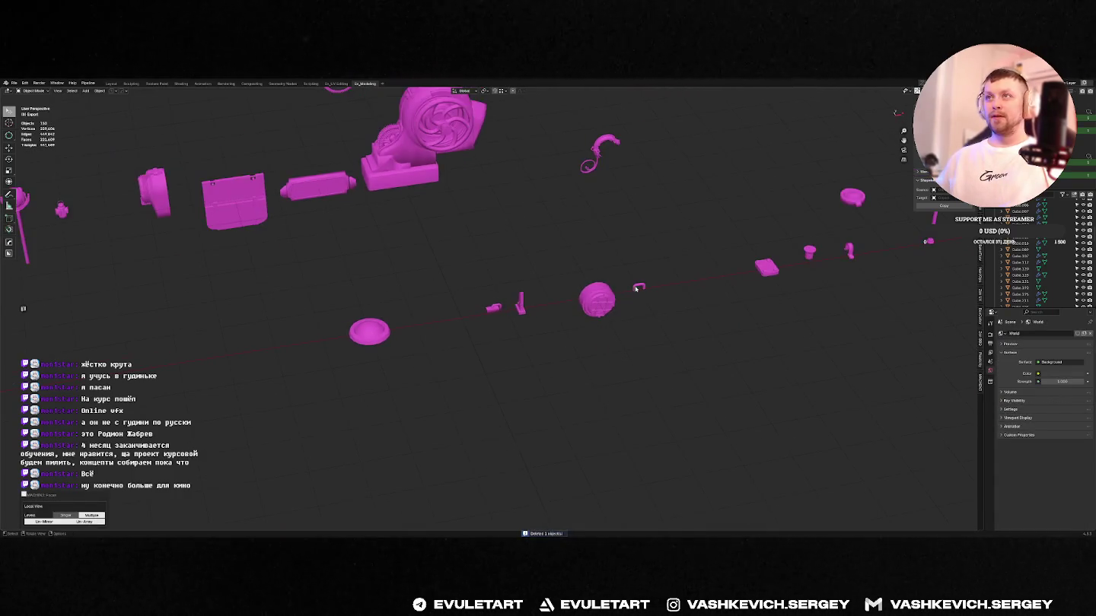
click(609, 308)
key(KP_1)
click(491, 284)
key(KP_Decimal)
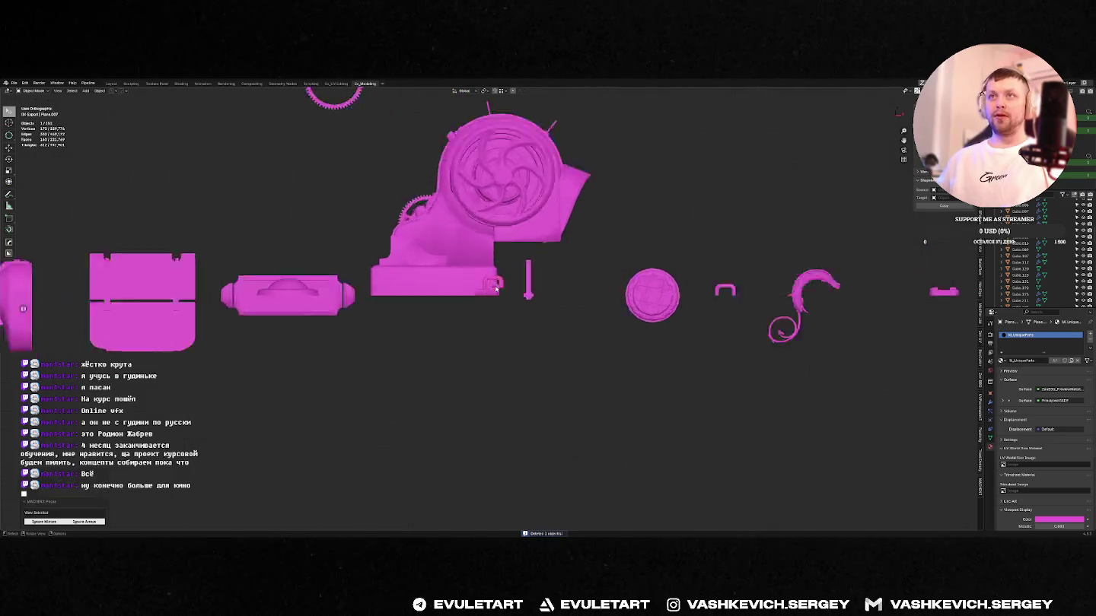
middle_drag(491, 286, 481, 335)
- Select the latch handle's faces in Edit Mode and scale them larger
key(Tab)
click(481, 335)
key(ctrl+KP_Add)
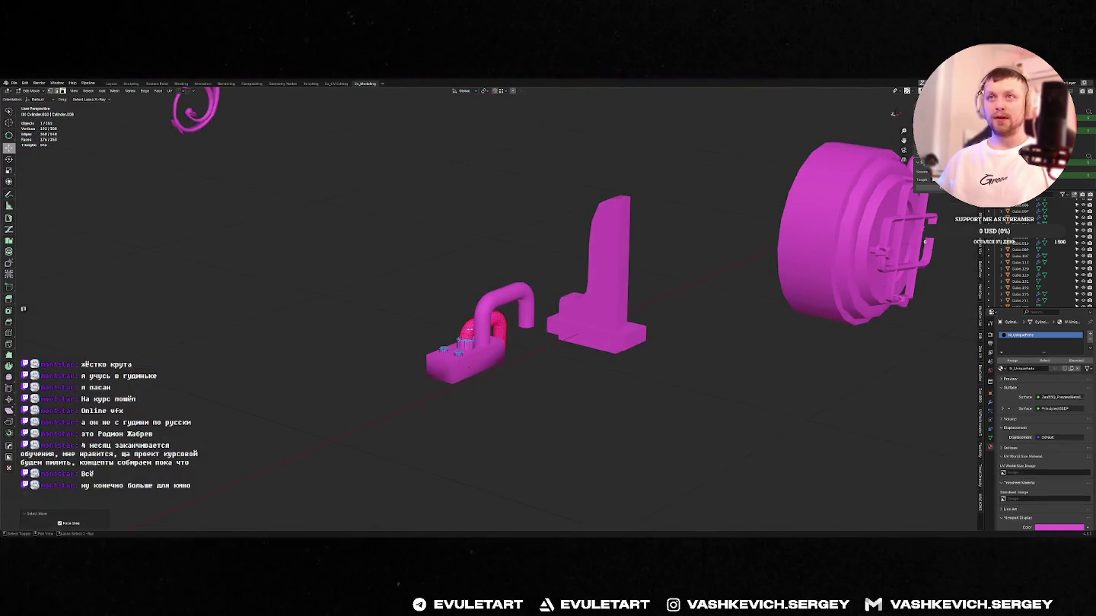
key(Tab)
key(KP_1)
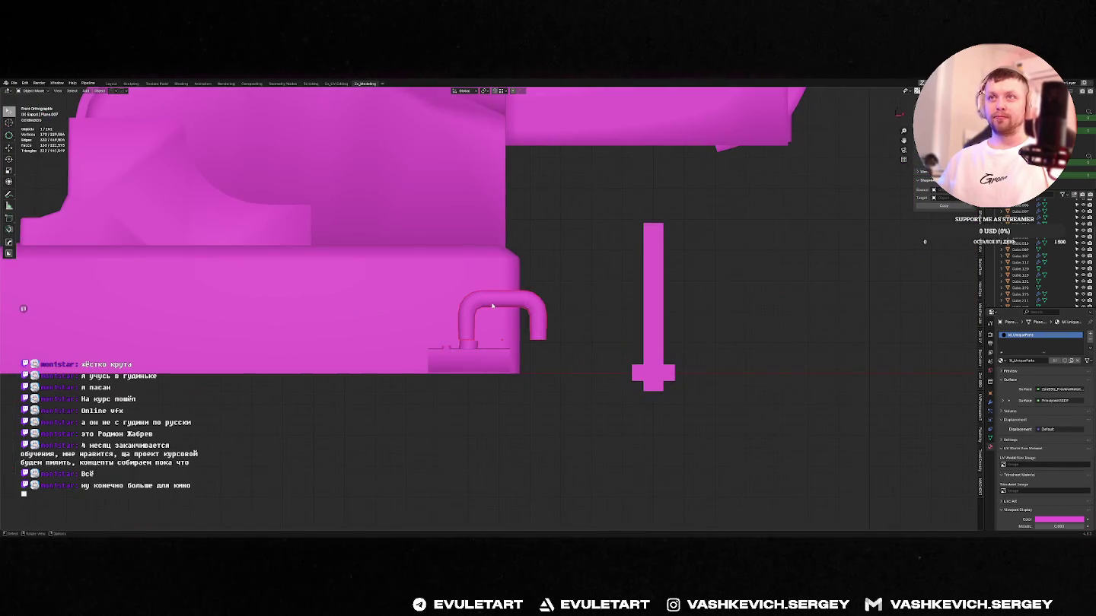
key(ctrl+z)
key(Tab)
scroll(547, 314, up, 4)
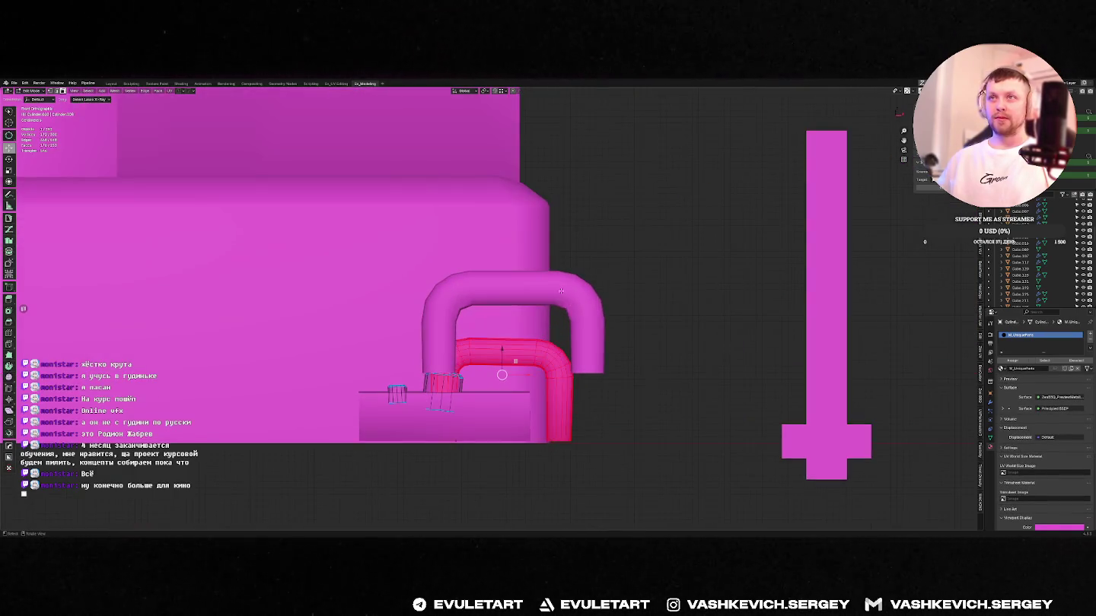
key(ctrl+z)
key(ctrl+z)
key(ctrl+z)
key(ctrl+z)
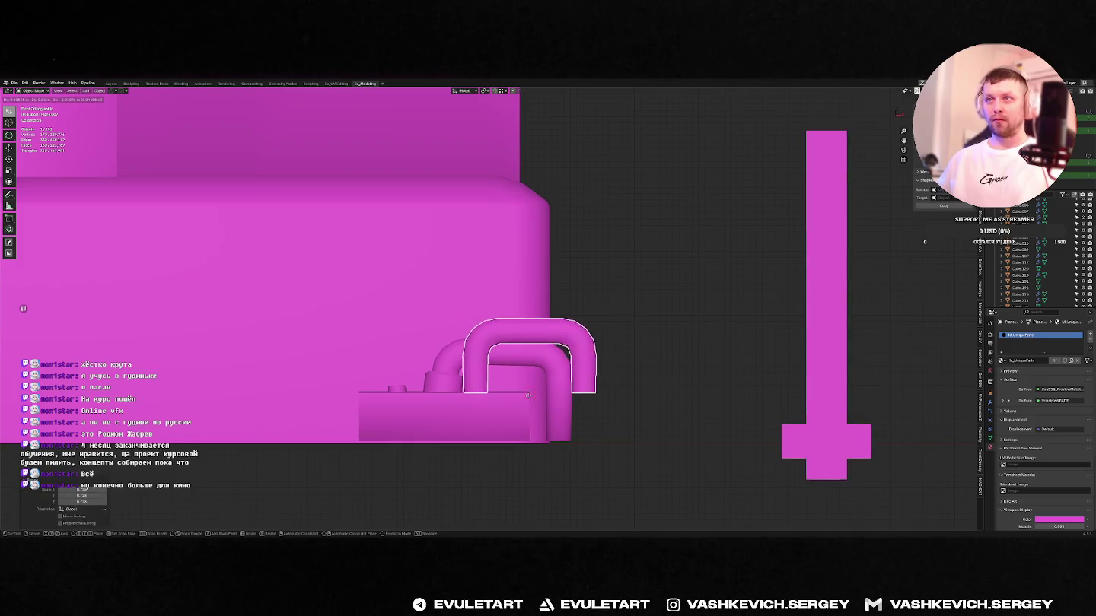
- Duplicate the handle and slide the copy sideways along X
middle_drag(540, 382, 578, 411)
key(ctrl+shift+z)
key(ctrl+shift+z)
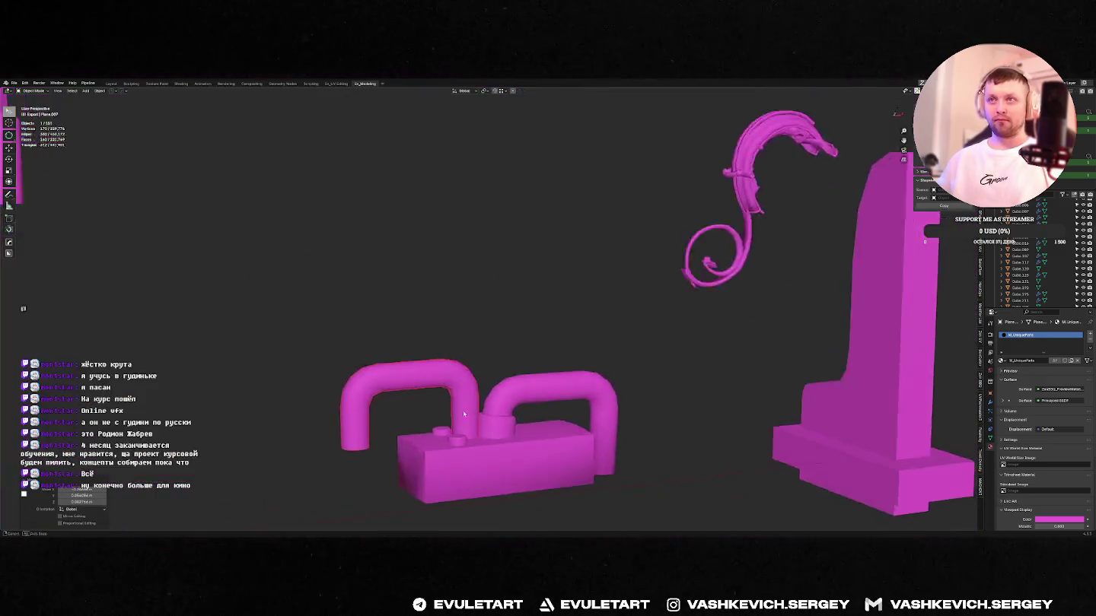
key(KP_1)
key(g)
key(x)
click(593, 306)
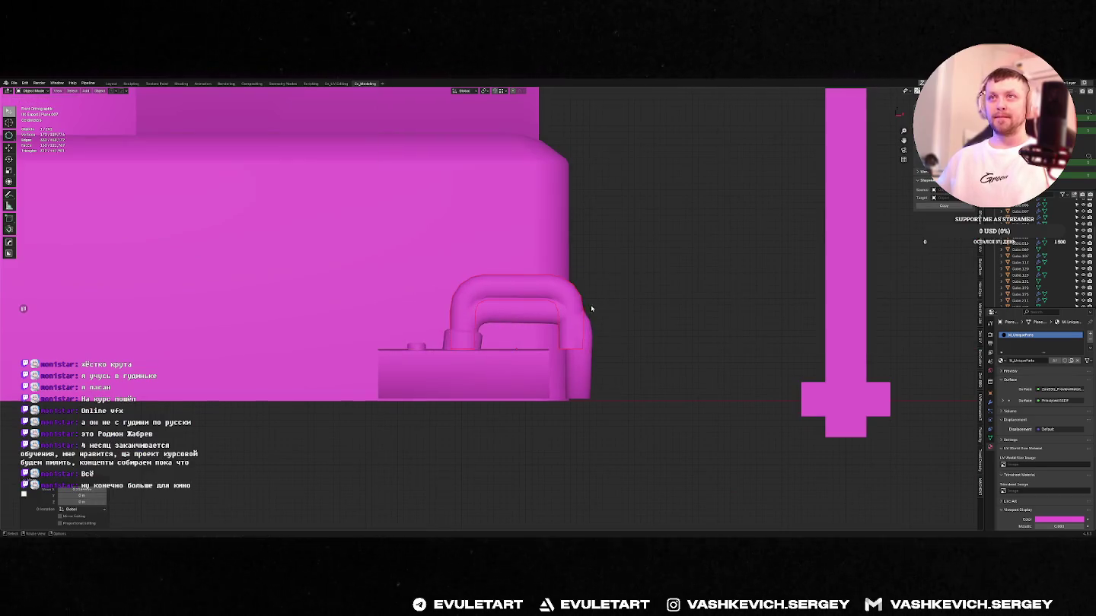
- In X-ray, lower the bottom vertices of the handle's right leg along Z
key(Tab)
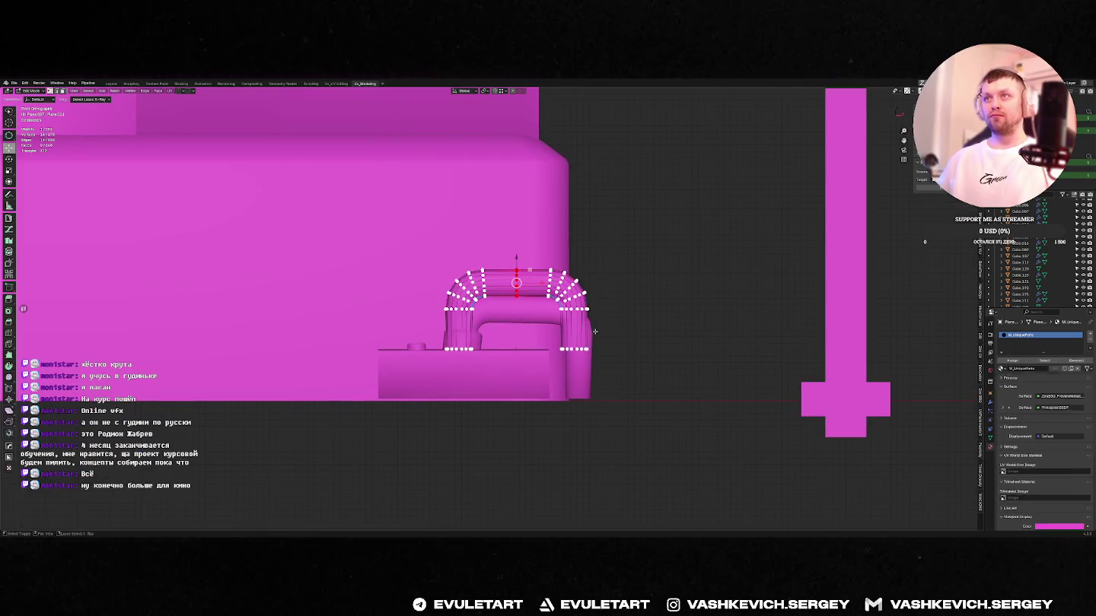
key(alt+z)
drag(588, 369, 590, 370)
key(alt+z)
key(g)
key(z)
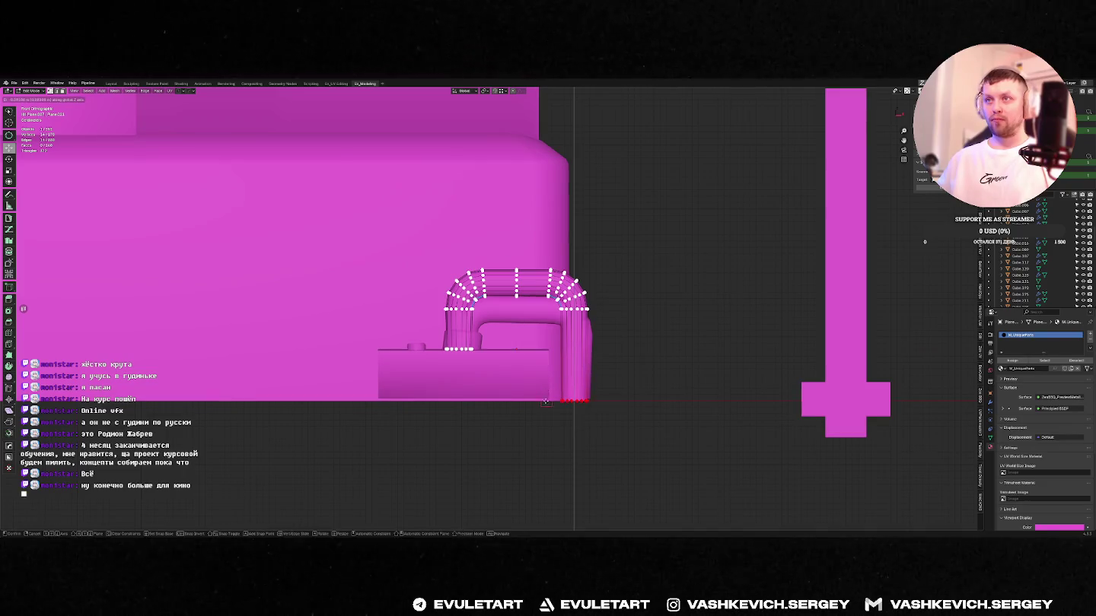
click(548, 399)
- Raise the handle's arch vertices along Z and shift them sideways along X
click(550, 397)
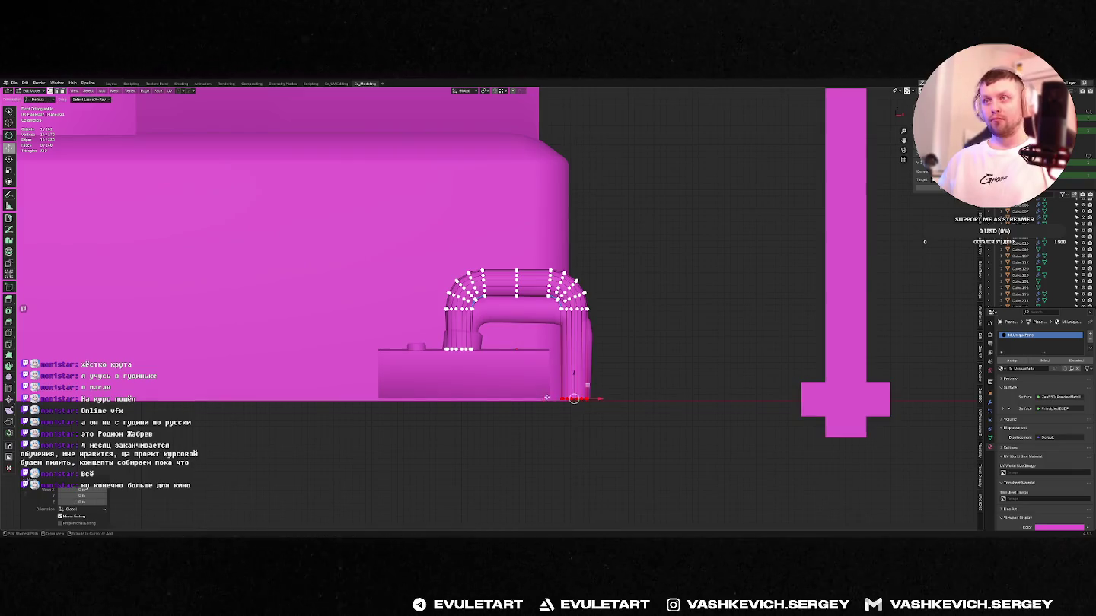
scroll(553, 397, down, 5)
scroll(552, 396, up, 4)
scroll(617, 293, up, 3)
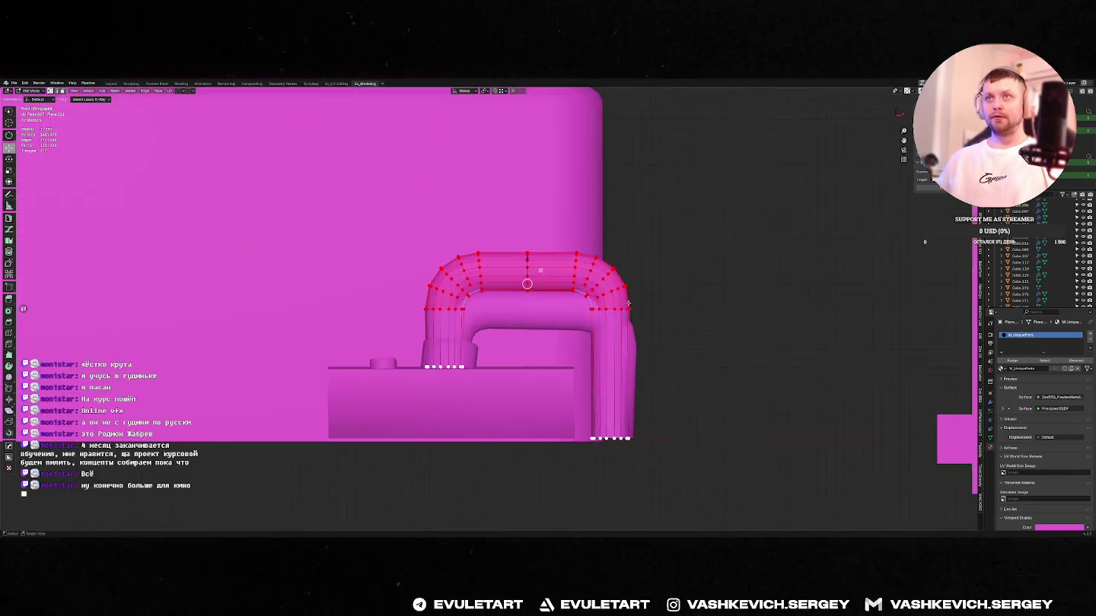
key(g)
key(z)
click(619, 290)
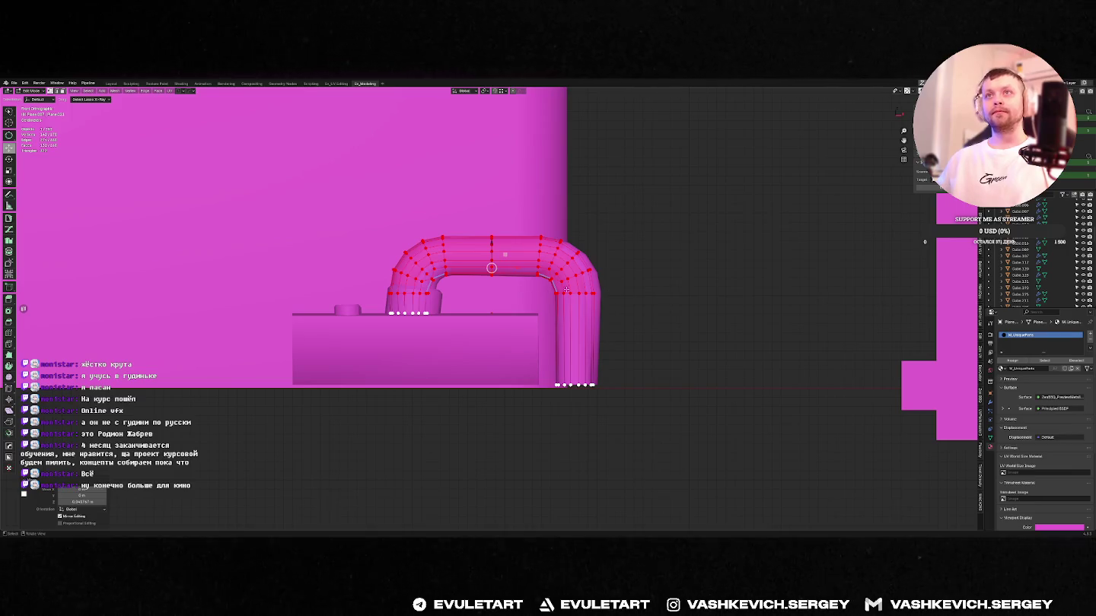
key(g)
key(x)
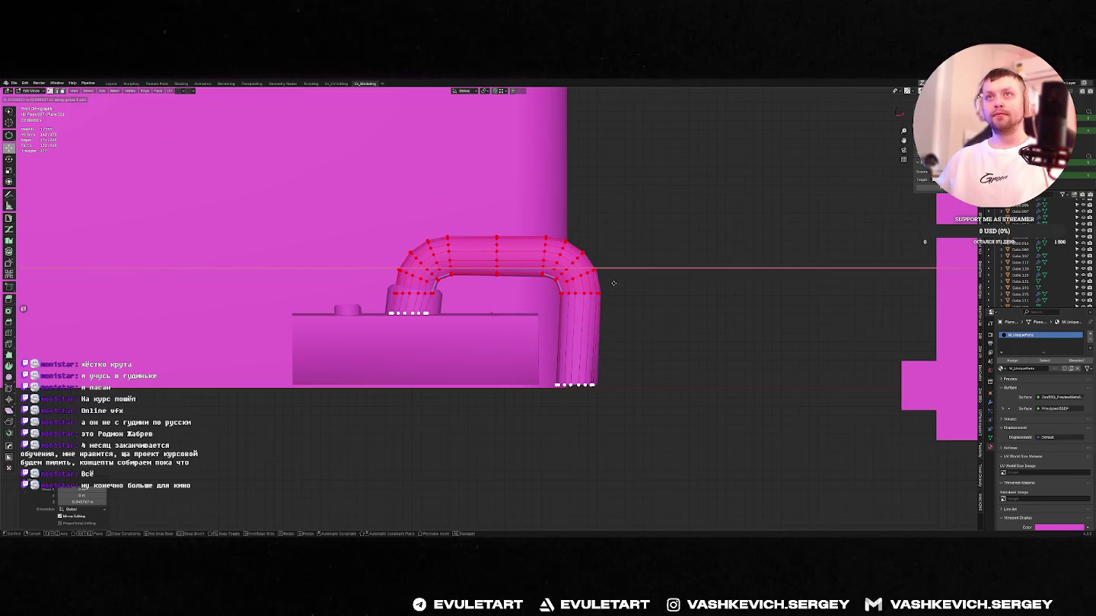
click(614, 283)
- Slide the pipe leg's bottom edge loop along X and return to the full scene
alt+click(412, 310)
key(g)
key(x)
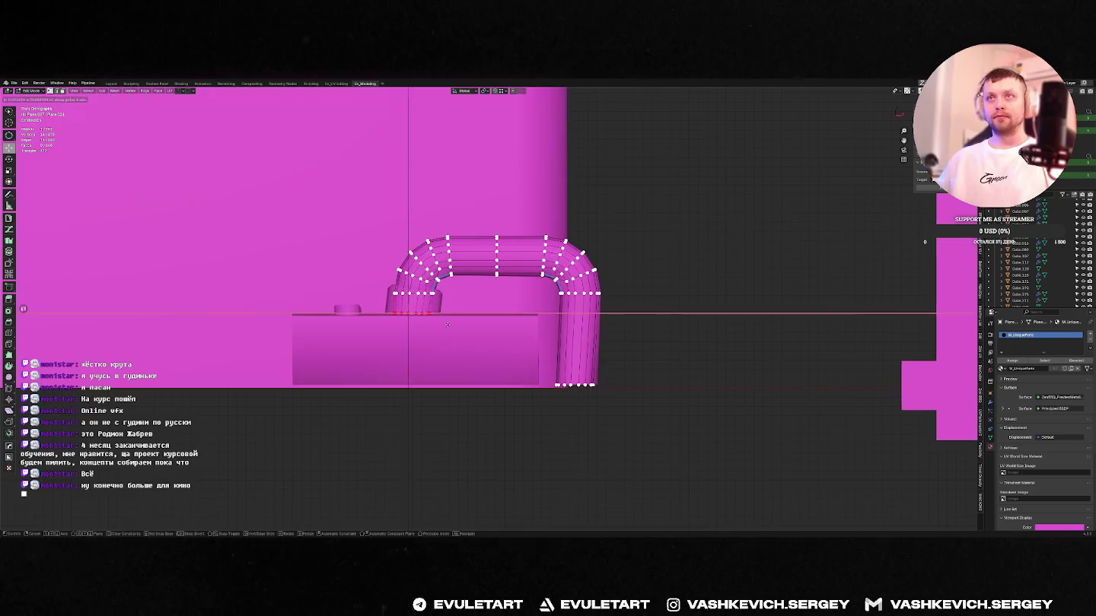
click(446, 325)
middle_drag(445, 325, 472, 326)
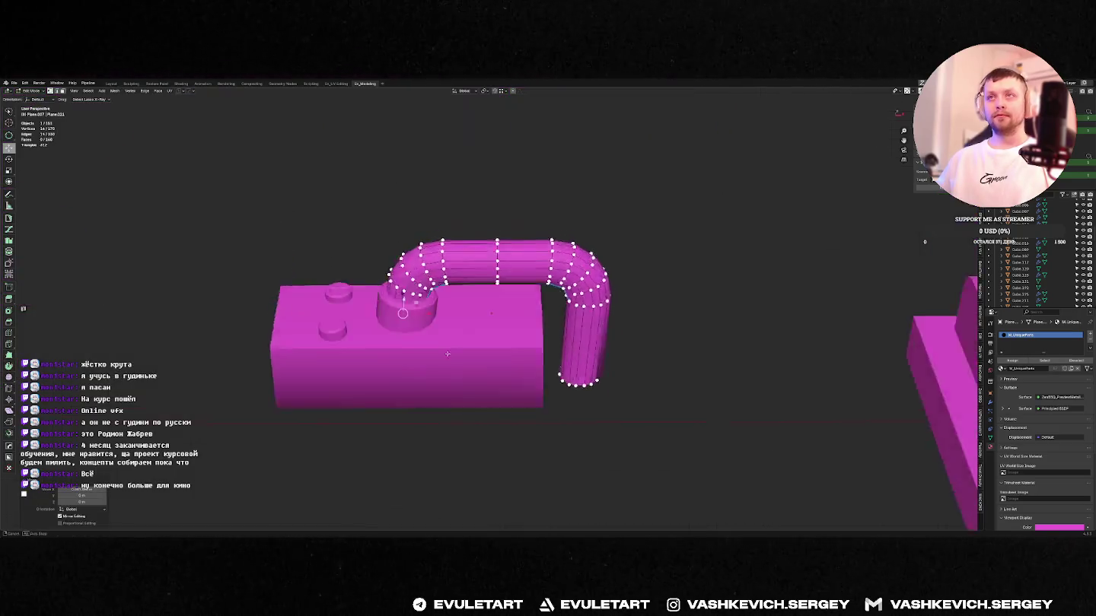
key(Tab)
key(KP_Divide)
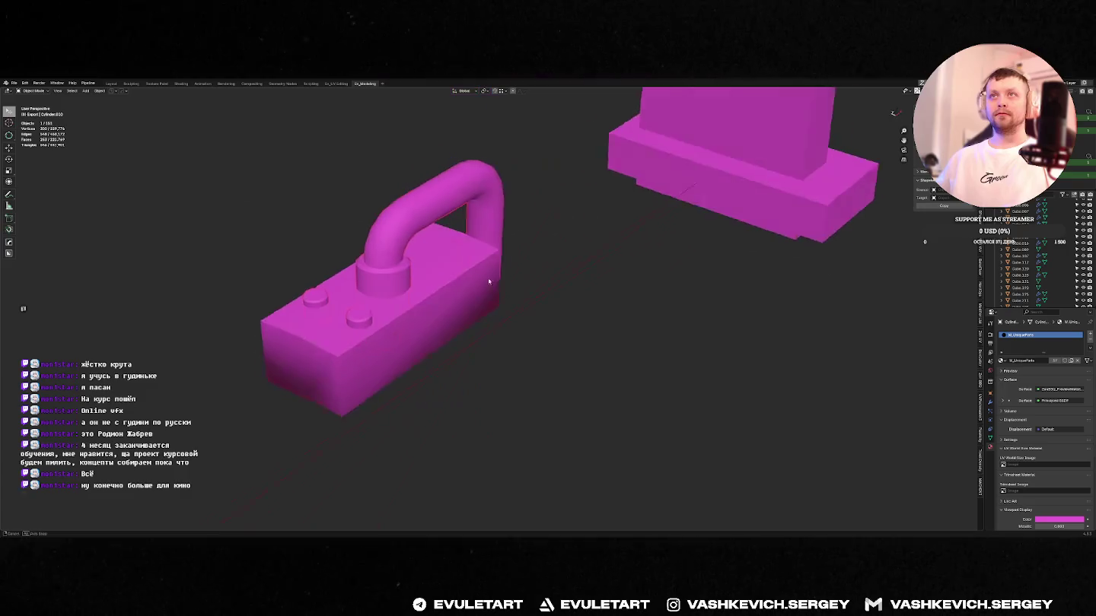
- Isolate the handle object Cylinder.010 and inspect its small cylinders in Edit Mode
click(396, 330)
key(KP_Divide)
key(ctrl+KP_3)
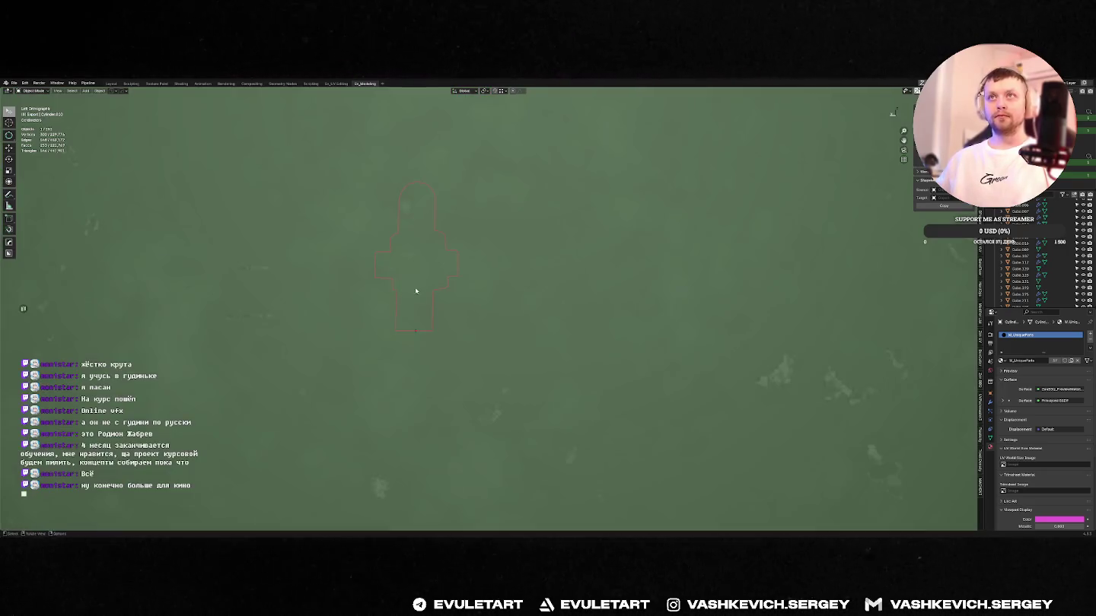
key(f)
key(ctrl+KP_1)
scroll(567, 261, up, 5)
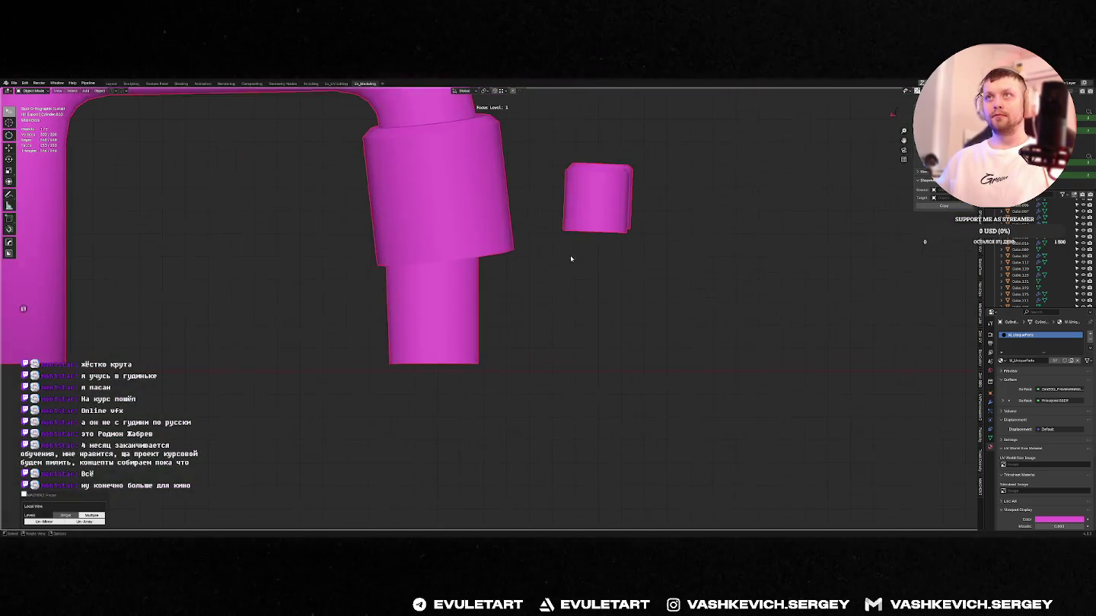
middle_drag(570, 259, 540, 282)
scroll(541, 282, down, 5)
scroll(456, 289, up, 4)
key(Tab)
click(418, 350)
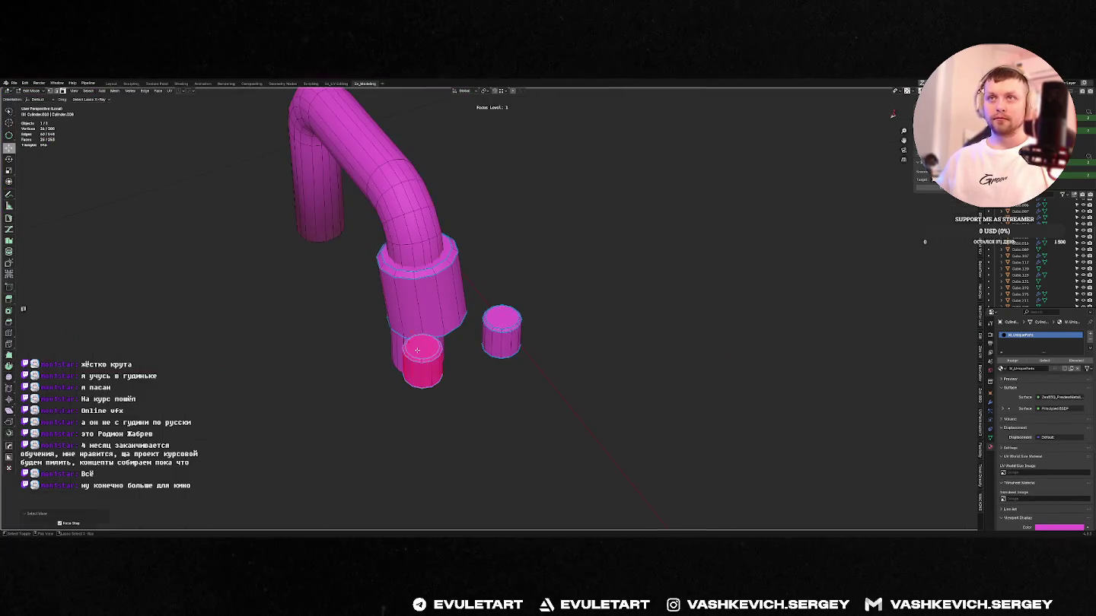
key(Tab)
- Delete the spare right-hand small cylinder from the handle
click(500, 331)
key(x)
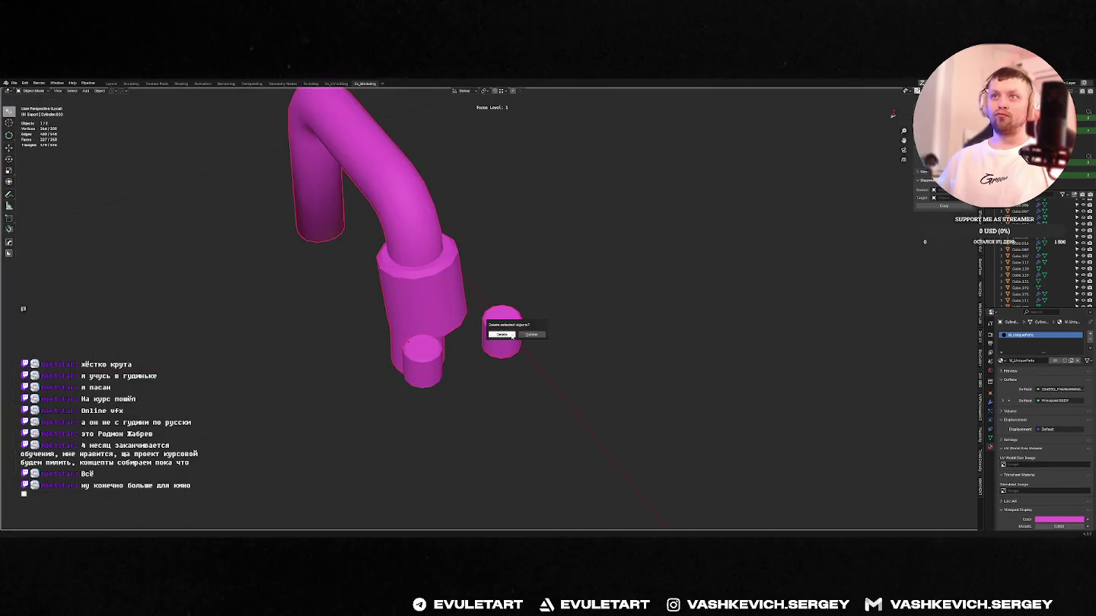
click(511, 336)
key(ctrl+z)
right_click(495, 323)
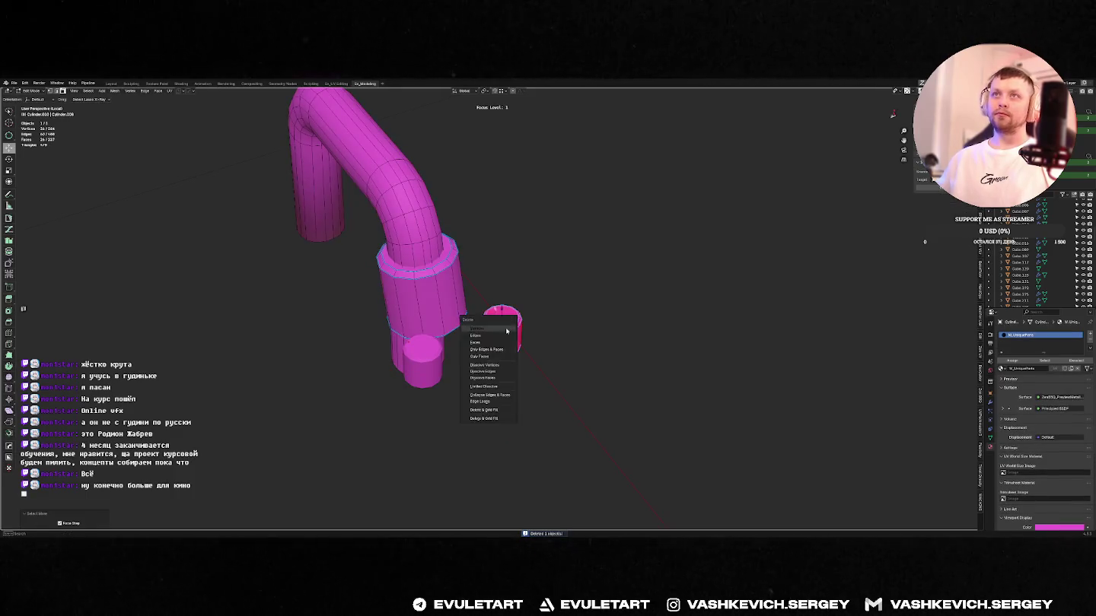
click(487, 422)
key(KP_1)
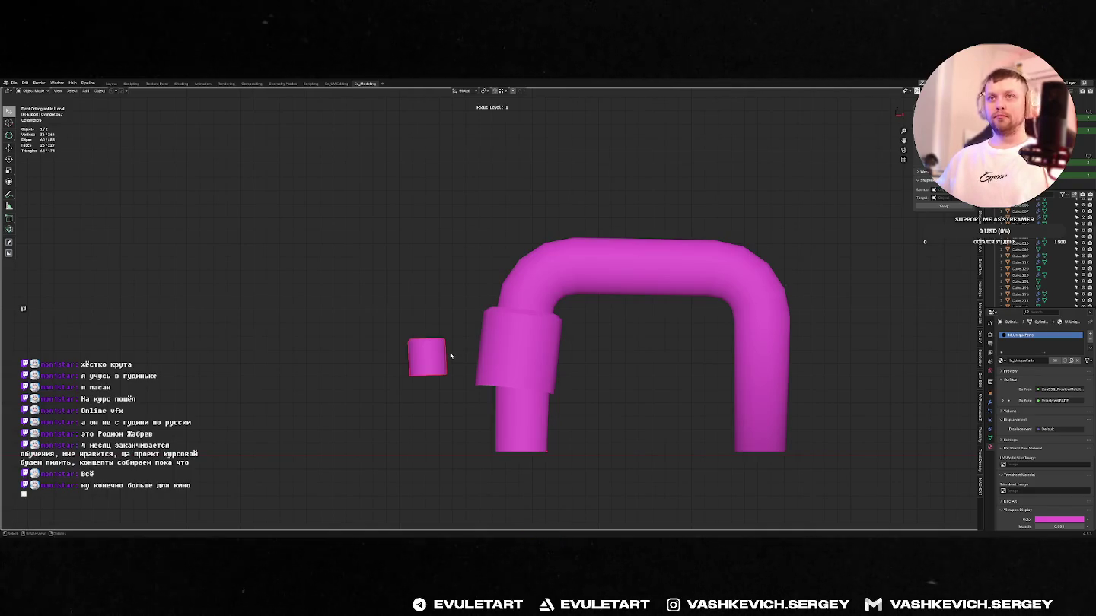
- Snap the 3D cursor to the stud and set the stud's origin to its geometry
key(shift+s)
click(411, 332)
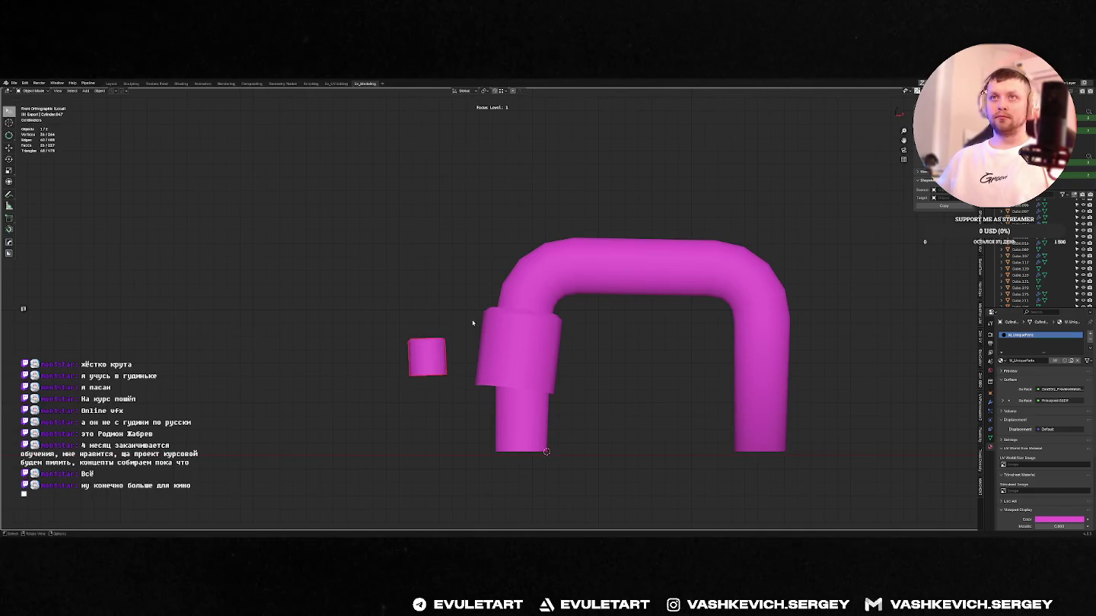
key(shift+s)
click(430, 331)
key(shift+s)
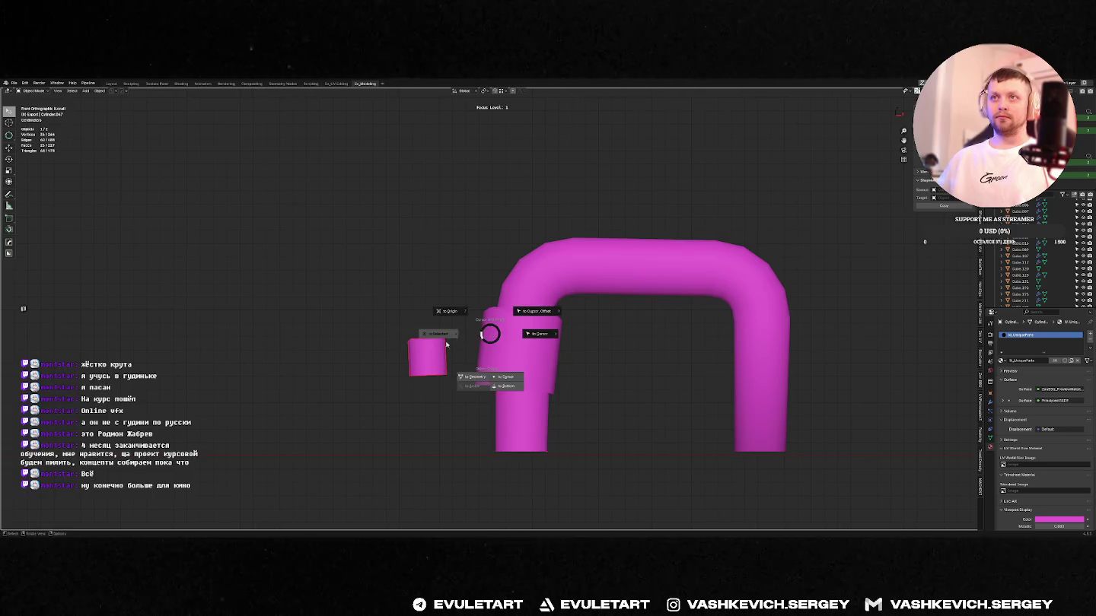
click(437, 335)
key(q)
key(Escape)
key(shift+s)
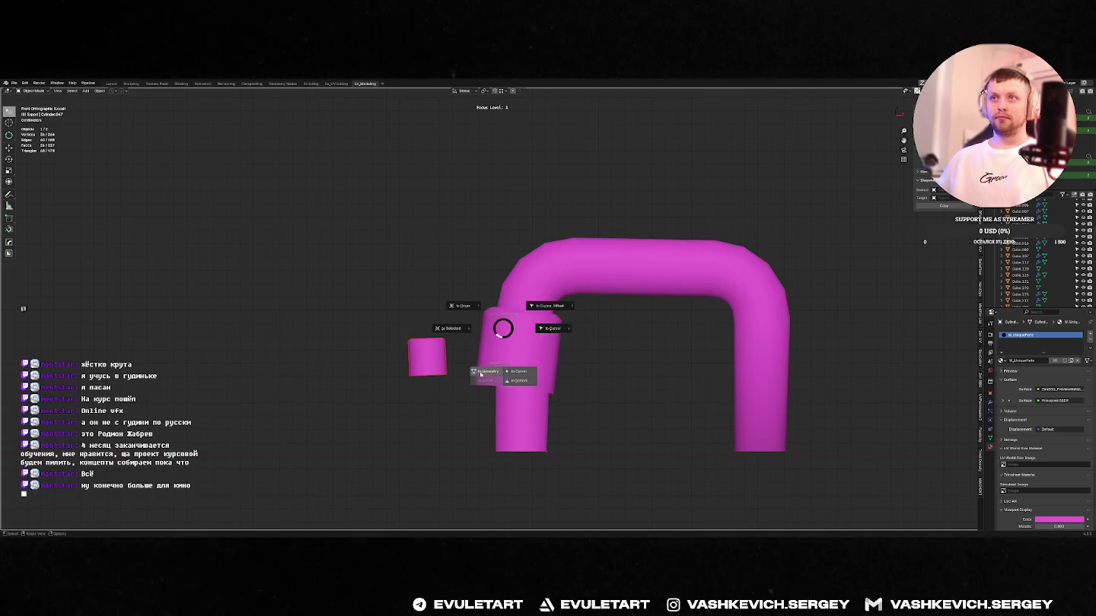
click(480, 374)
- Rotate the stud into place, slide it along X, and check it in isolation
click(484, 326)
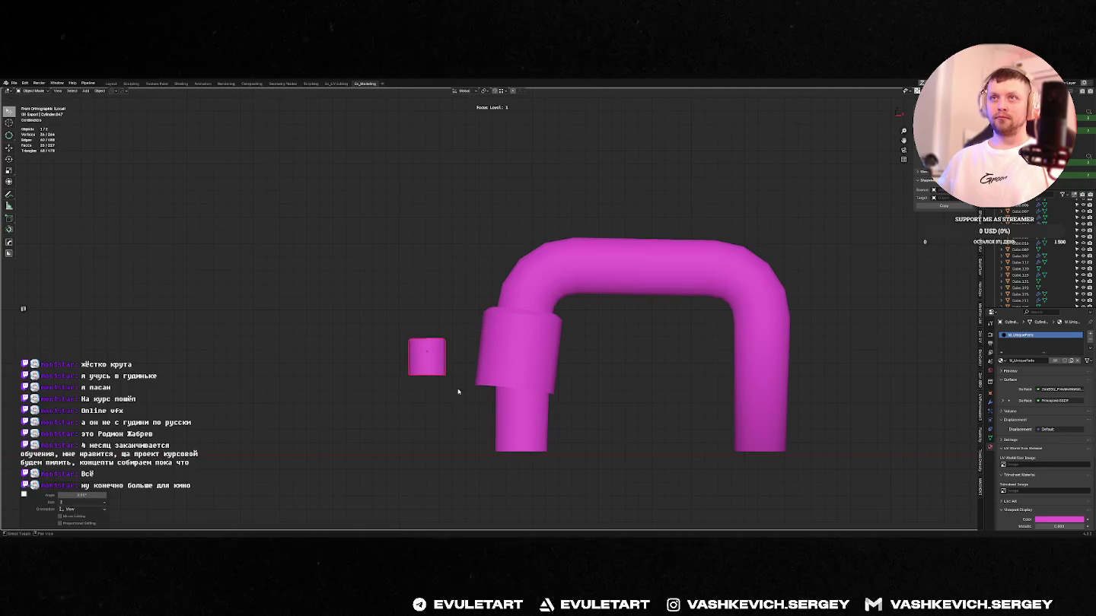
key(g)
key(x)
middle_drag(506, 353, 621, 435)
key(f)
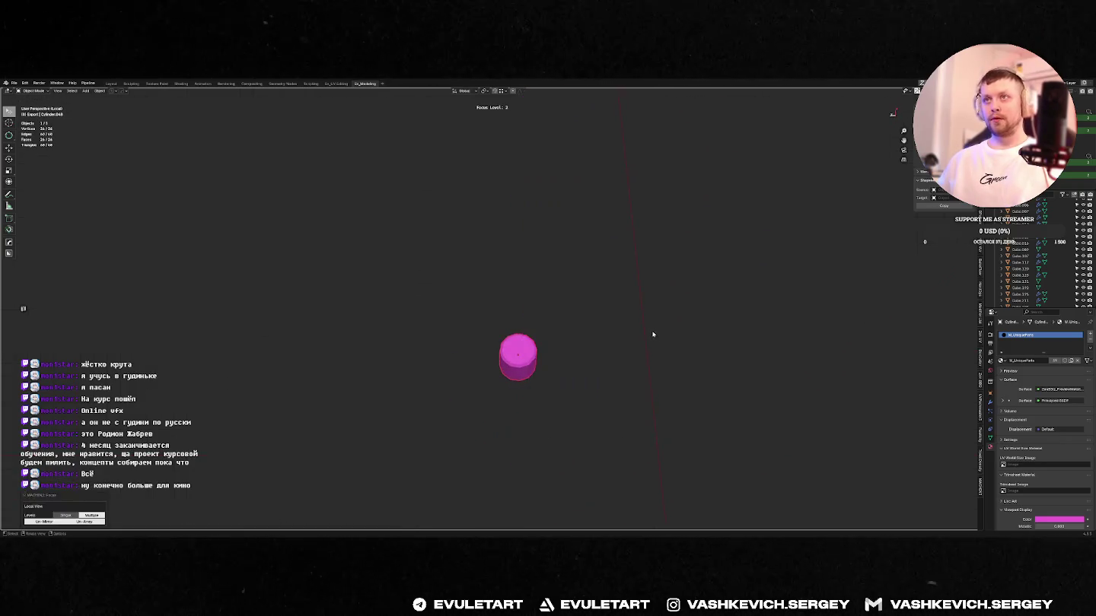
key(KP_Divide)
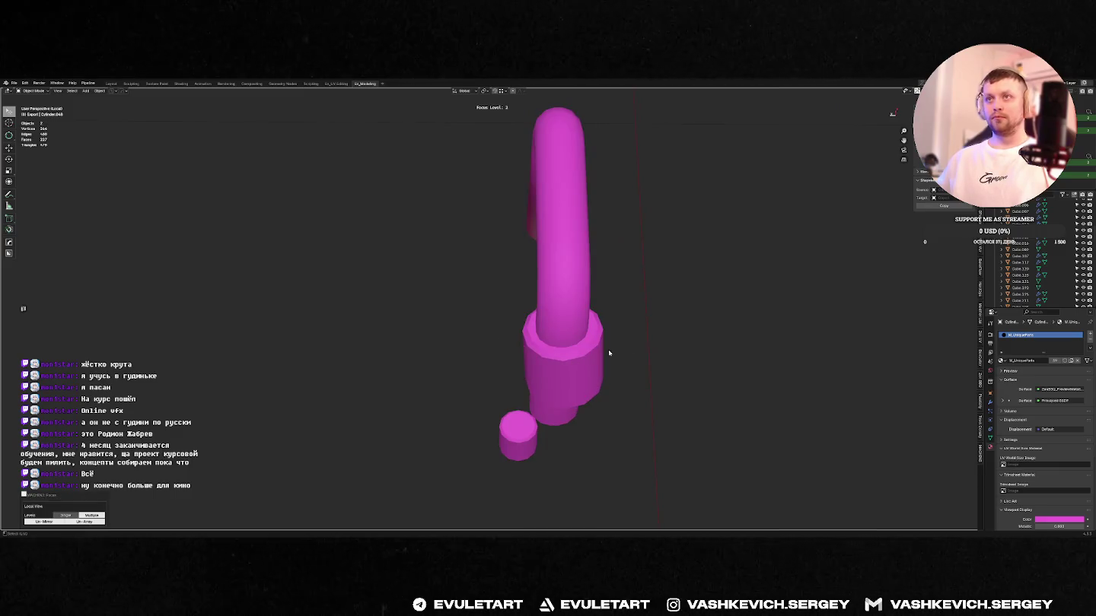
key(f)
key(f)
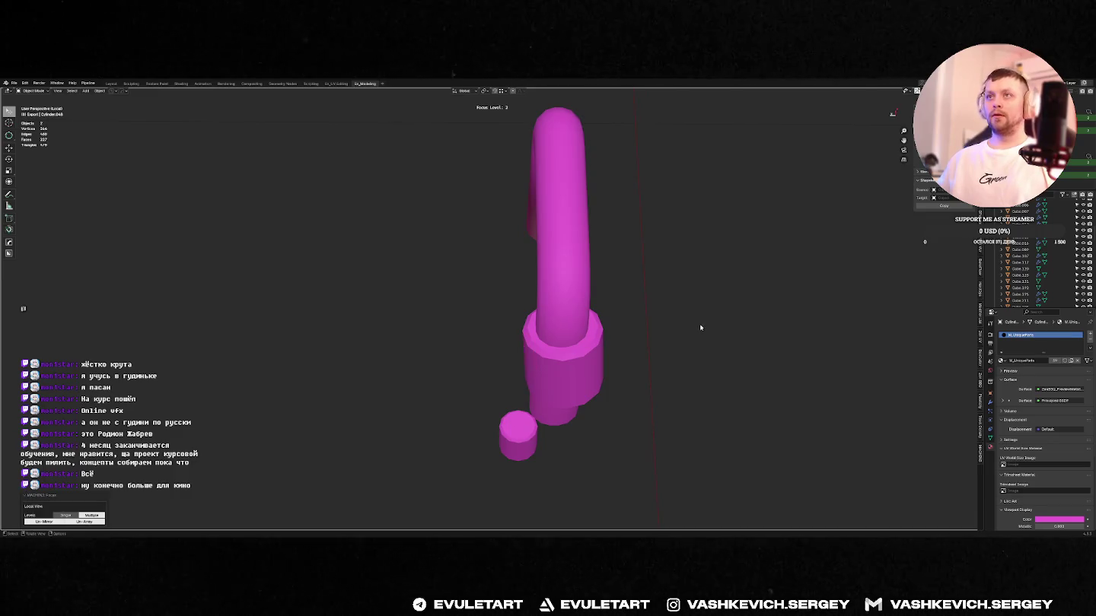
key(KP_Divide)
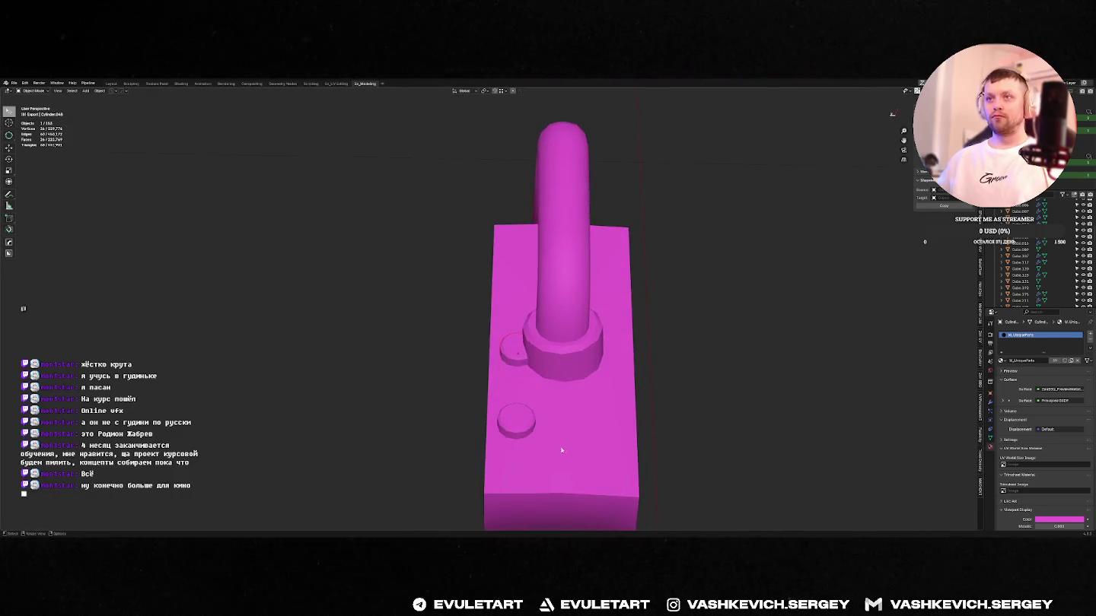
- Slide the small cylinder along X, trying and cancelling a scale-up
key(g)
key(x)
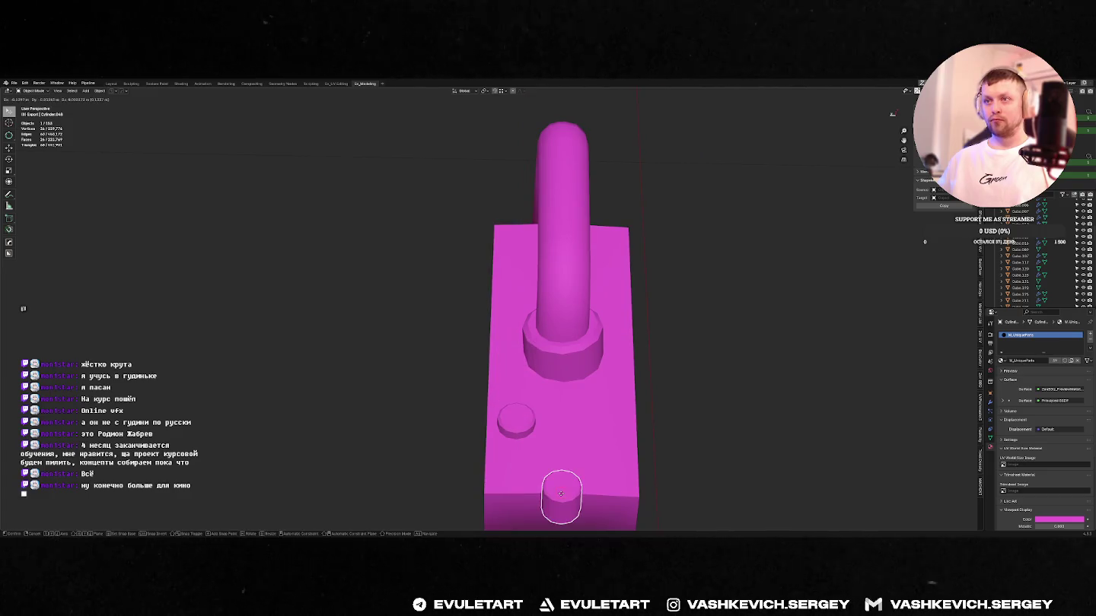
click(559, 491)
key(KP_1)
shift+middle_drag(575, 403, 604, 339)
key(g)
key(x)
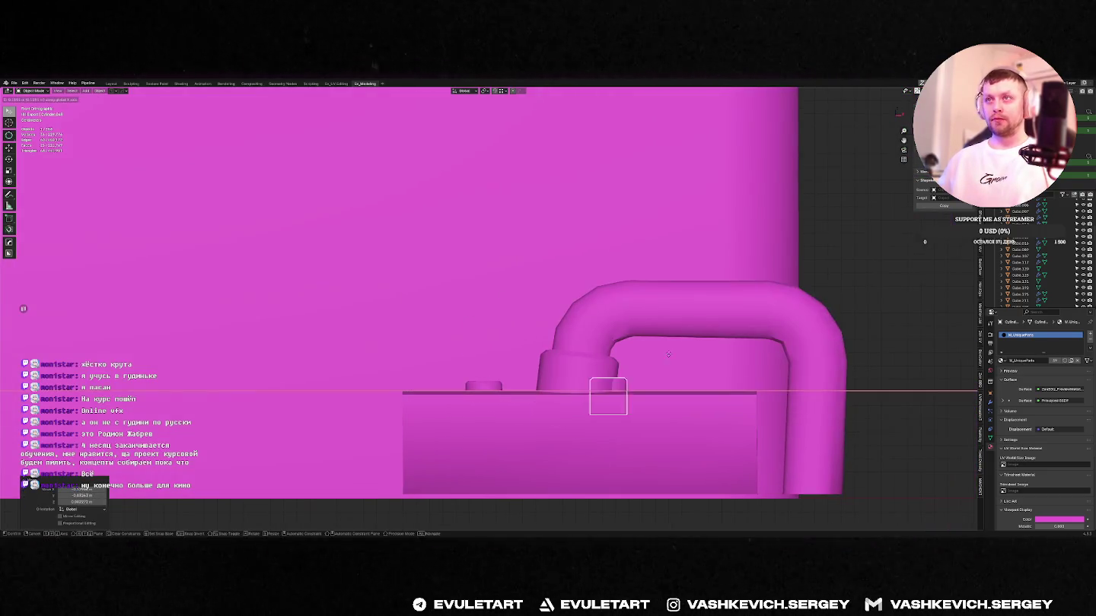
key(s)
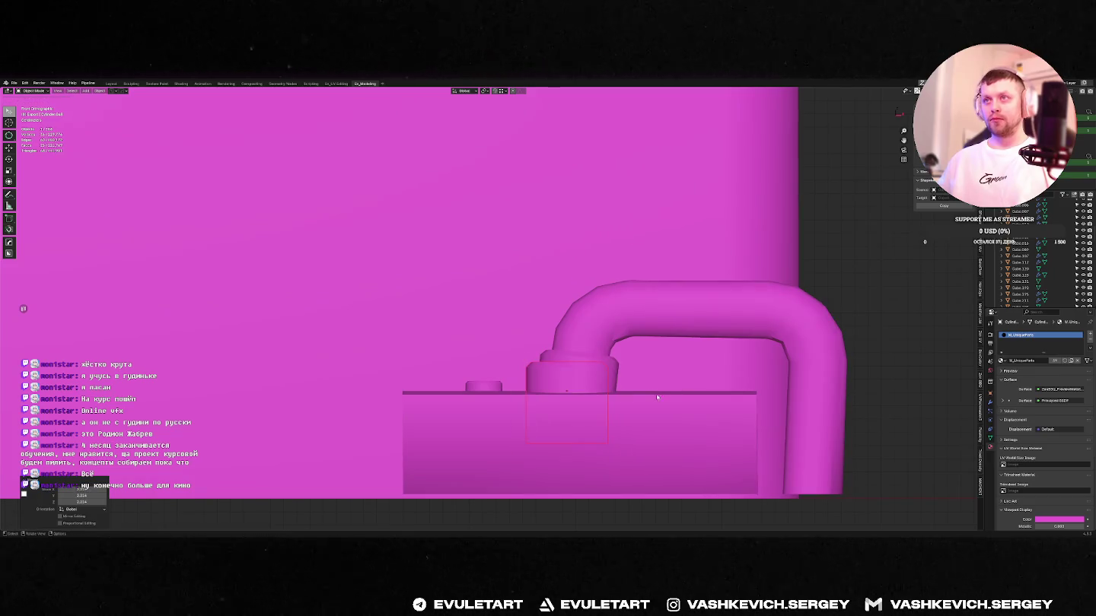
key(shift+y)
key(Escape)
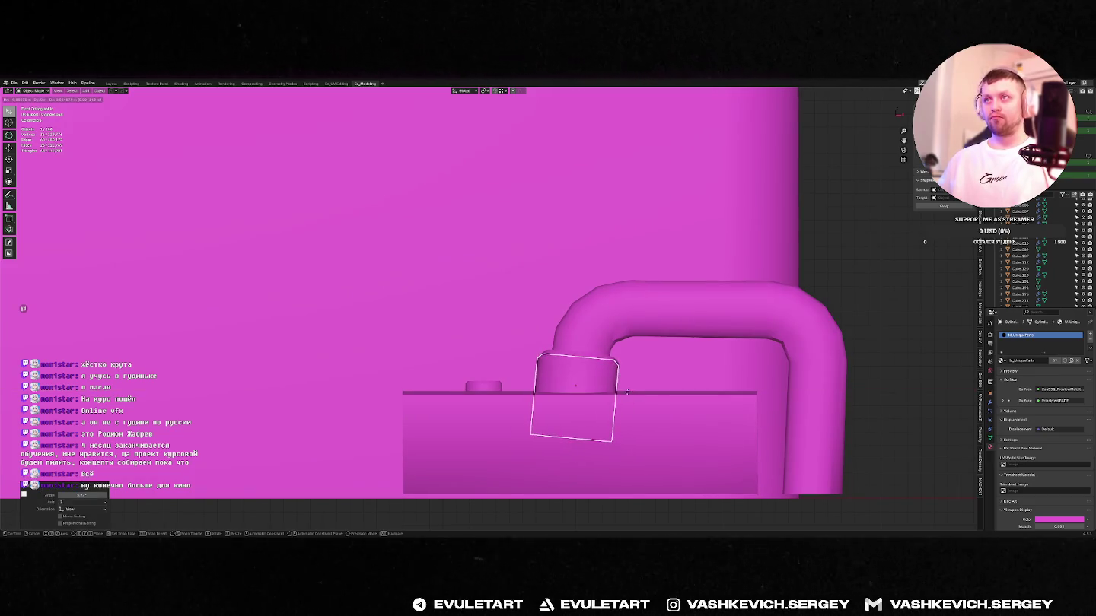
- Delete the curved pipe and slide an edge loop on the collar cylinder beneath it
click(572, 355)
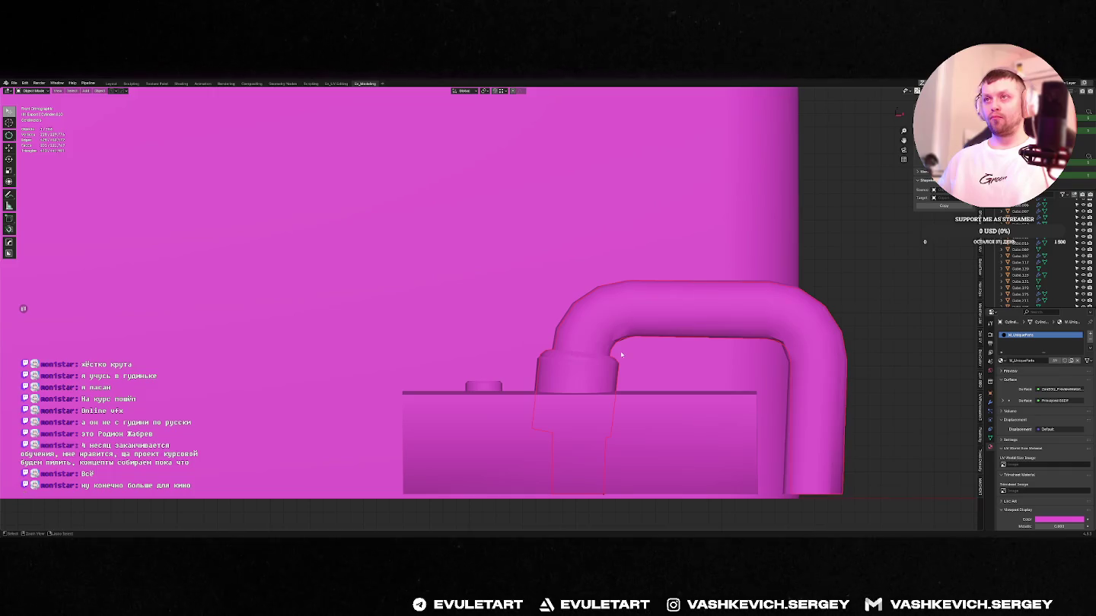
key(KP_Divide)
key(Delete)
key(KP_Divide)
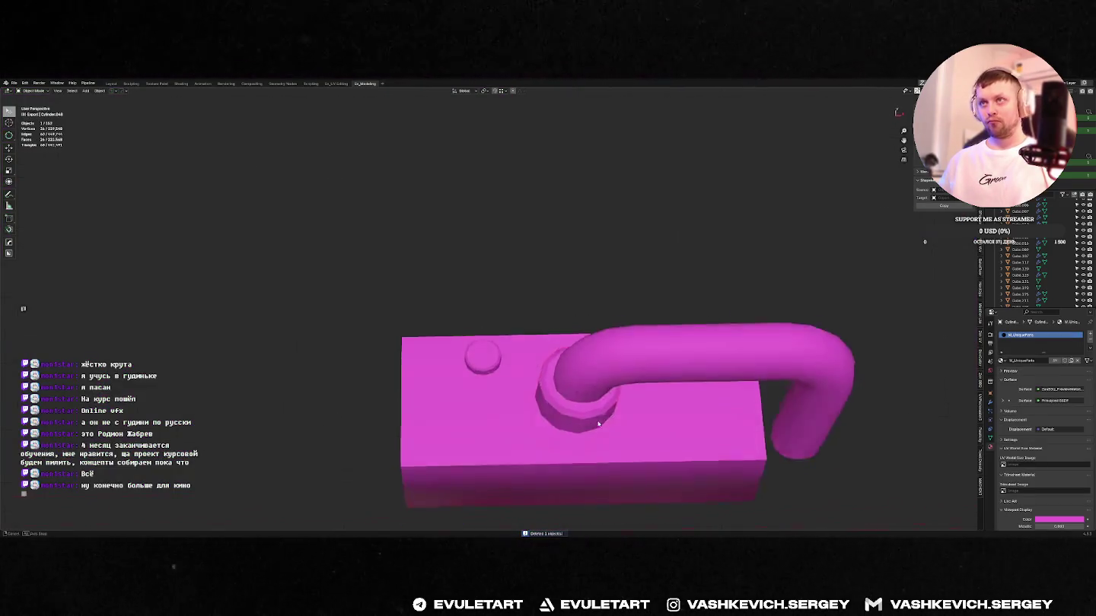
click(598, 376)
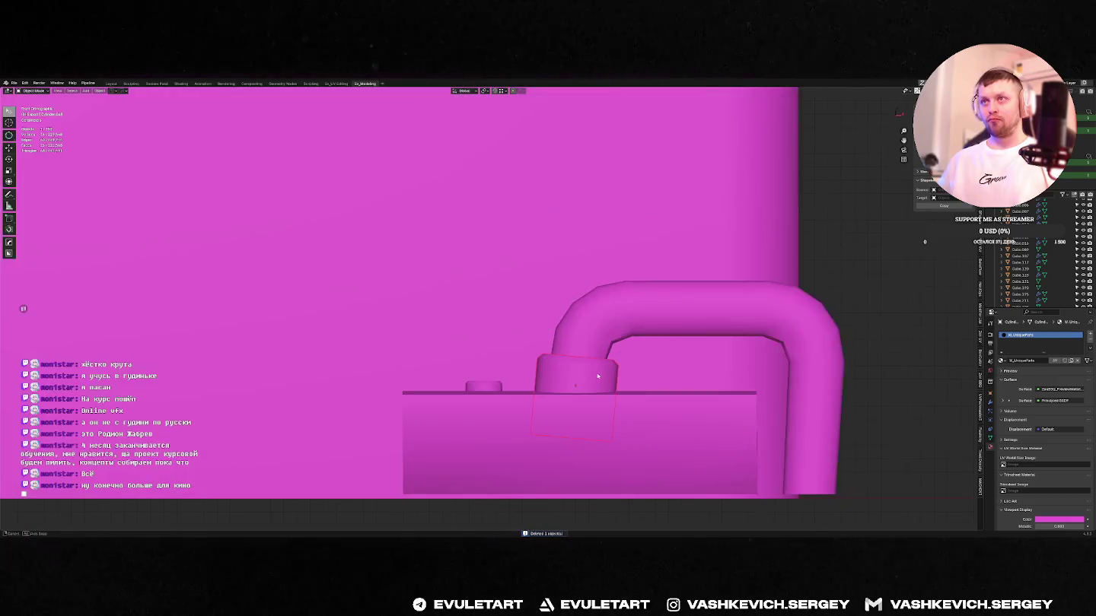
key(Tab)
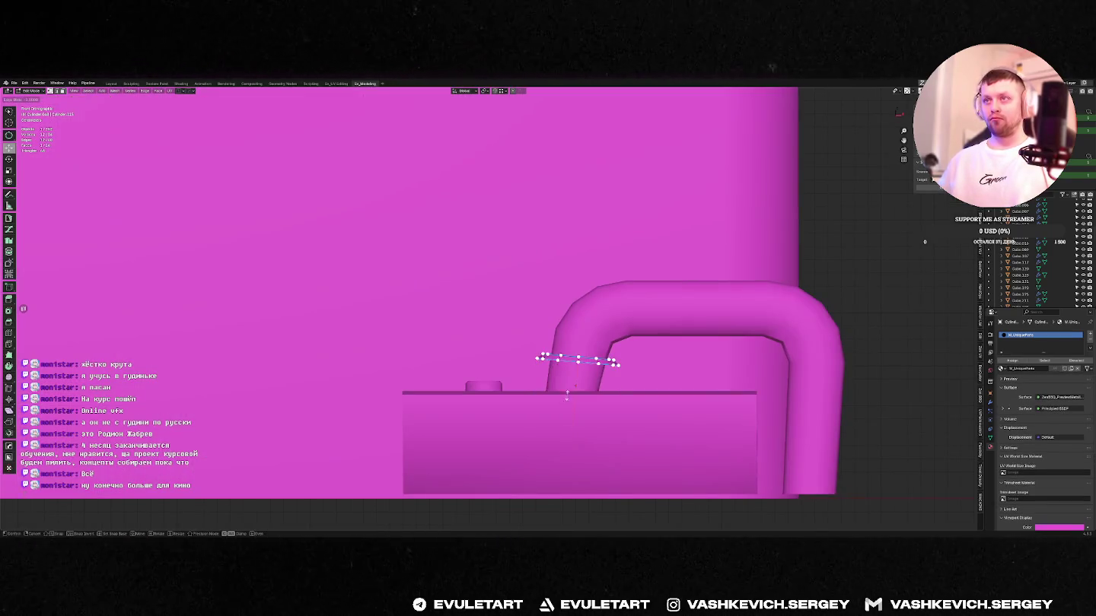
key(g)
key(g)
key(Tab)
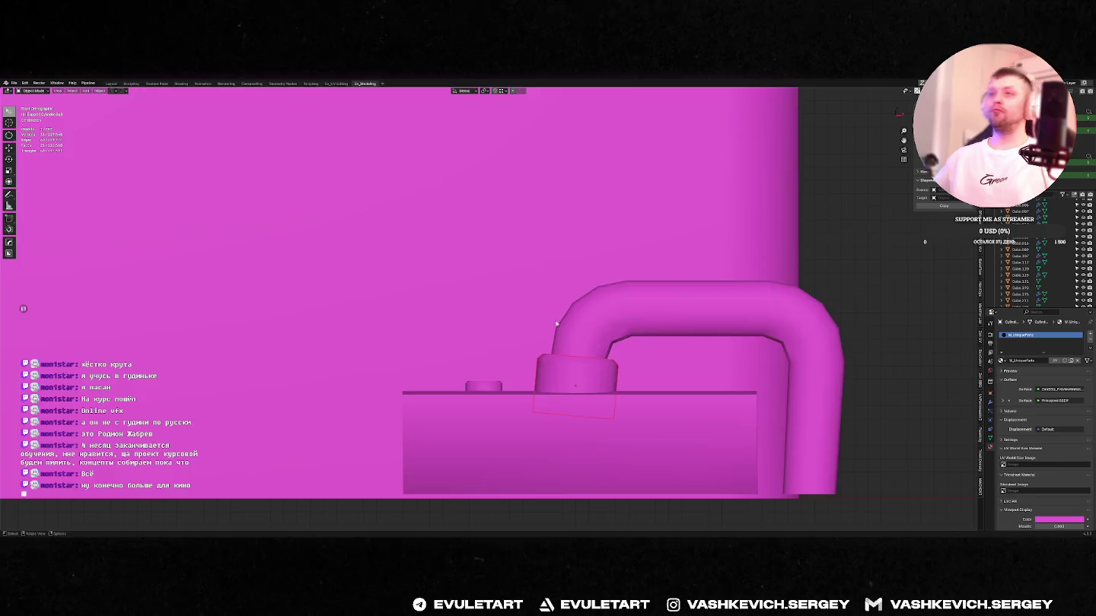
scroll(560, 428, down, 5)
middle_drag(560, 428, 552, 369)
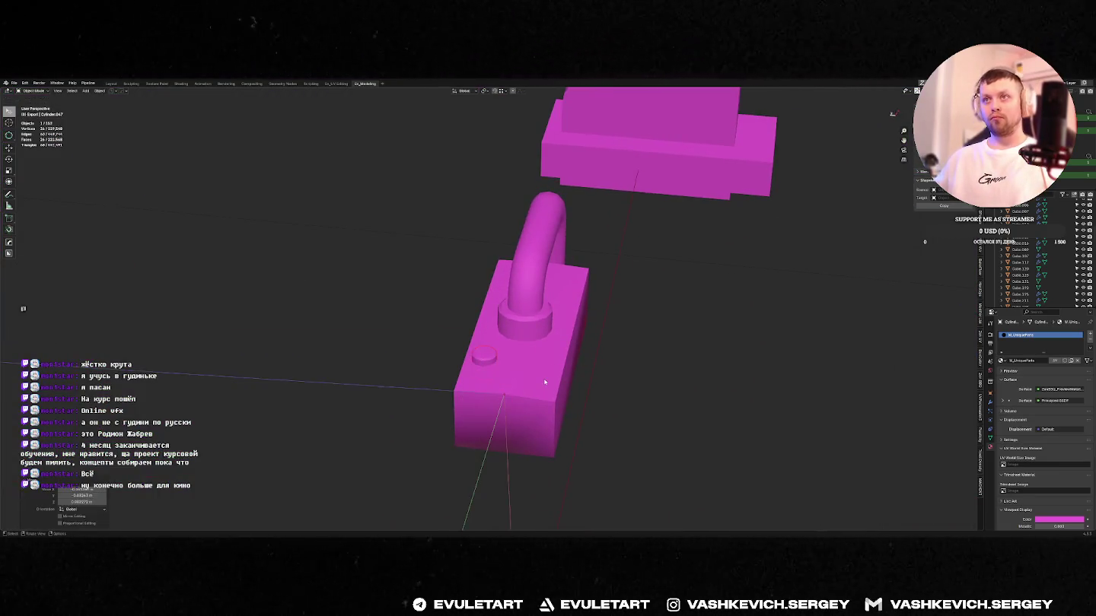
- Mirror the stud across the block, delete the stray empty, and show the padlock's modifier stack
key(ctrl+shift+x)
right_click(567, 358)
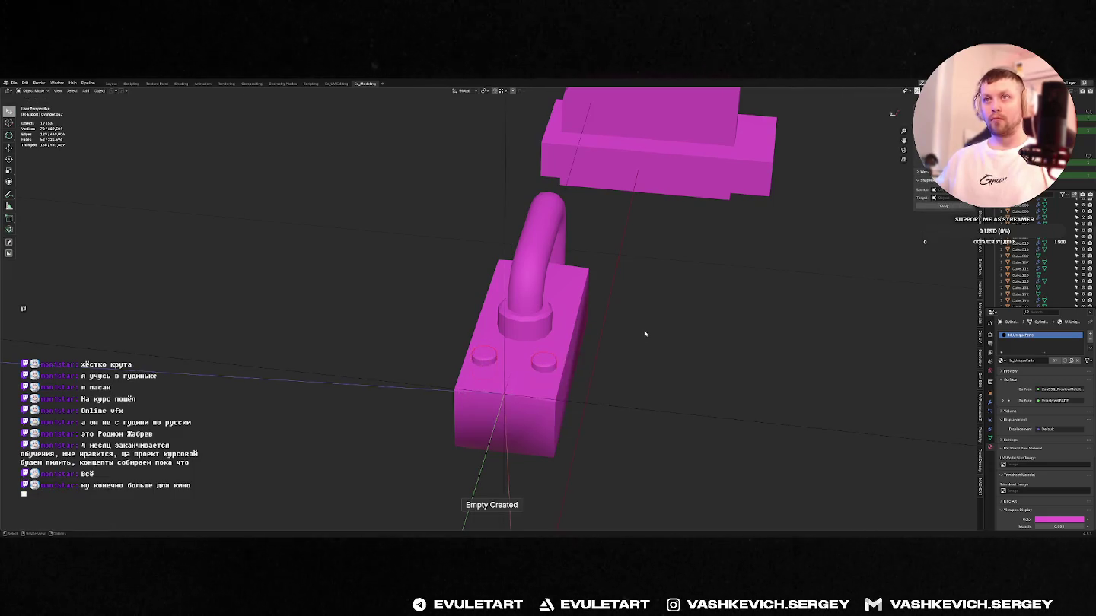
click(575, 385)
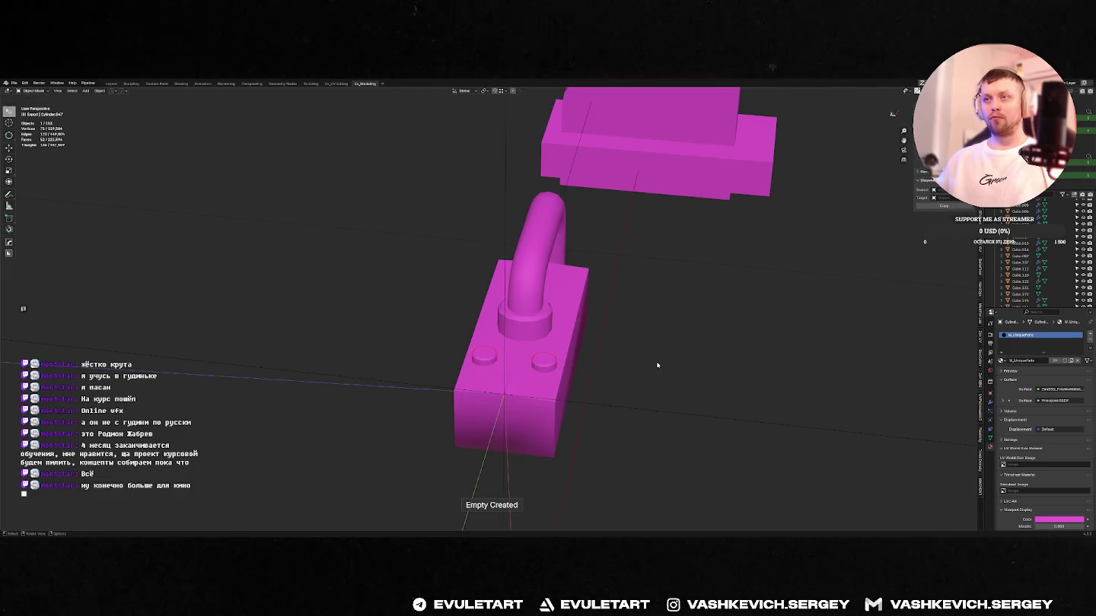
key(ctrl+shift+m)
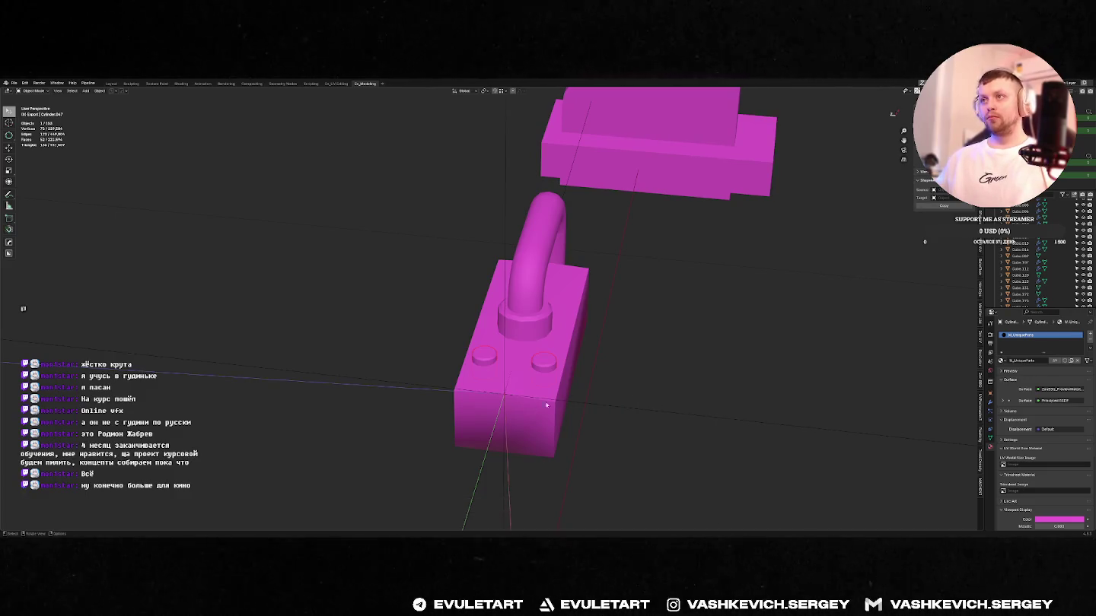
key(Delete)
middle_drag(532, 380, 599, 384)
click(560, 388)
key(ctrl+shift+m)
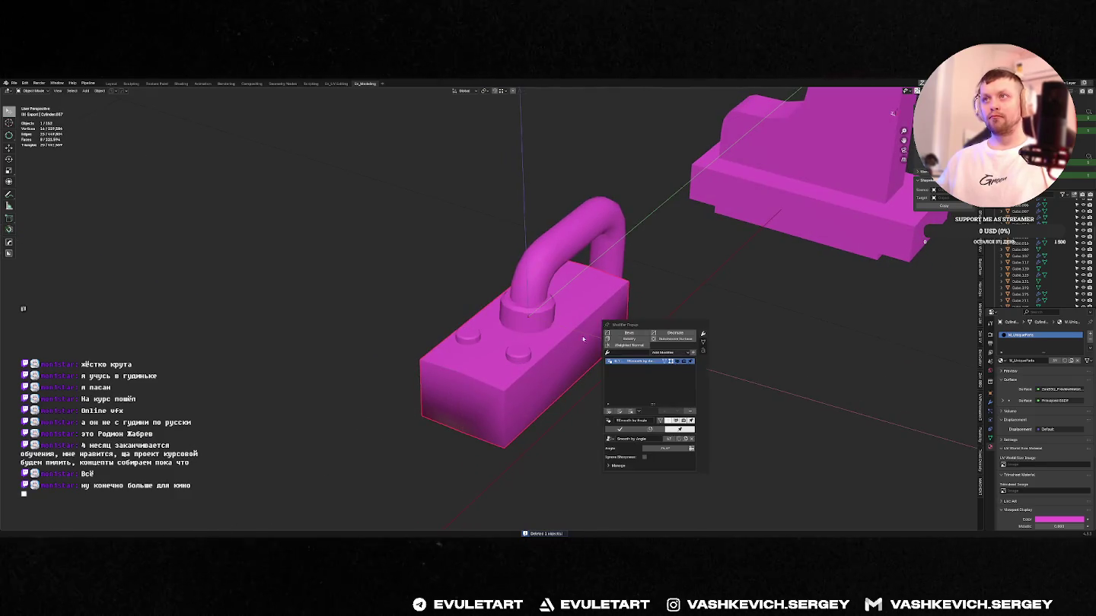
- Set the padlock box and handle's origin to the 3D cursor on the box's bottom edge
click(582, 338)
middle_drag(582, 338, 577, 299)
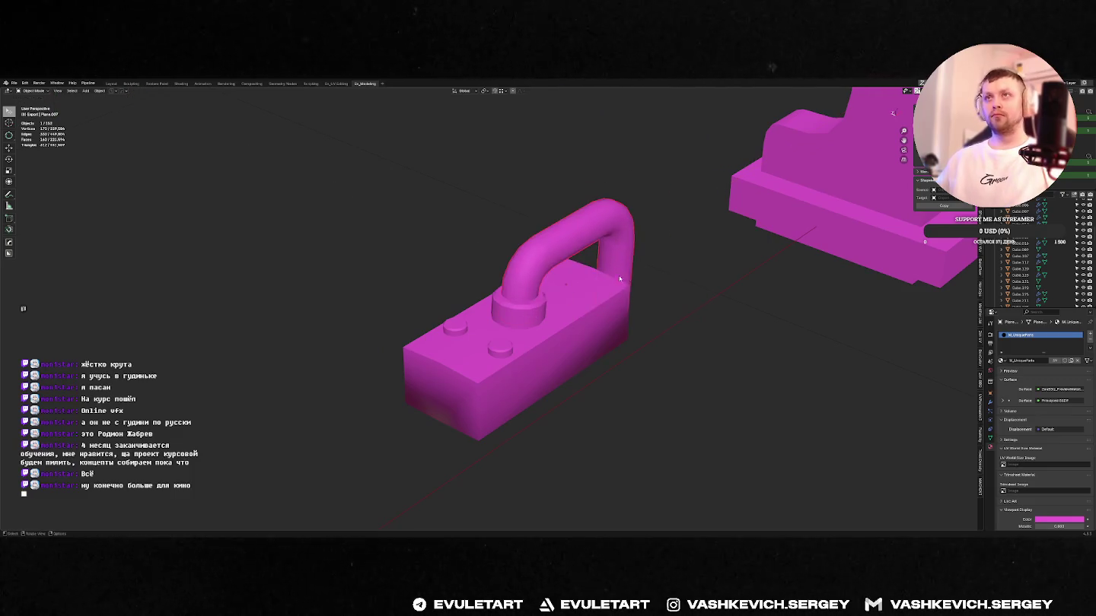
shift+click(531, 315)
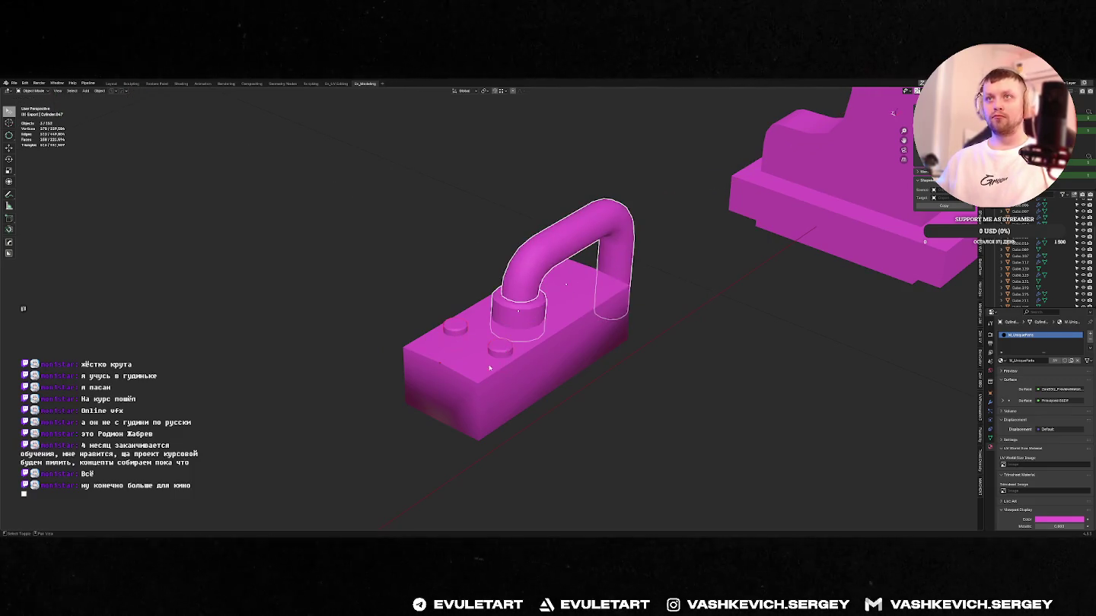
key(Tab)
middle_drag(515, 393, 546, 368)
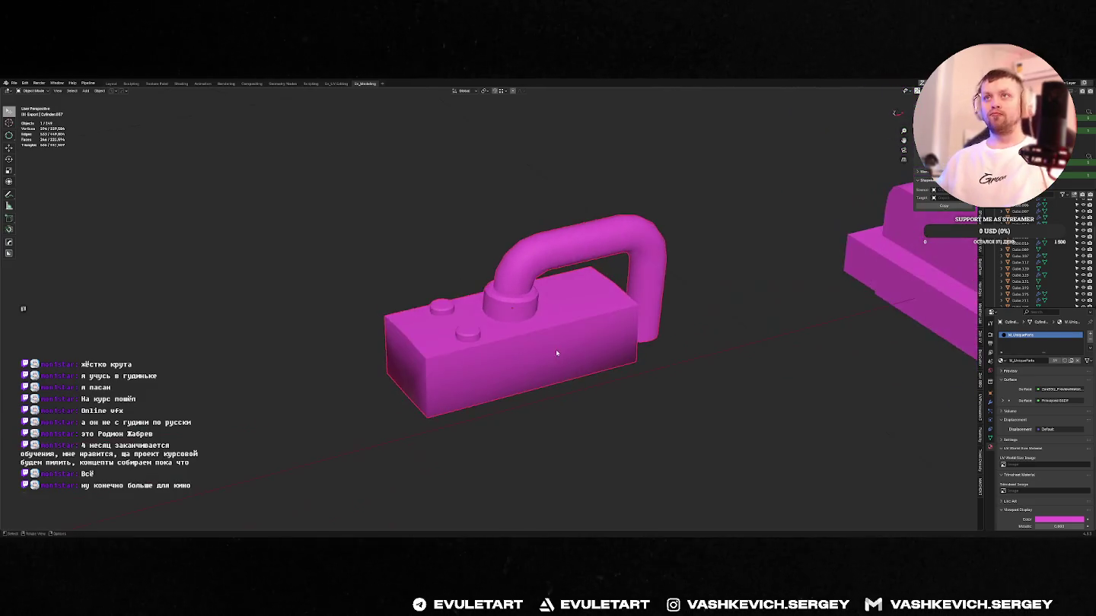
key(shift+s)
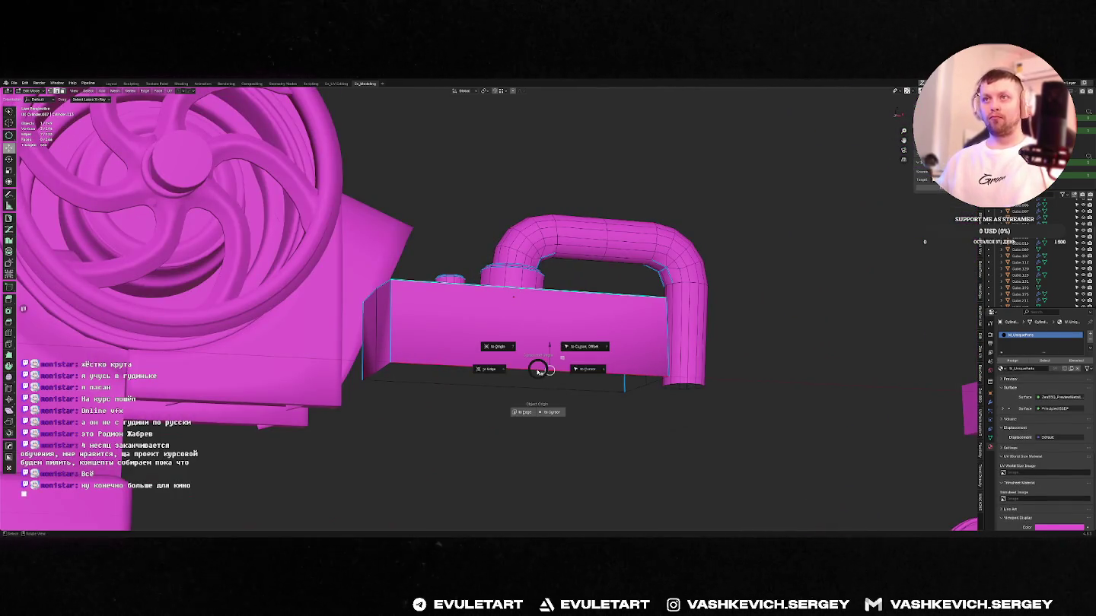
click(547, 366)
click(525, 418)
middle_drag(525, 417, 439, 359)
- Dissolve the selected edges and shift the padlock mesh along X
key(ctrl+x)
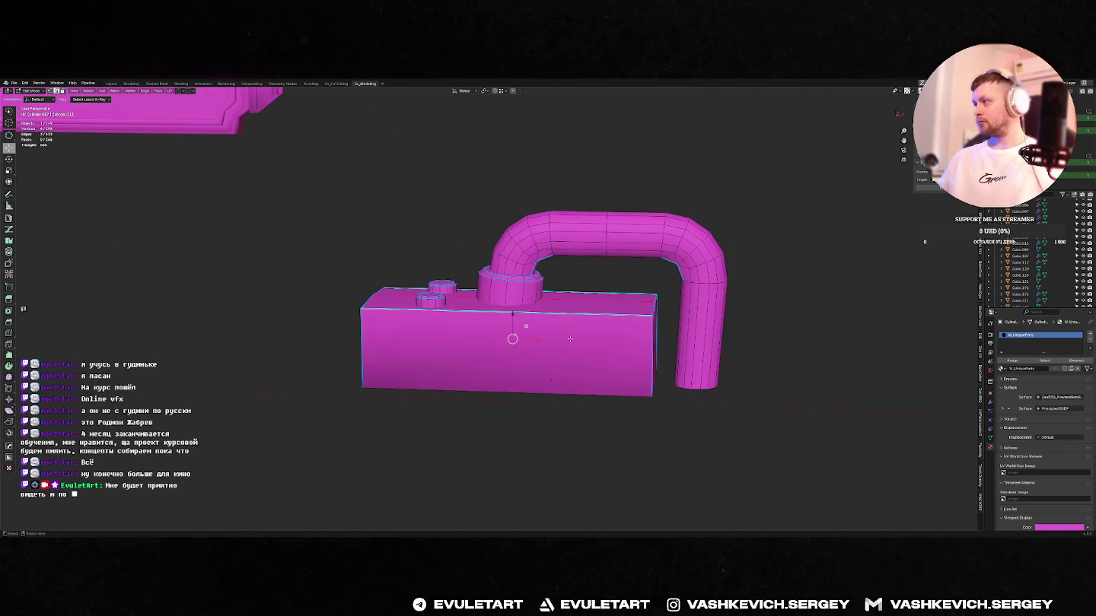
key(Tab)
key(KP_Divide)
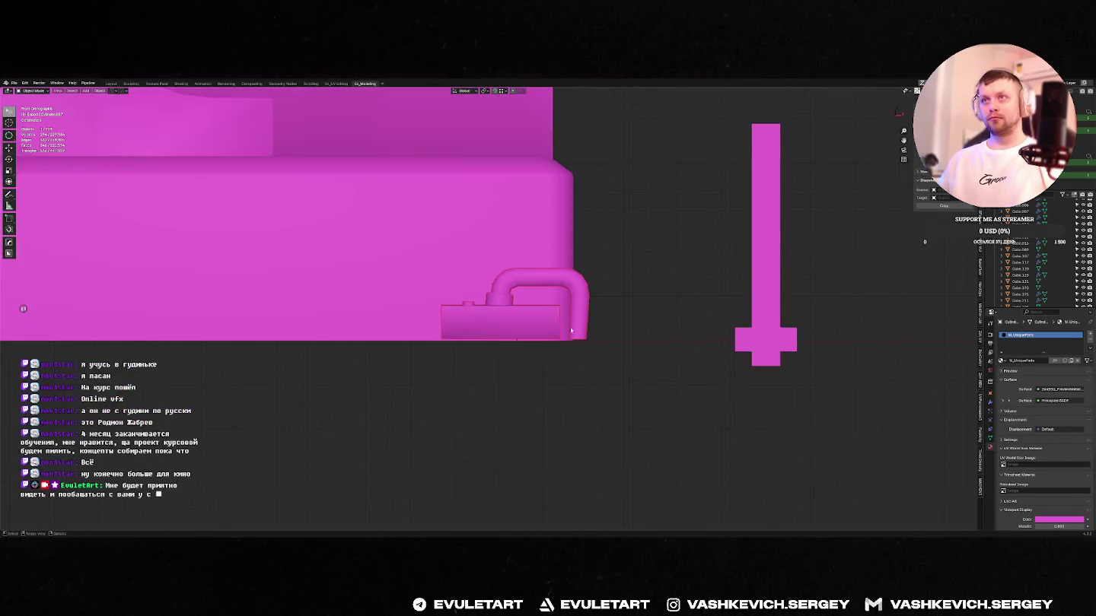
key(Tab)
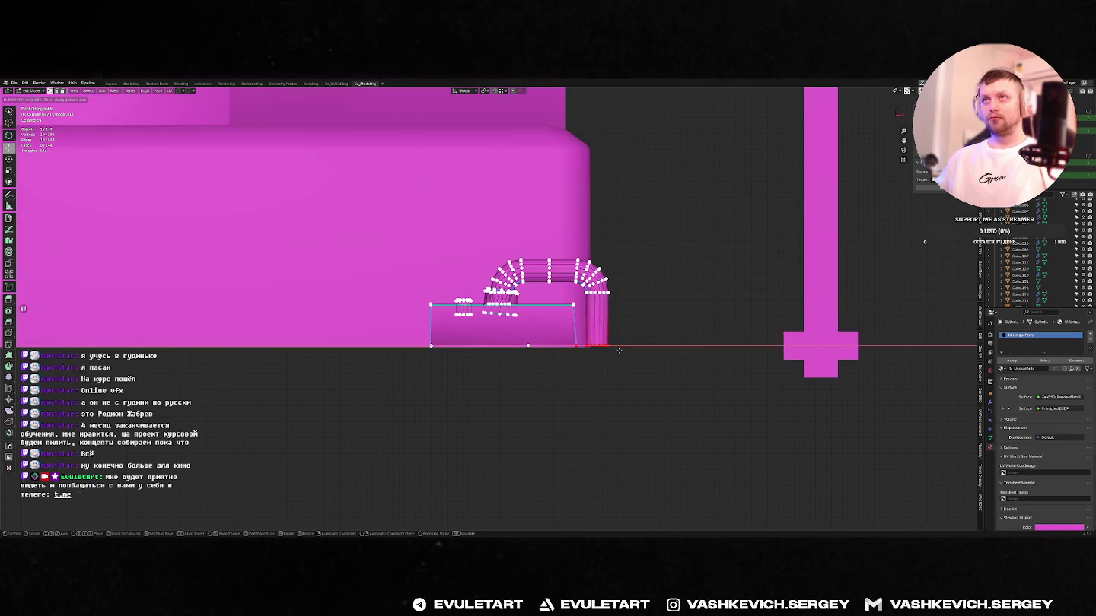
key(g)
key(x)
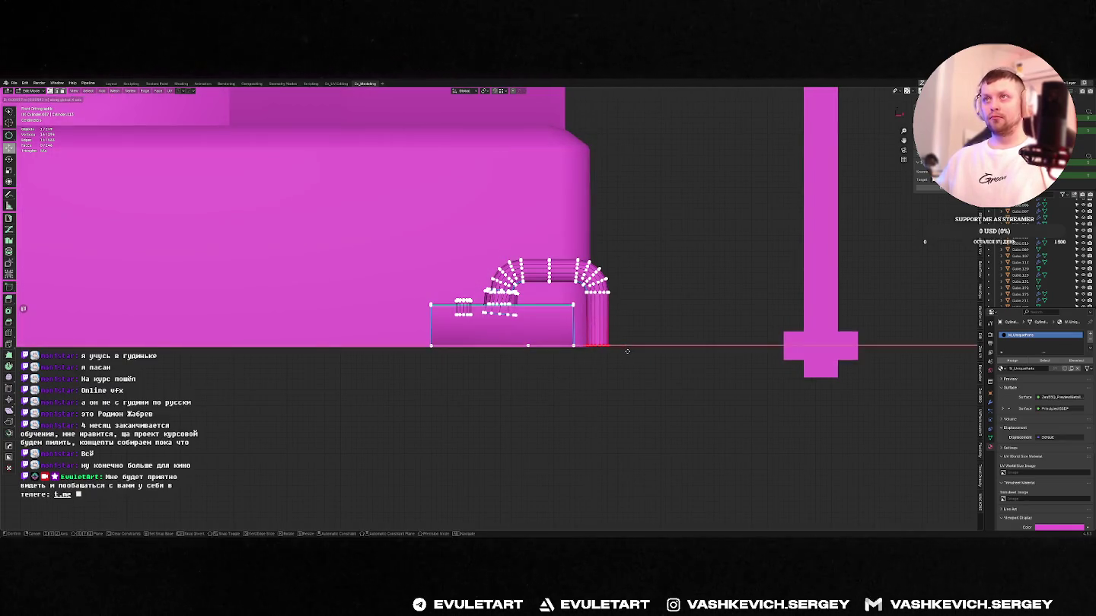
key(Escape)
key(Tab)
mouse_move(624, 347)
middle_down()
mouse_move(538, 334)
mouse_move(592, 304)
middle_up()
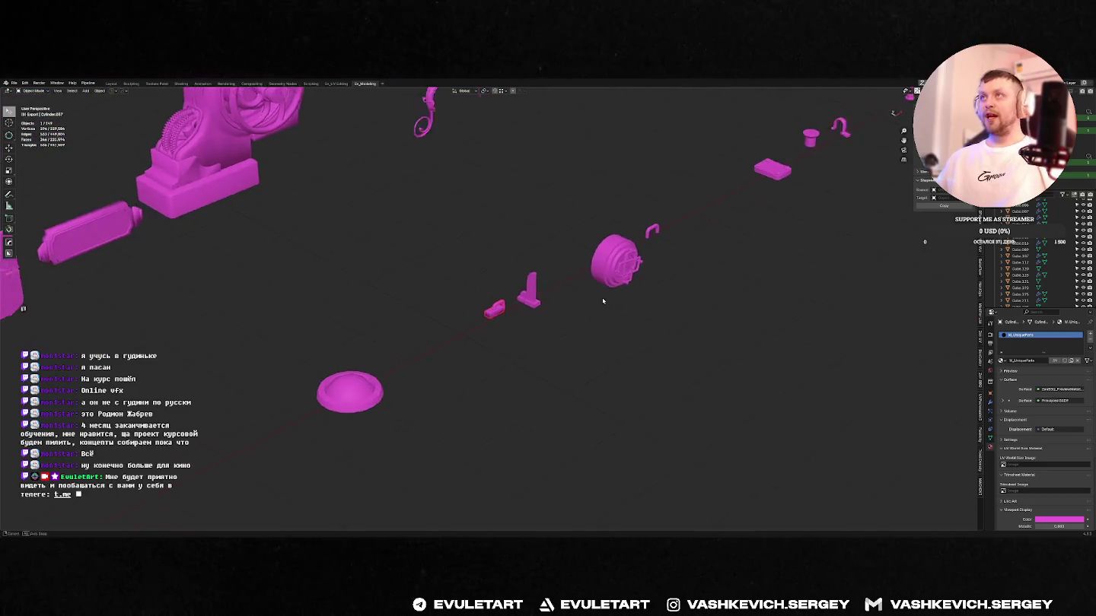
- In top view, slide a magenta part along X and save the file
key(KP_7)
scroll(472, 327, up, 3)
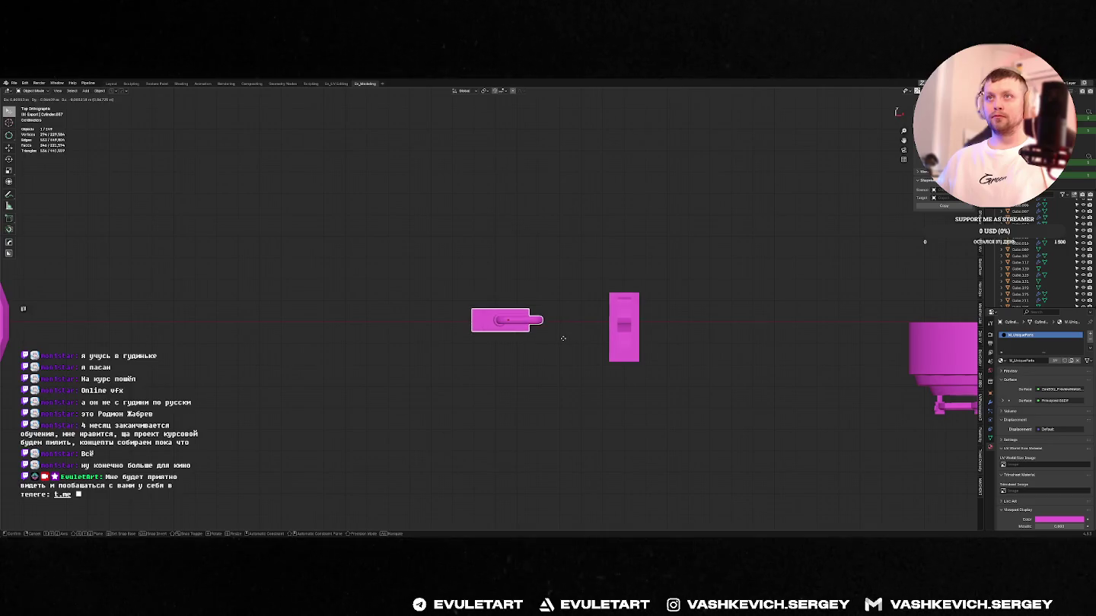
key(x)
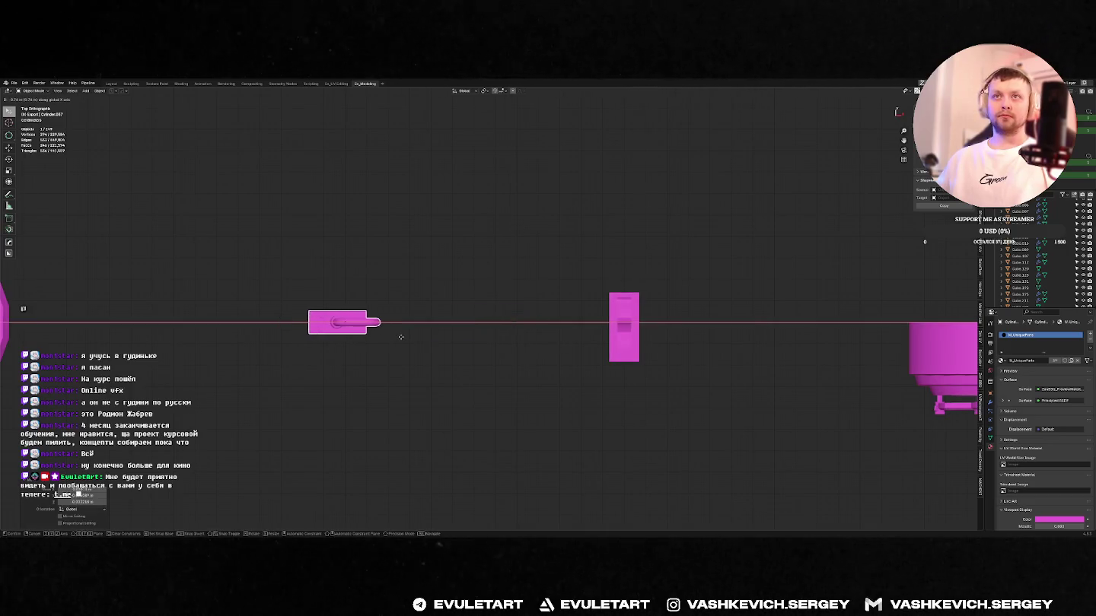
click(401, 337)
middle_drag(401, 337, 514, 296)
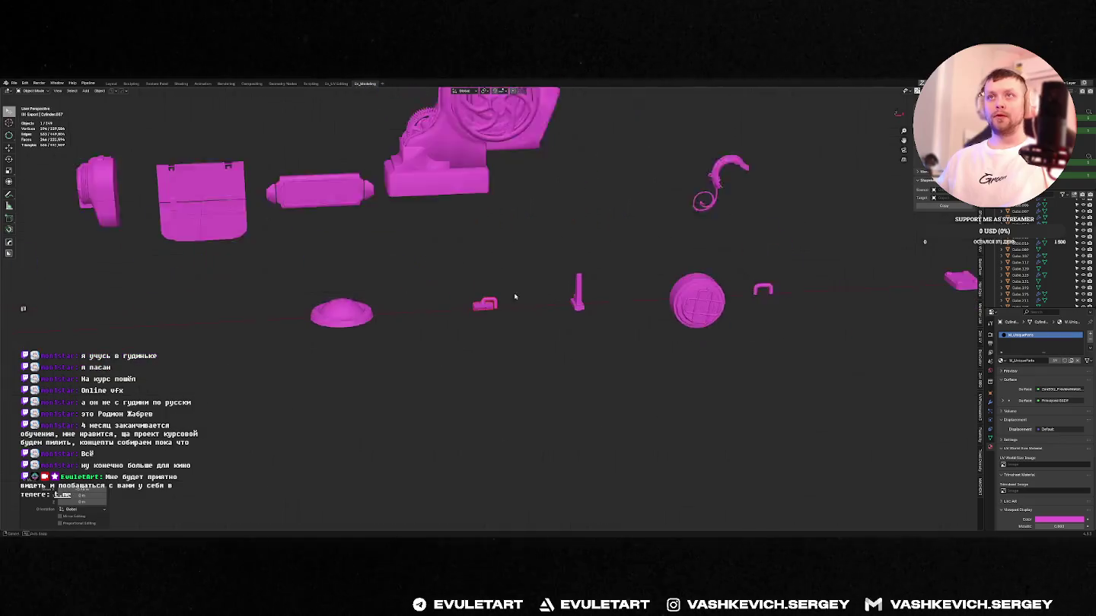
key(ctrl+s)
- Pan across the parts and slide another magenta part along the X axis
scroll(457, 304, down, 8)
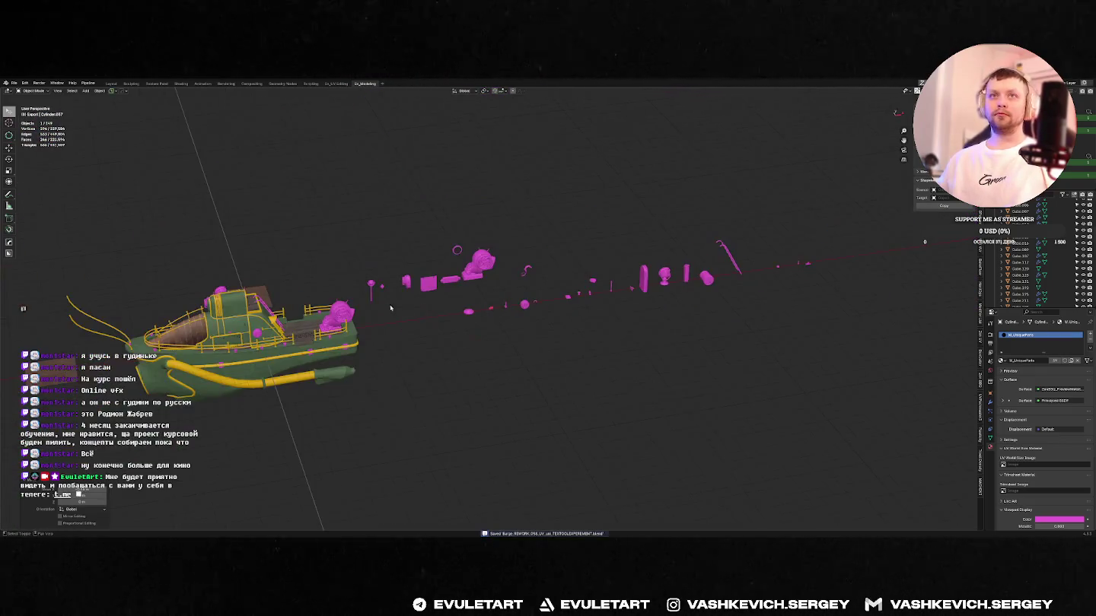
middle_drag(390, 308, 571, 298)
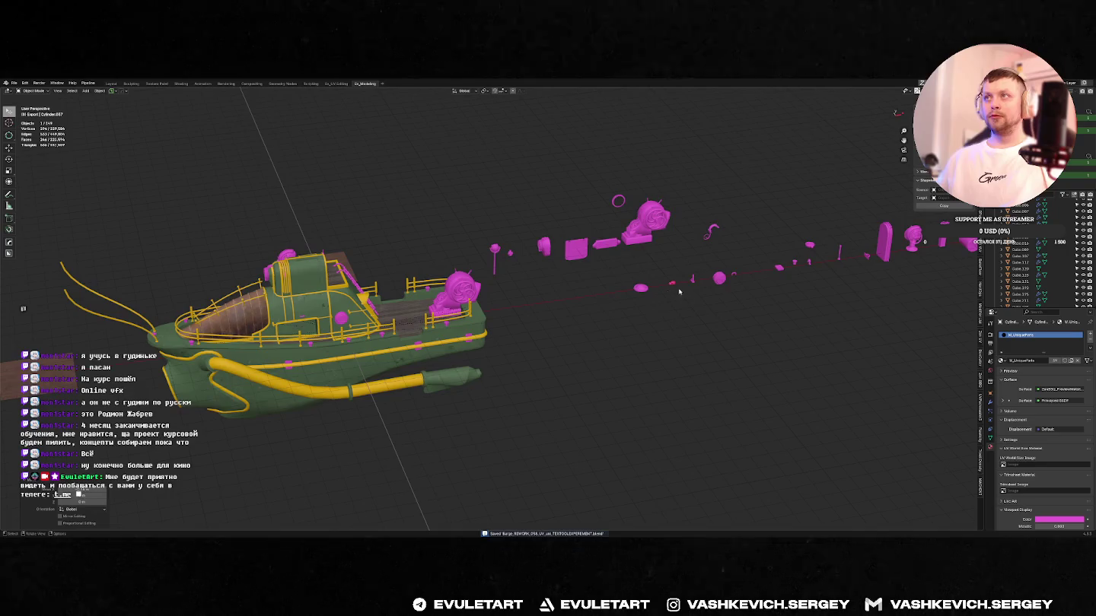
scroll(679, 292, up, 2)
scroll(578, 342, up, 2)
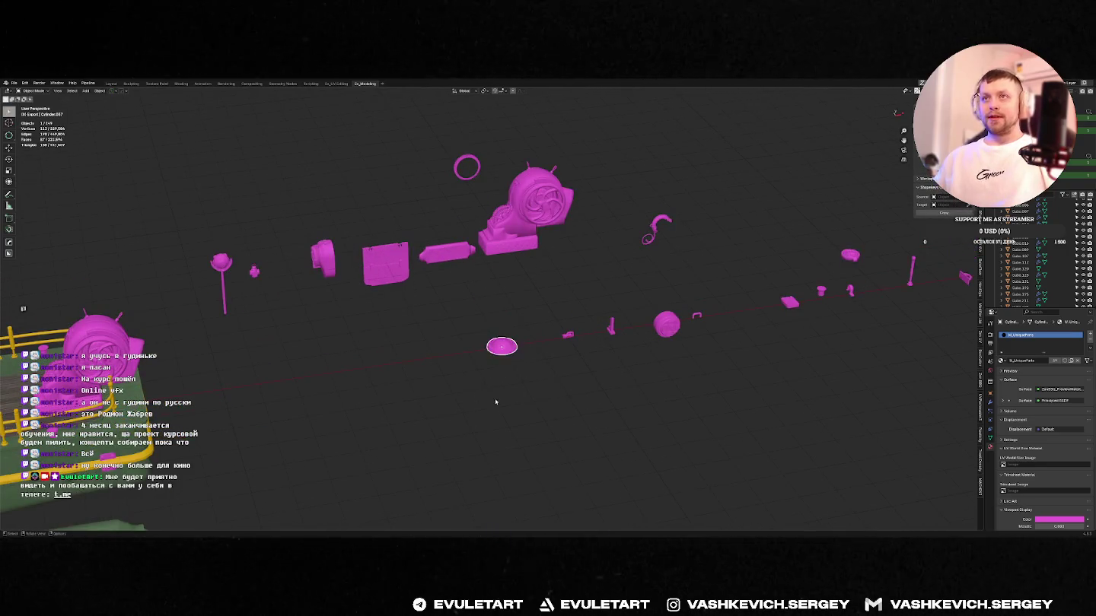
shift+middle_drag(496, 402, 515, 373)
key(g)
key(x)
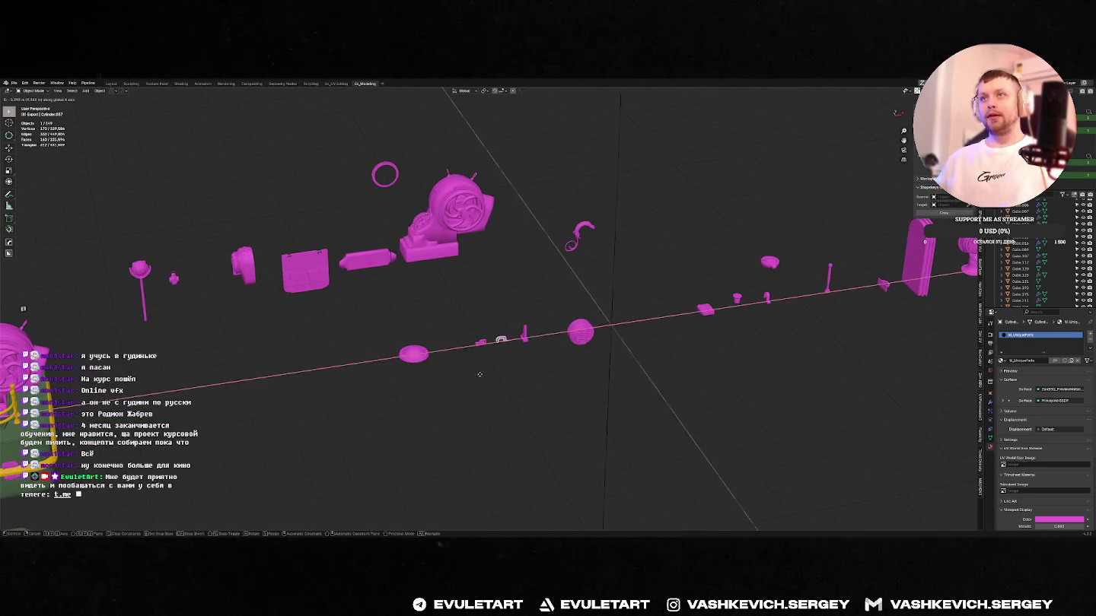
click(449, 379)
- Move the flat square part and the far-end small part left along X
click(527, 334)
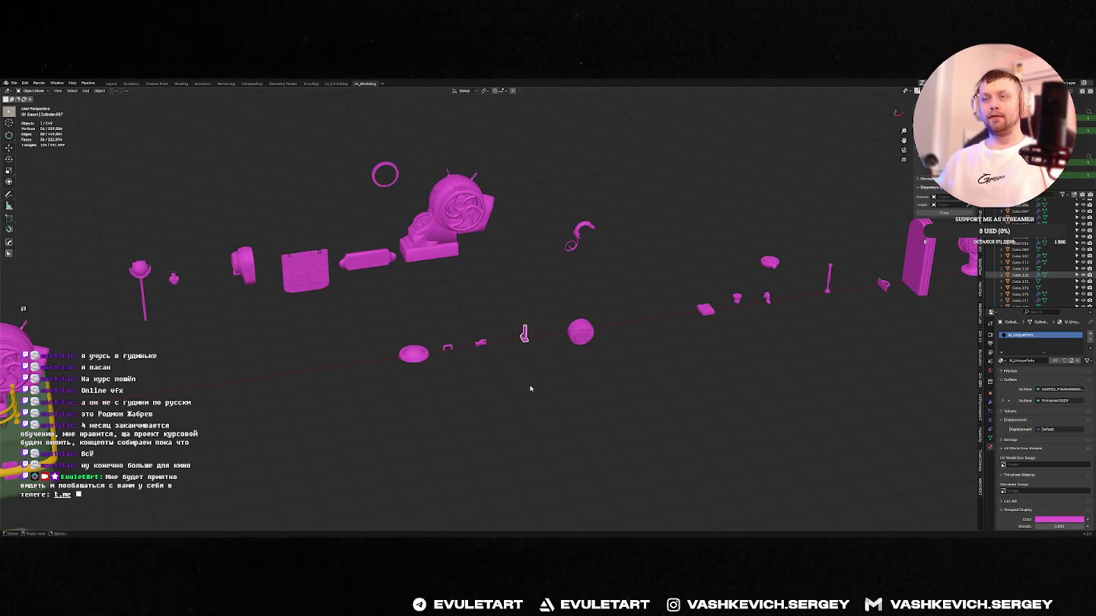
middle_drag(552, 409, 552, 404)
click(702, 311)
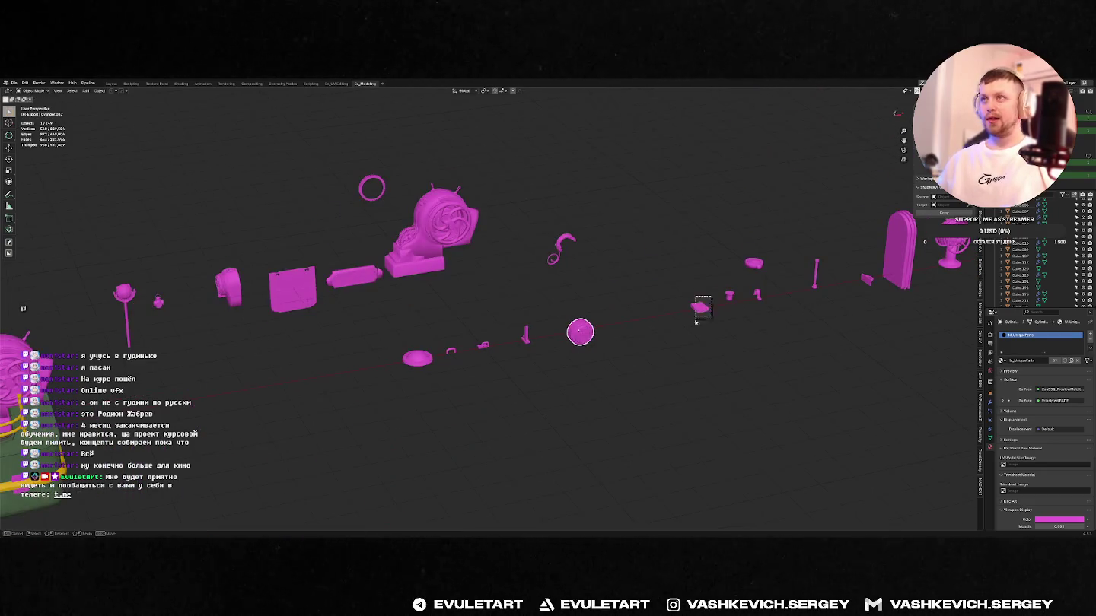
key(g)
key(x)
click(385, 400)
click(729, 295)
key(g)
key(x)
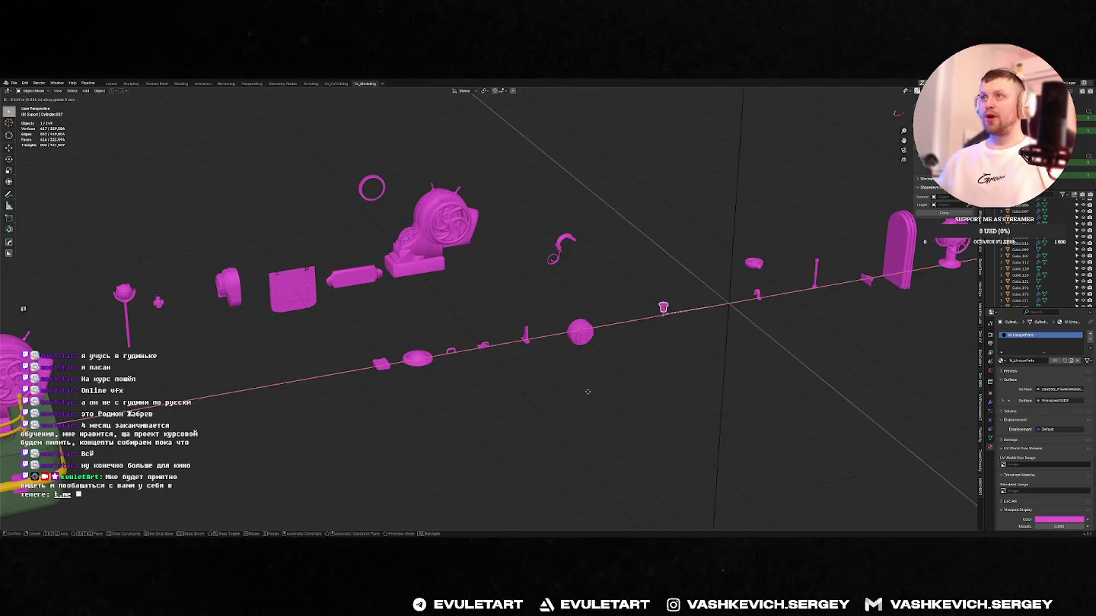
click(318, 451)
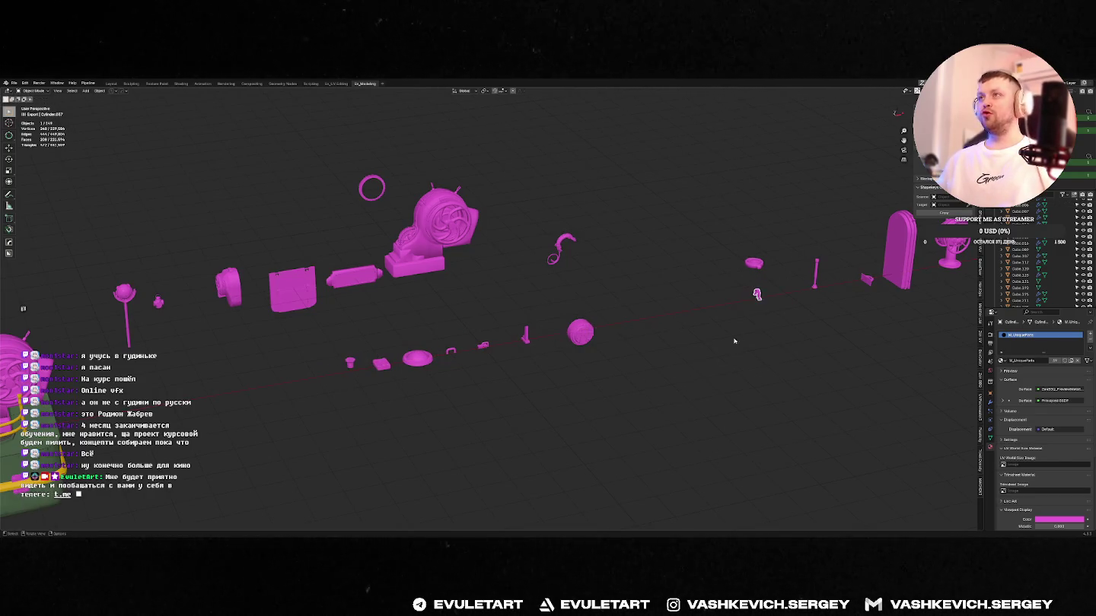
- Clear the selection and switch to the other Blender window showing the boiler
mouse_move(858, 281)
middle_down()
mouse_move(307, 289)
mouse_move(687, 247)
middle_up()
click(307, 289)
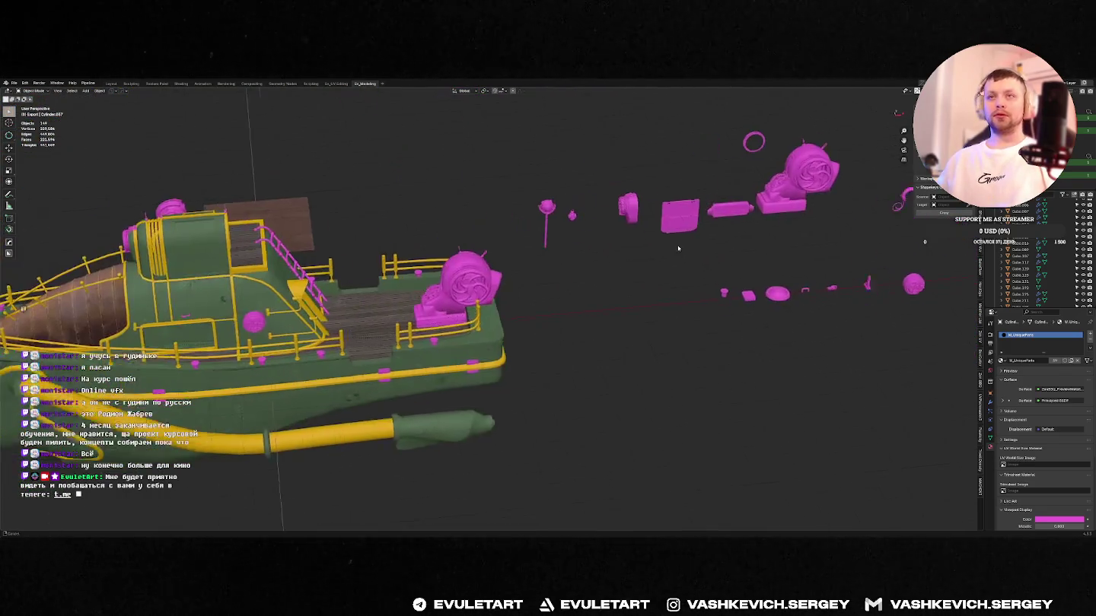
key(alt+Tab)
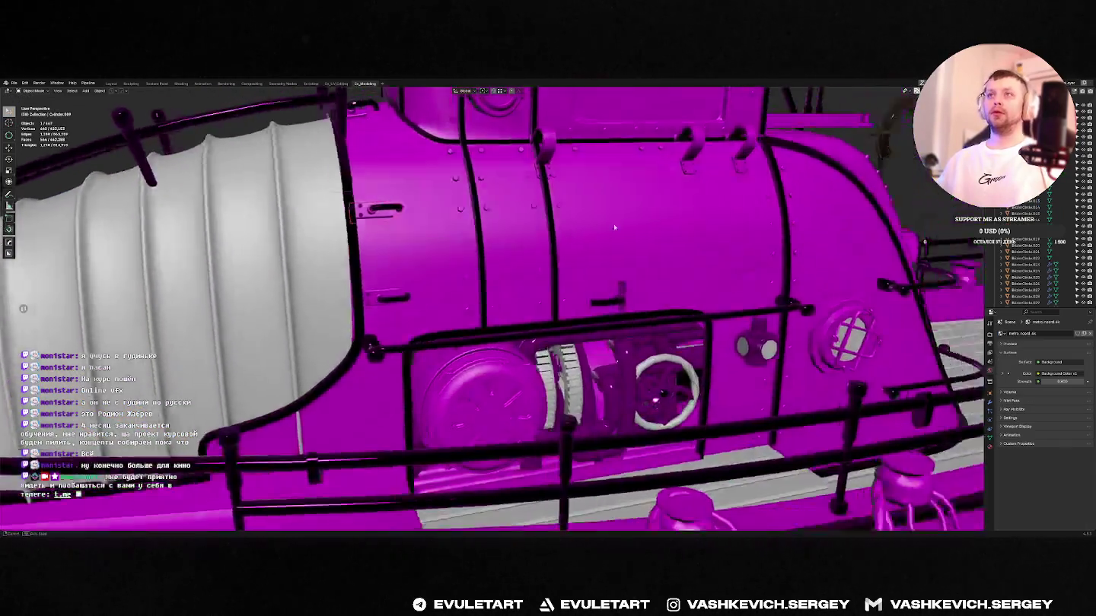
mouse_move(565, 217)
middle_down()
mouse_move(647, 227)
mouse_move(603, 241)
middle_up()
- Return to the barge parts window and frame the cabin in front view
scroll(641, 235, up, 3)
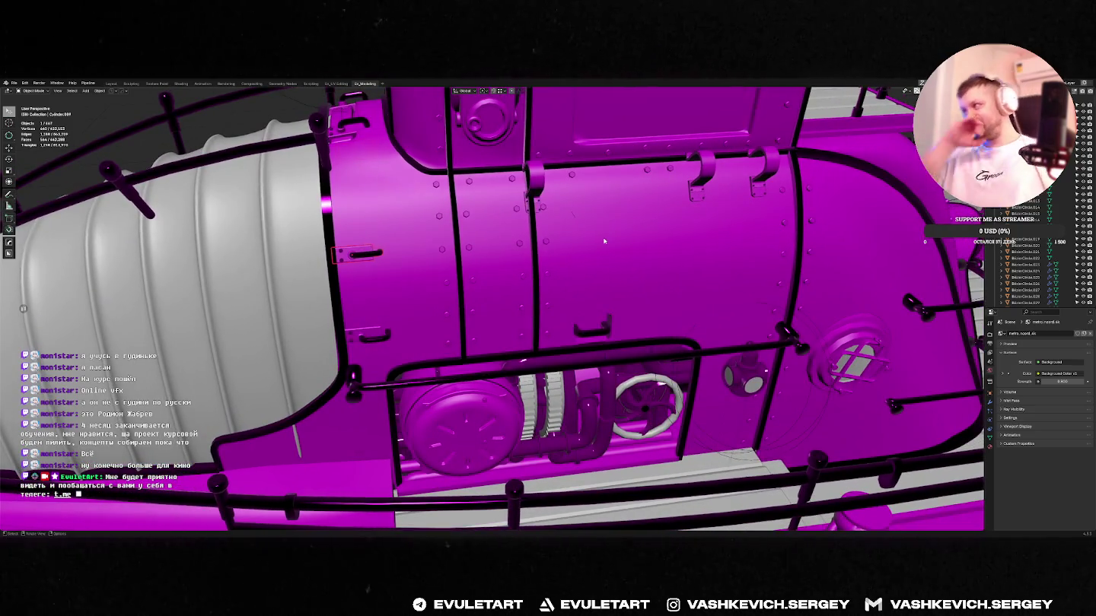
scroll(603, 241, down, 3)
key(alt+Tab)
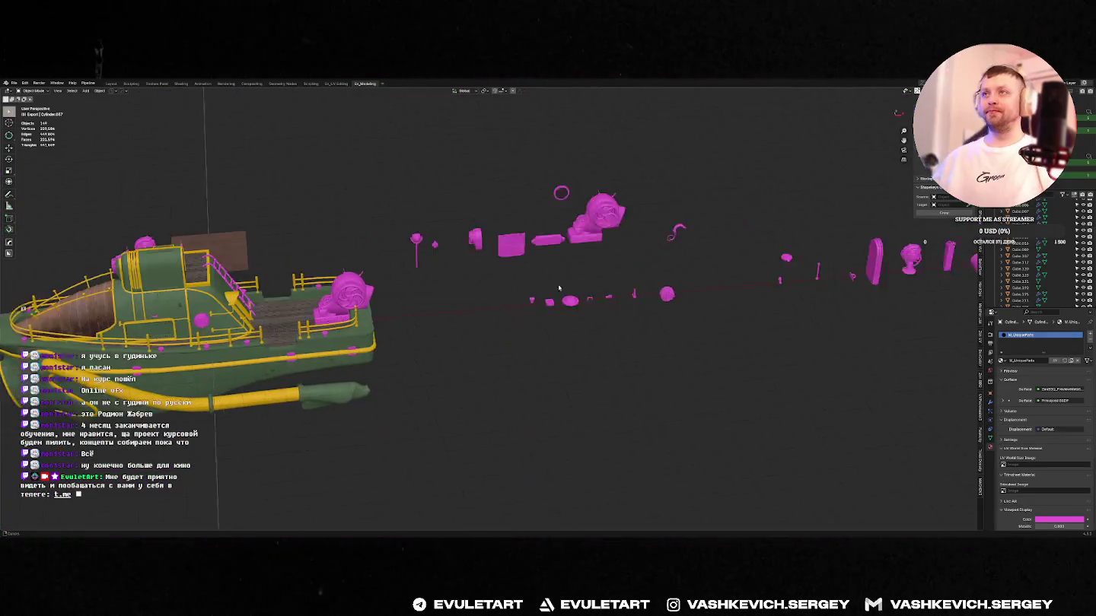
scroll(559, 288, up, 3)
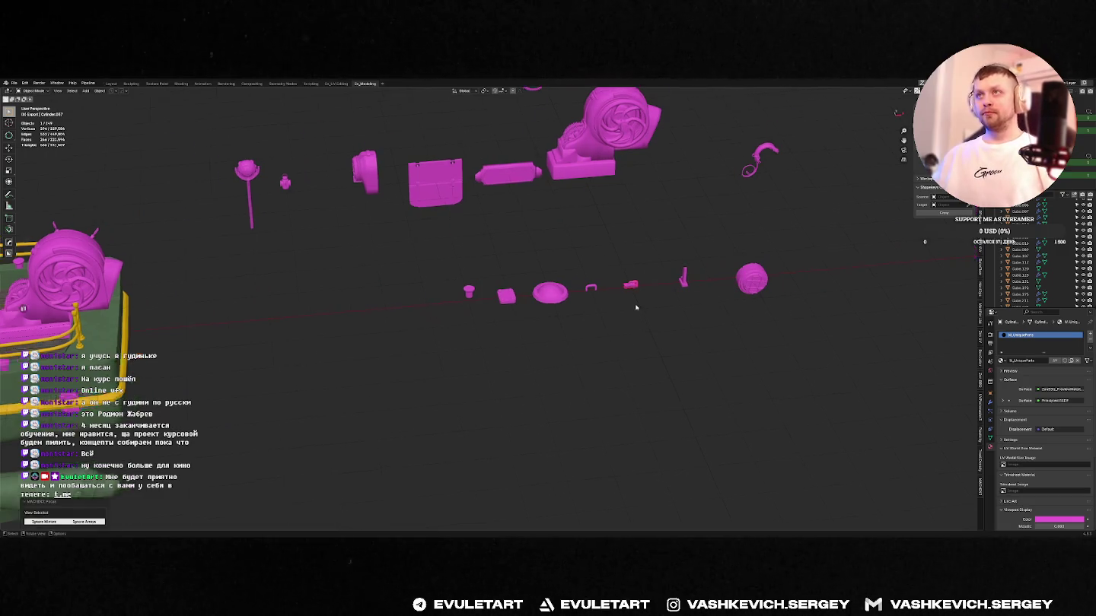
scroll(619, 346, up, 8)
mouse_move(607, 386)
middle_down()
mouse_move(516, 337)
mouse_move(492, 214)
mouse_move(482, 248)
middle_up()
scroll(492, 190, down, 5)
key(KP_1)
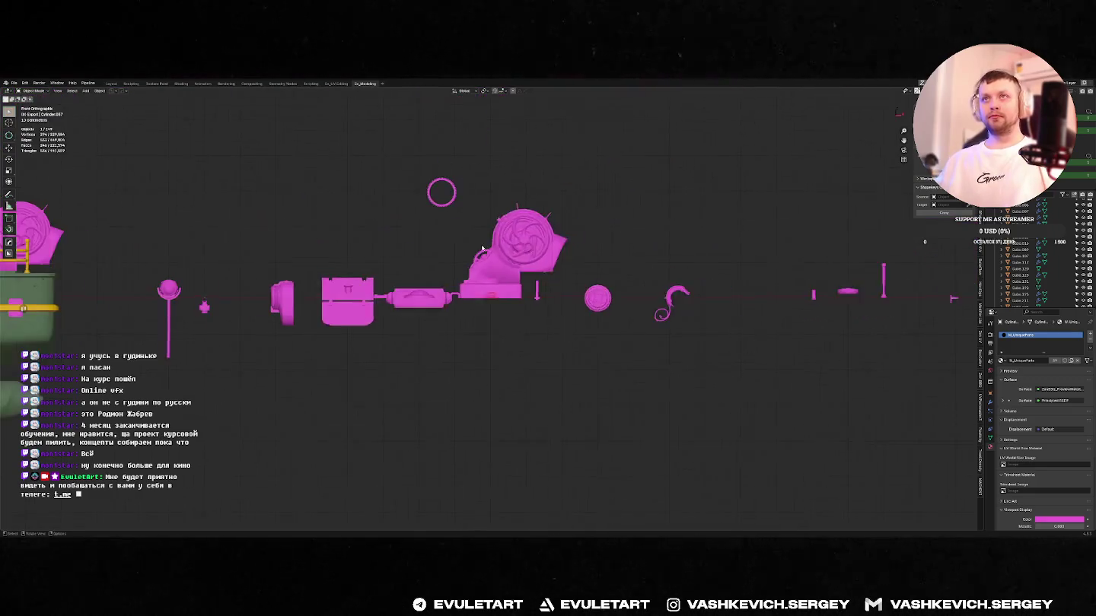
key(Home)
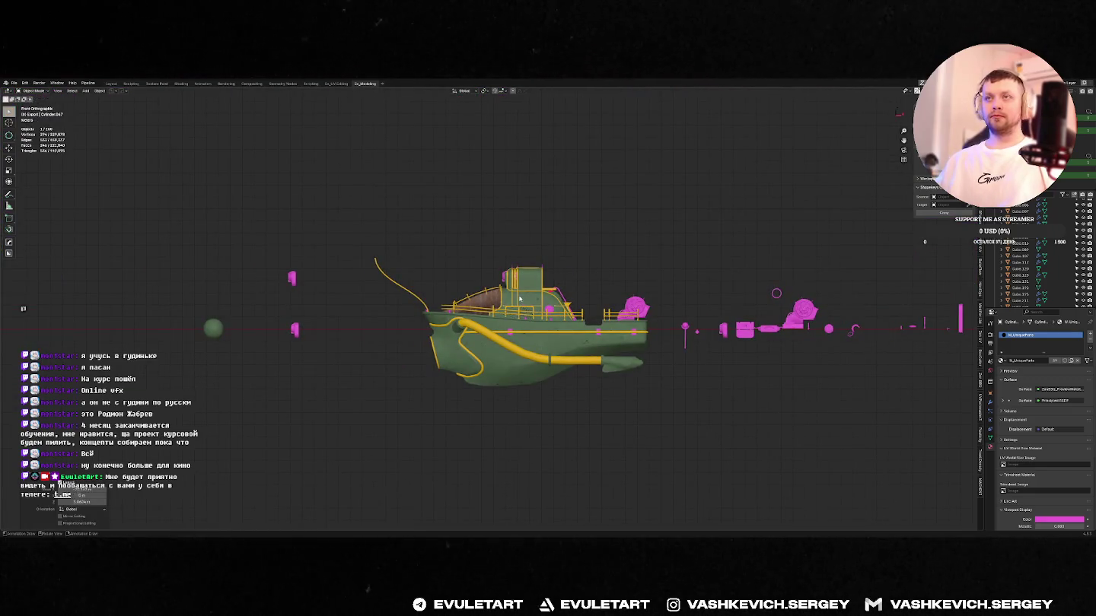
key(KP_Decimal)
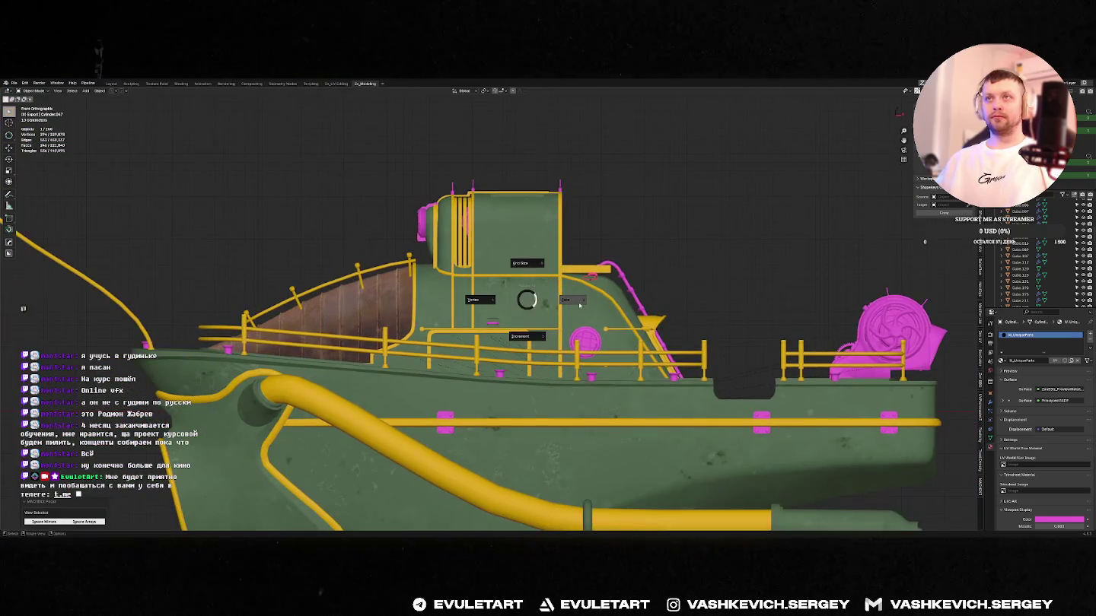
- Select and frame the small latch on the cabin, glancing at the reference ship
click(488, 294)
key(KP_Decimal)
scroll(570, 323, down, 3)
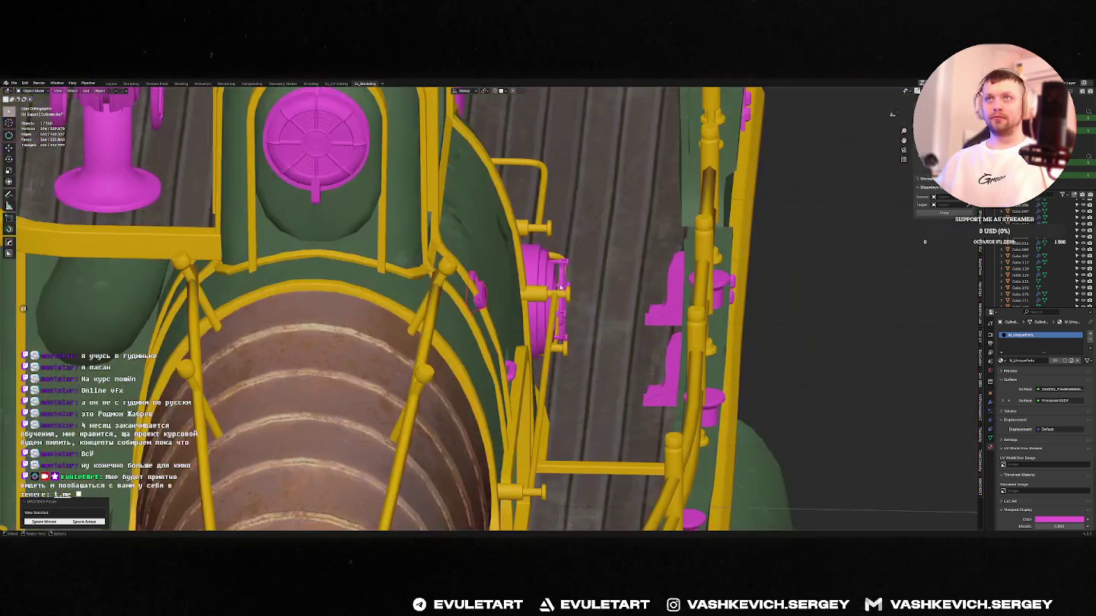
middle_drag(570, 323, 508, 294)
key(alt+Tab)
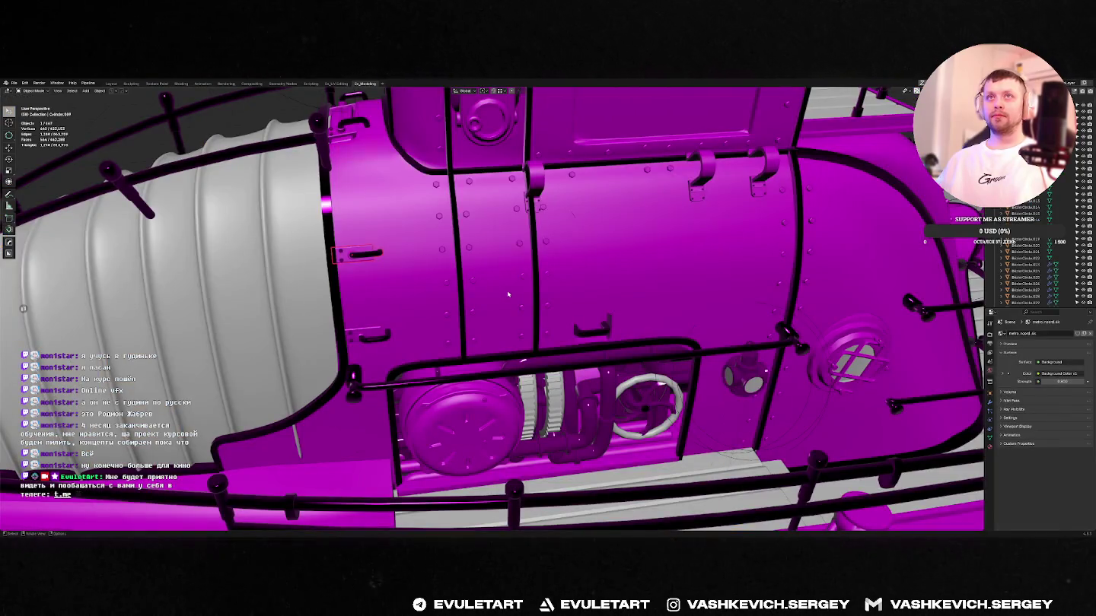
key(alt+Tab)
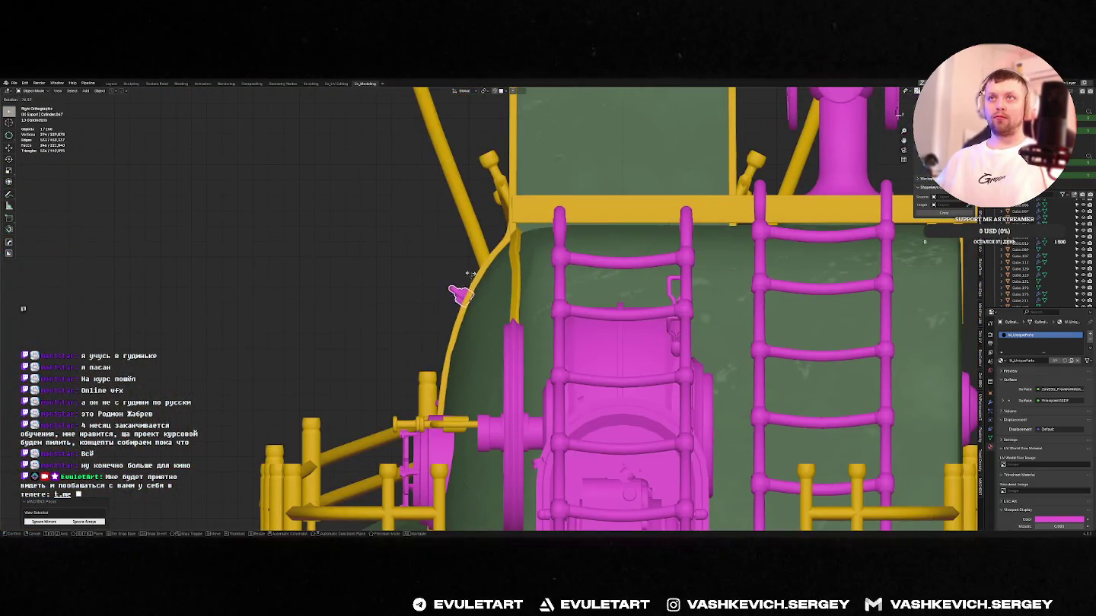
- Mirror the latch on the Z axis and move it to the left
key(ctrl+m)
key(z)
key(KP_1)
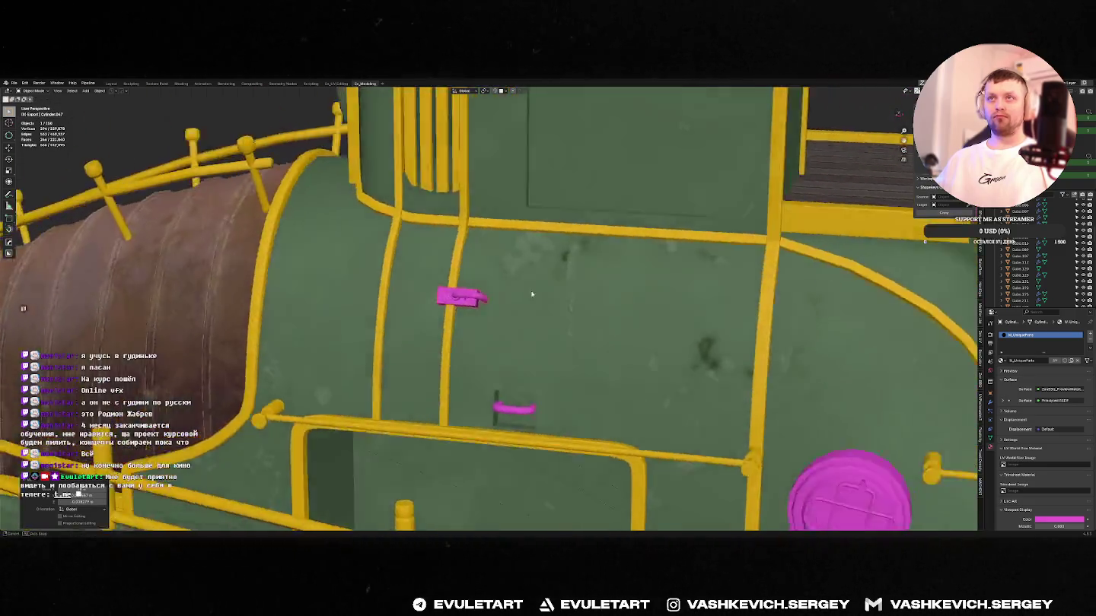
scroll(530, 296, up, 3)
key(g)
click(362, 289)
- Compare the latch against the reference ship and return to the barge's deck railing
key(alt+Tab)
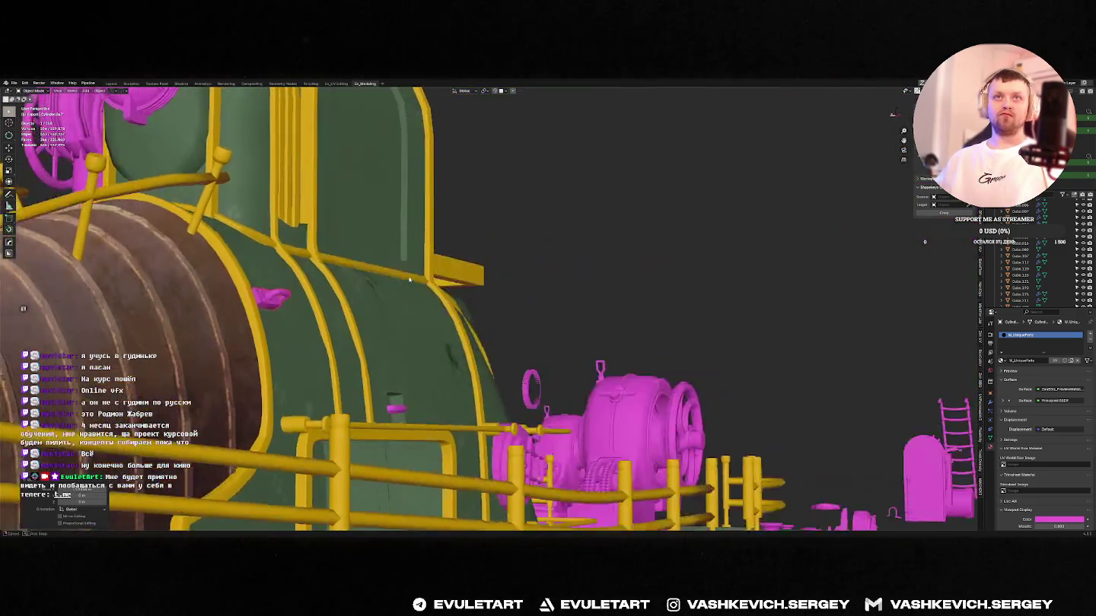
mouse_move(363, 289)
middle_down()
mouse_move(449, 283)
mouse_move(447, 333)
middle_up()
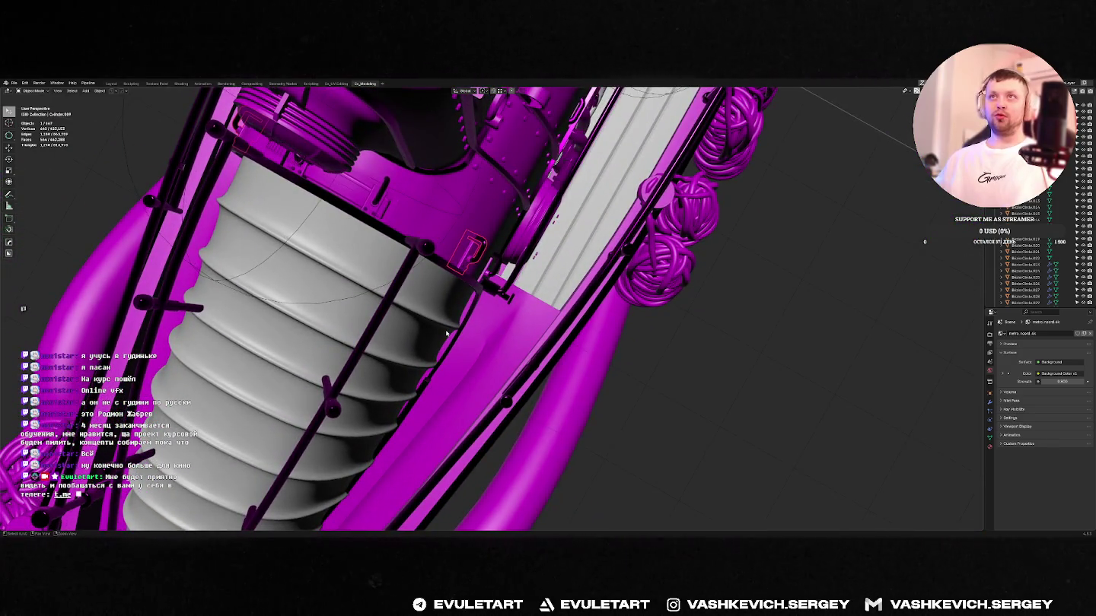
key(alt+Tab)
middle_drag(492, 359, 342, 289)
- Switch transform orientation to Local and tilt the latch about its X axis
key(period)
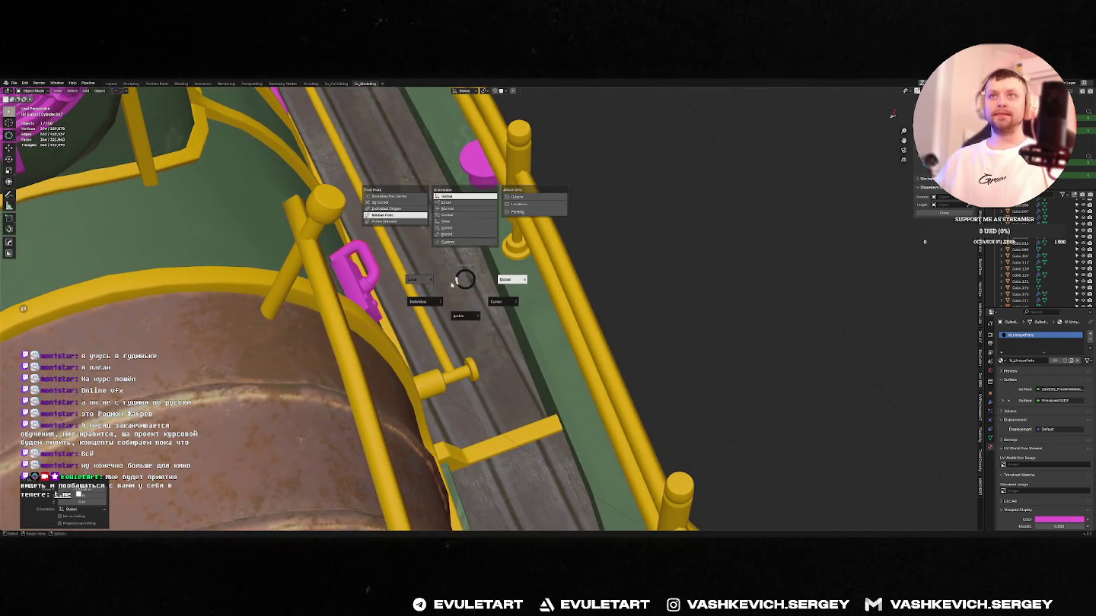
click(411, 280)
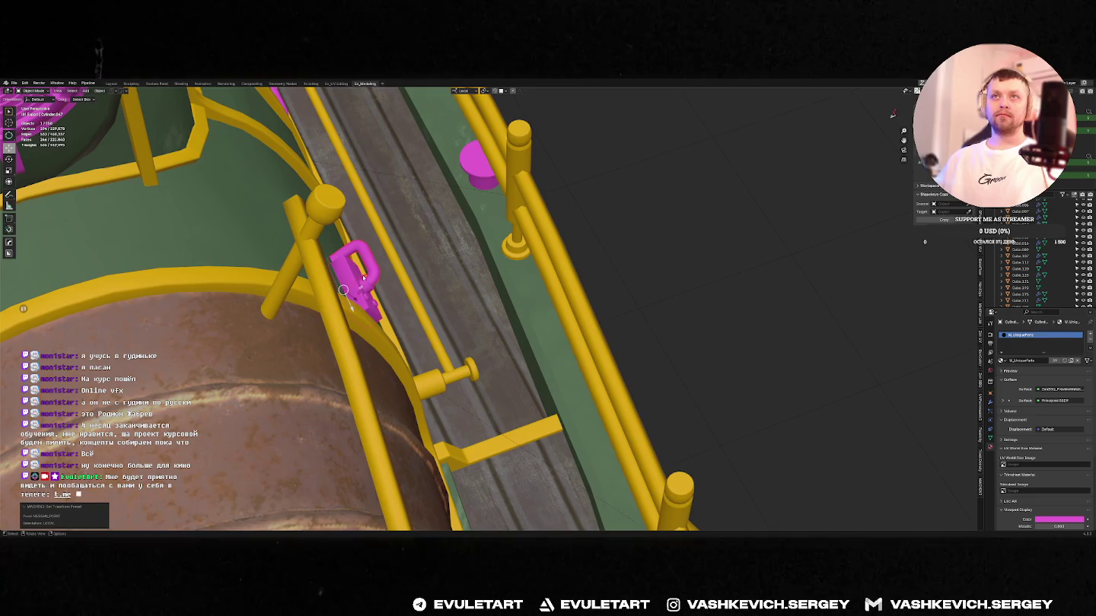
key(r)
key(x)
key(Return)
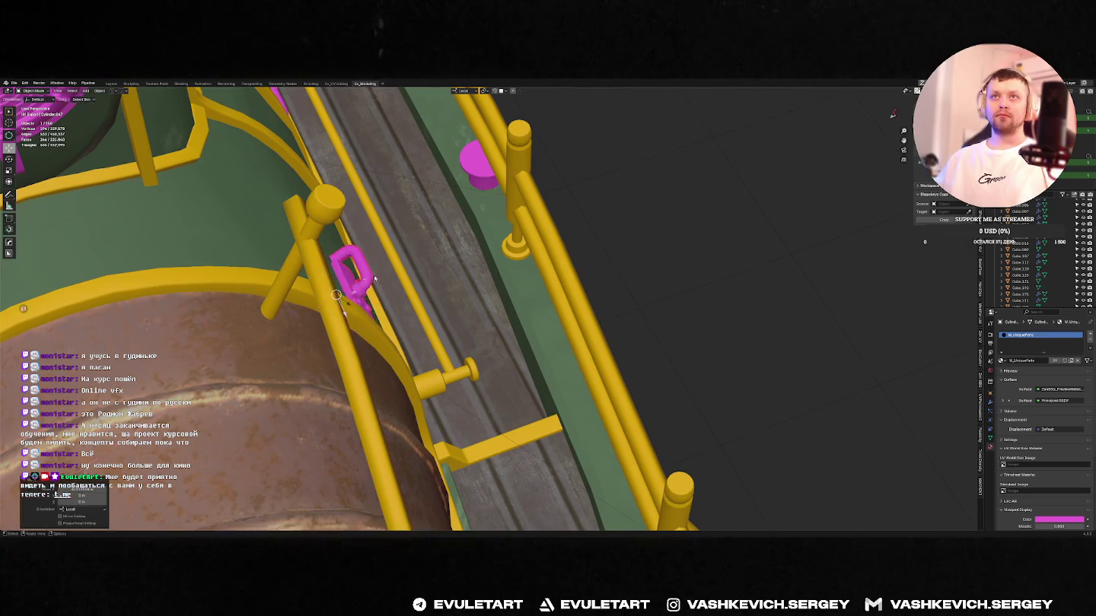
middle_drag(356, 278, 329, 207)
middle_drag(298, 200, 355, 287)
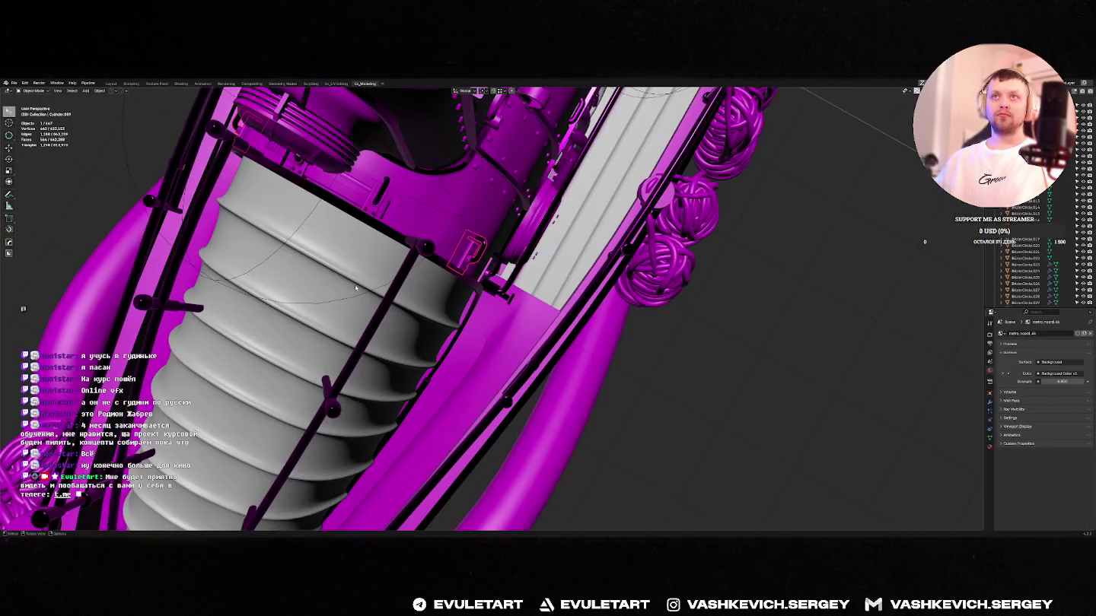
- Lower the latch on the cabin wall beside the brown barrel in front view
mouse_move(355, 284)
middle_down()
mouse_move(414, 225)
mouse_move(435, 220)
middle_up()
key(KP_1)
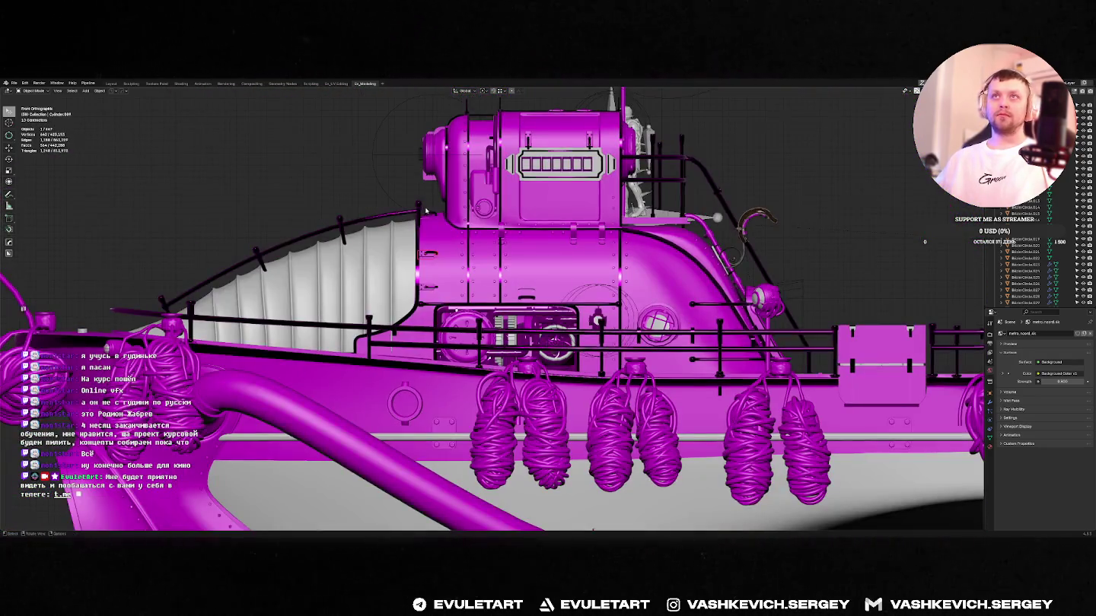
scroll(440, 215, up, 3)
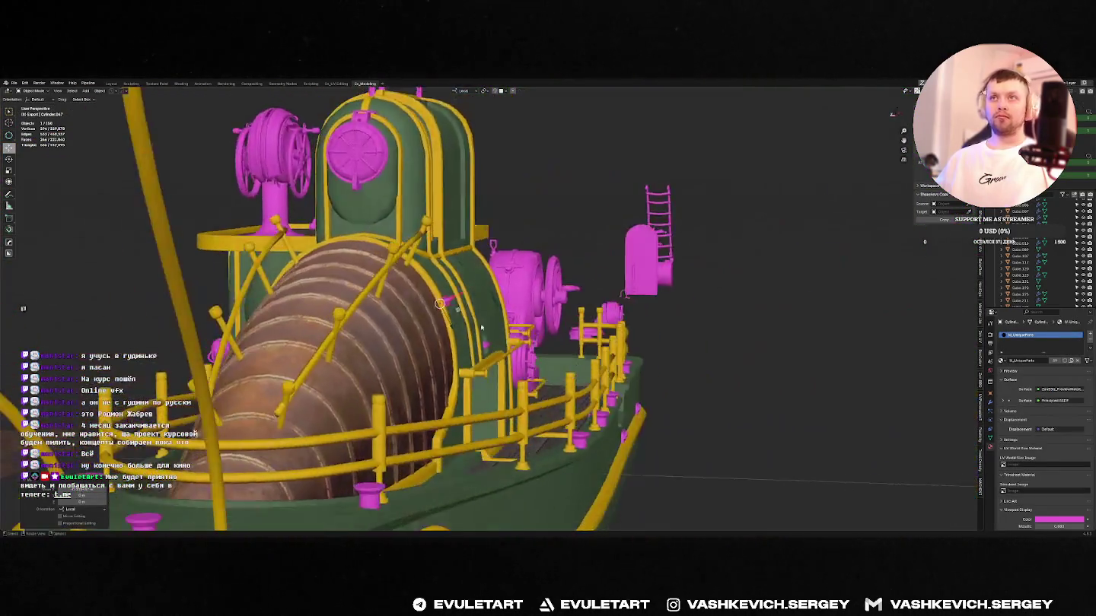
key(g)
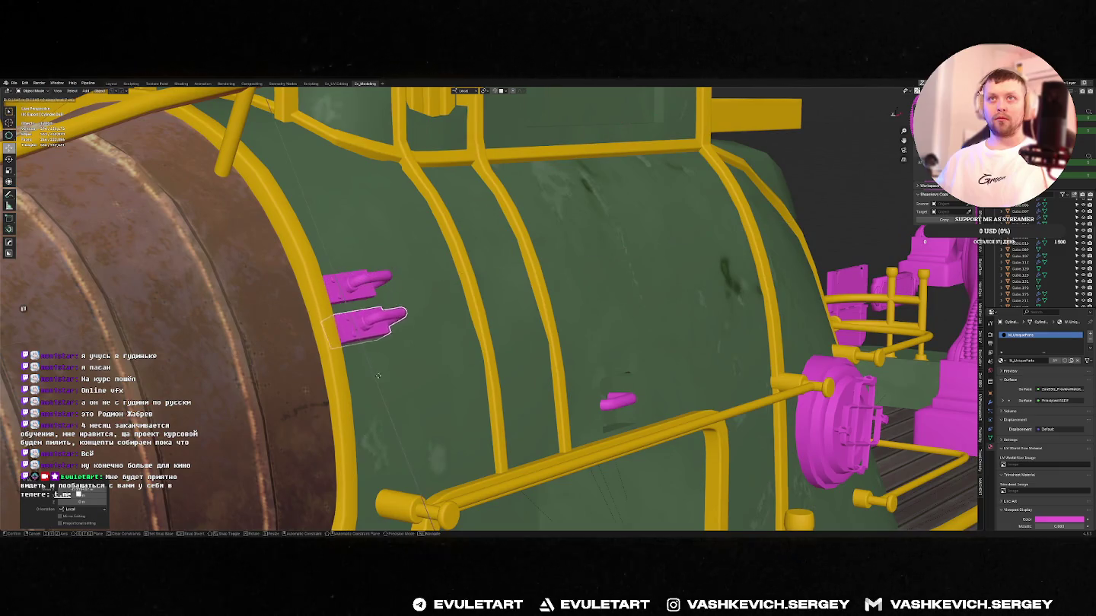
click(445, 363)
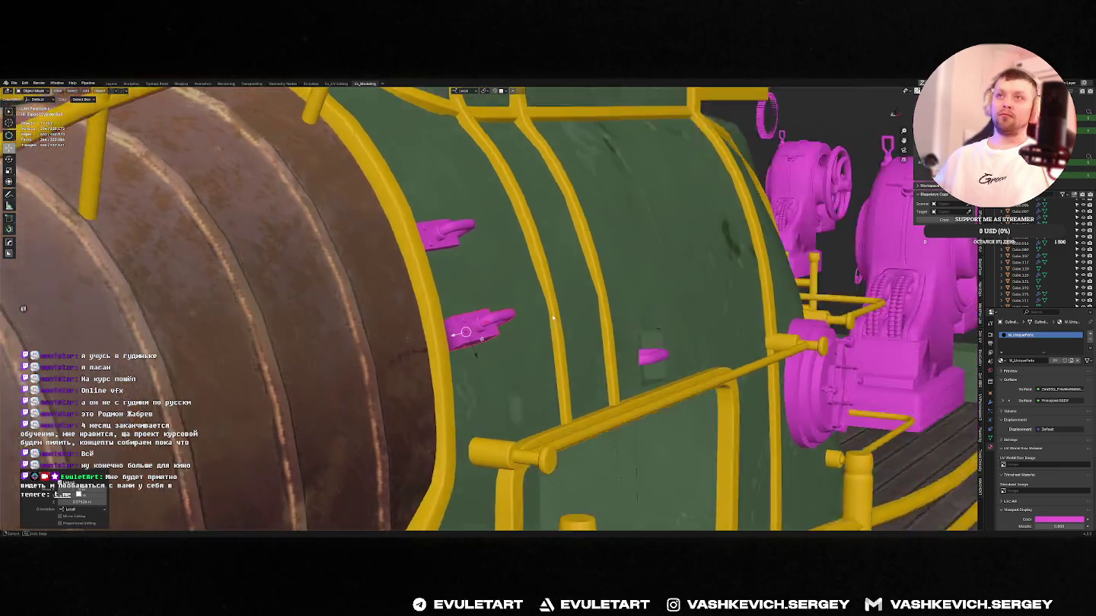
middle_drag(449, 361, 487, 357)
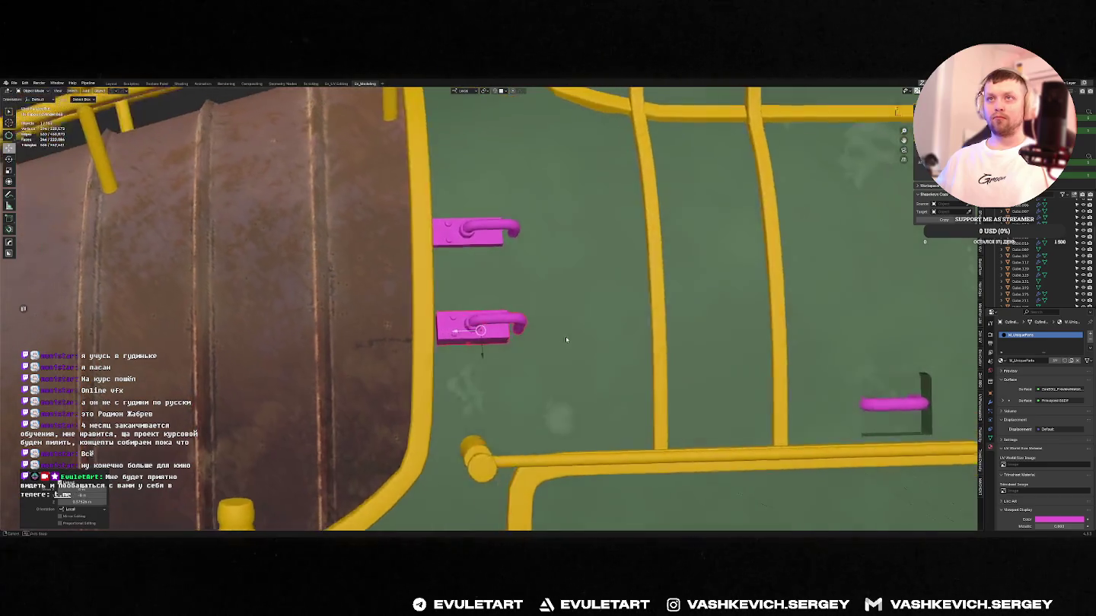
- Check the reference train, then nudge the latch along X and frame it
key(alt+Tab)
key(alt+Tab)
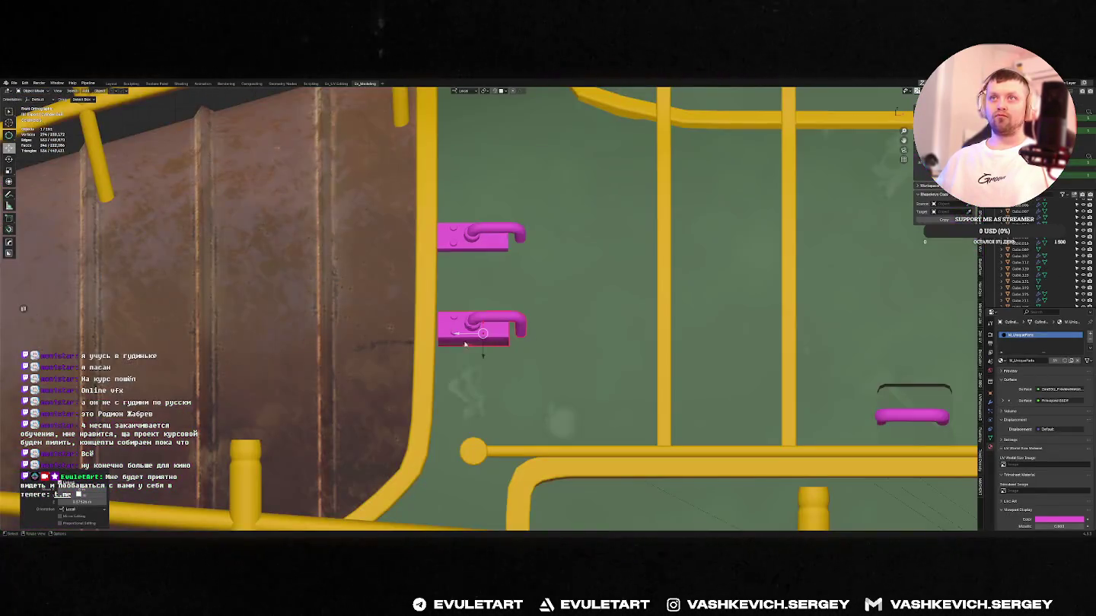
middle_drag(483, 356, 603, 383)
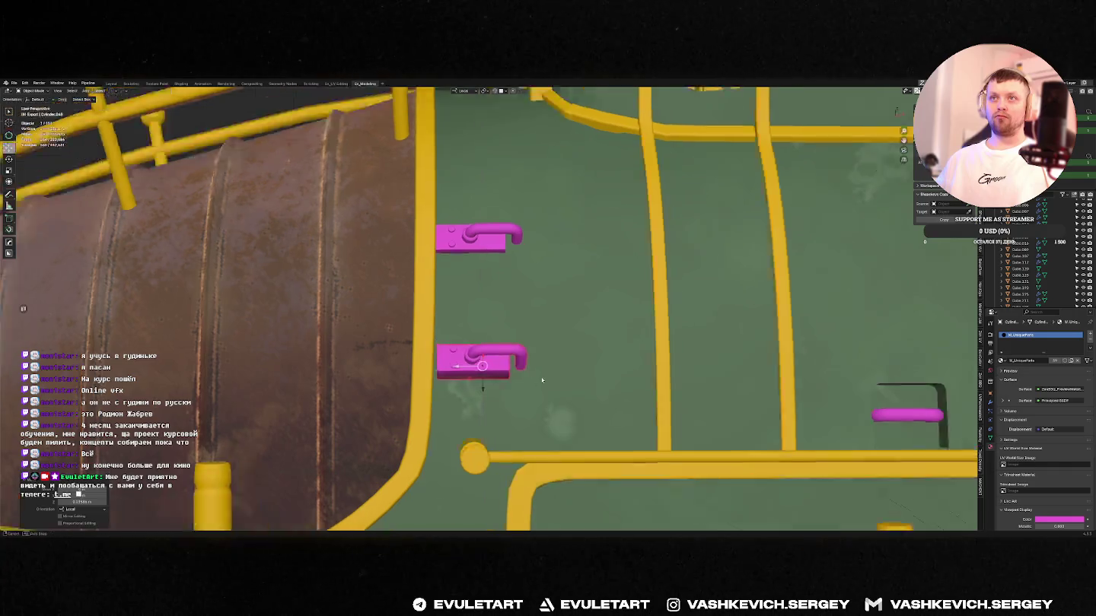
key(g)
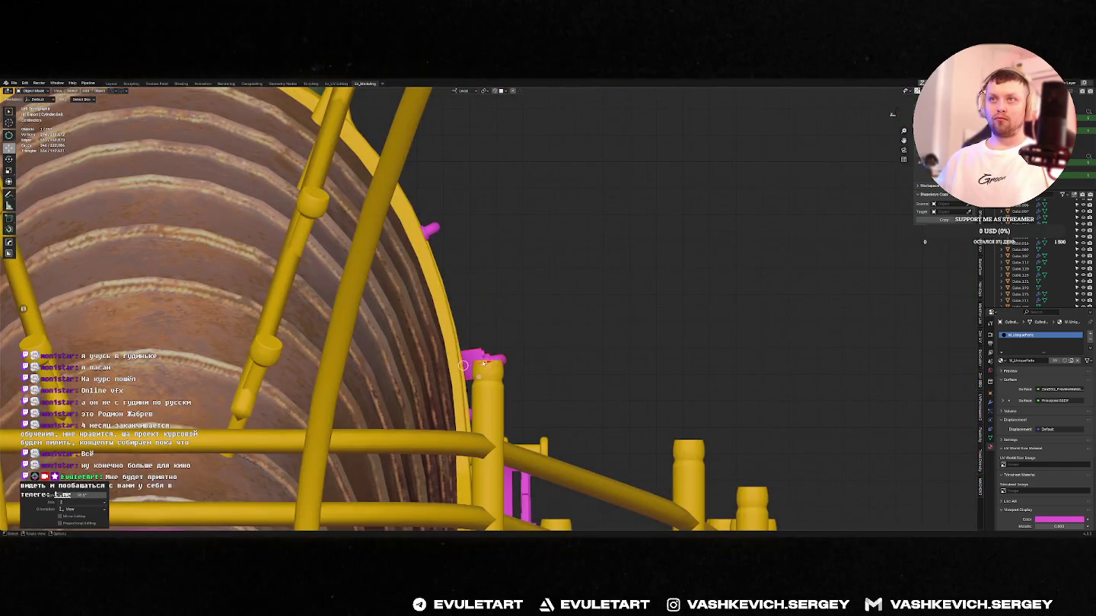
key(x)
click(462, 365)
key(KP_Decimal)
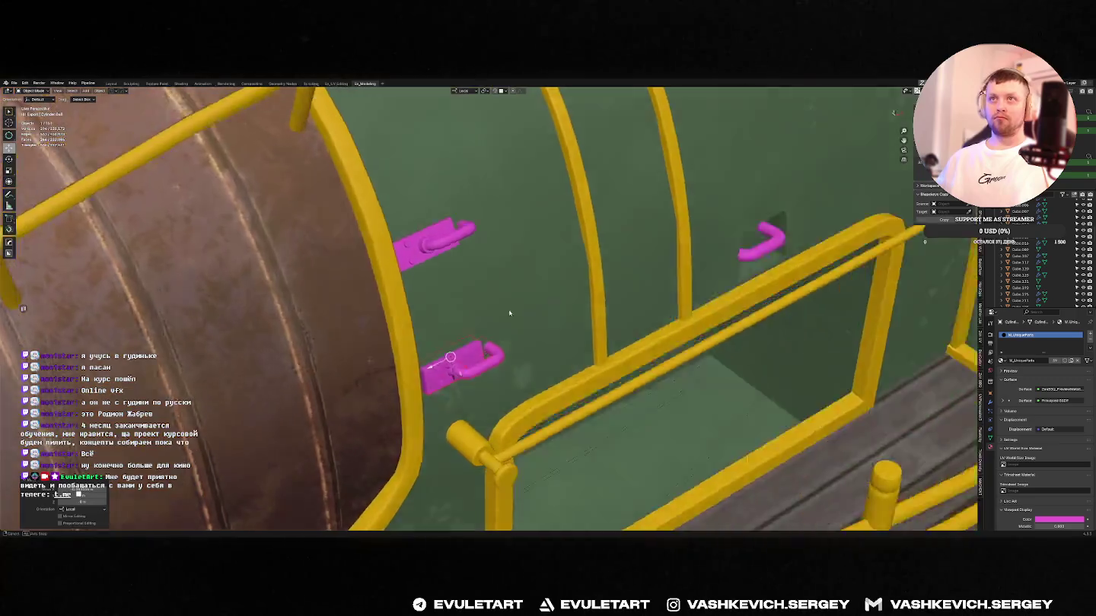
middle_drag(526, 364, 519, 373)
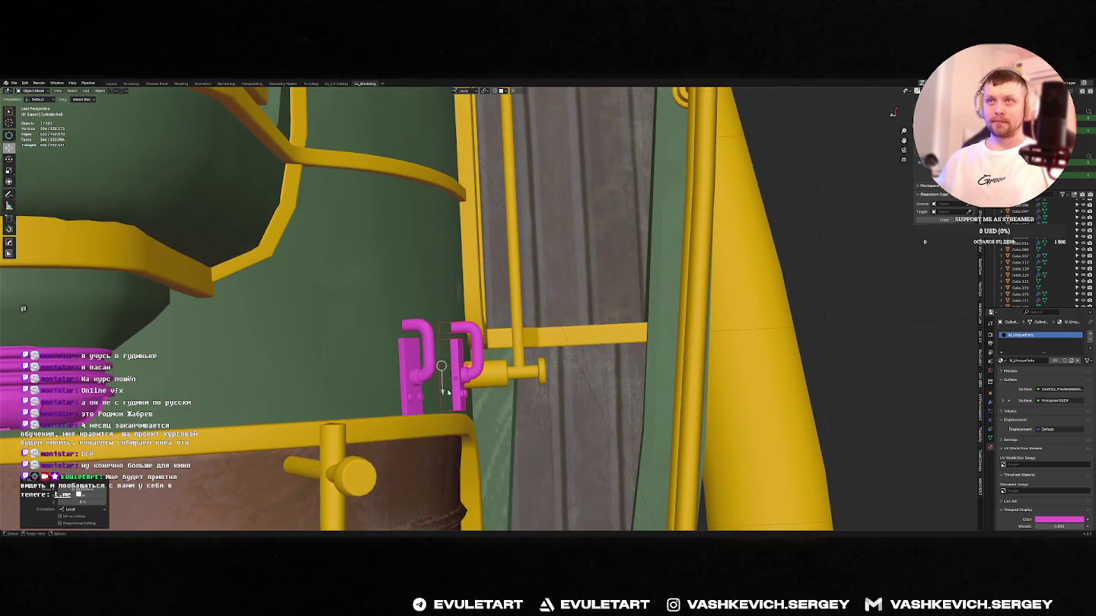
mouse_move(449, 392)
middle_down()
mouse_move(499, 381)
mouse_move(520, 284)
middle_up()
scroll(467, 366, down, 3)
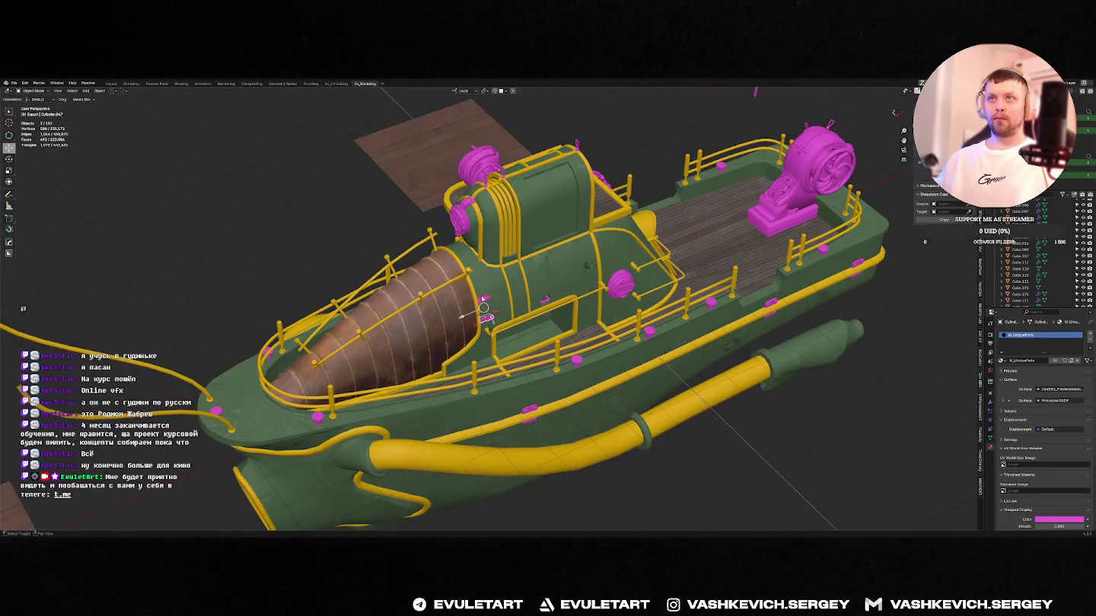
- Mirror the selected latch with Alt+X, creating a mirror empty
mouse_move(484, 307)
middle_down()
mouse_move(557, 260)
mouse_move(621, 273)
middle_up()
key(alt+x)
click(487, 311)
scroll(557, 259, up, 5)
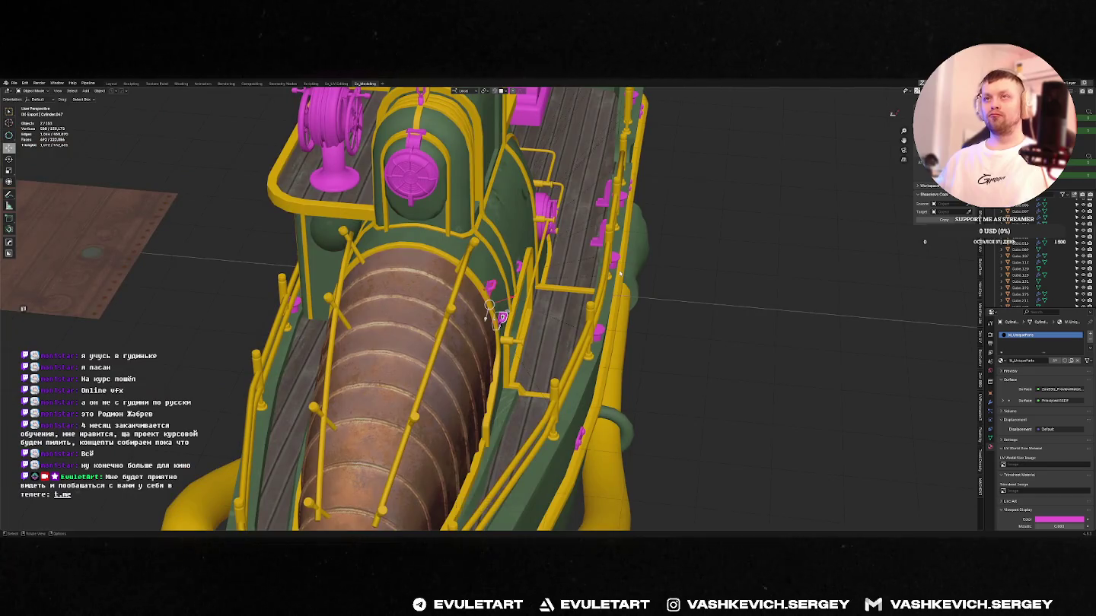
scroll(590, 302, down, 4)
middle_drag(589, 302, 595, 299)
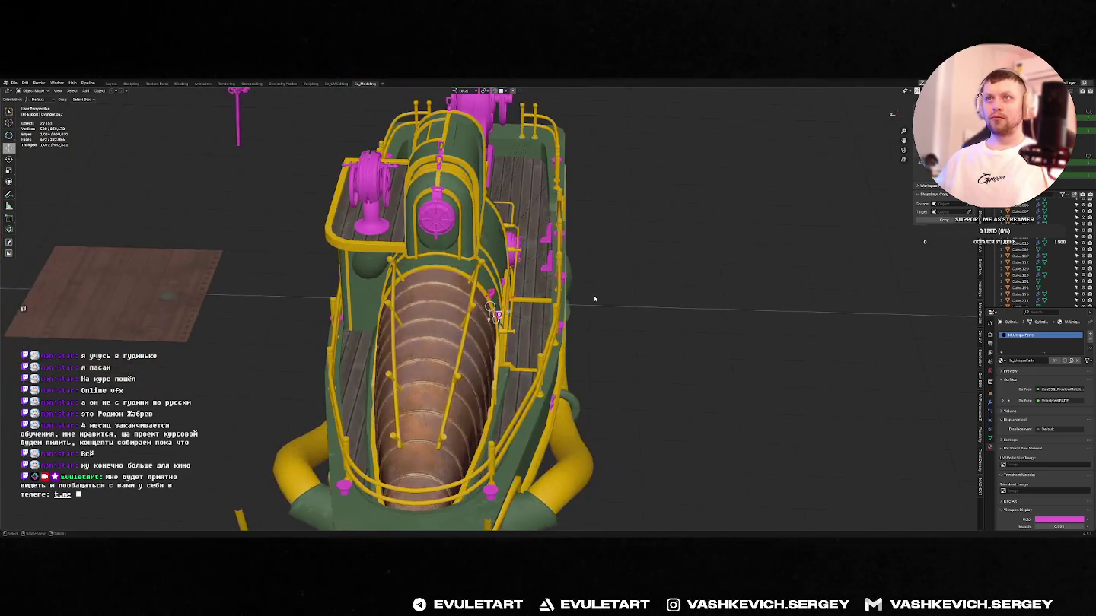
- Mirror the latch around the 3D cursor pivot in global orientation
key(shift+m)
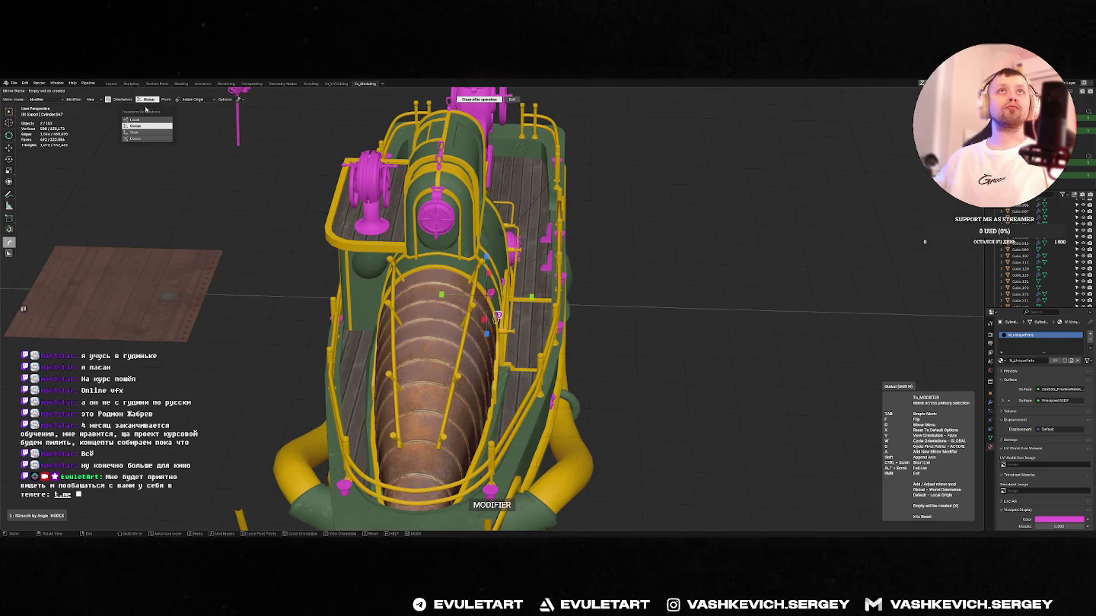
key(w)
key(w)
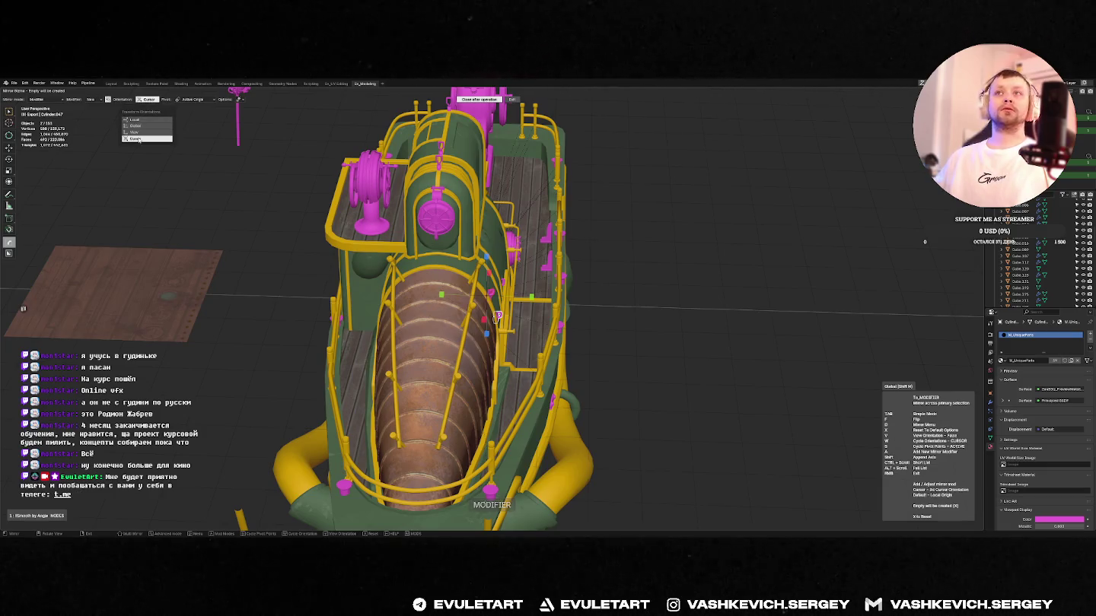
key(w)
key(w)
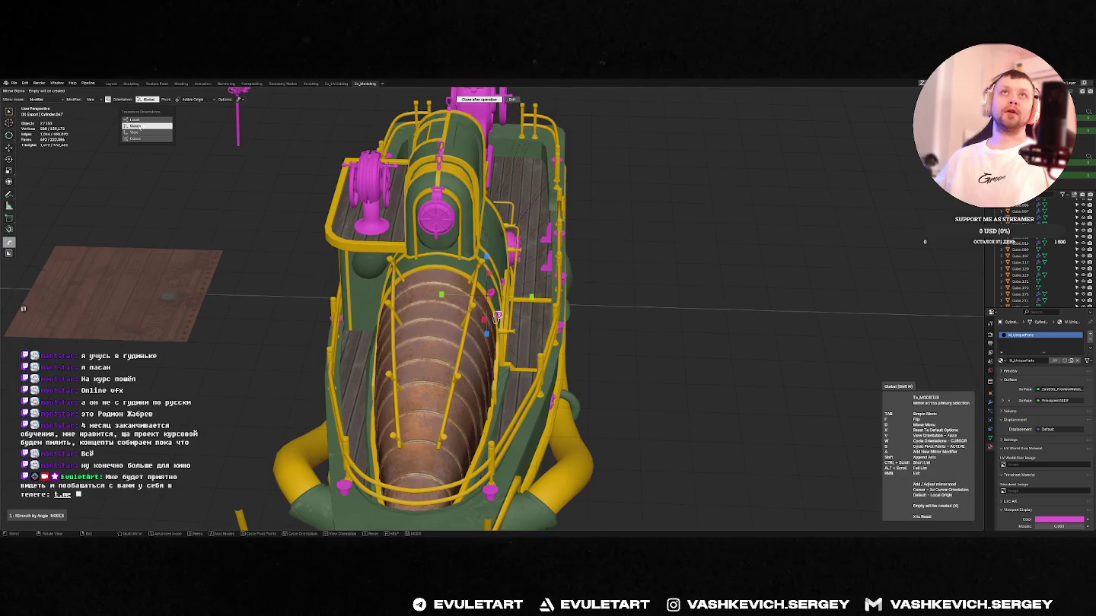
key(e)
key(e)
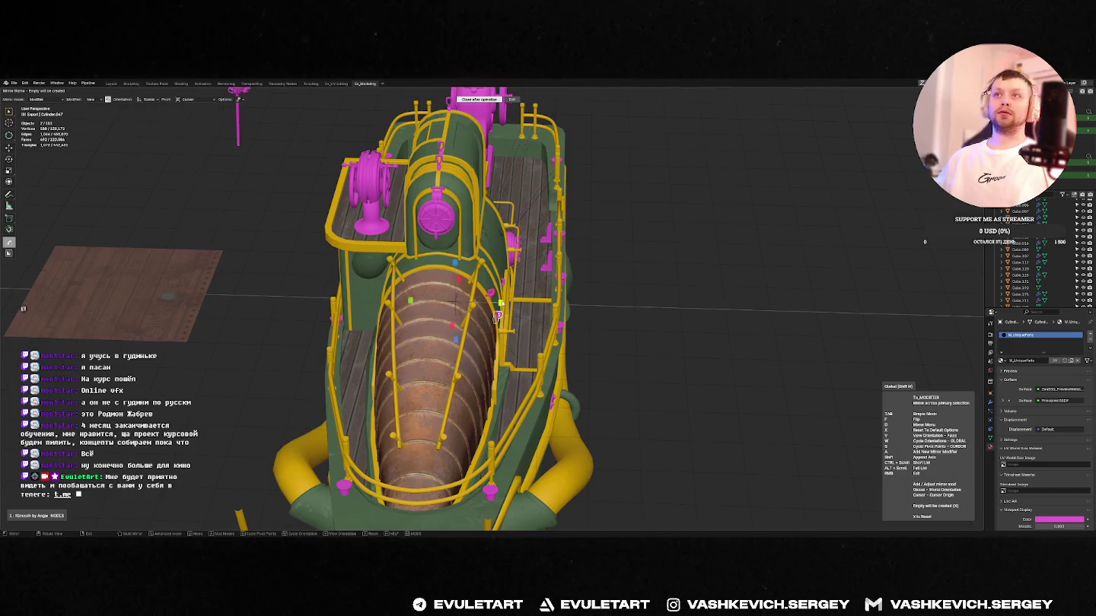
key(Return)
mouse_move(487, 304)
middle_down()
mouse_move(606, 282)
mouse_move(533, 252)
mouse_move(478, 207)
middle_up()
- Export the selected barge mesh for the game engine via Quick Favorites
key(q)
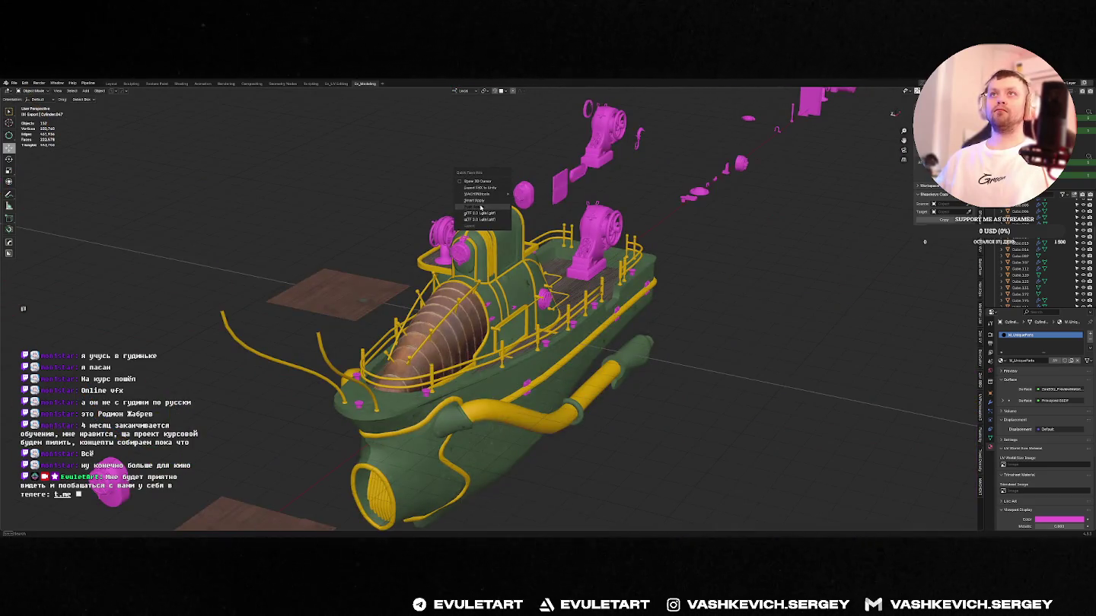
click(478, 207)
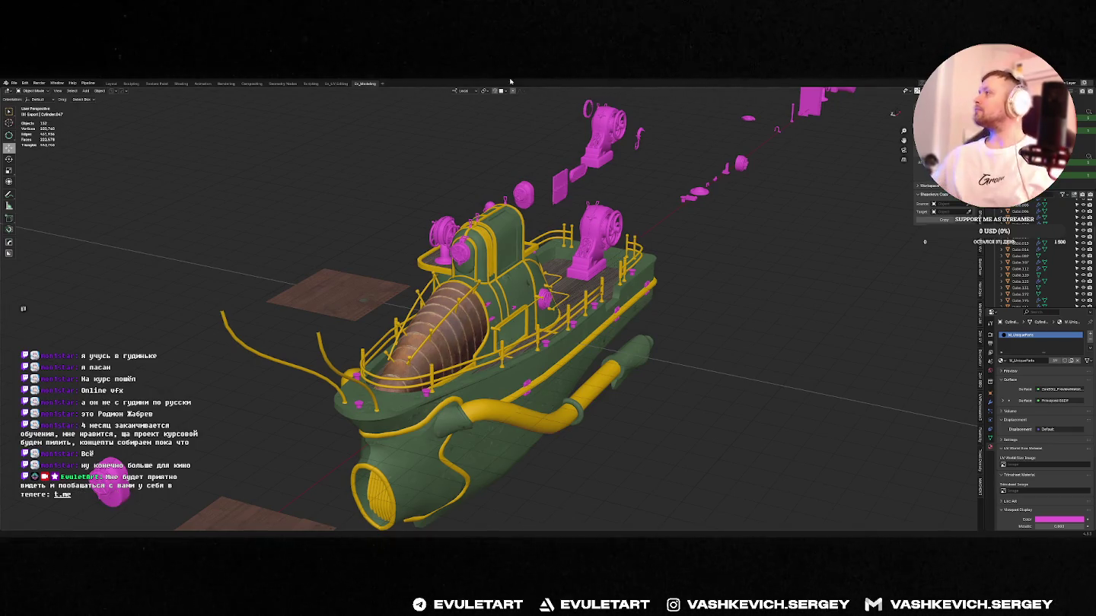
middle_drag(426, 304, 449, 286)
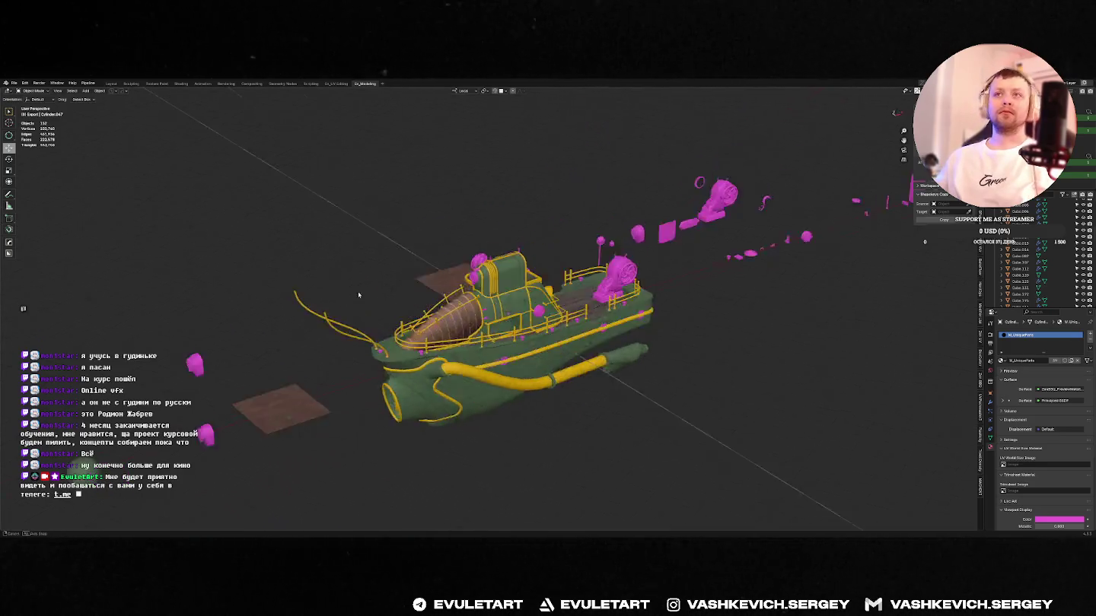
scroll(449, 286, up, 5)
- Inspect the barge in Unreal Engine, then add another part to the selection in Blender
key(alt+Tab)
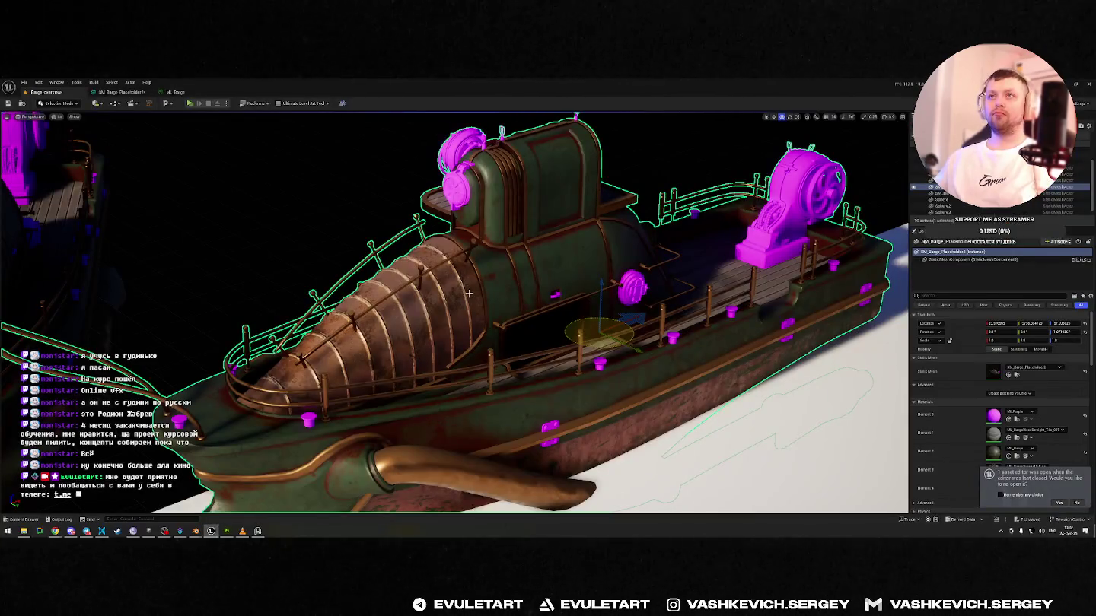
alt+drag(469, 293, 577, 284)
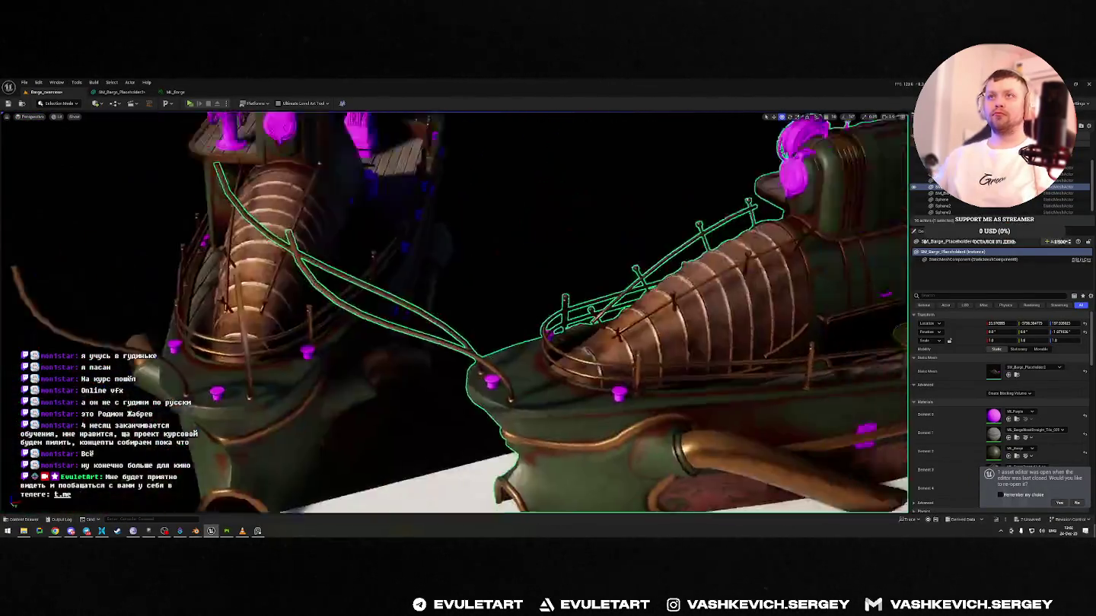
key(alt+Tab)
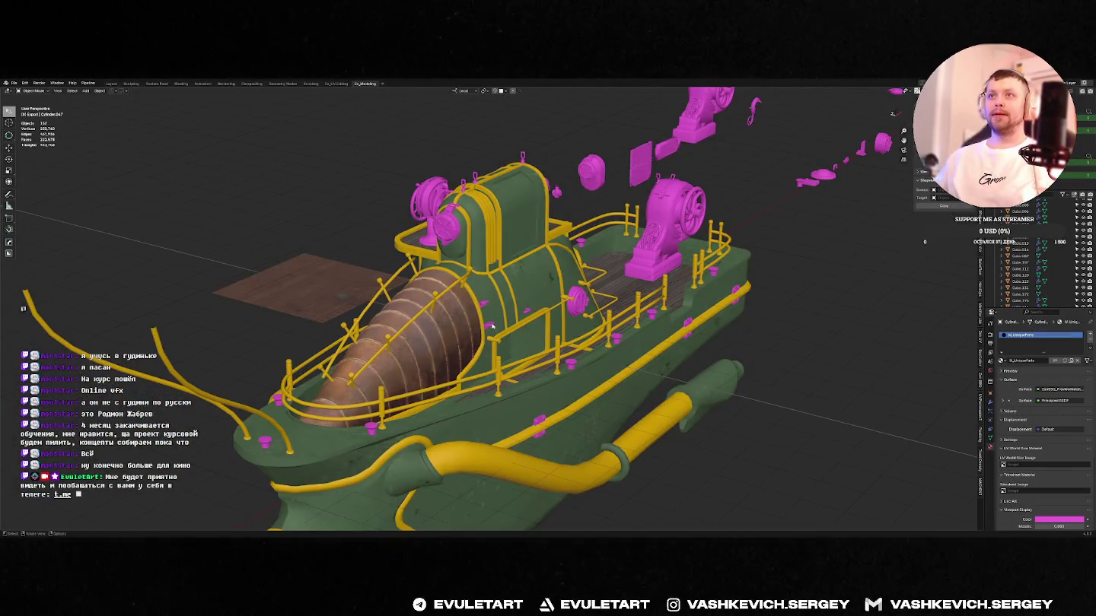
click(492, 326)
middle_drag(491, 326, 411, 326)
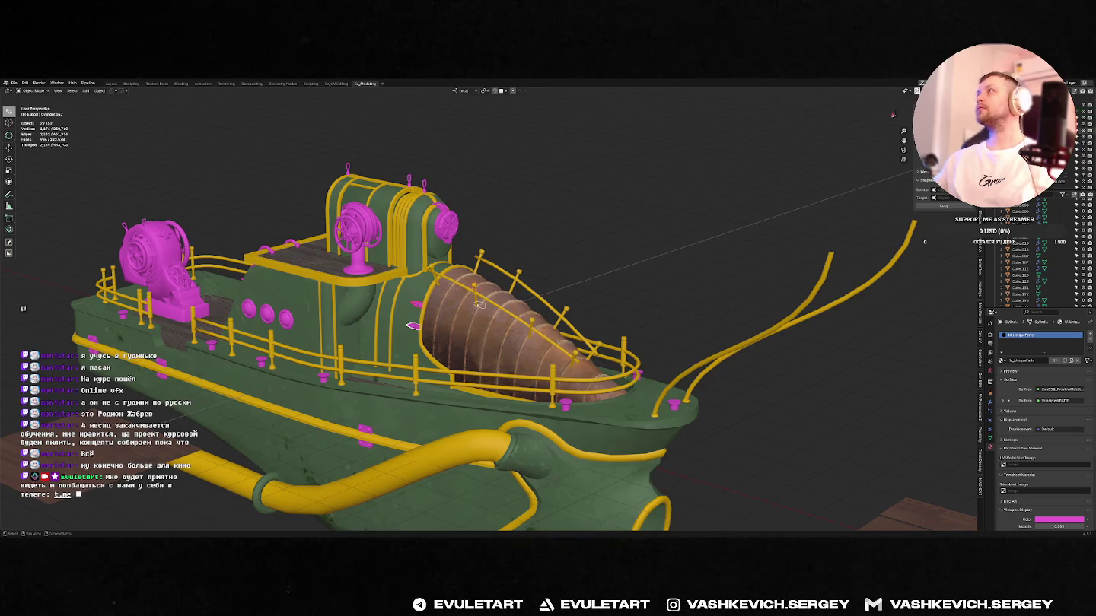
- Zoom out, export the LampMain mesh via Quick Favorites, and switch to Unreal
scroll(1027, 257, down, 5)
scroll(1026, 257, down, 3)
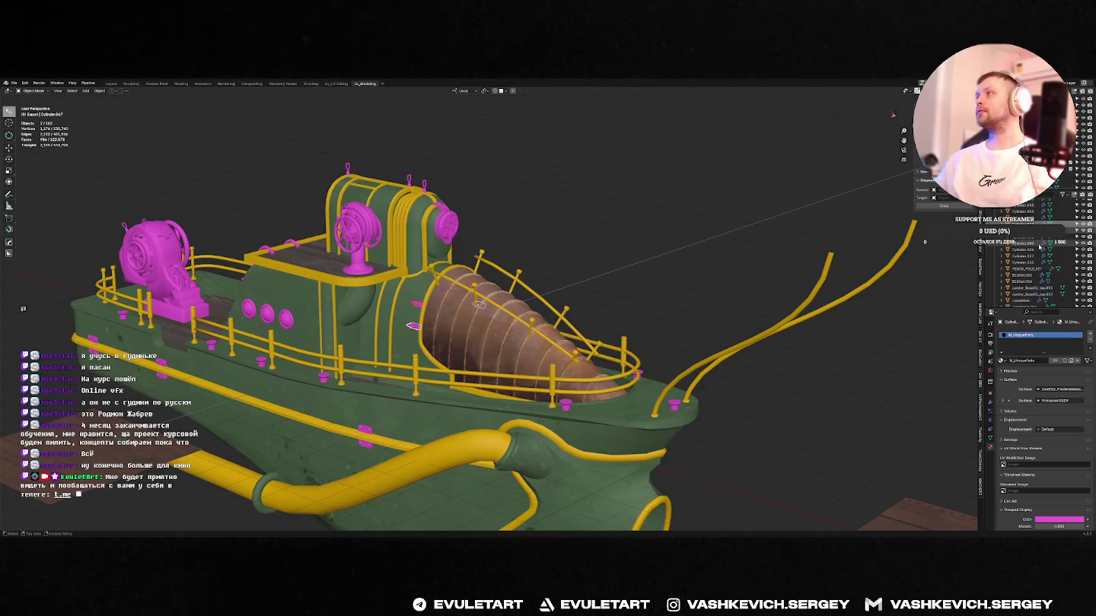
scroll(1026, 257, down, 3)
scroll(1026, 256, down, 2)
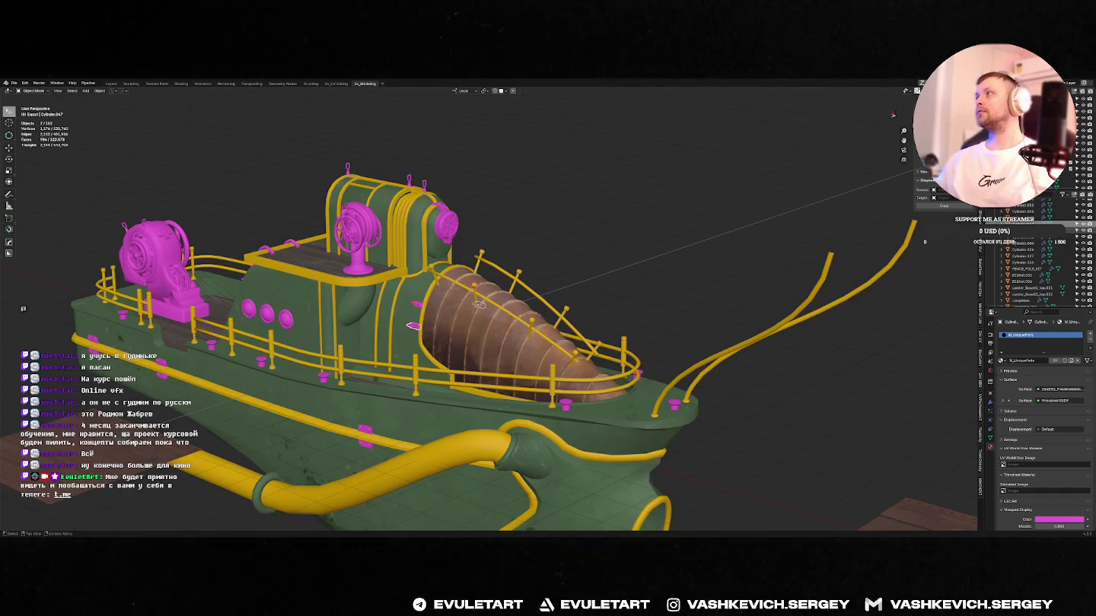
scroll(1027, 257, down, 2)
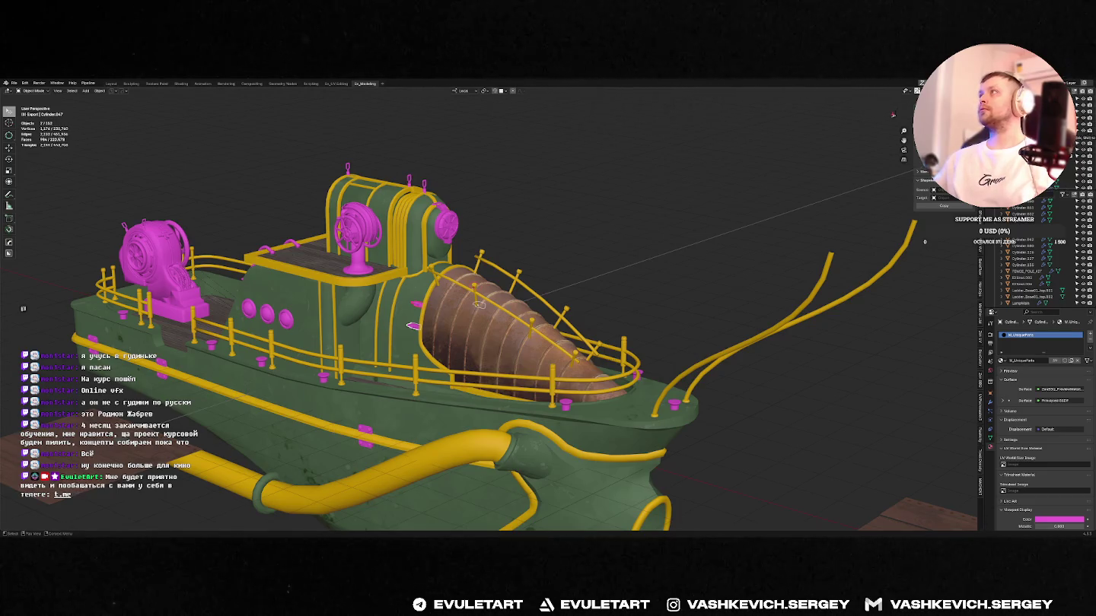
middle_drag(533, 304, 613, 261)
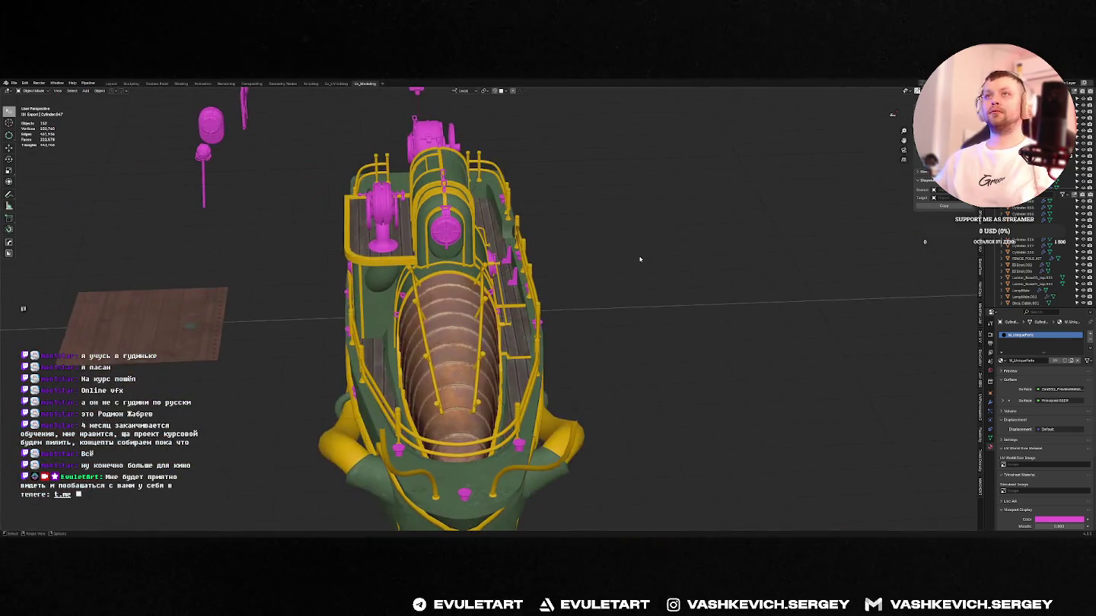
key(q)
click(614, 259)
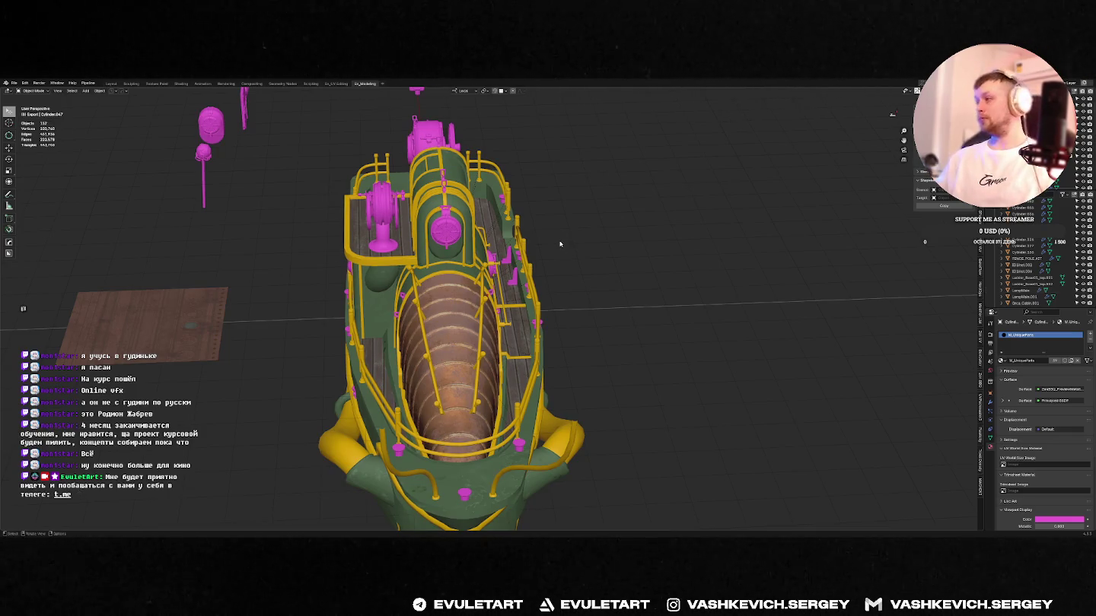
middle_drag(587, 241, 548, 230)
key(alt+Tab)
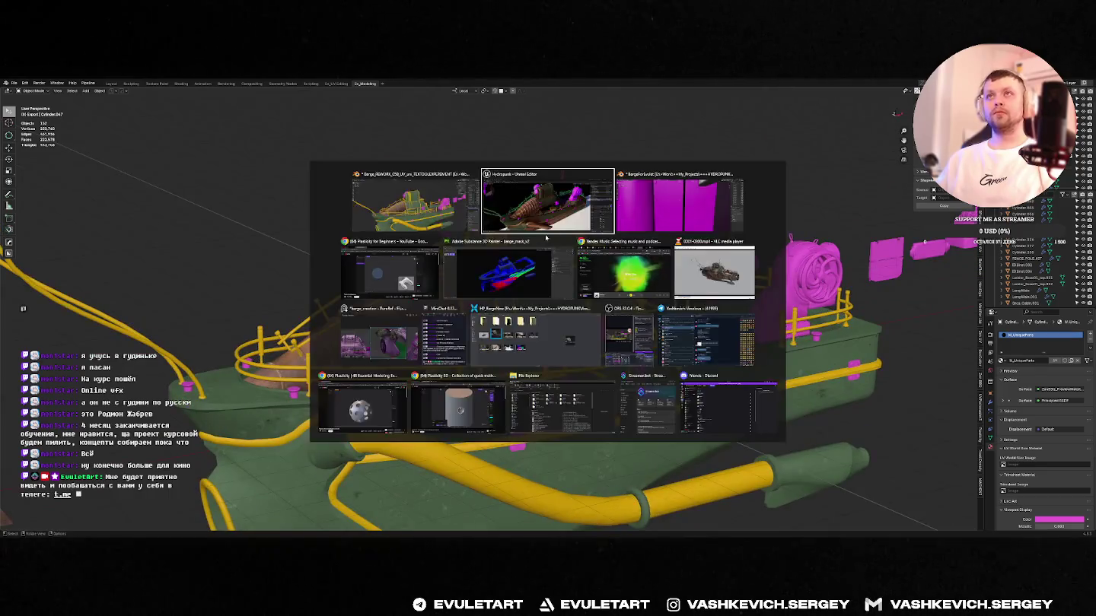
- Orbit Unreal's camera from top-down to a low side view of the barge, then return to Blender
right_drag(456, 312, 426, 305)
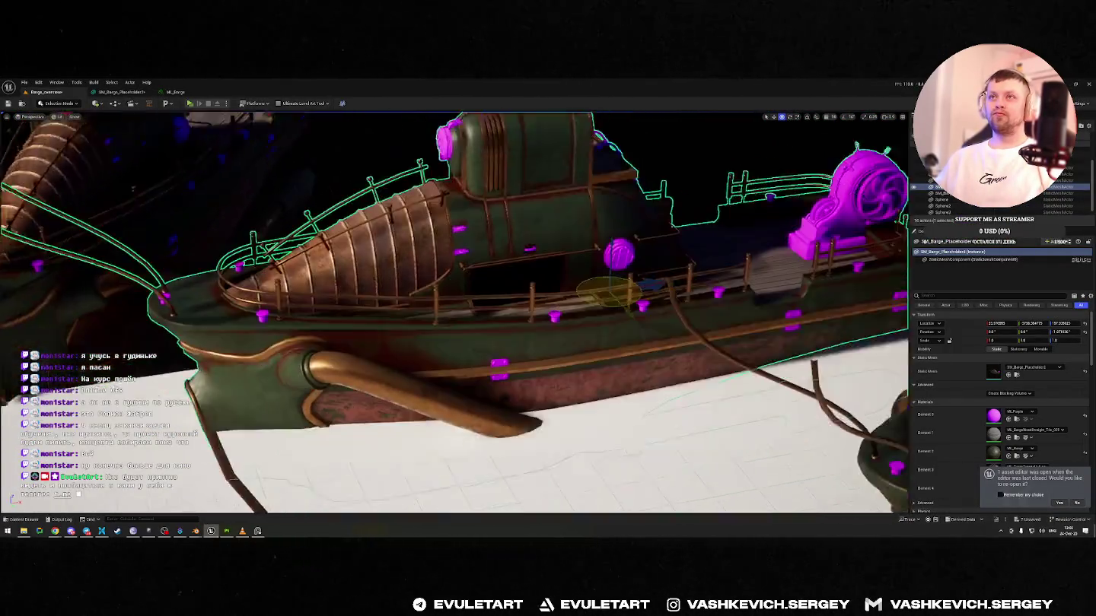
alt+drag(457, 312, 457, 357)
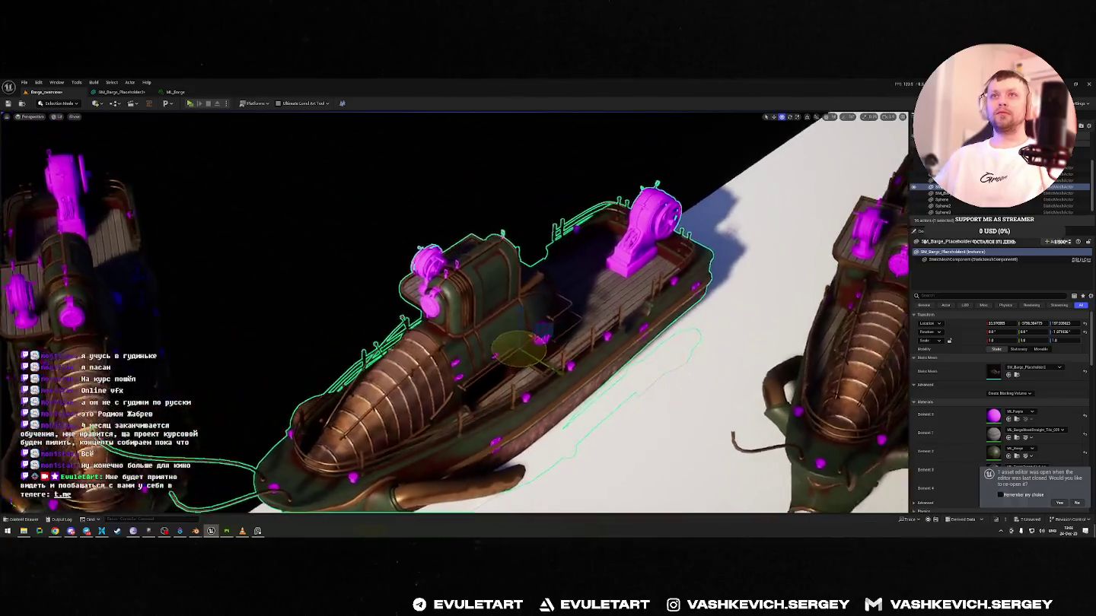
mouse_move(457, 312)
alt+mouse_down()
mouse_move(517, 304)
mouse_move(533, 288)
alt+mouse_up()
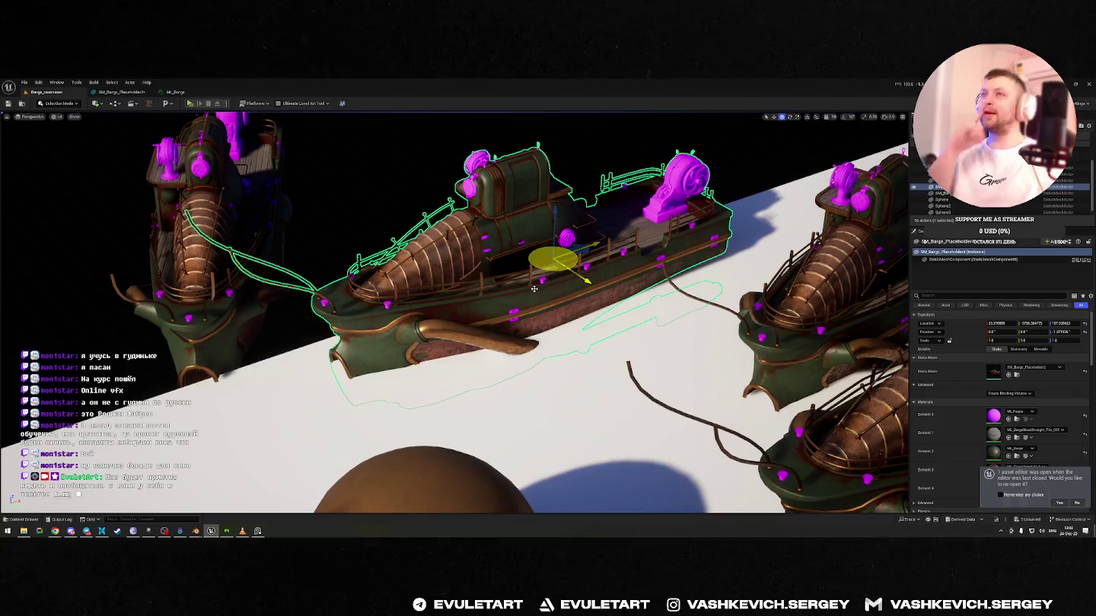
key(alt+Tab)
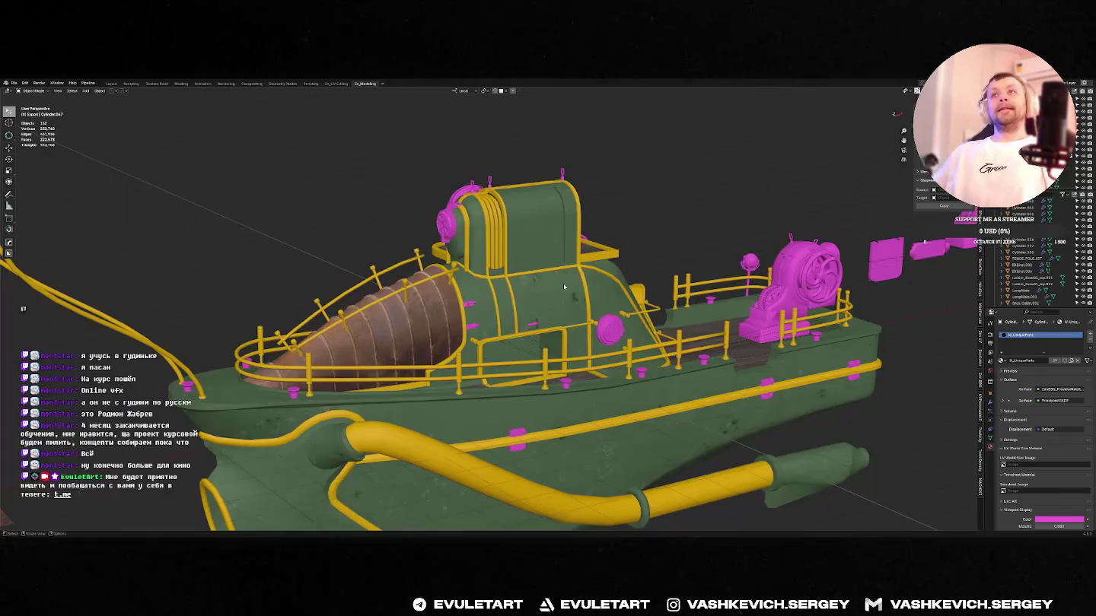
middle_drag(609, 259, 653, 246)
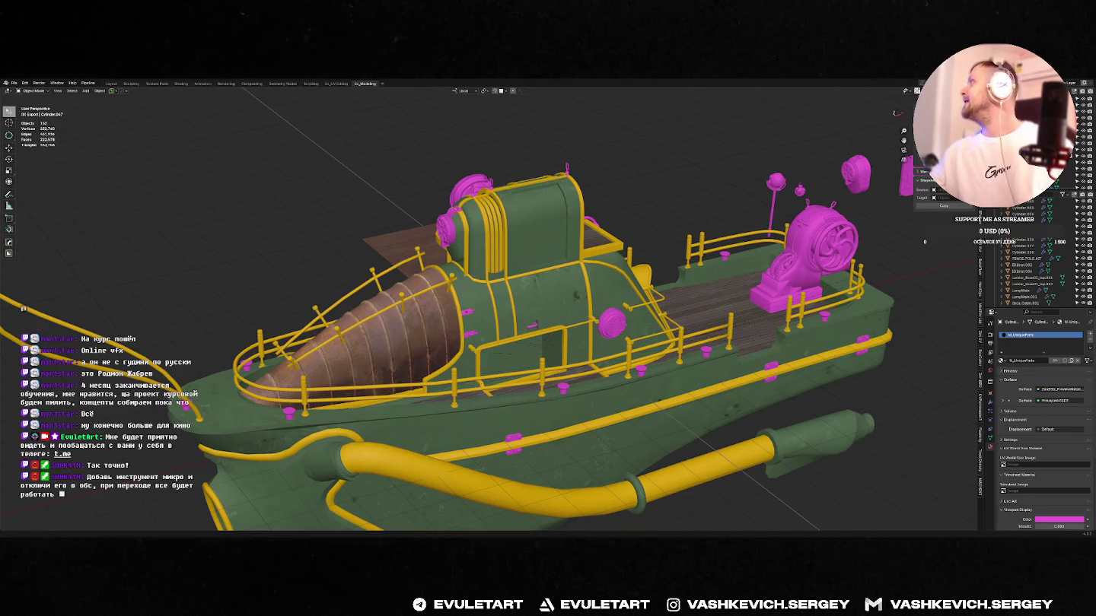
- Bring OBS in front of Blender, then move and enlarge its window
click(164, 531)
drag(685, 92, 563, 90)
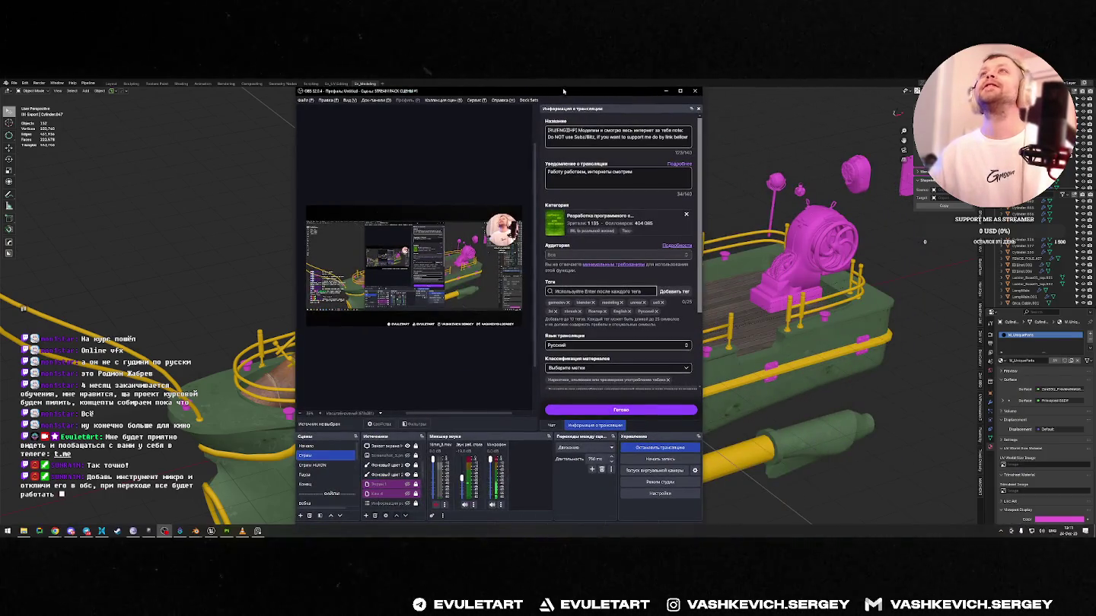
key(alt+Tab)
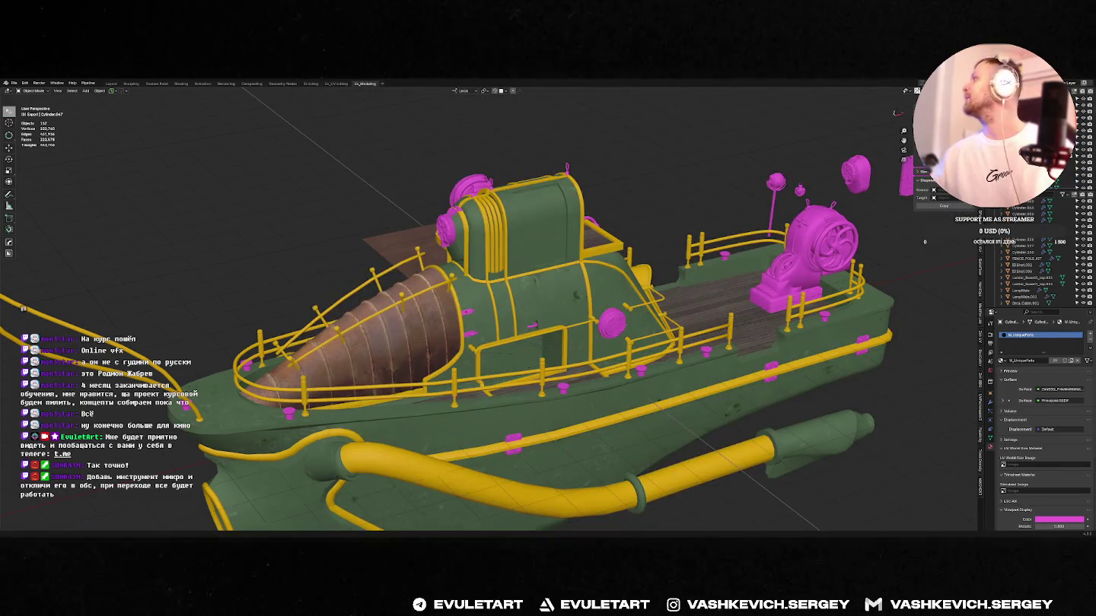
key(alt+Tab)
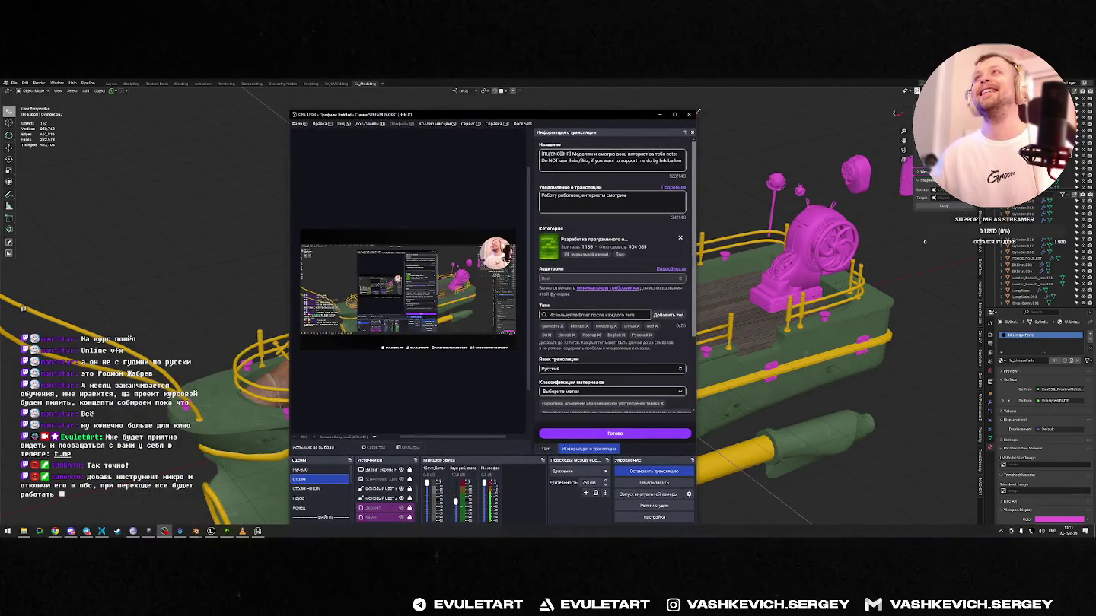
mouse_move(707, 112)
mouse_down()
mouse_move(873, 220)
mouse_move(795, 112)
mouse_up()
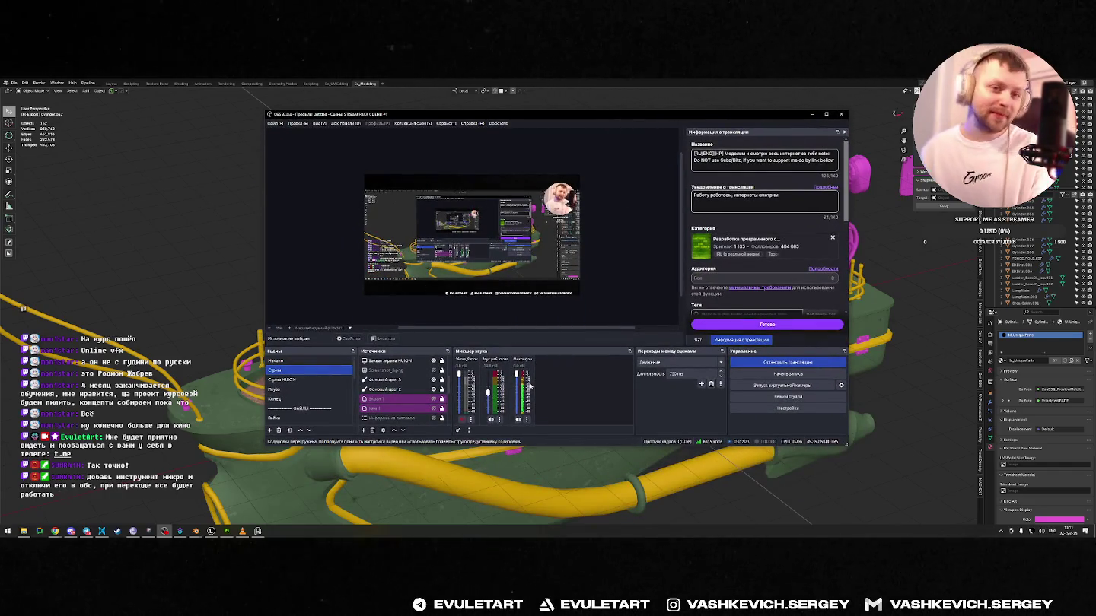
- Switch between the Пауза and Стрим scenes and mute then unmute audio channel four
click(286, 399)
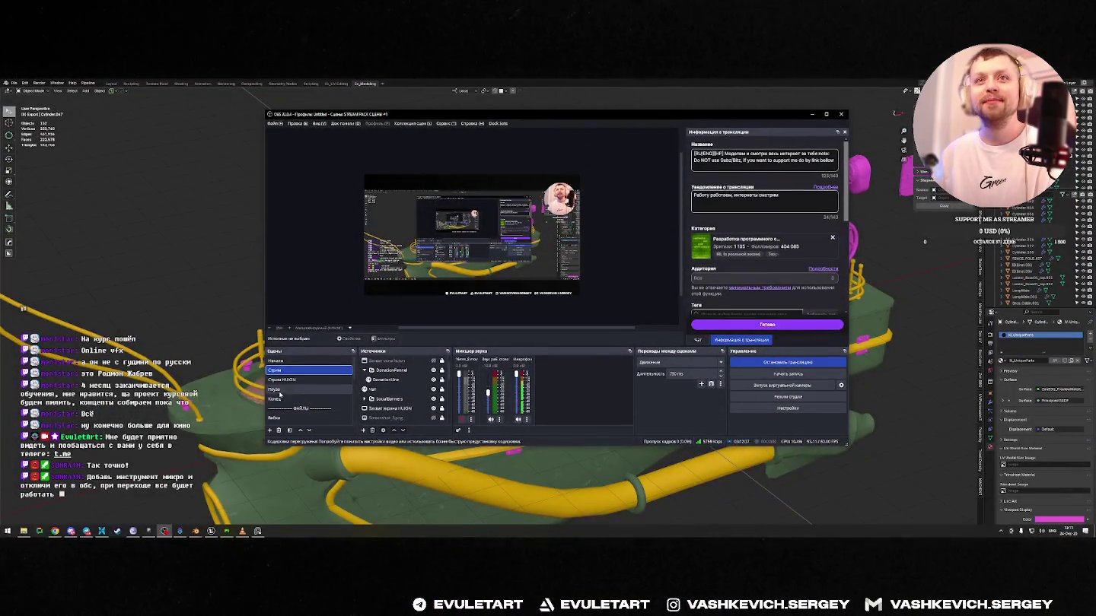
click(279, 391)
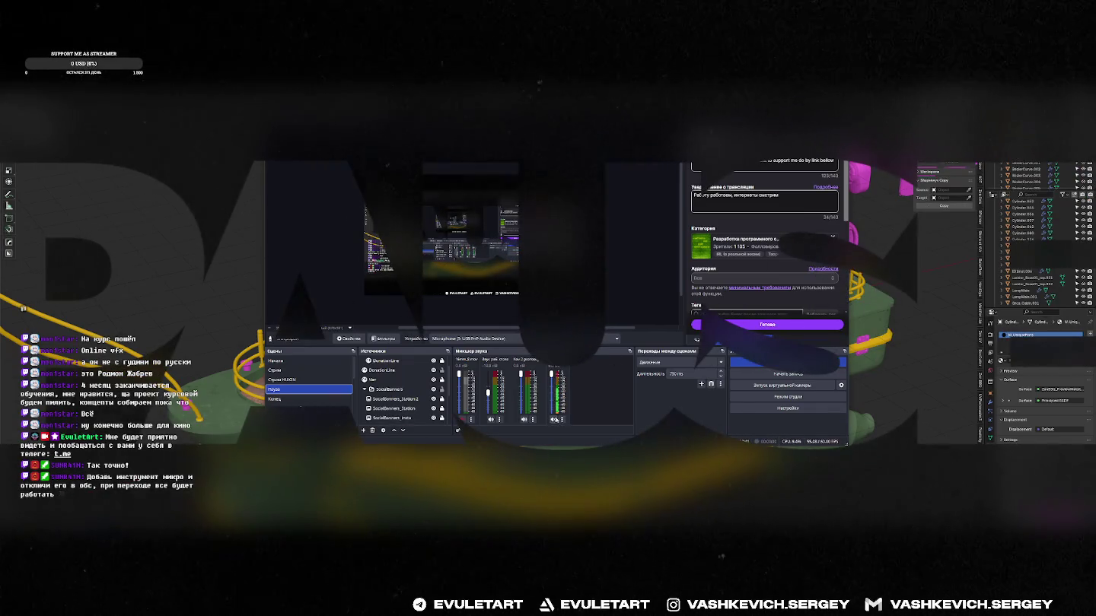
click(556, 419)
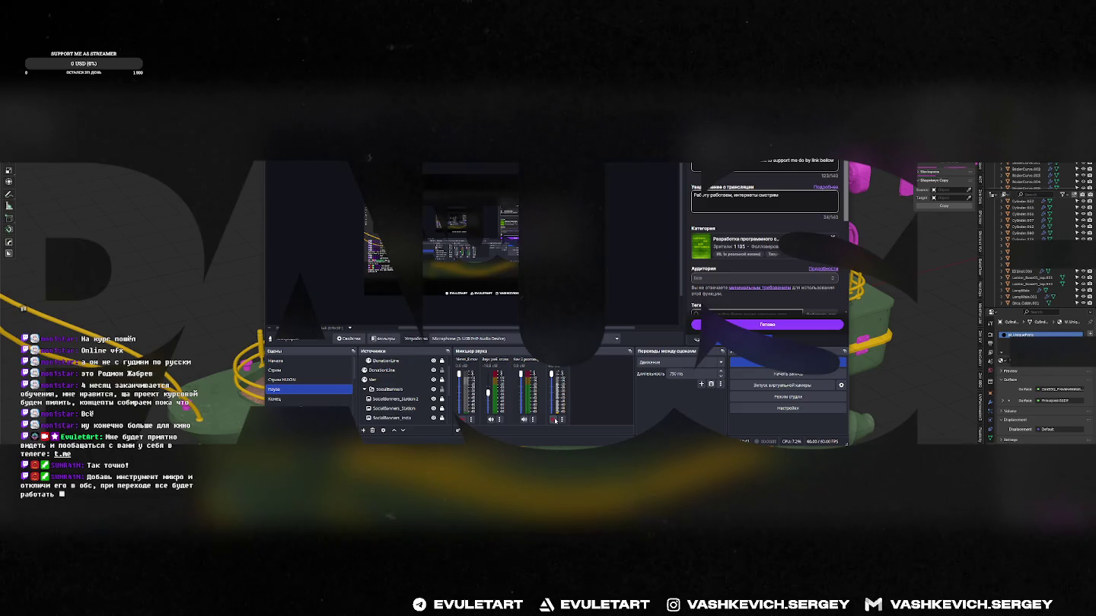
click(553, 419)
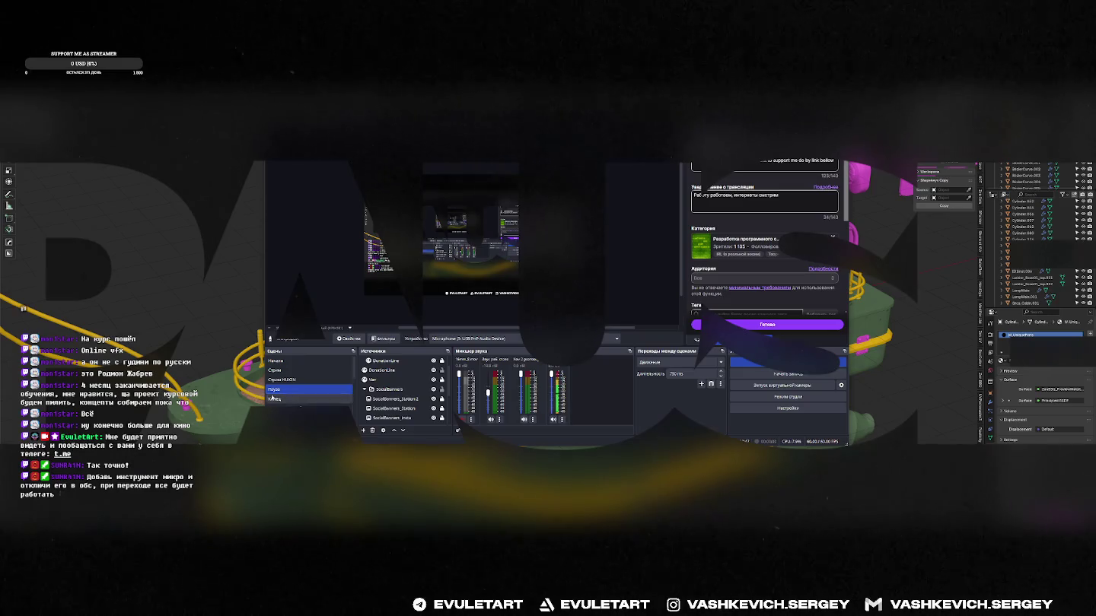
click(280, 371)
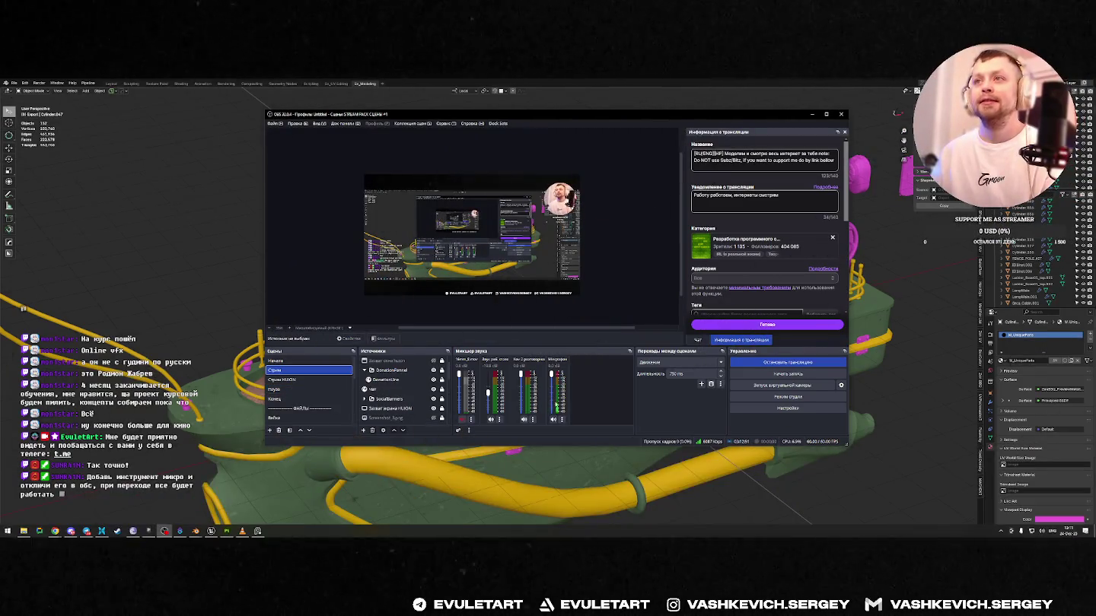
- Toggle scenes until the broadcast ends on Стрим, then hide OBS behind Blender
click(342, 389)
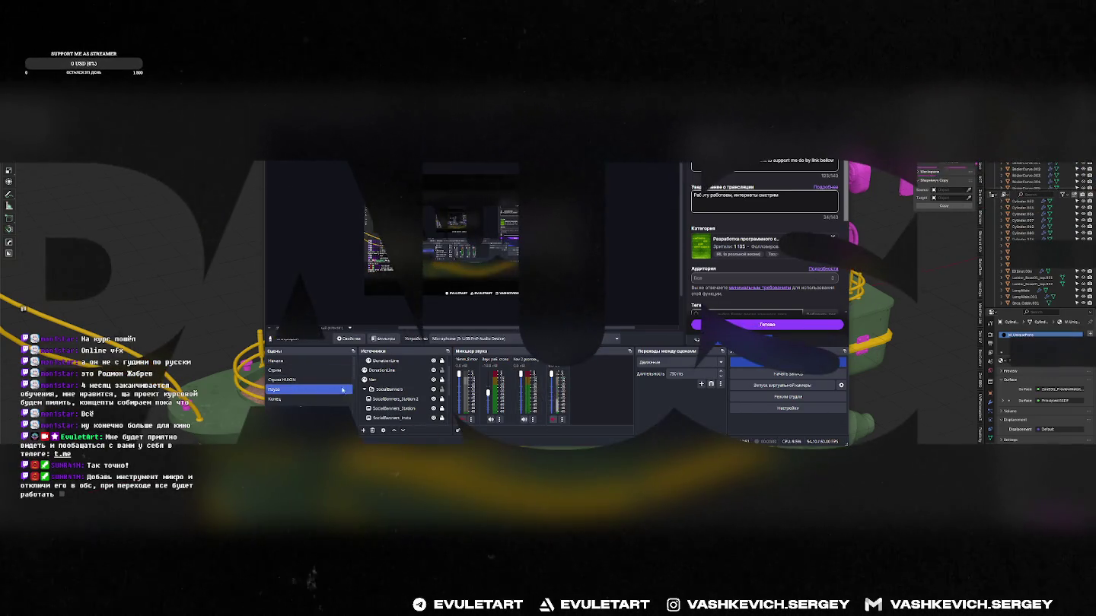
click(319, 371)
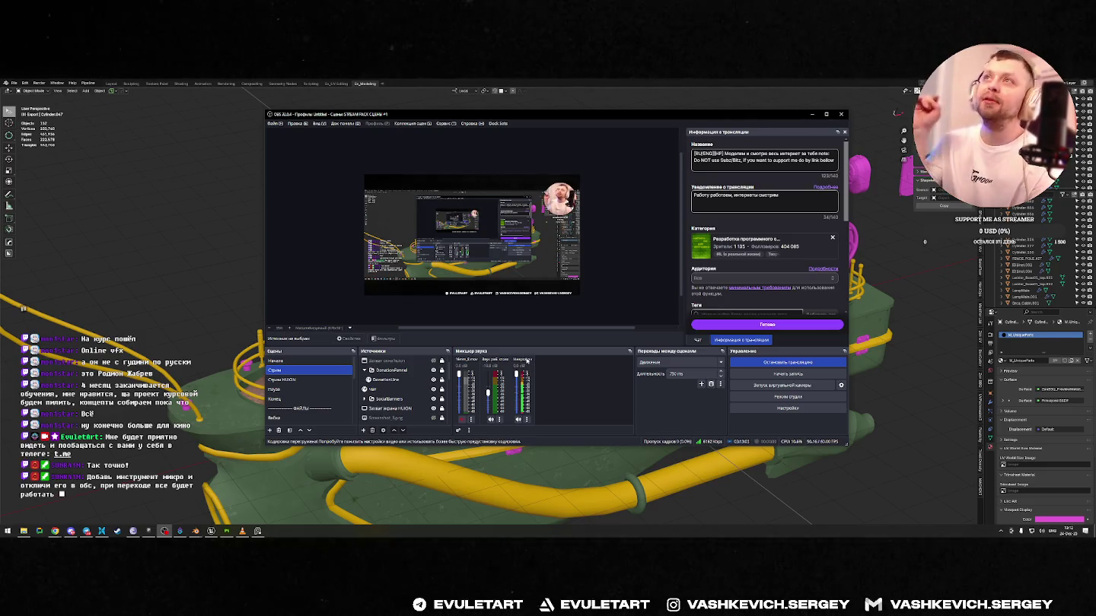
click(289, 390)
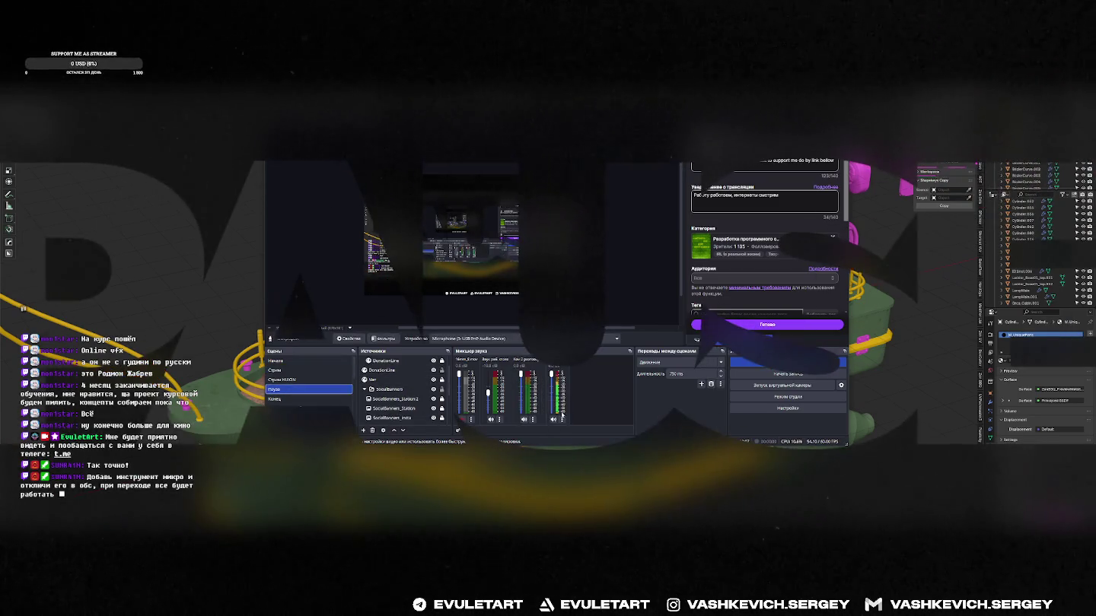
click(297, 380)
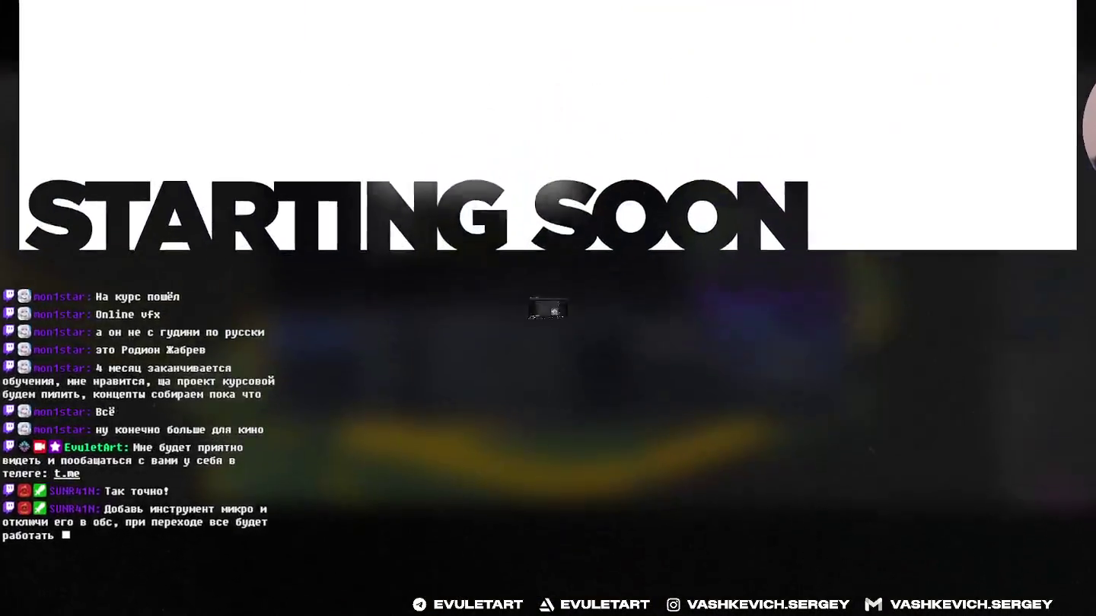
click(304, 371)
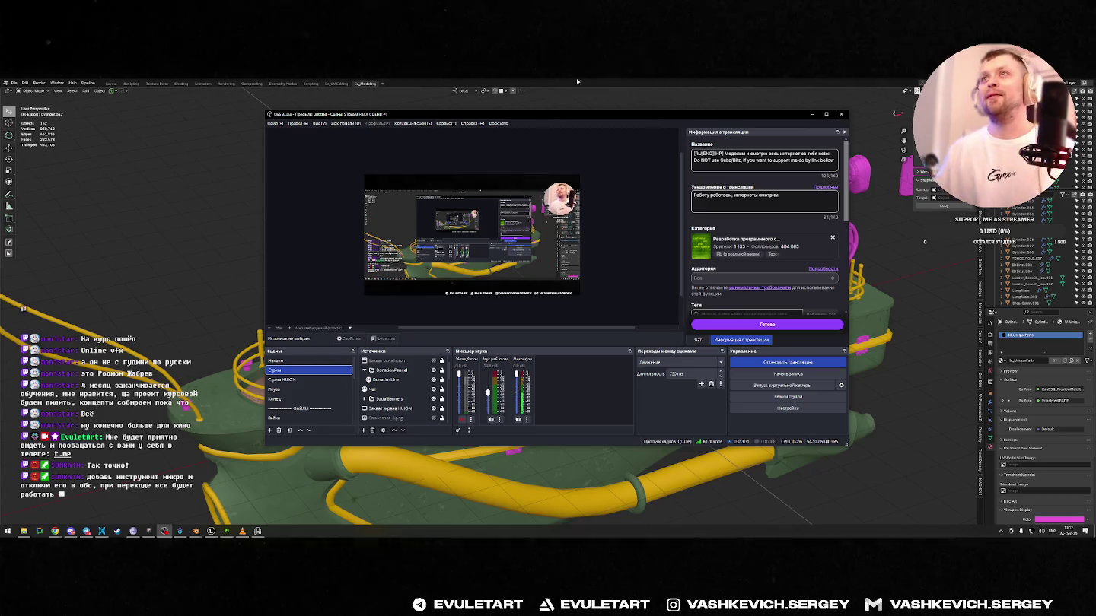
drag(554, 115, 564, 118)
key(alt+Tab)
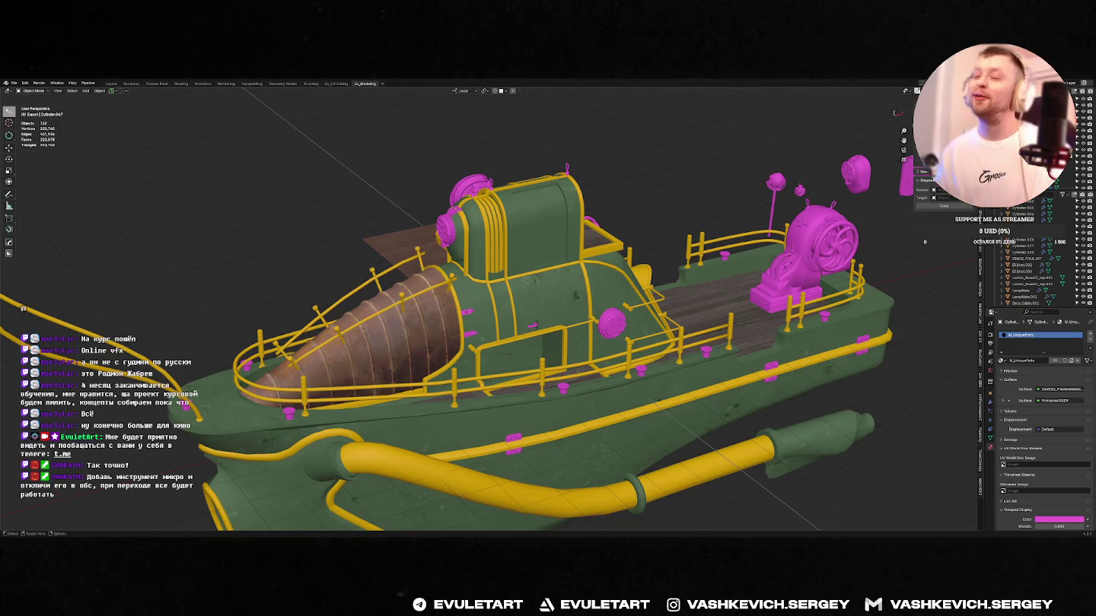
- Zoom and orbit onto the boat's deck, then bring the ArtStation browser window over Blender
scroll(723, 195, up, 1)
middle_drag(723, 196, 742, 197)
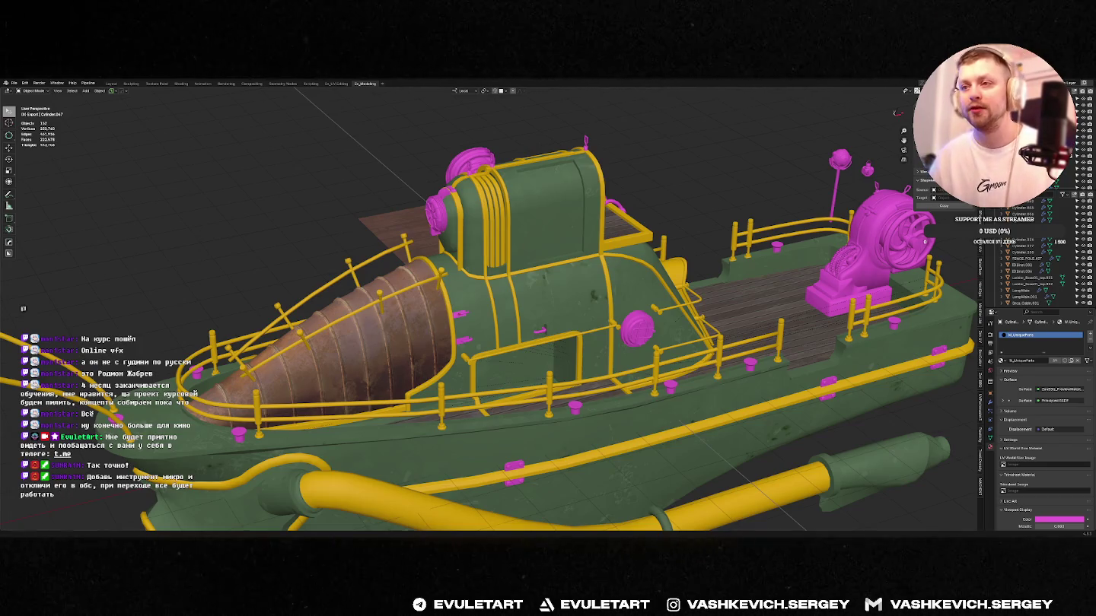
key(alt+Tab)
mouse_move(518, 194)
mouse_down()
mouse_move(664, 112)
mouse_move(524, 96)
mouse_up()
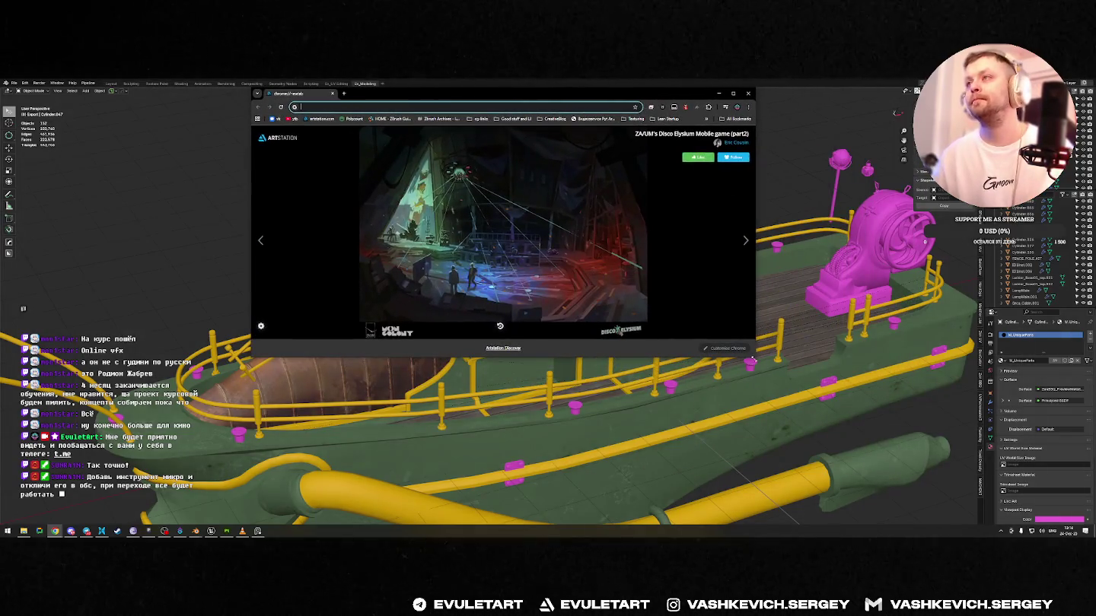
- Enlarge Chrome and search for 'купить настройку обс для стриминга'
drag(754, 359, 991, 464)
text(re)
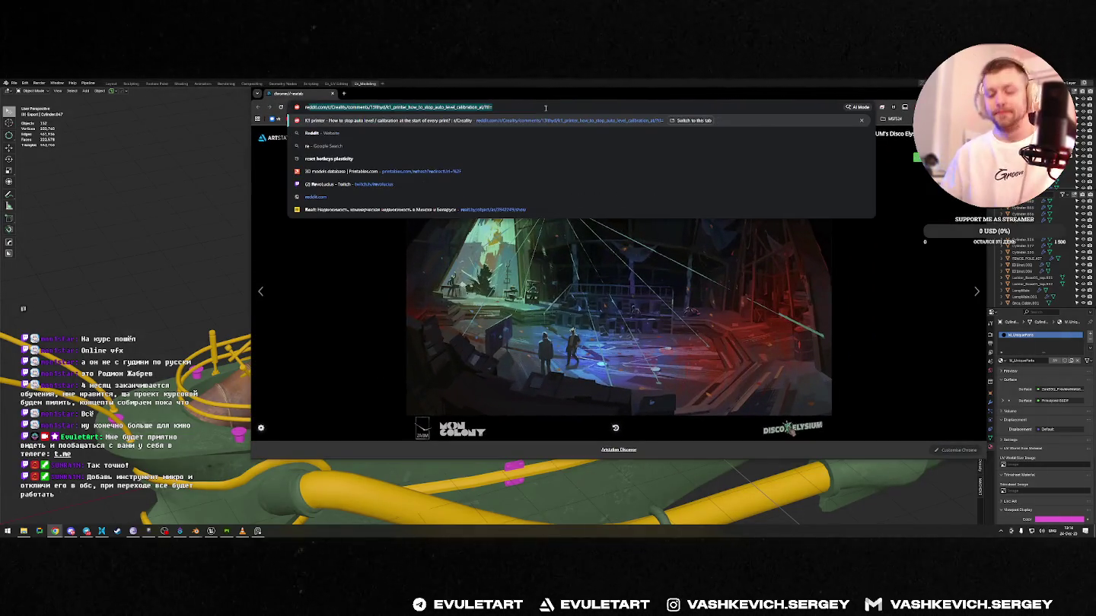
key(BackSpace)
key(BackSpace)
key(BackSpace)
text(купить нас)
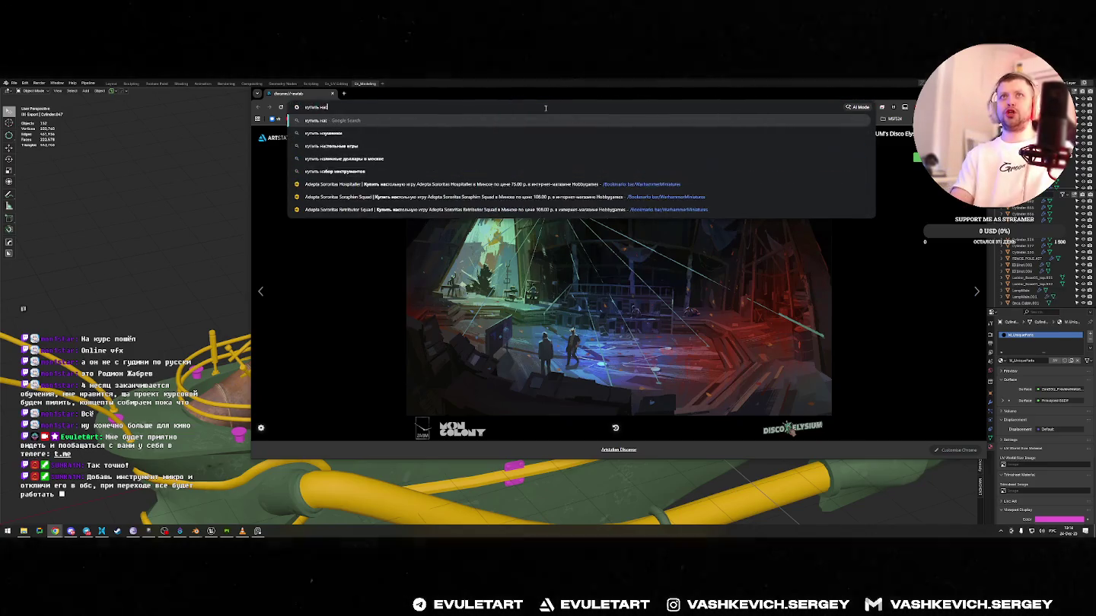
text(тройку обс)
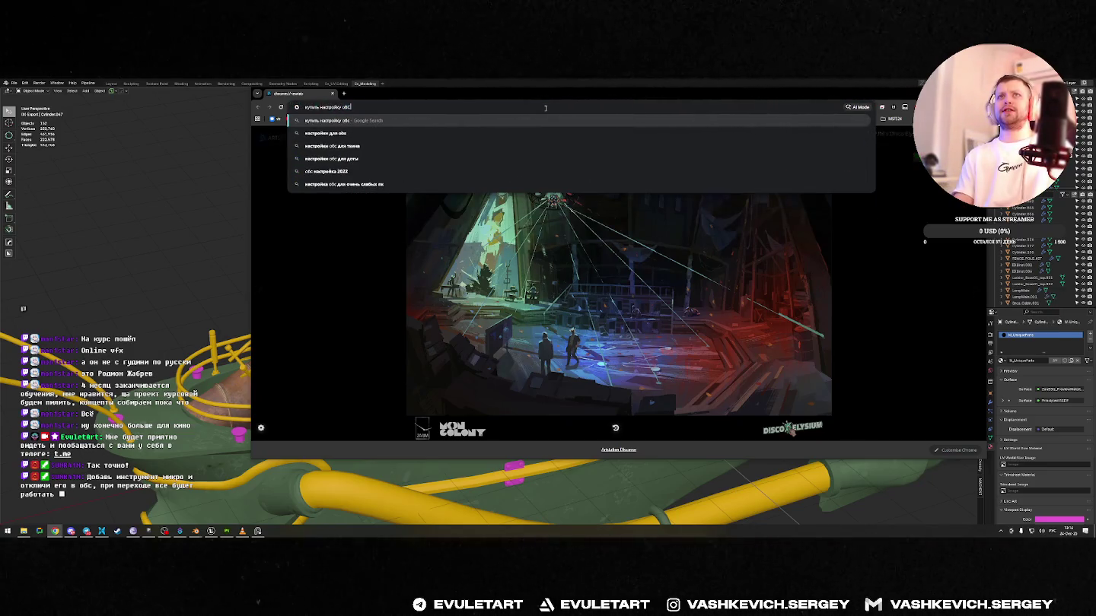
text( для стриминга)
key(Return)
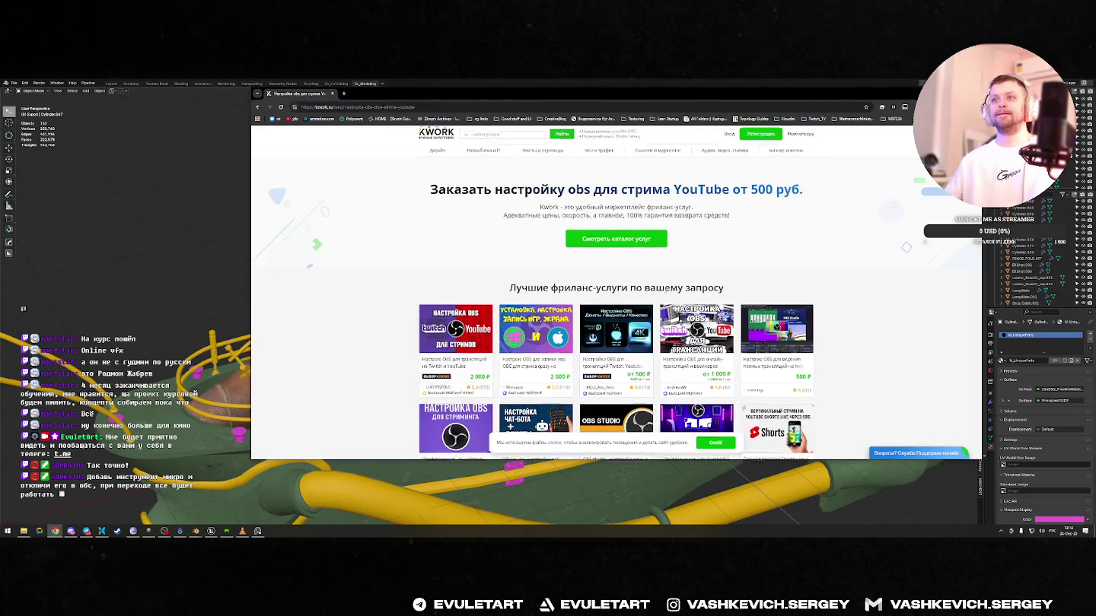
- Open the first Kwork OBS streaming setup offer and read down to its reviews
scroll(694, 303, down, 3)
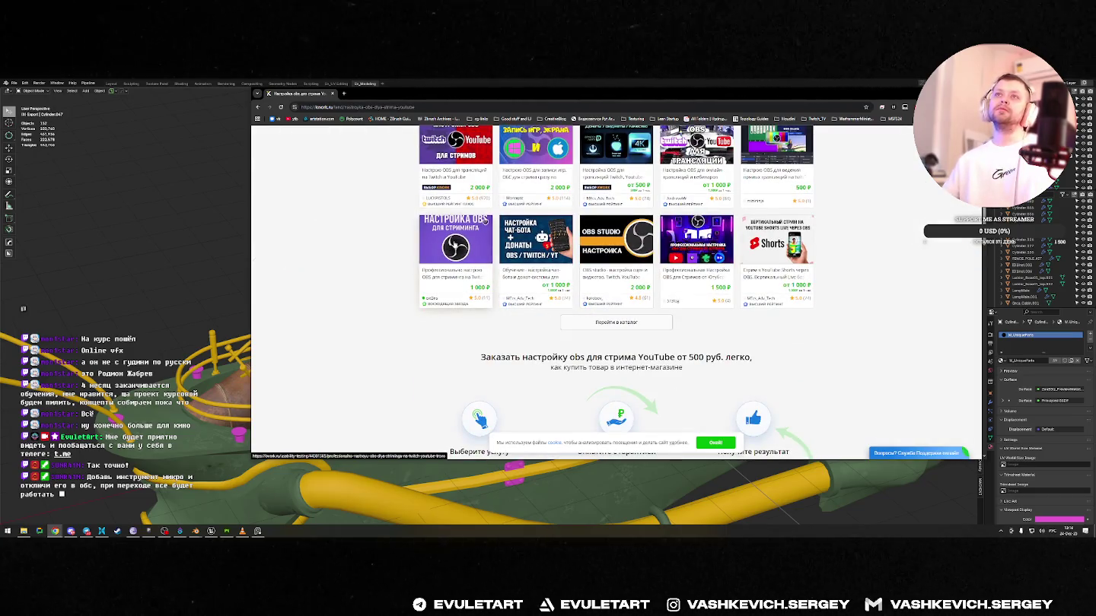
click(484, 220)
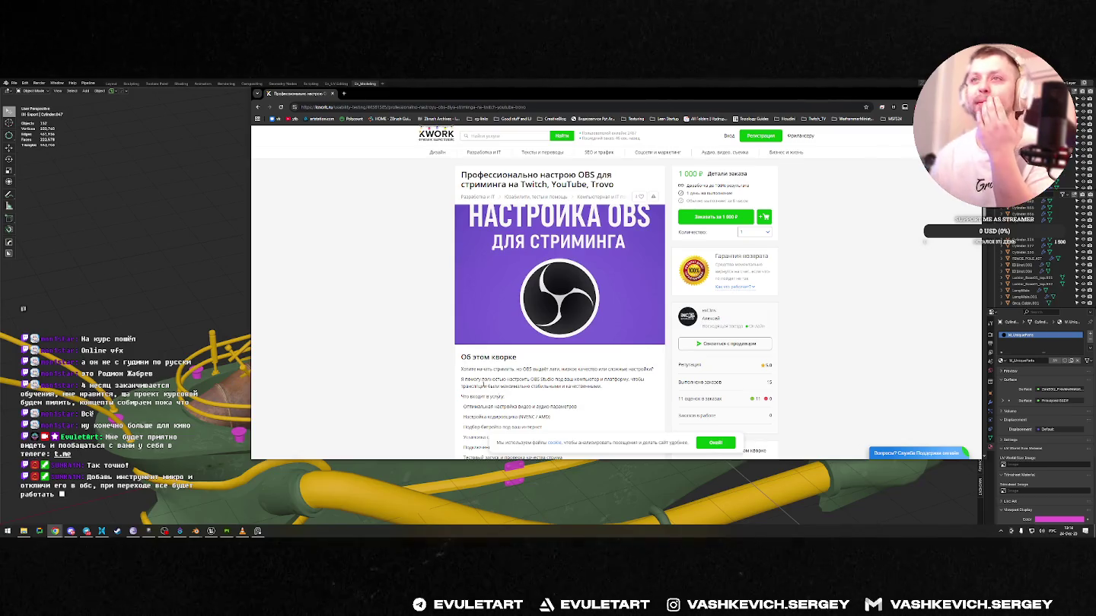
double_click(587, 379)
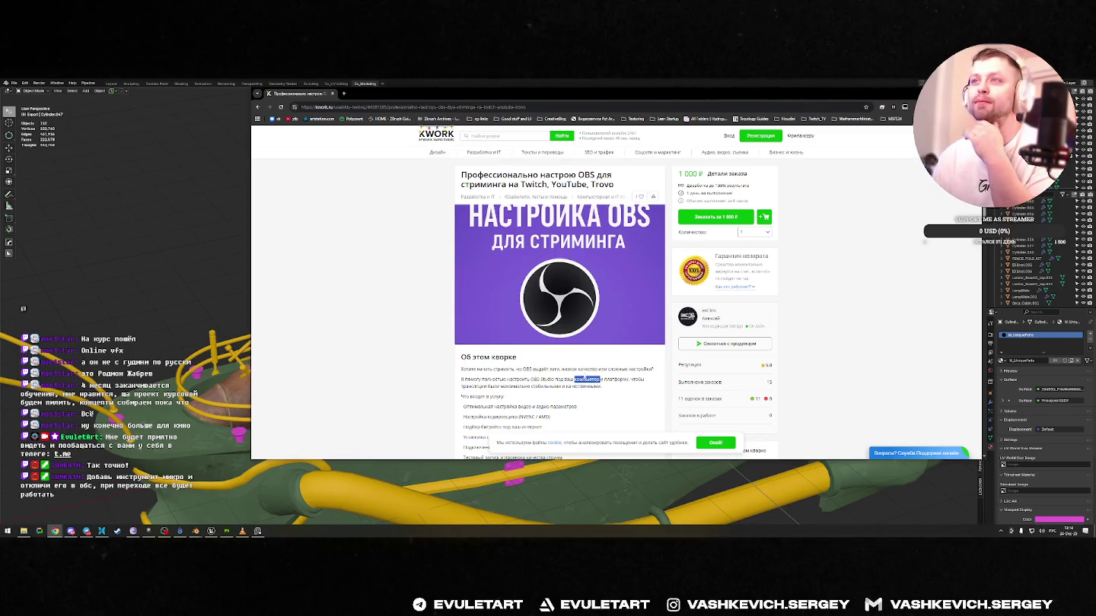
scroll(390, 276, down, 2)
scroll(391, 275, down, 4)
scroll(391, 275, down, 4)
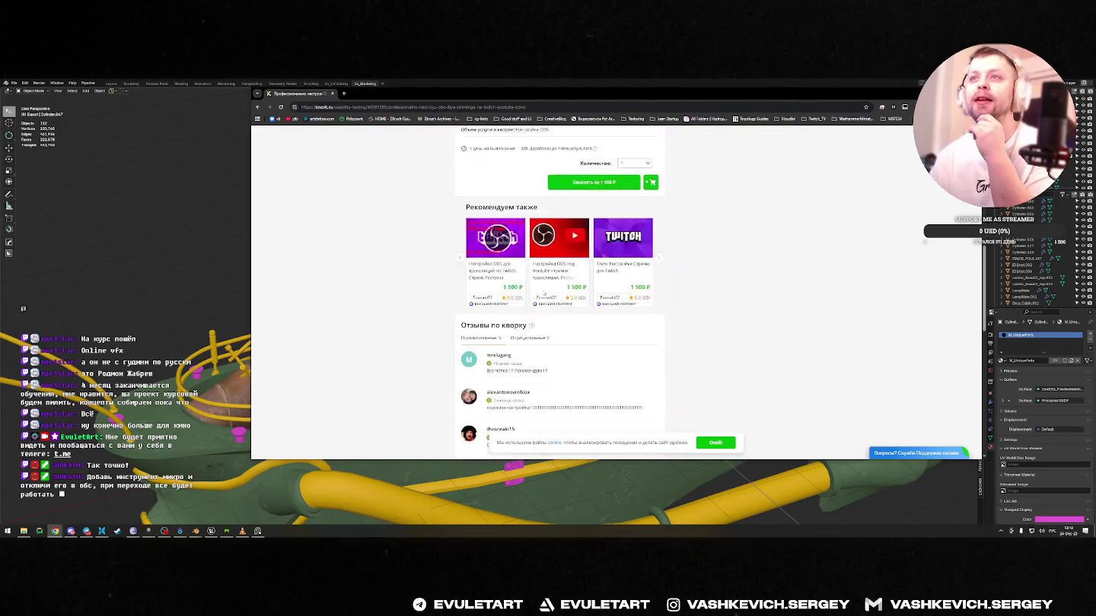
scroll(390, 276, down, 3)
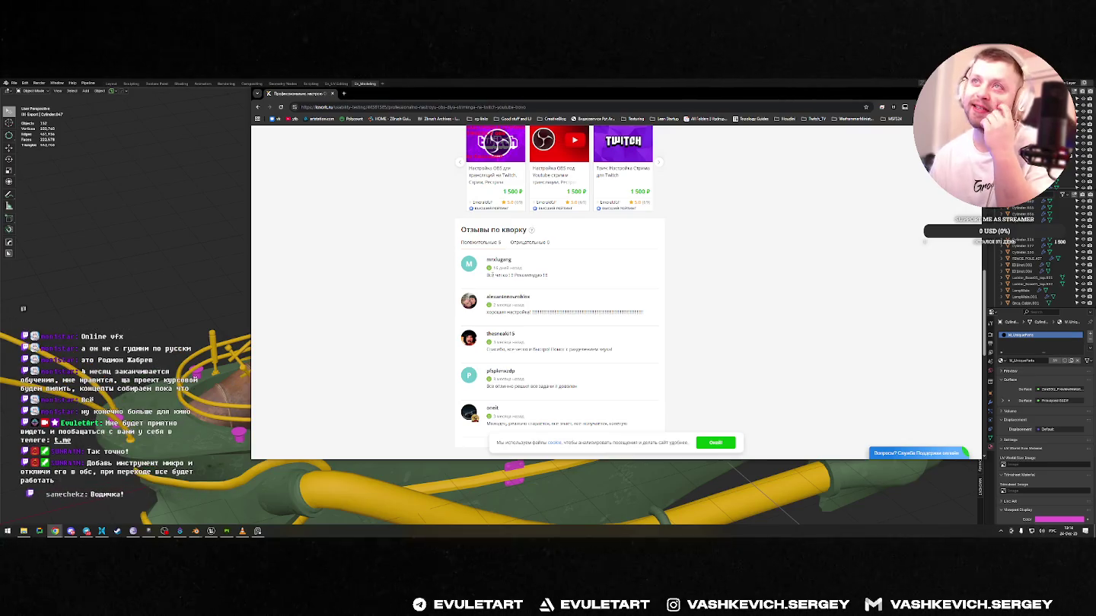
scroll(567, 274, down, 2)
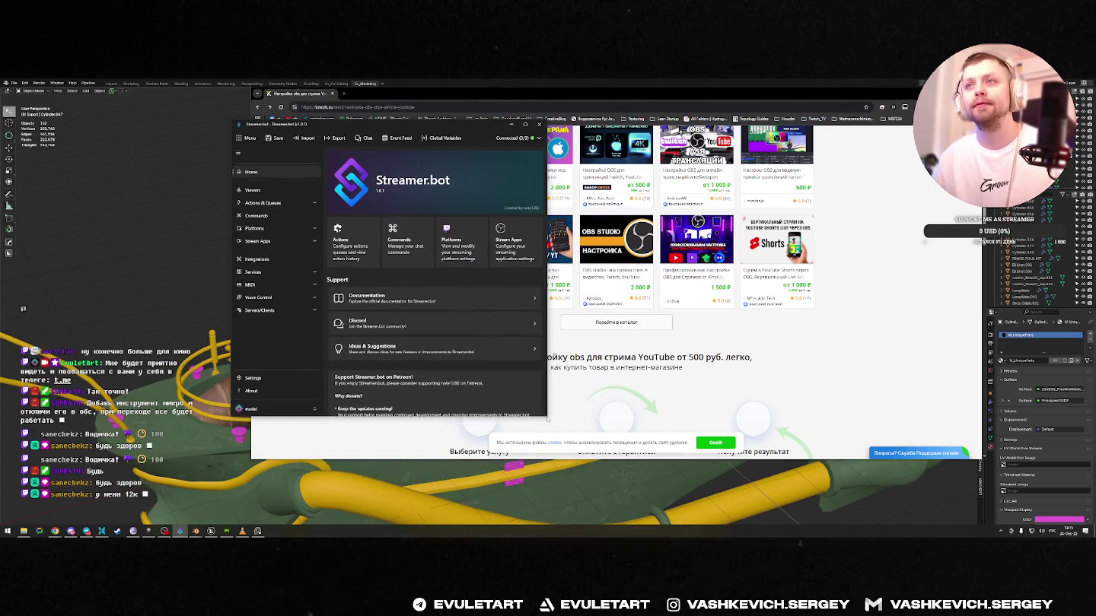
- Browse Streamer.bot's Actions, Queues, pending actions and Commands lists
click(263, 202)
click(358, 216)
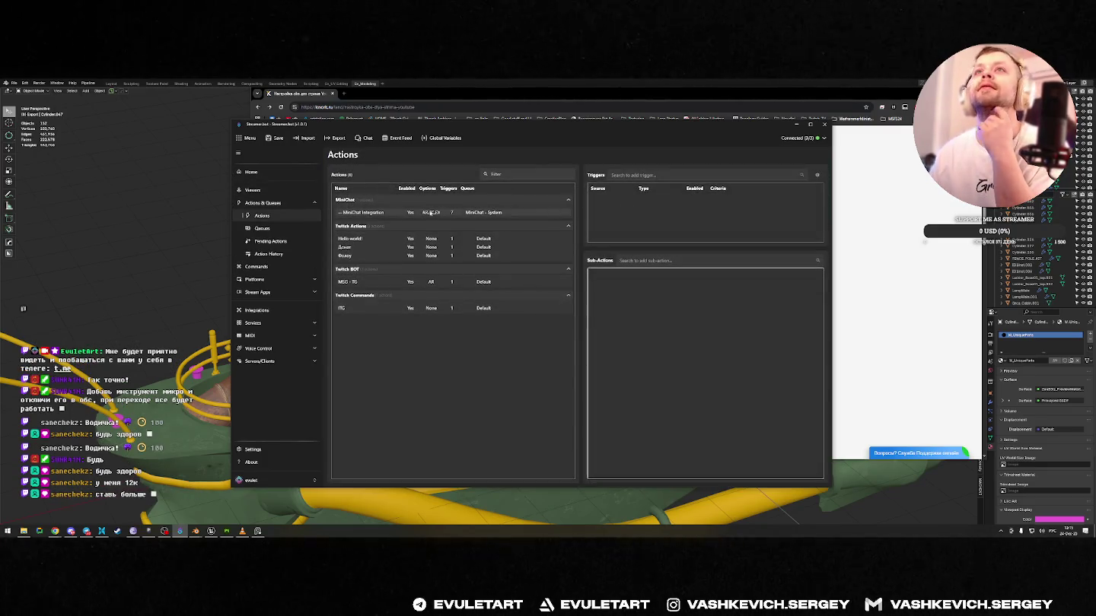
click(266, 228)
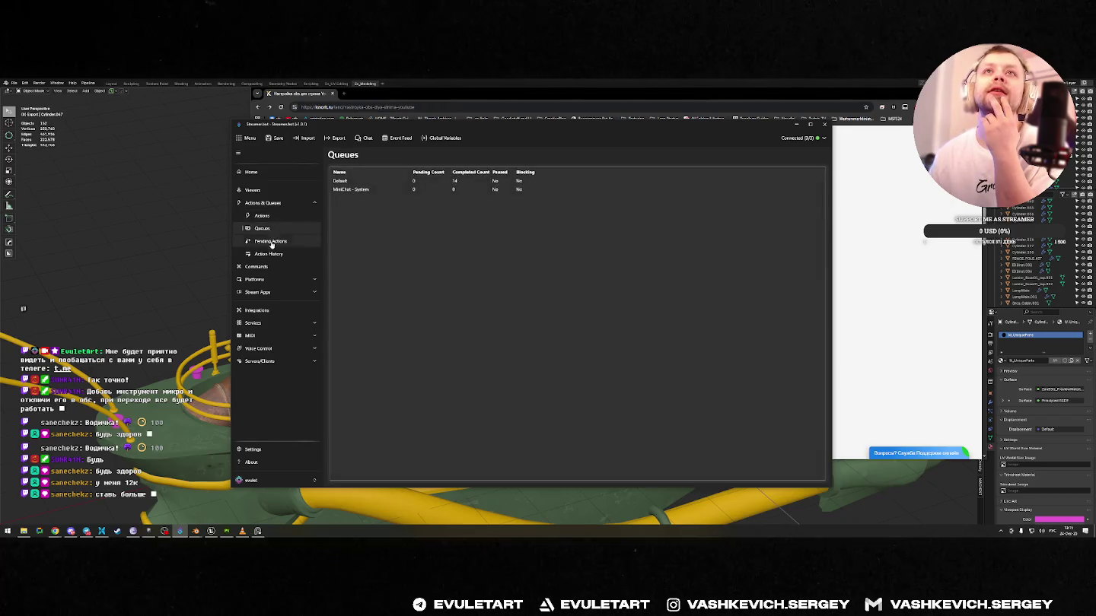
click(271, 241)
click(281, 228)
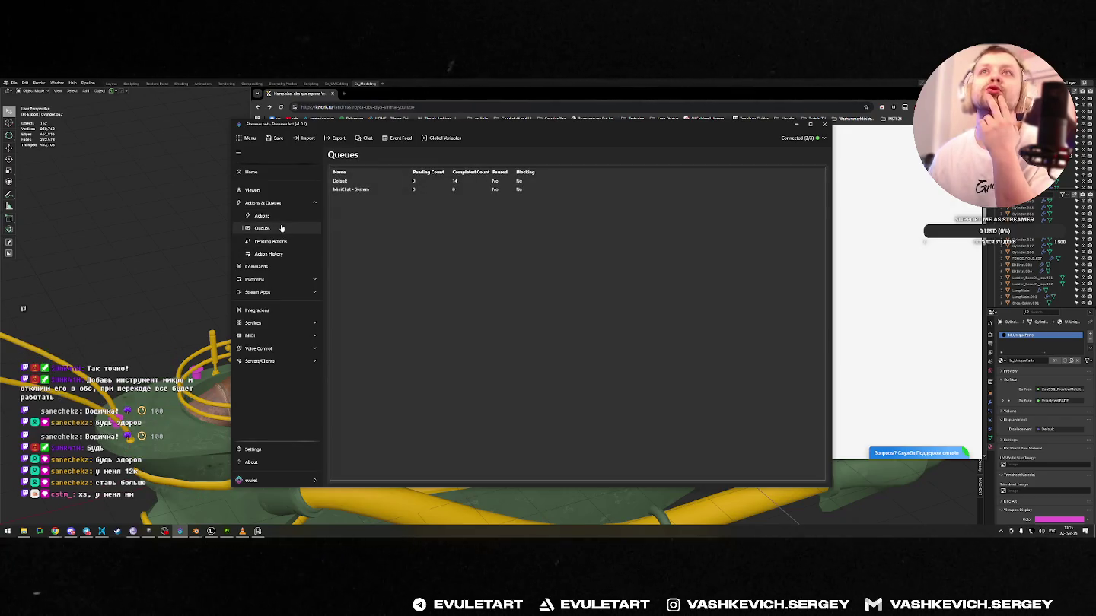
click(262, 266)
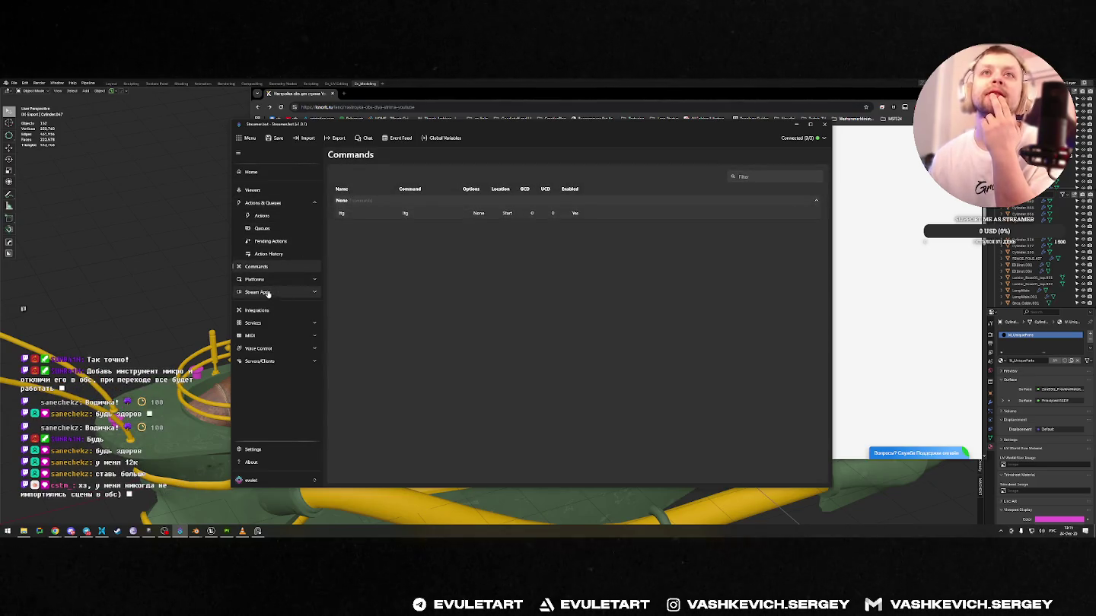
- Open the Twitch Channel Point Rewards and inspect the Водичка reward's settings
click(270, 280)
click(270, 293)
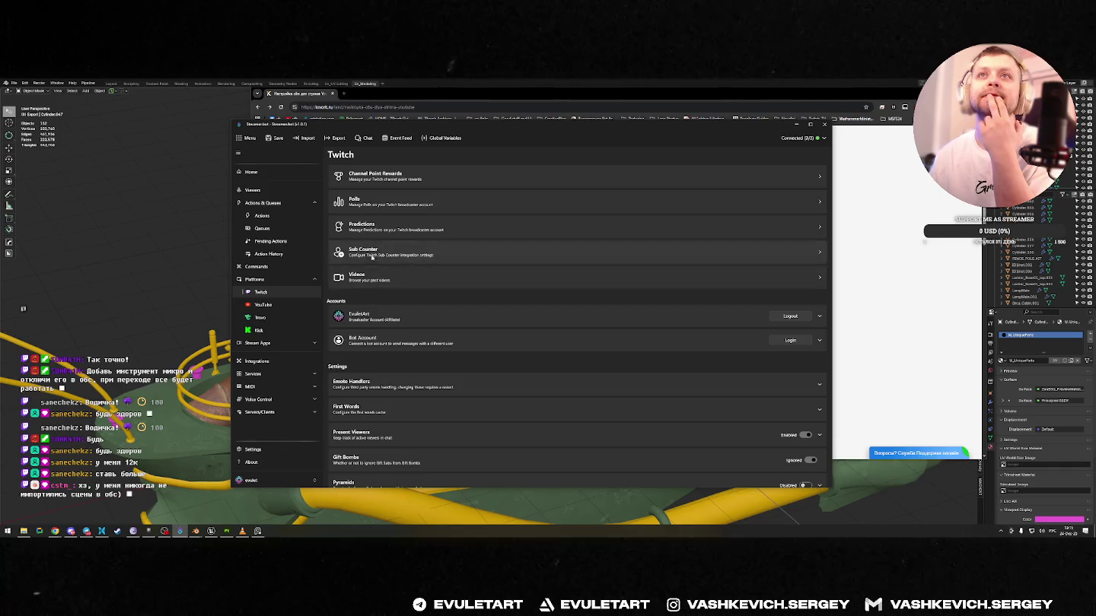
click(373, 181)
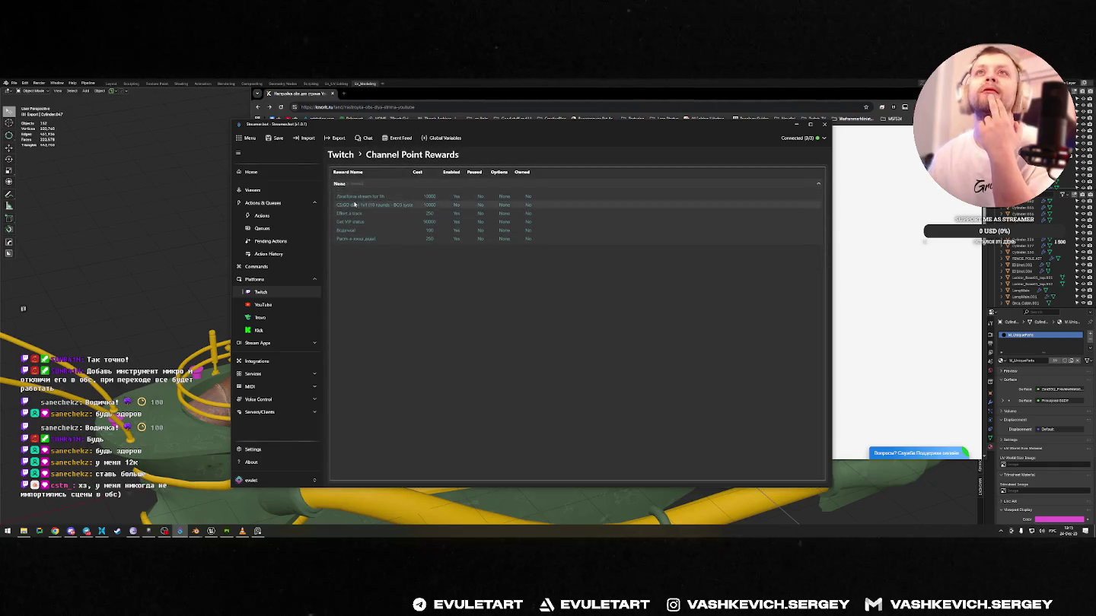
double_click(422, 230)
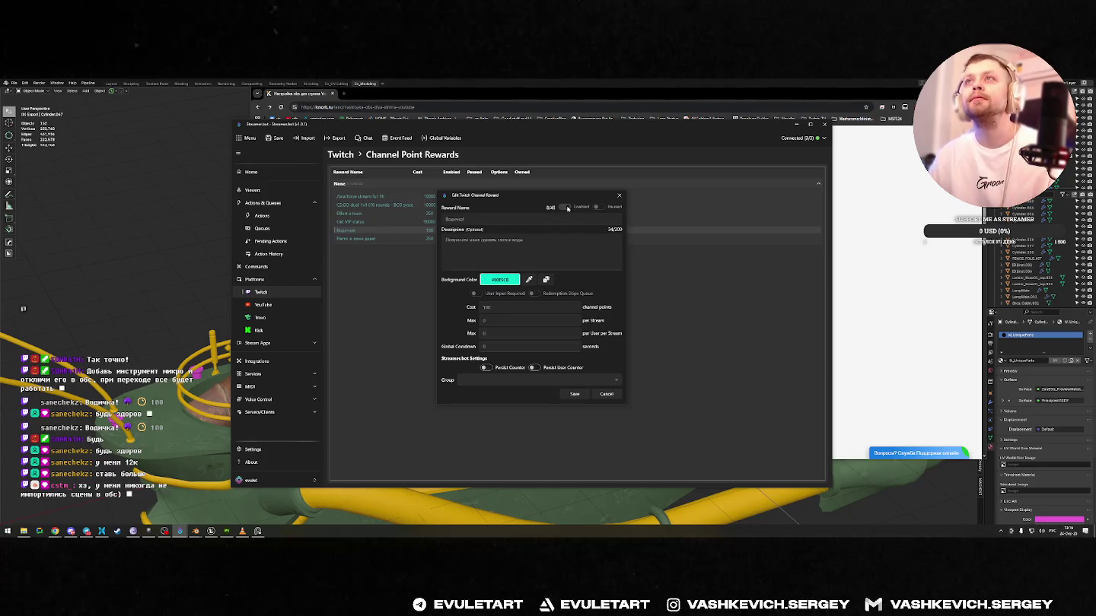
click(621, 198)
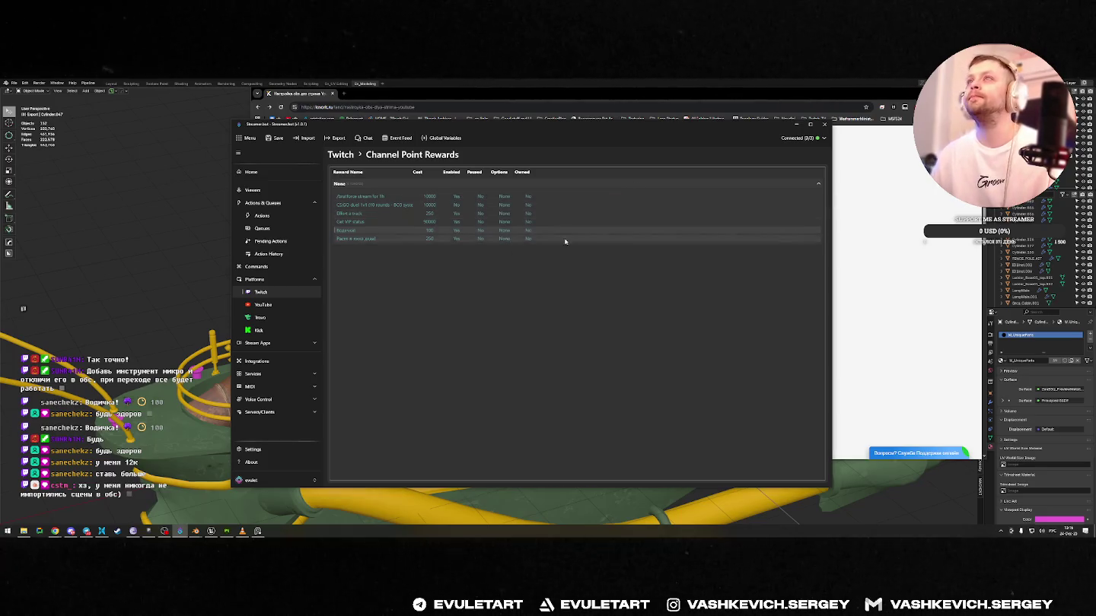
- Reopen the Водичка reward editor, close it, and minimize Streamer.bot
right_click(372, 232)
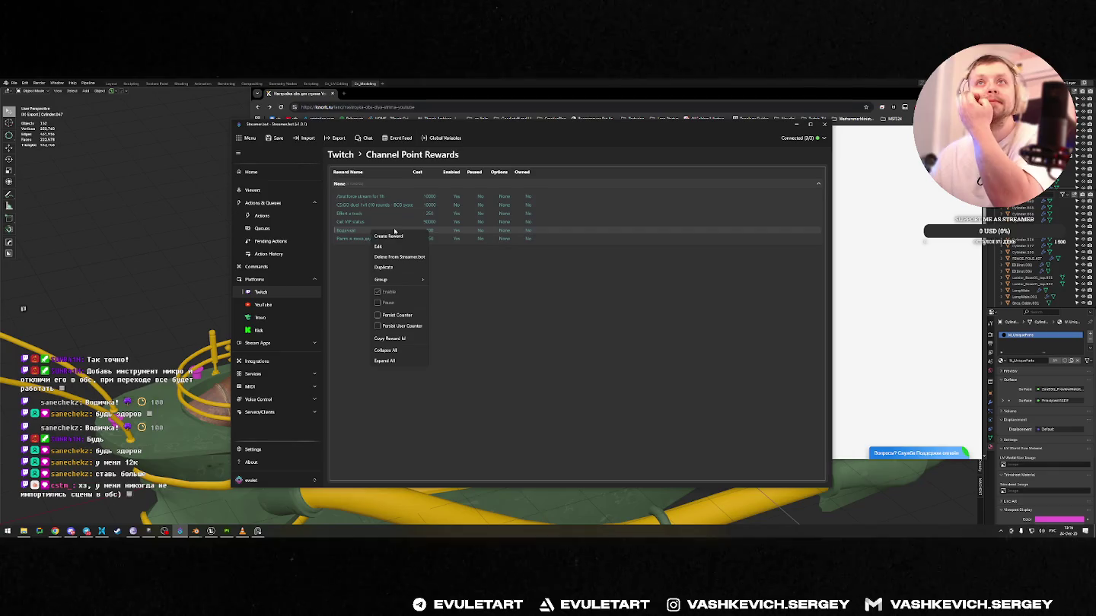
click(388, 246)
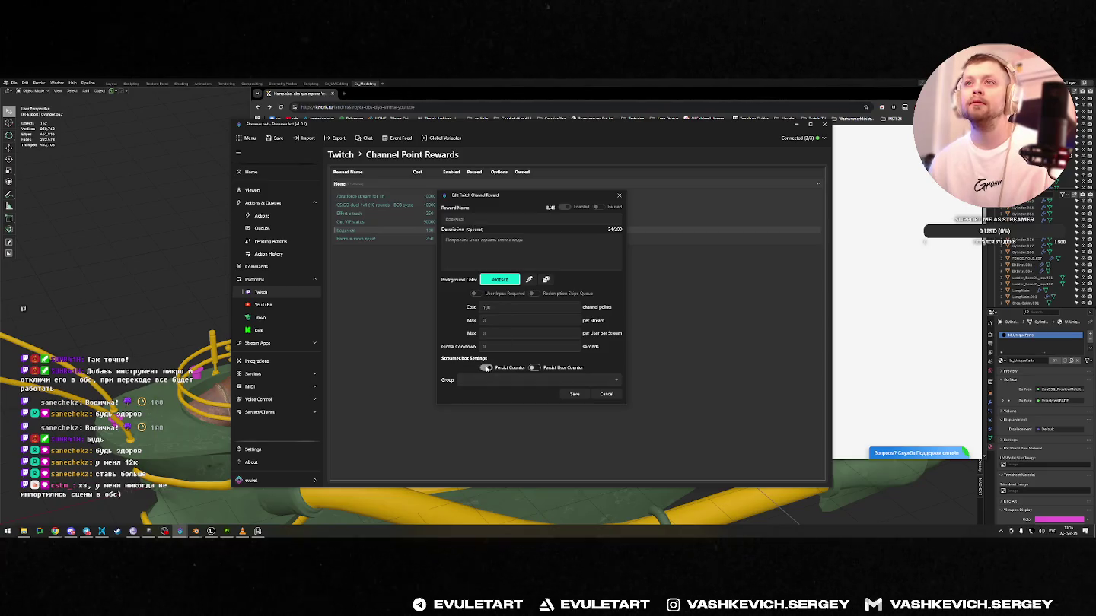
click(619, 196)
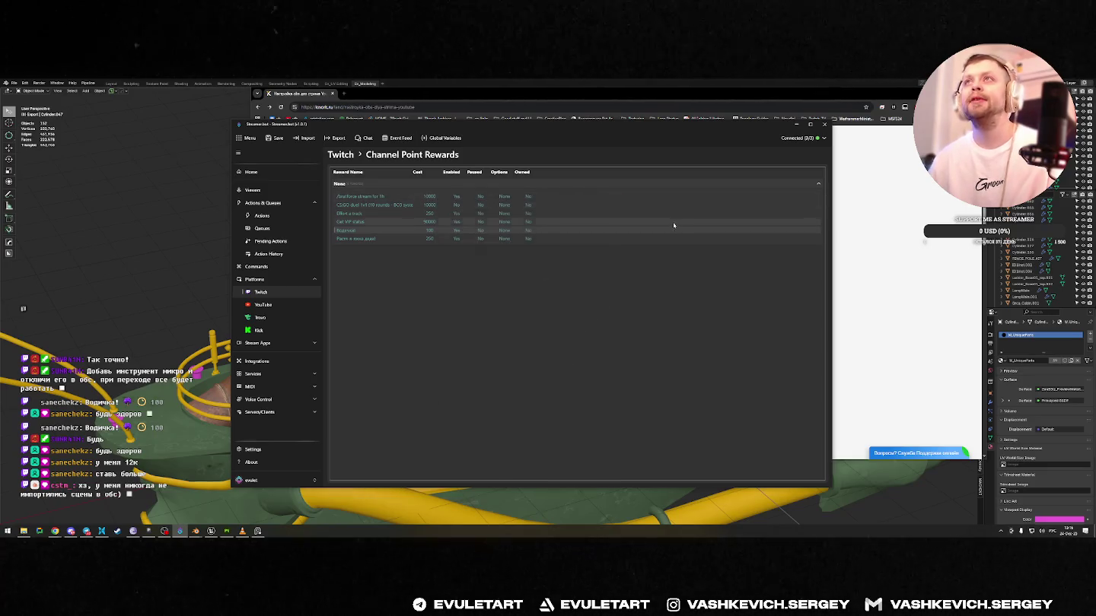
click(796, 124)
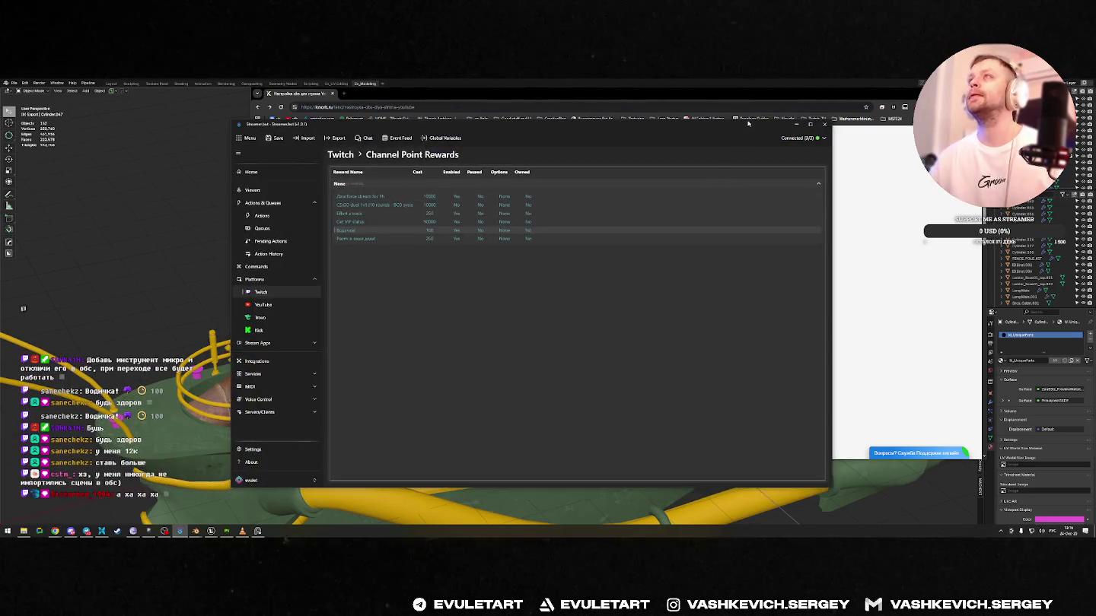
click(796, 125)
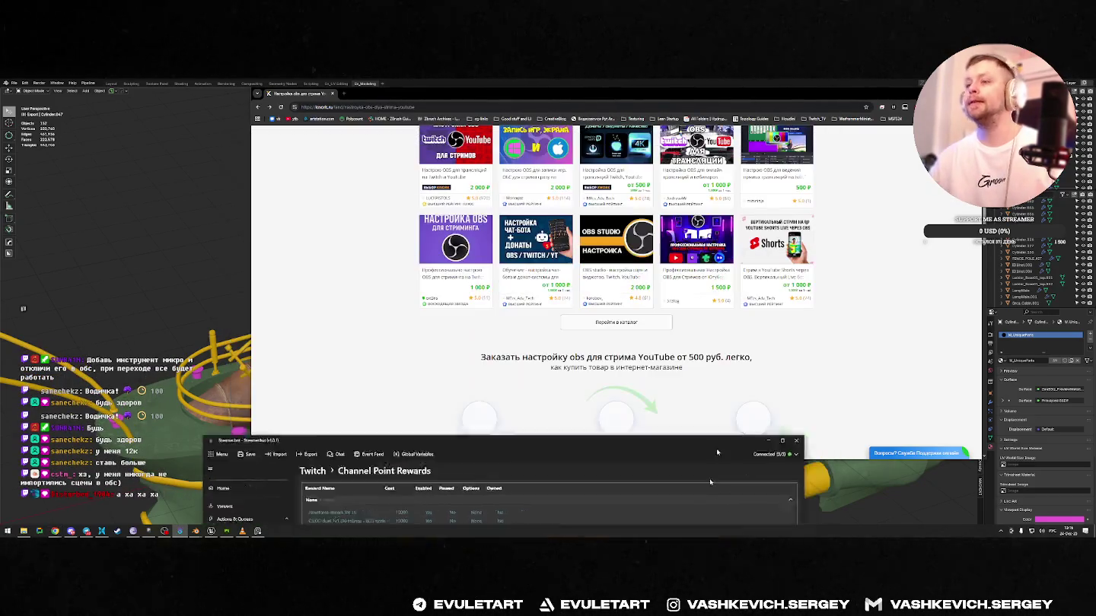
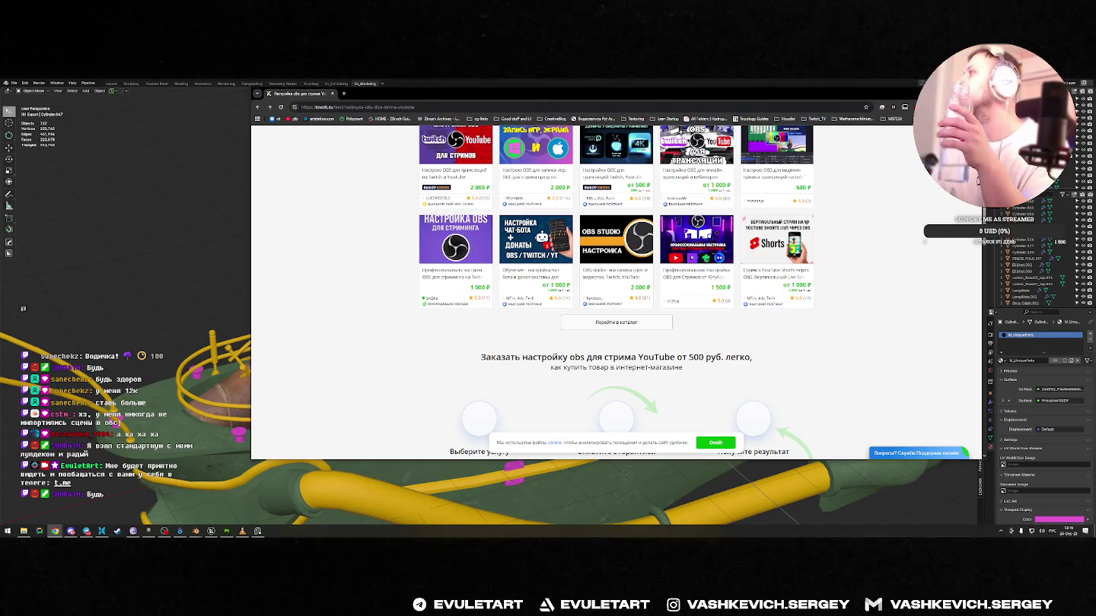
- Mute the microphone in OBS's Audio Mixer, then minimize OBS back to the browser
click(164, 530)
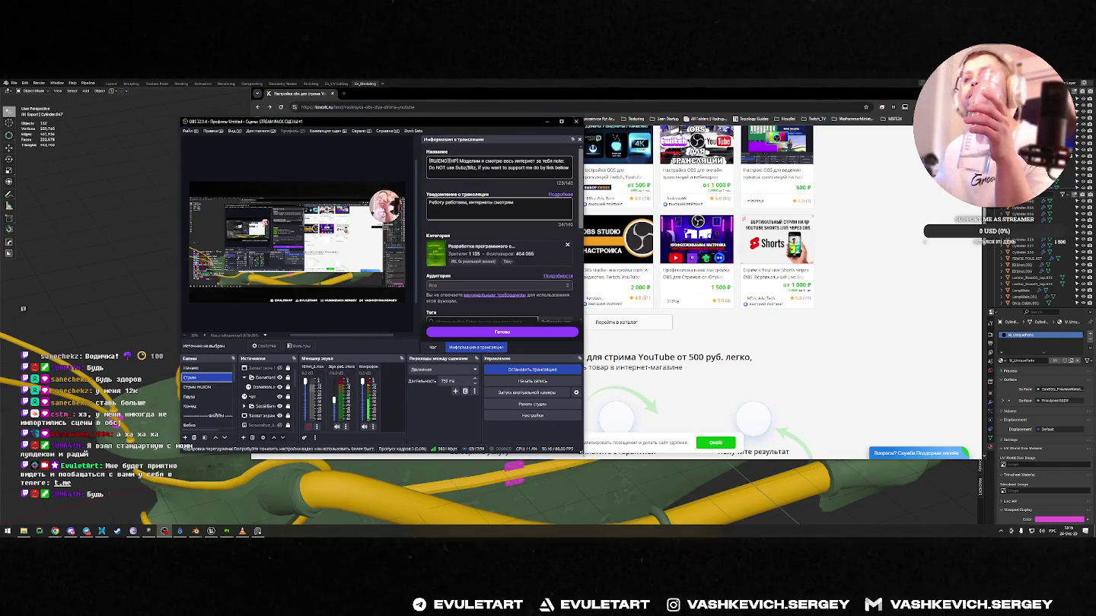
drag(582, 449, 851, 496)
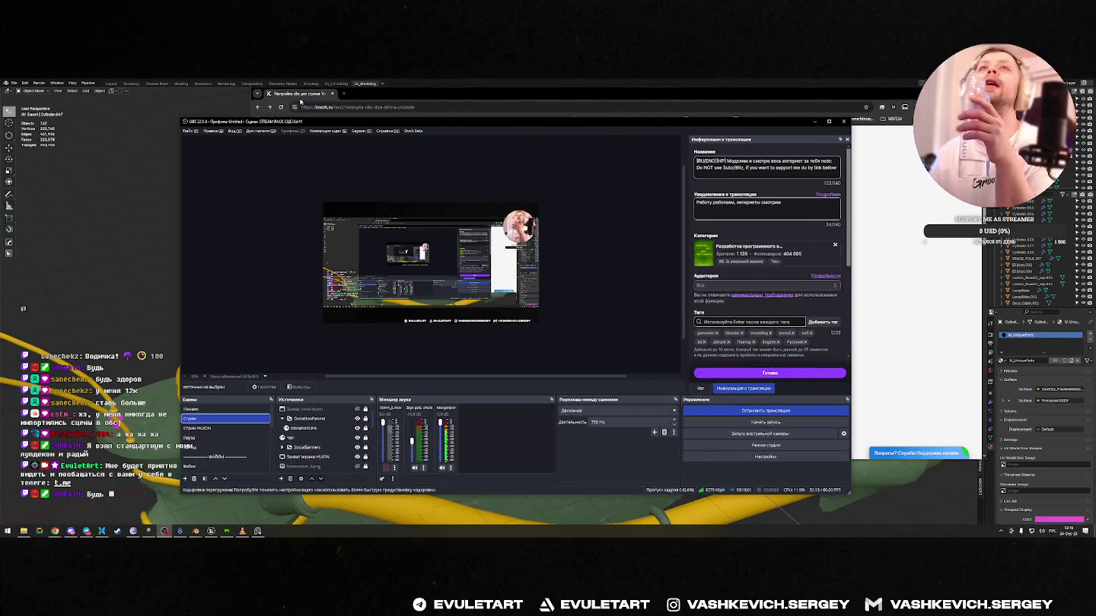
click(328, 131)
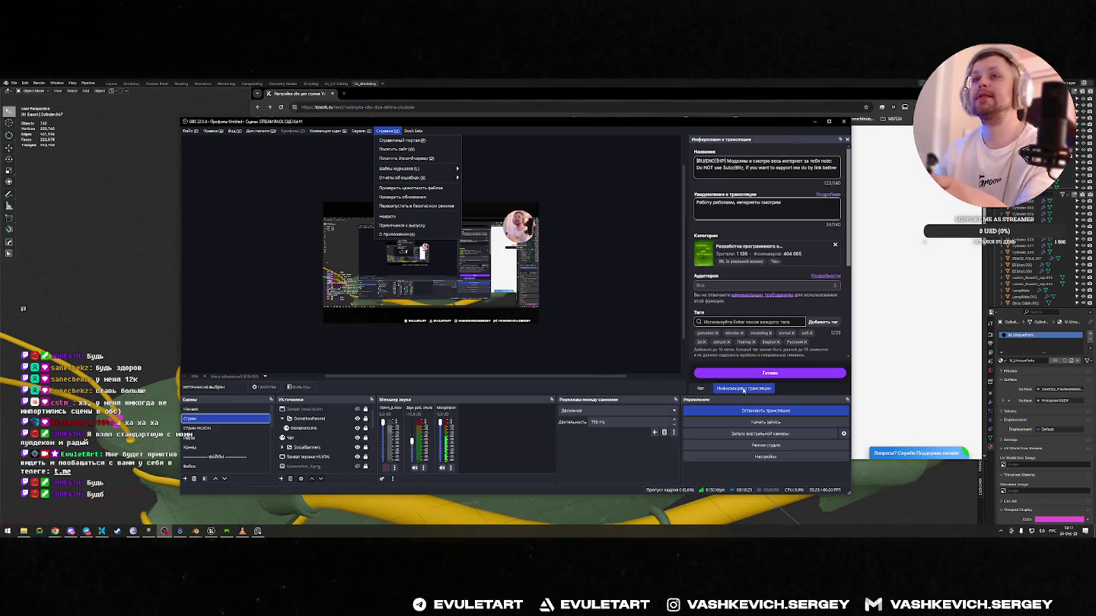
click(444, 468)
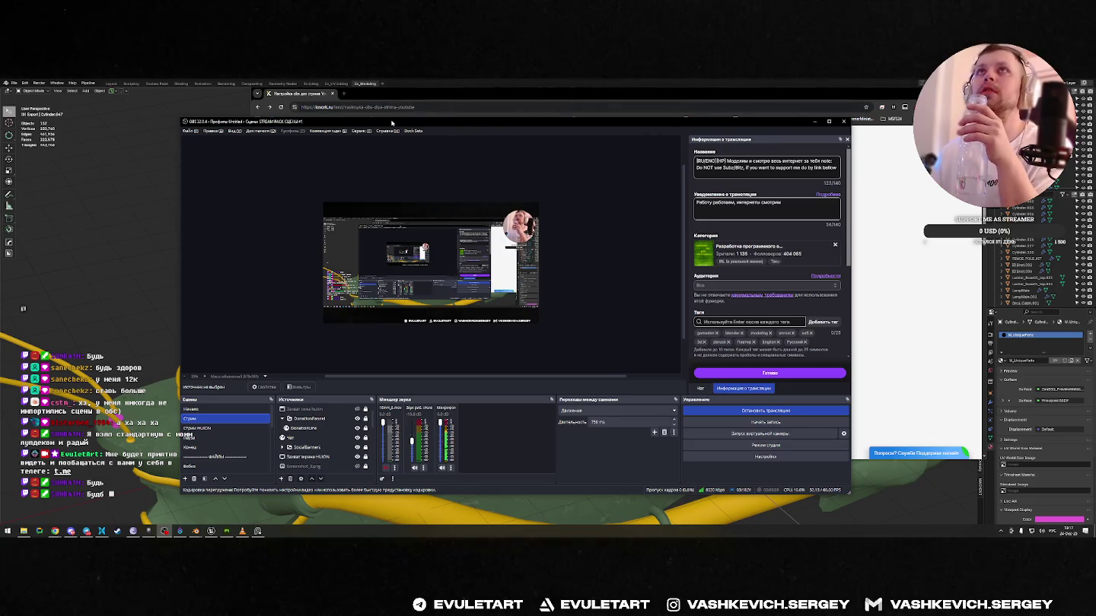
click(815, 121)
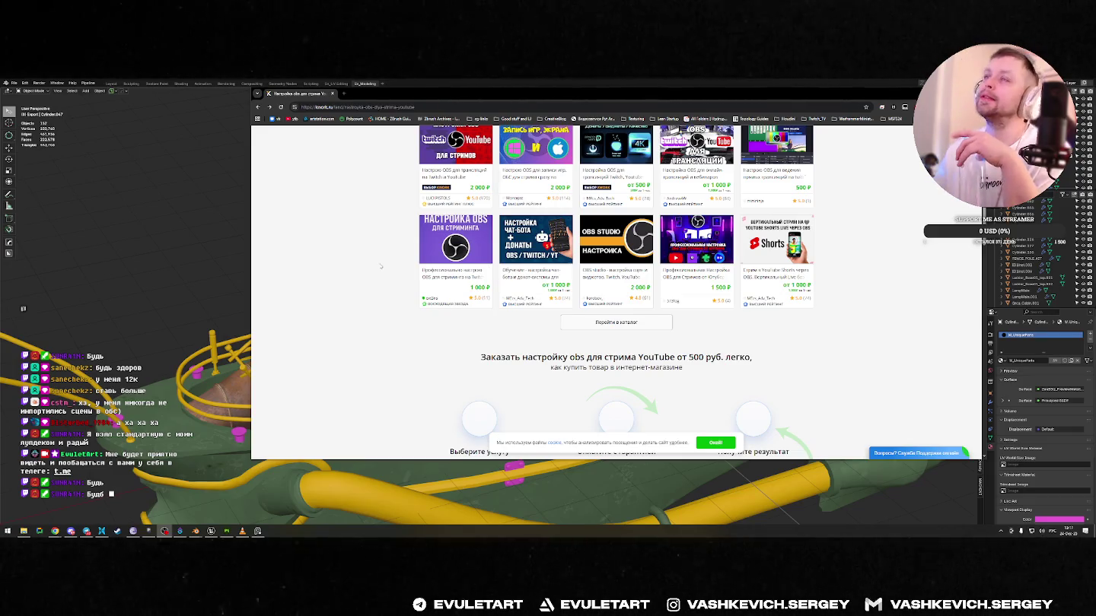
- Open the webmaster.md 'Настройки OBS для стримов' result from Google and scroll to its price table
middle_drag(161, 247, 213, 234)
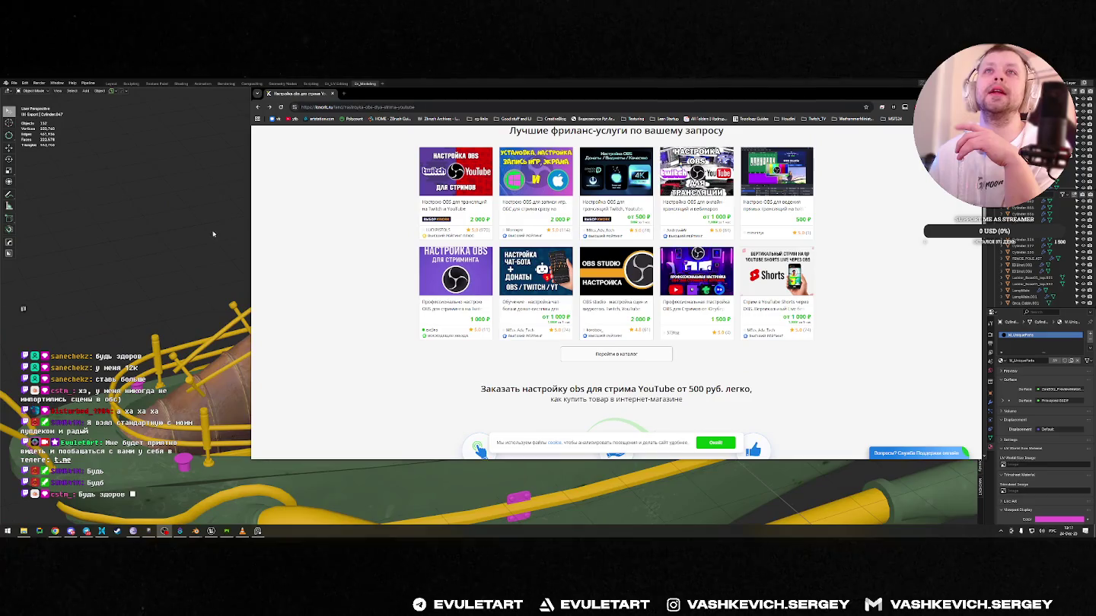
key(alt+Left)
scroll(382, 326, down, 5)
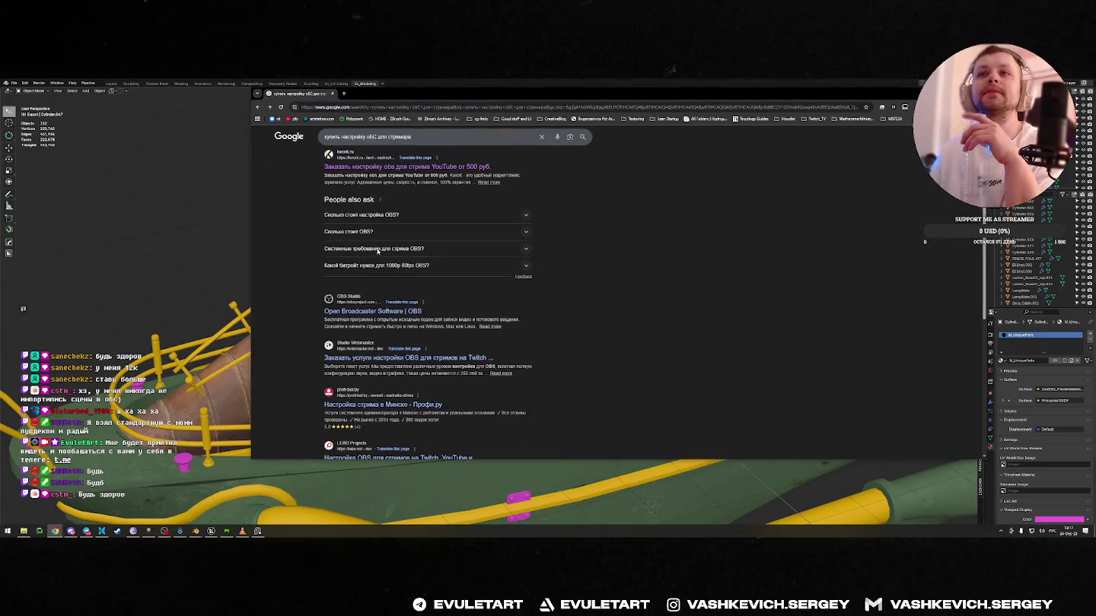
click(405, 359)
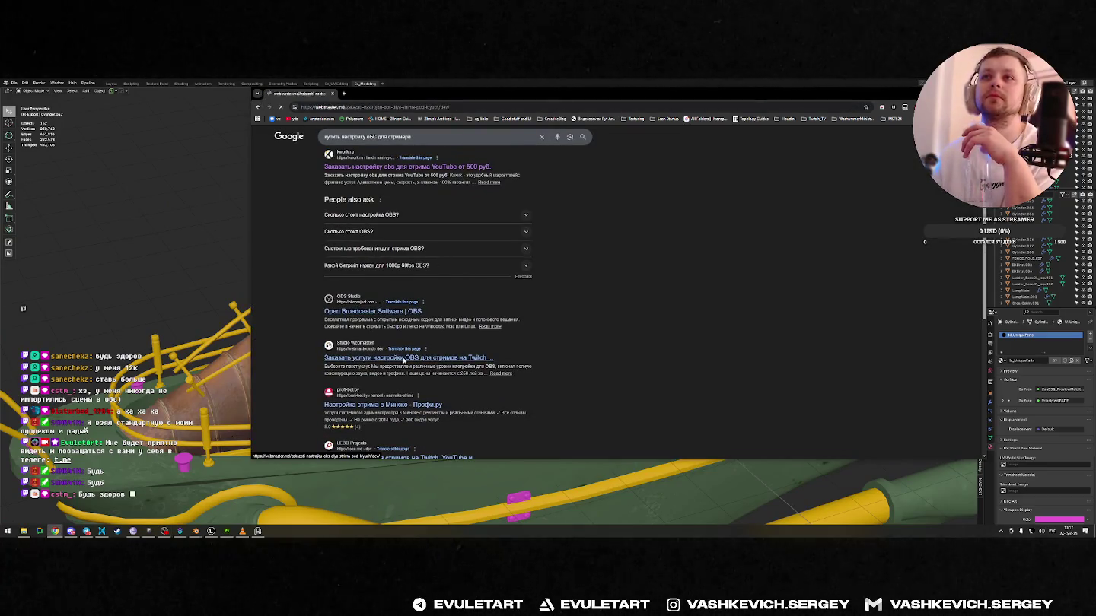
scroll(729, 319, down, 4)
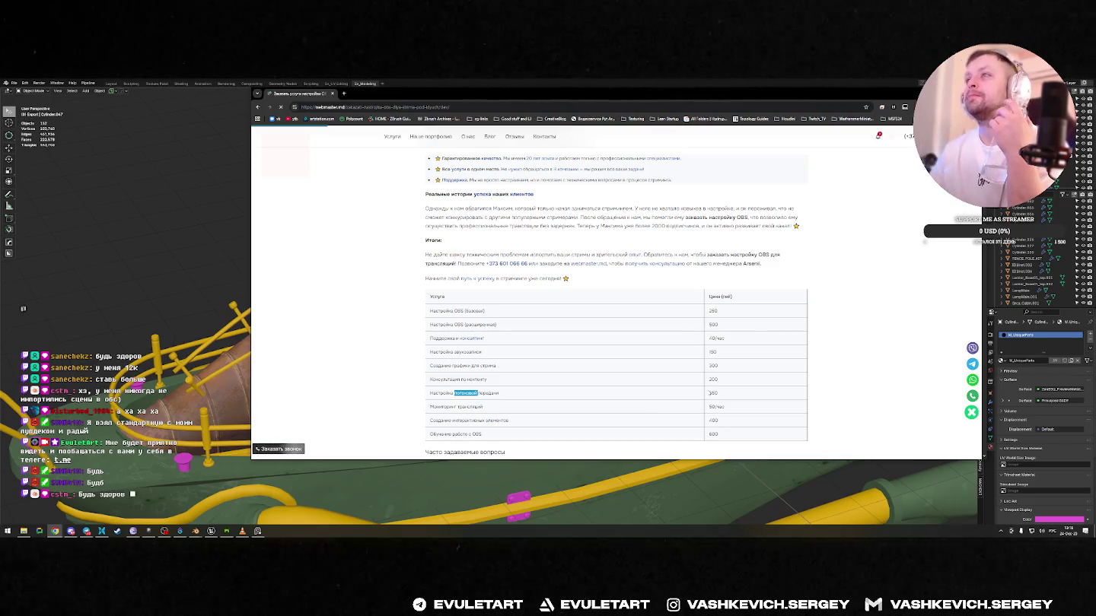
scroll(549, 431, down, 1)
scroll(549, 431, down, 3)
scroll(549, 431, down, 4)
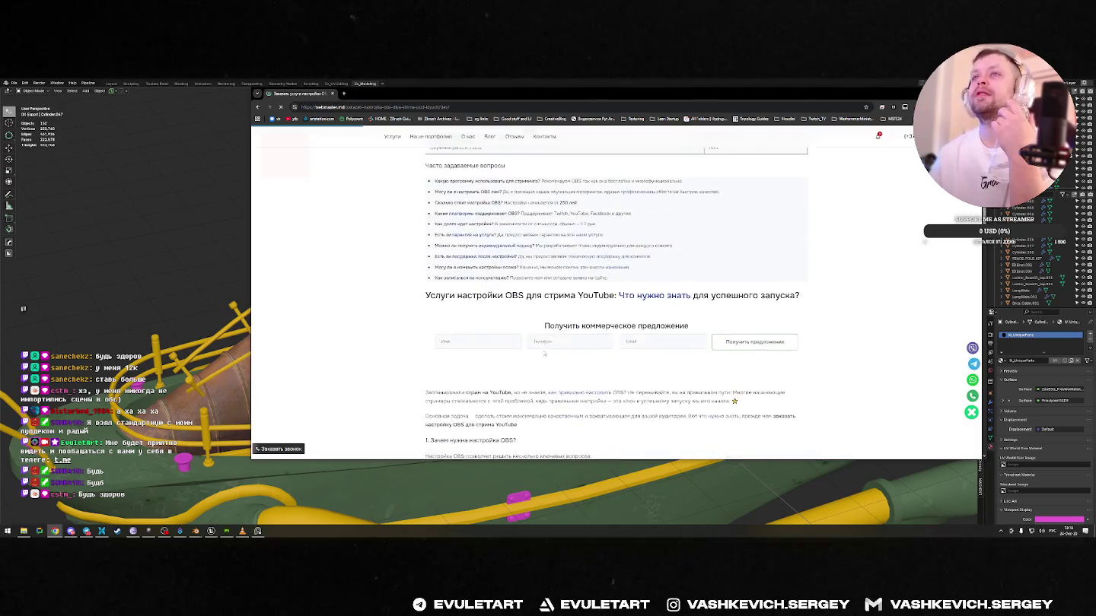
scroll(549, 431, down, 4)
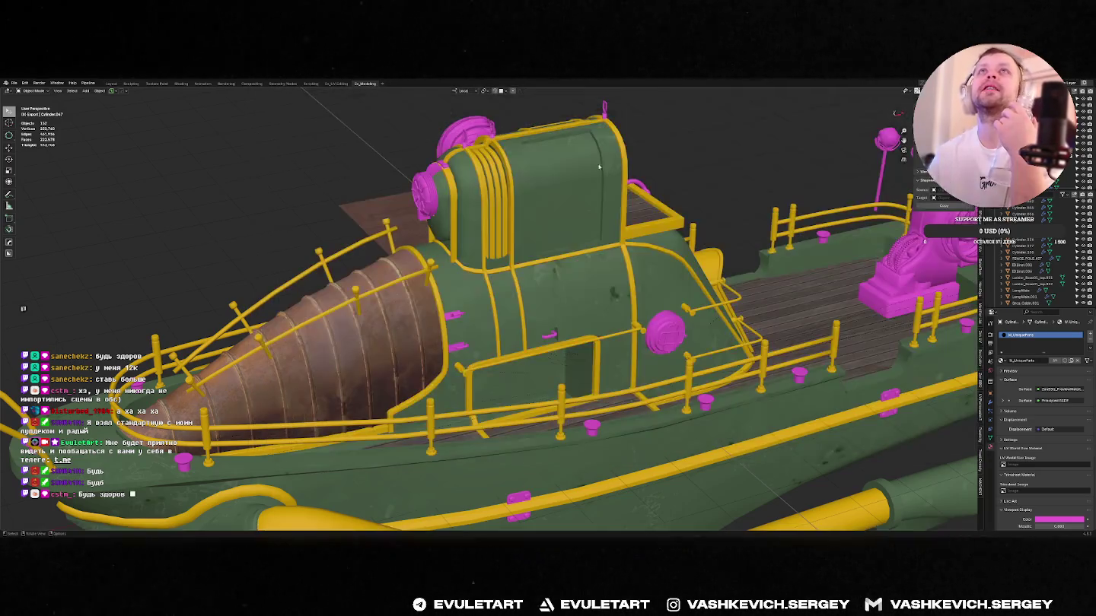
- Close the browser tab, orbit to a side view of the tugboat and select a yellow trim piece
key(ctrl+w)
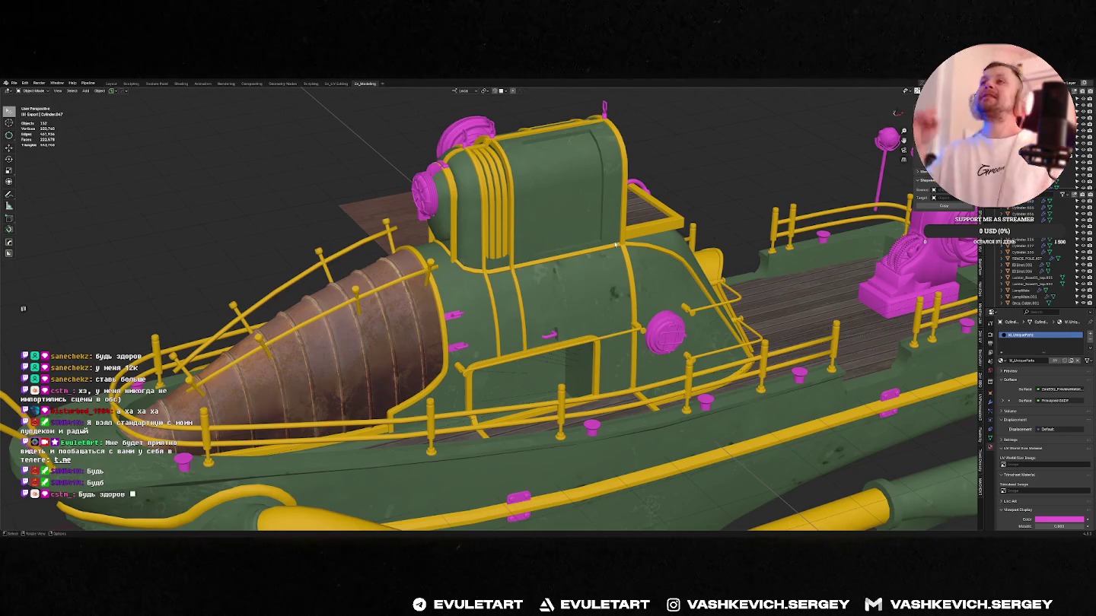
middle_drag(424, 300, 532, 290)
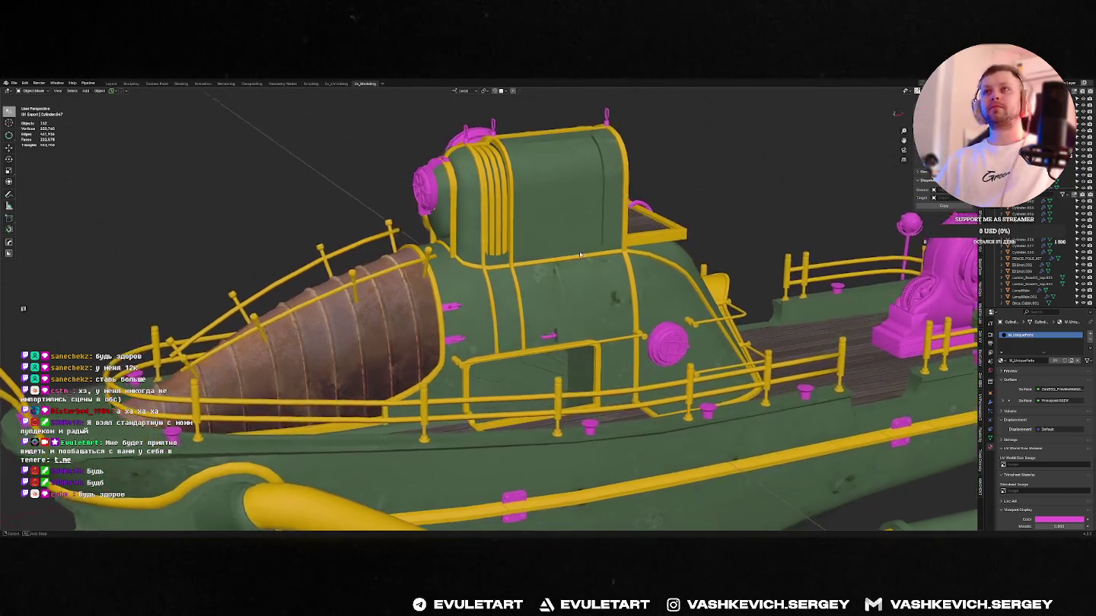
click(577, 252)
key(super)
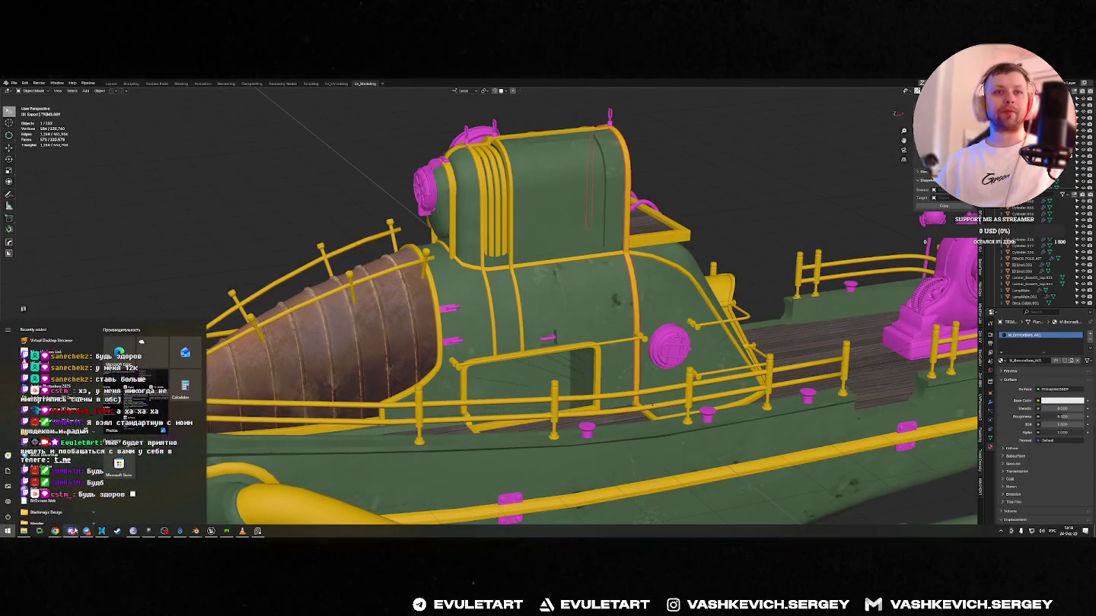
mouse_move(55, 531)
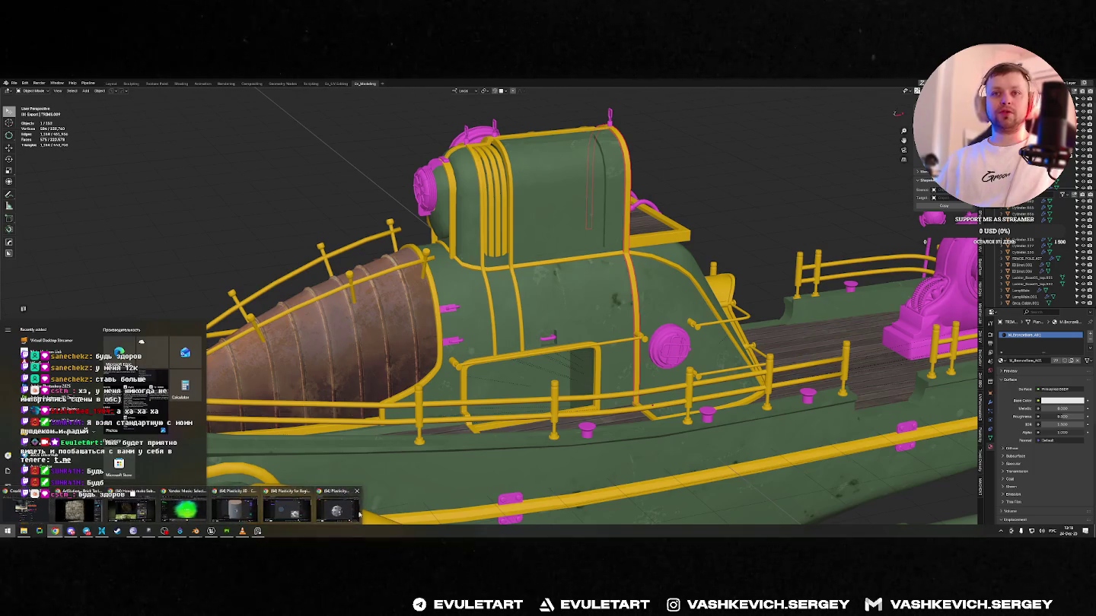
click(239, 512)
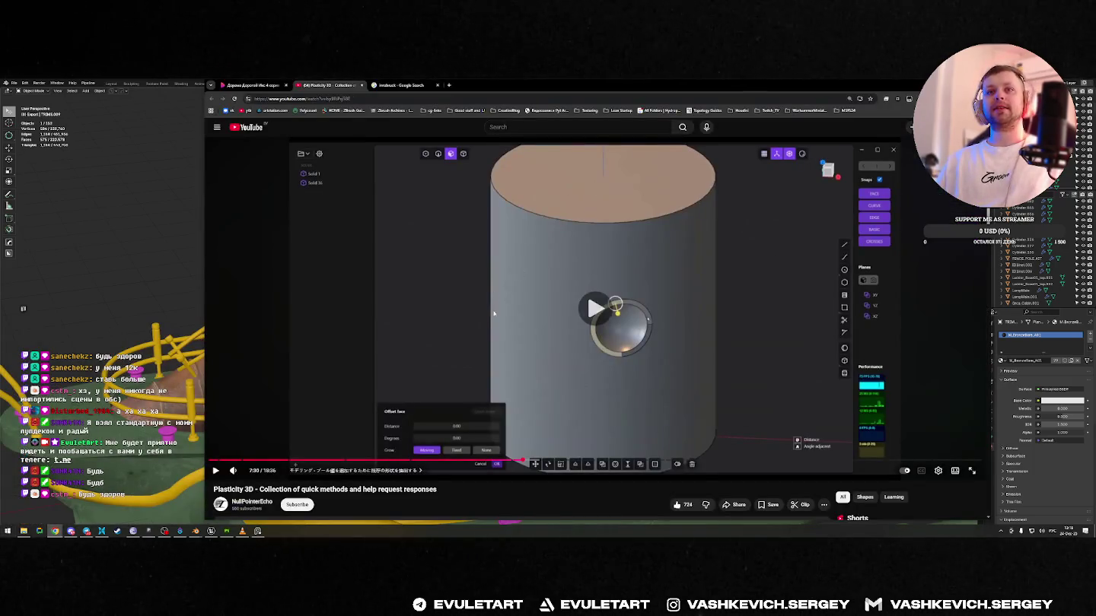
- Close the extra Plasticity exercises window and start the Plasticity tutorial video
key(alt+Tab)
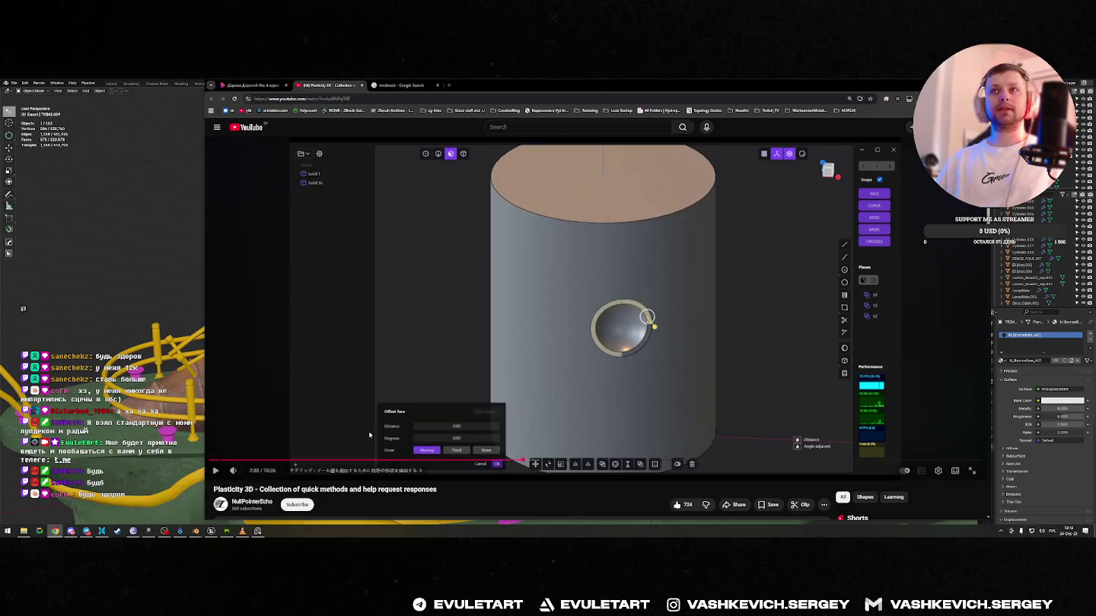
mouse_move(55, 531)
click(282, 506)
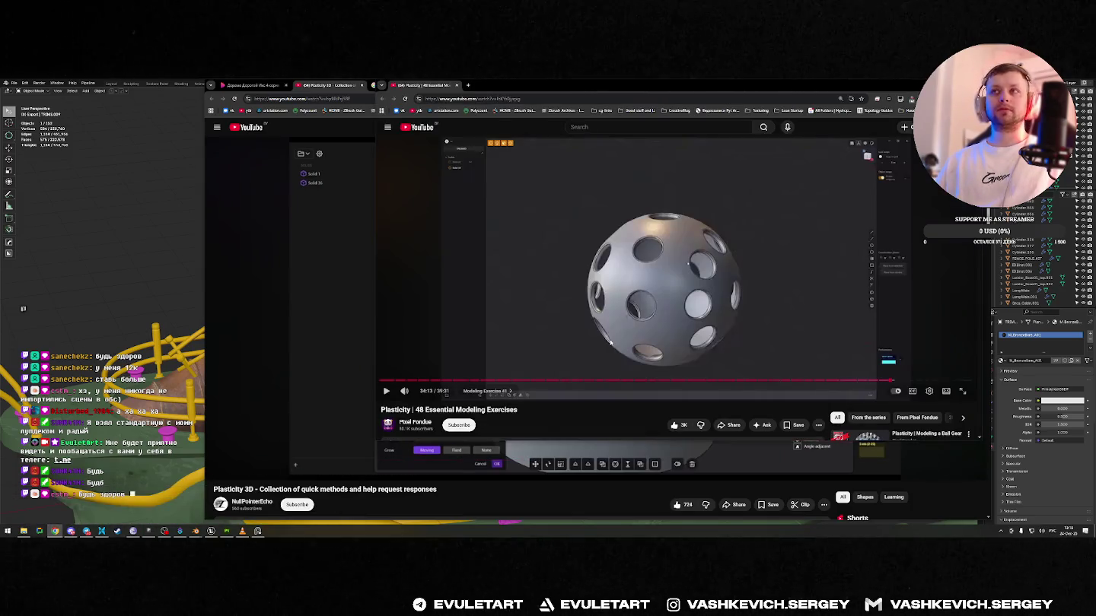
click(456, 85)
click(603, 289)
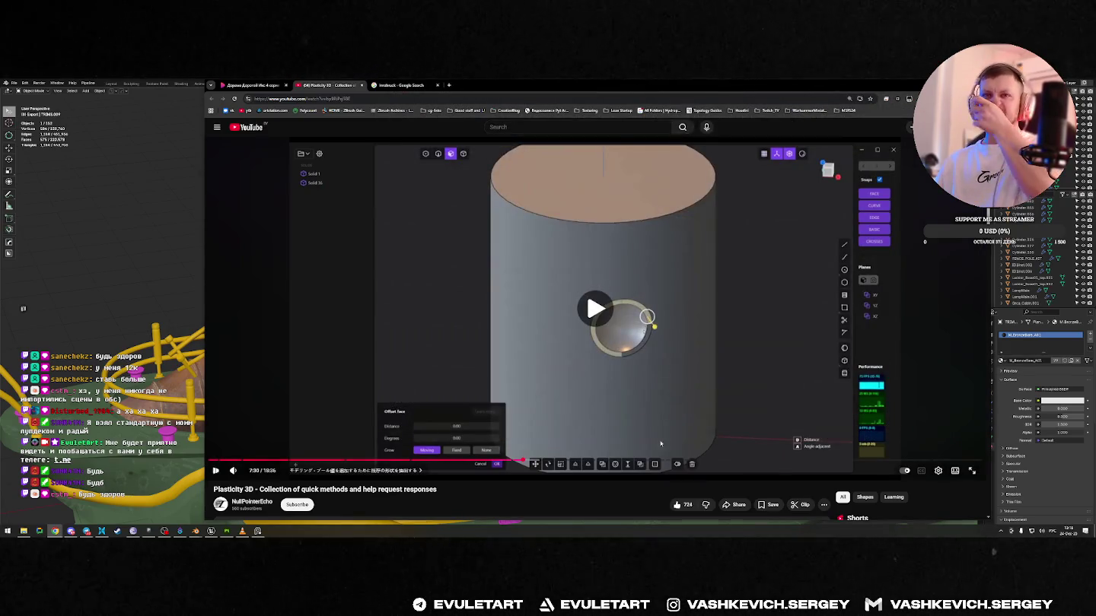
- Seek the tutorial to the hexagon-array section and pause at 8:56
click(539, 460)
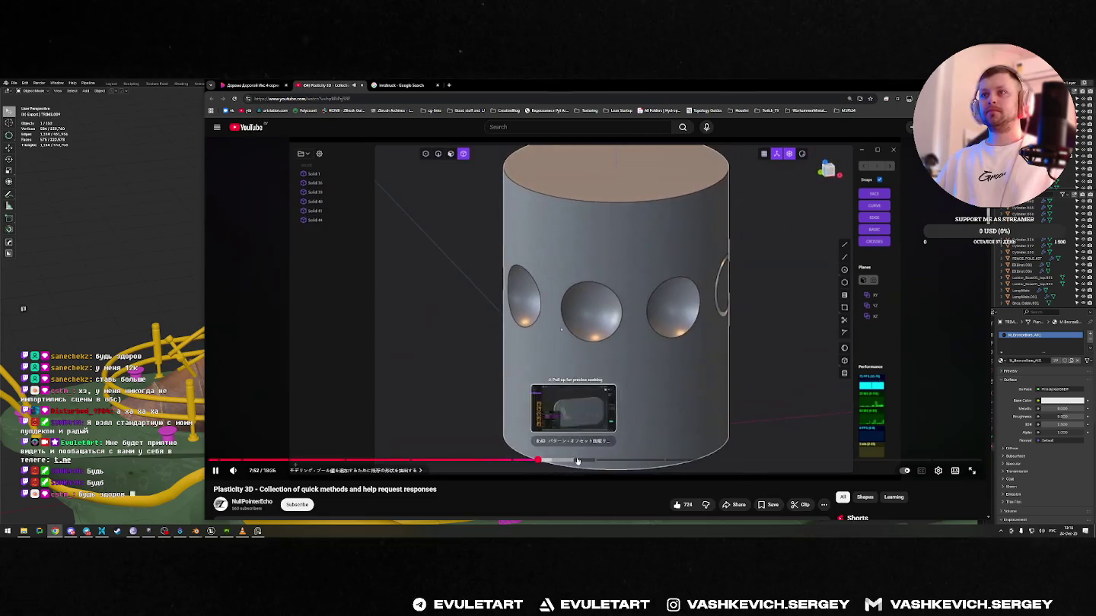
click(579, 462)
mouse_move(583, 461)
mouse_down()
mouse_move(567, 463)
mouse_move(580, 463)
mouse_up()
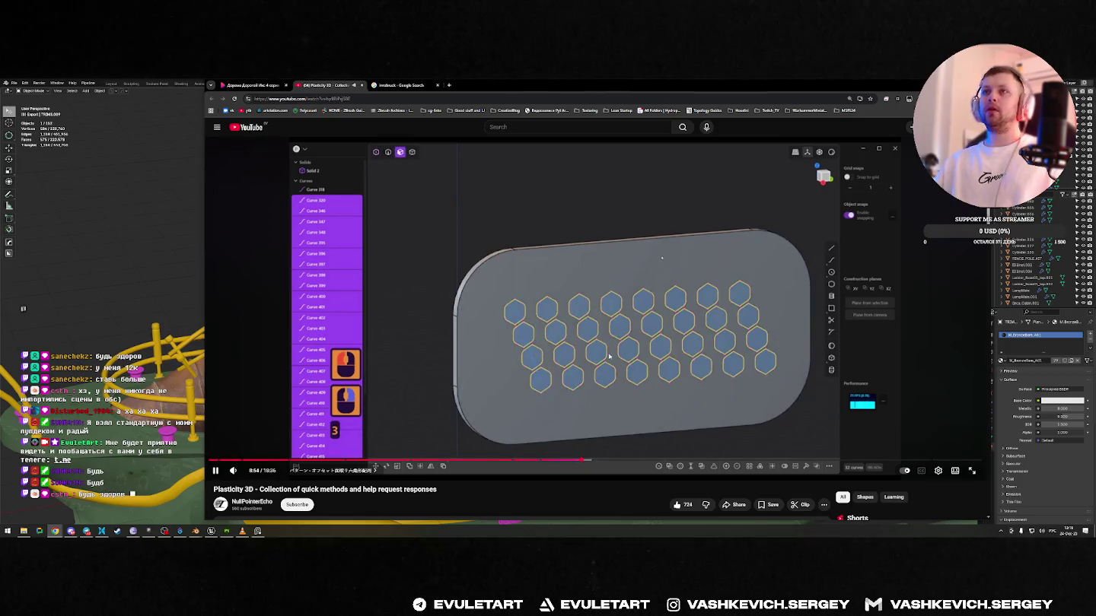
click(711, 392)
- Search Windows Start for Plasticity, dismiss the SmartScreen warning and resume the video
key(super)
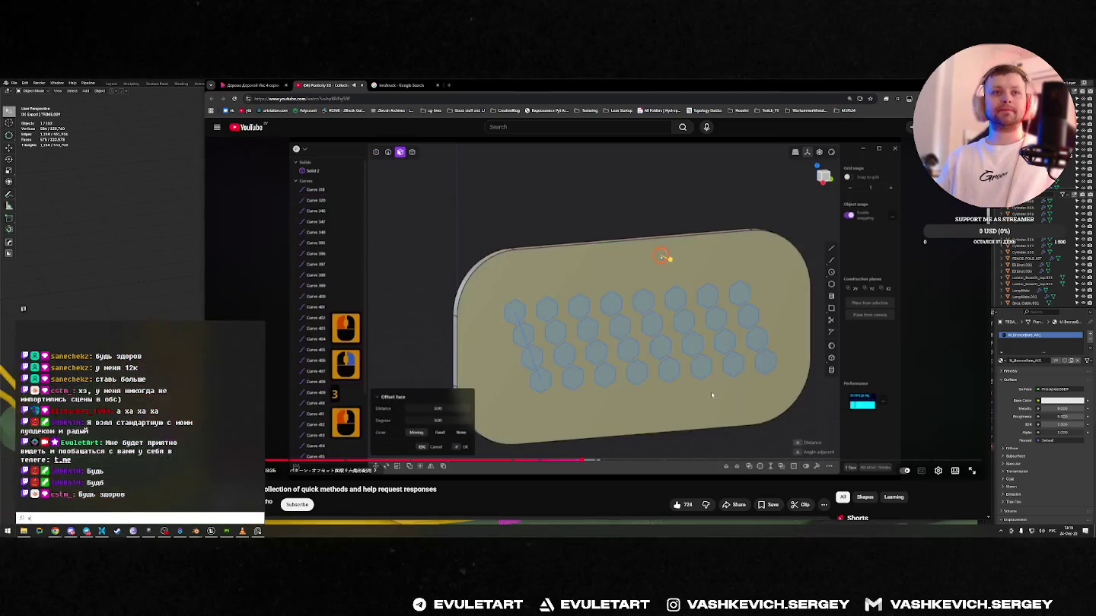
text(запи)
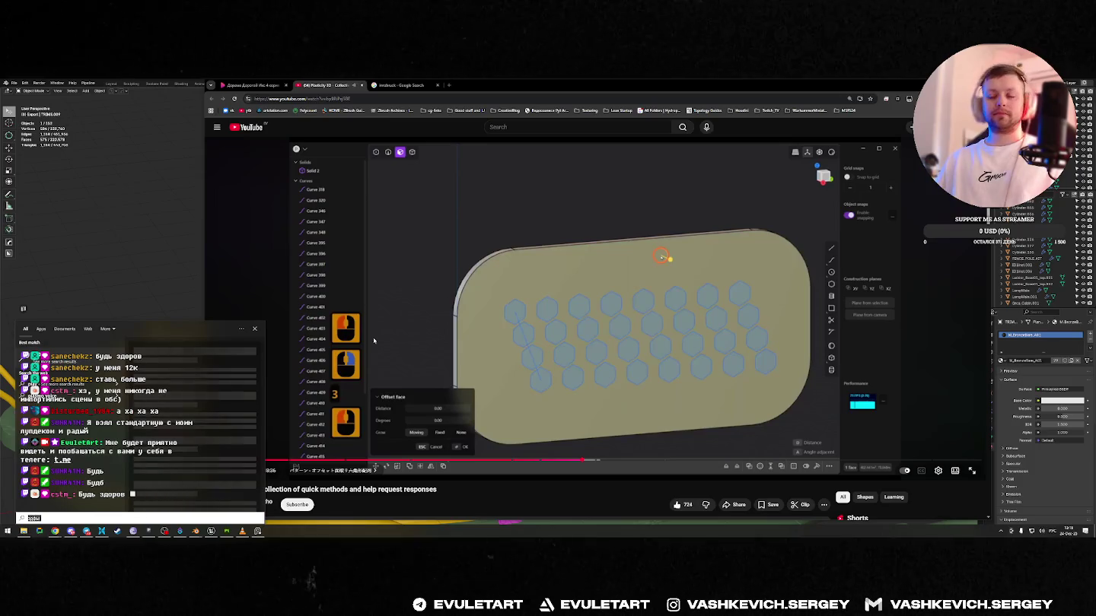
text(plasticity)
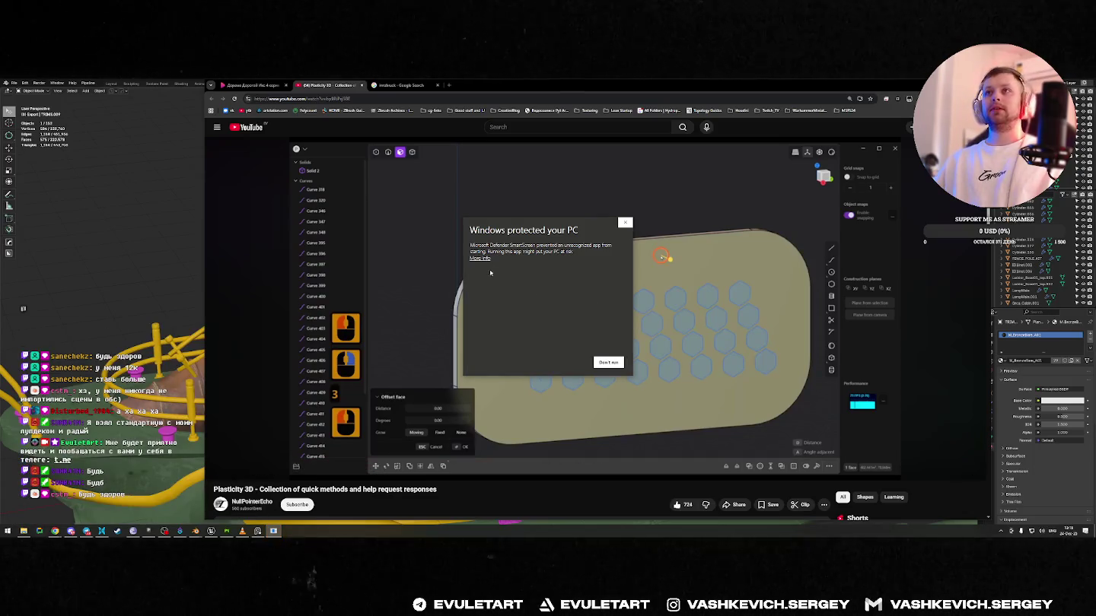
click(568, 363)
click(590, 282)
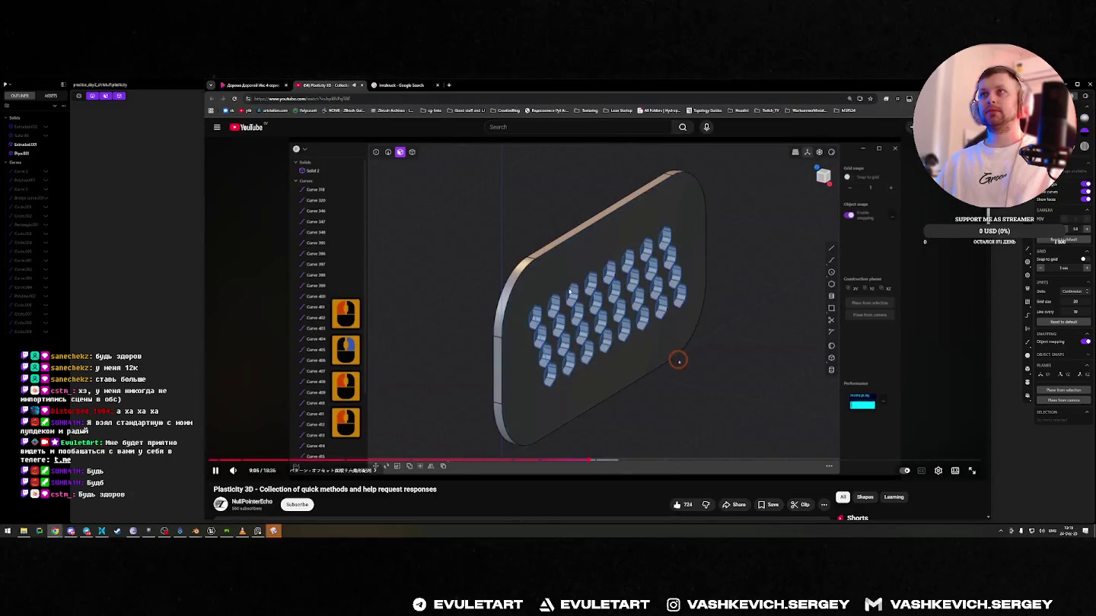
- Pause the tutorial and delete the Extruded.001 solid in Plasticity
click(708, 366)
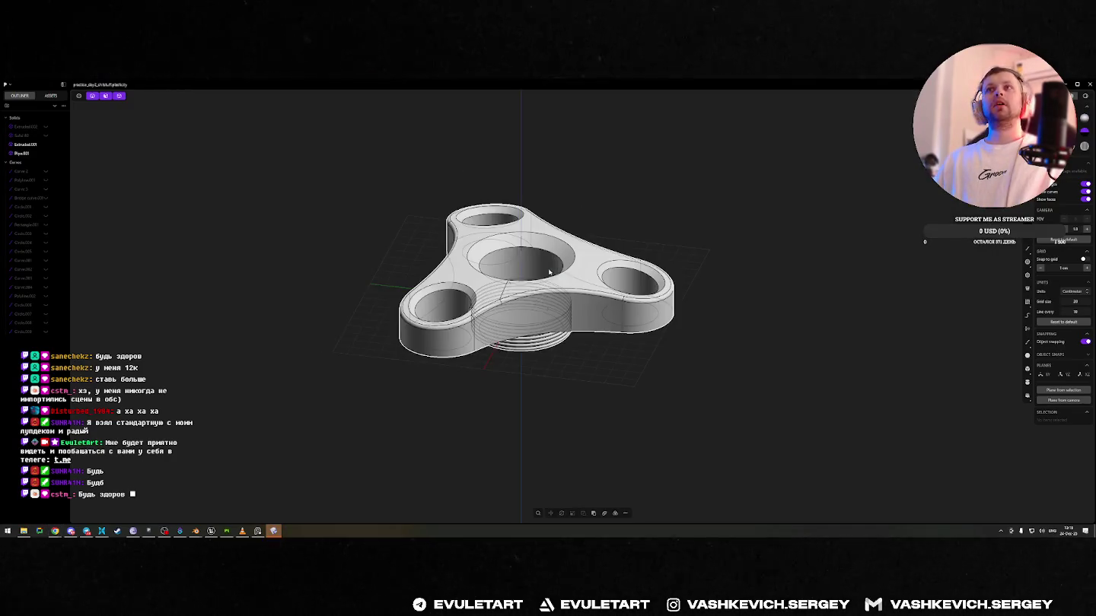
key(alt+Tab)
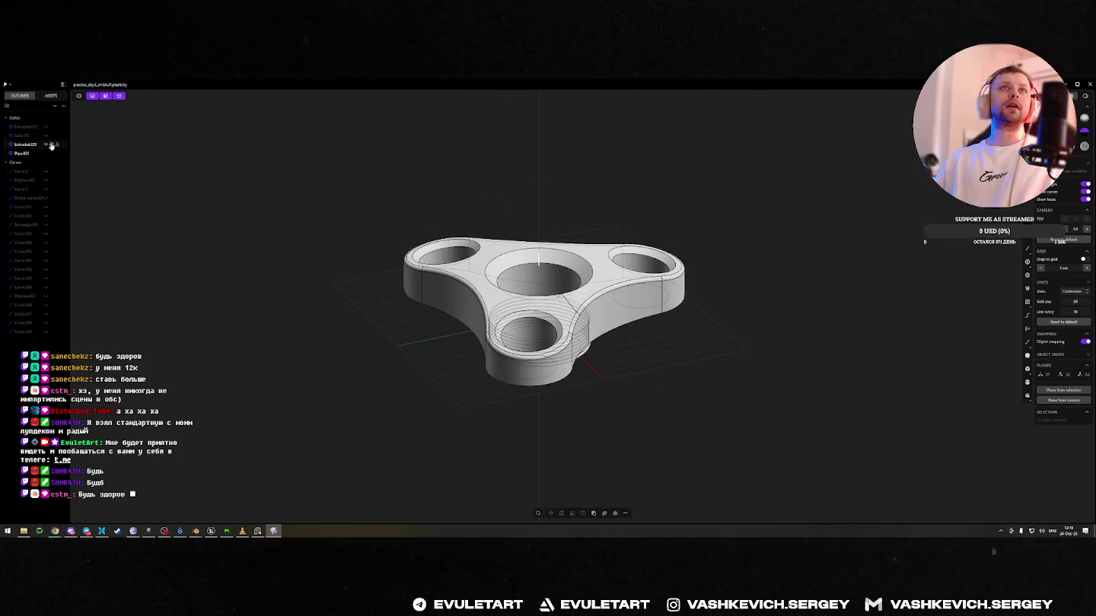
click(13, 145)
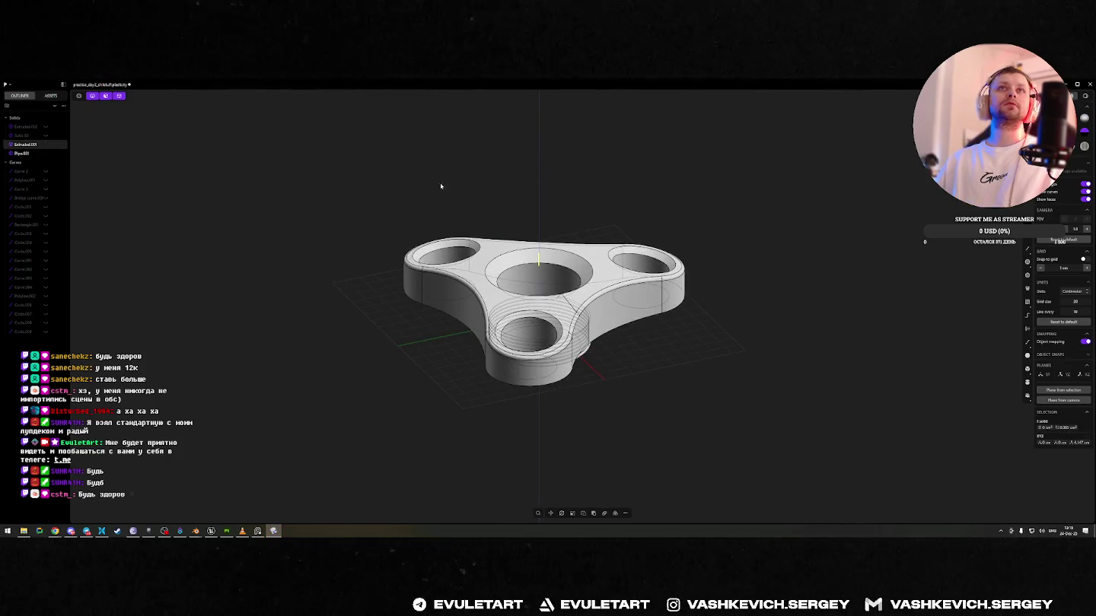
mouse_move(440, 182)
middle_down()
mouse_move(664, 208)
mouse_move(717, 252)
middle_up()
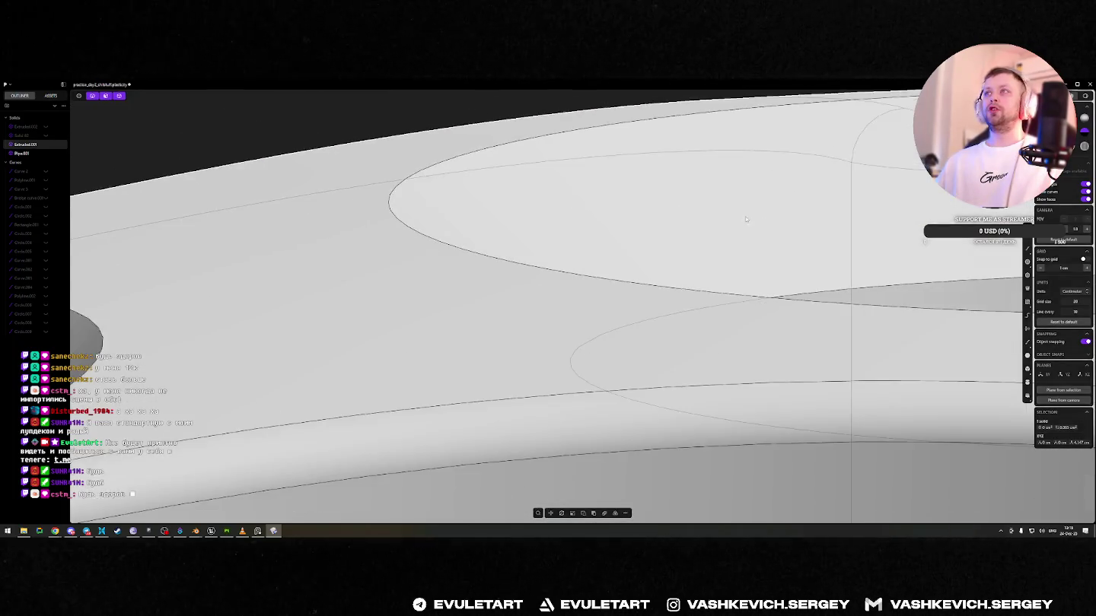
key(Delete)
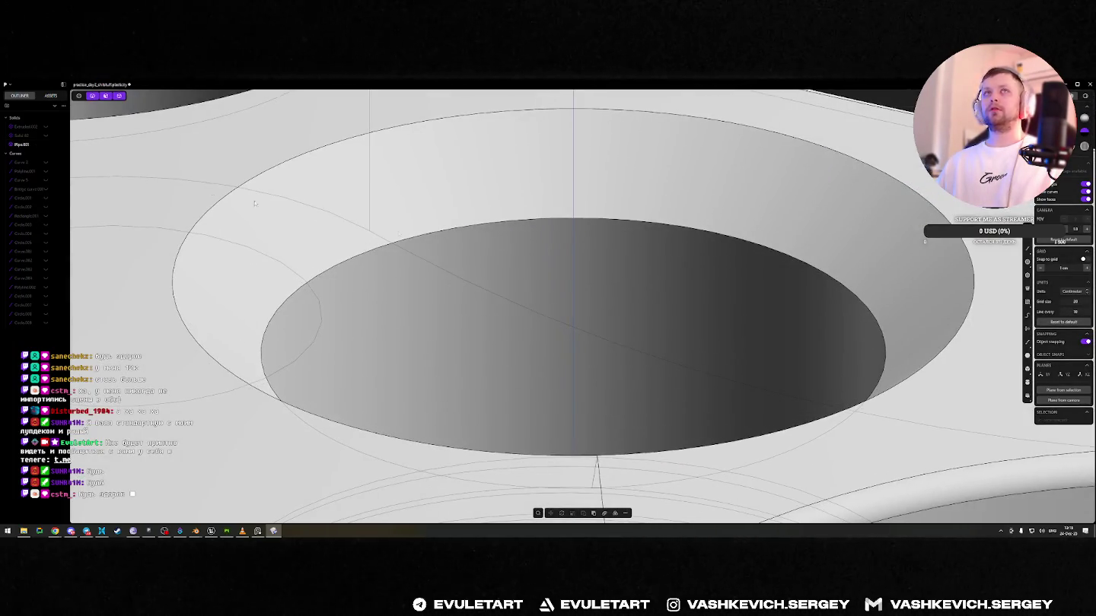
- Hide Pipe.001 and view the empty grid from the top
click(47, 144)
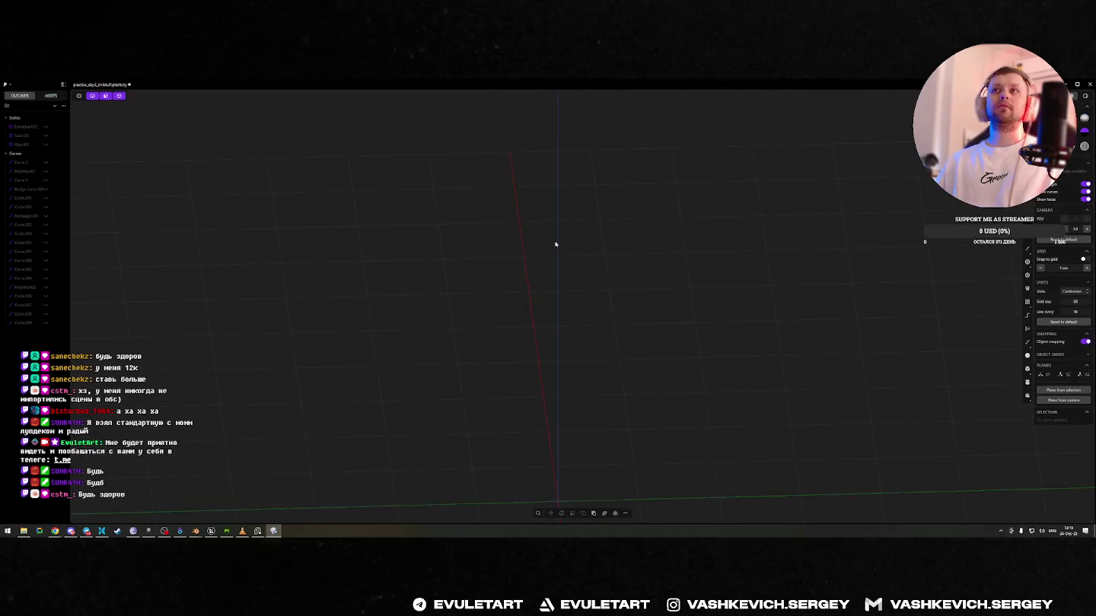
key(7)
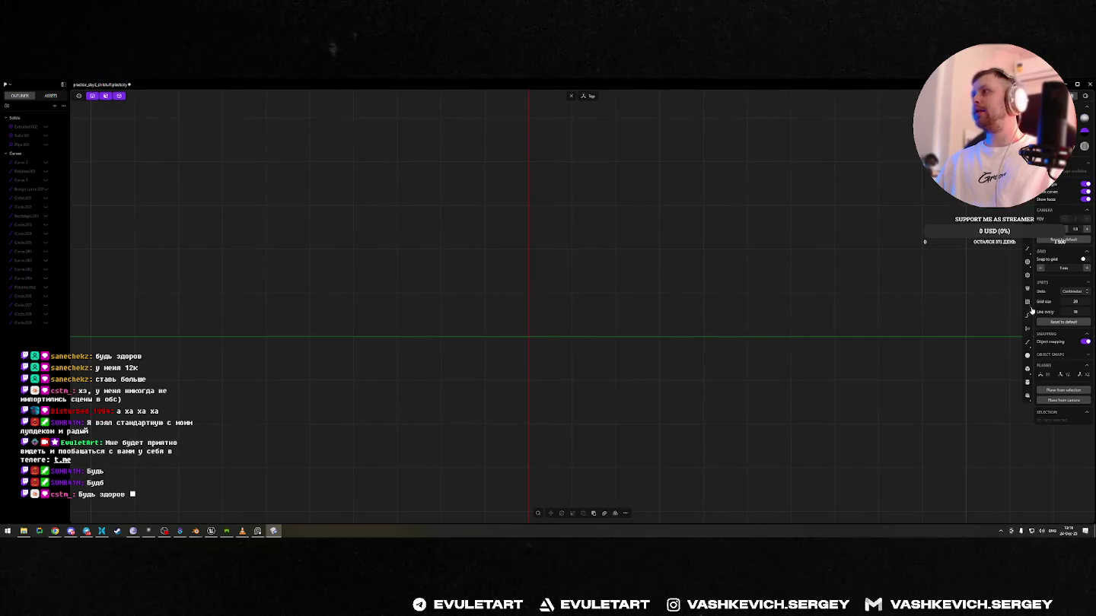
click(380, 195)
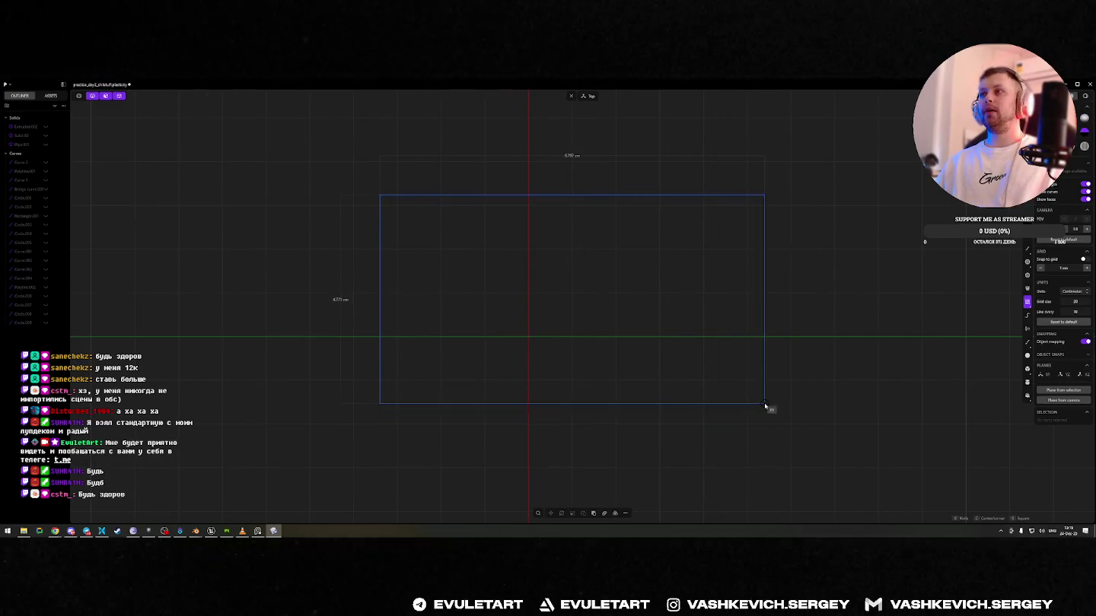
- Draw a rectangle on the grid and fillet its corner points
click(767, 405)
key(1)
click(464, 197)
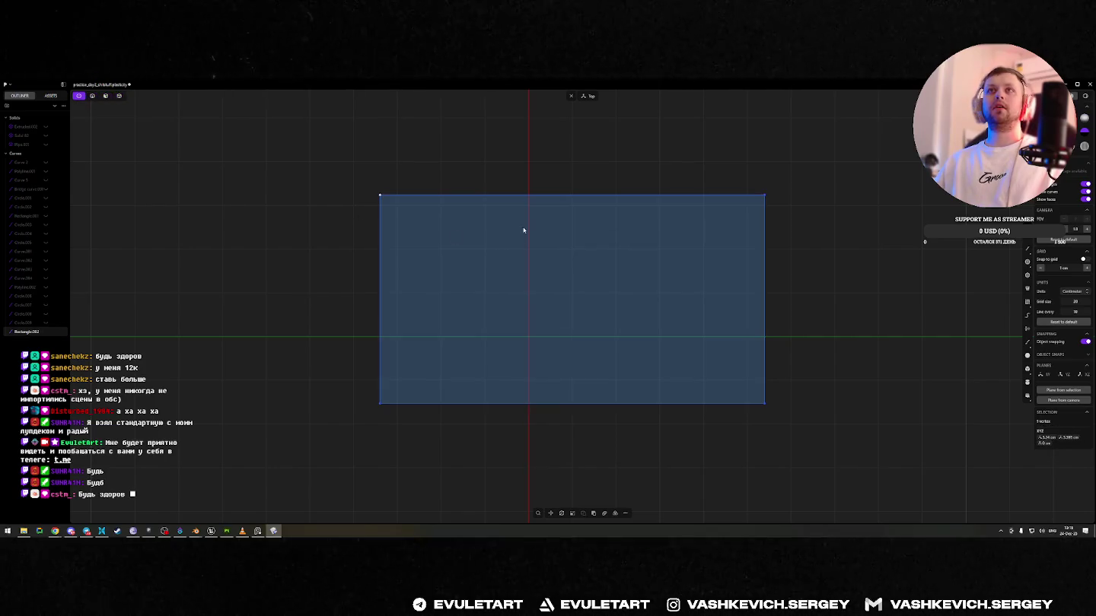
key(f)
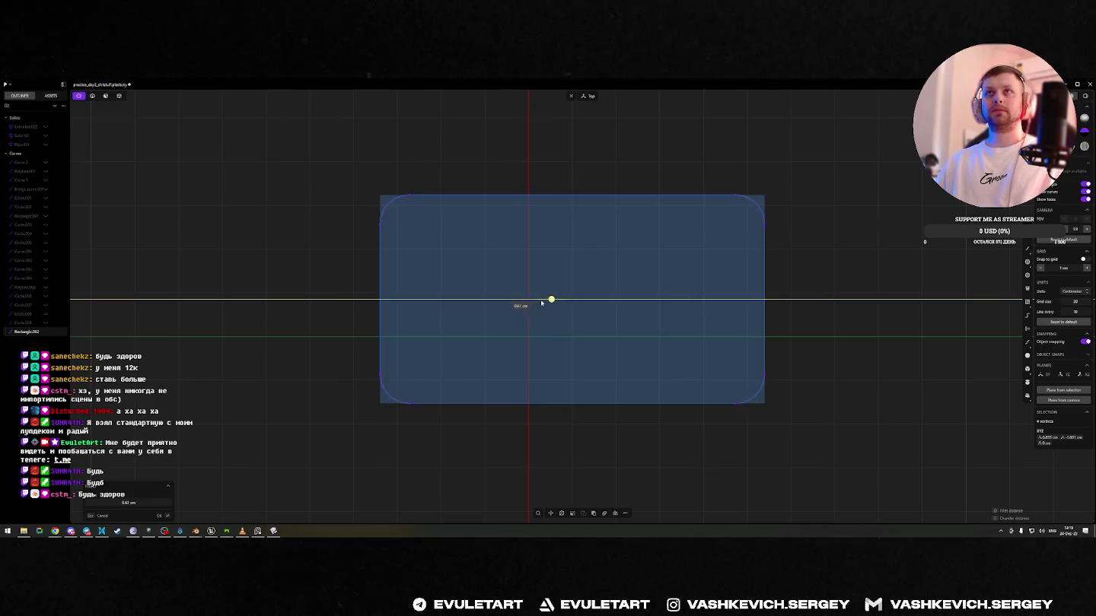
key(Return)
- Extrude the rounded rectangle's face up into a thin slab and pick its top face
middle_drag(545, 305, 578, 202)
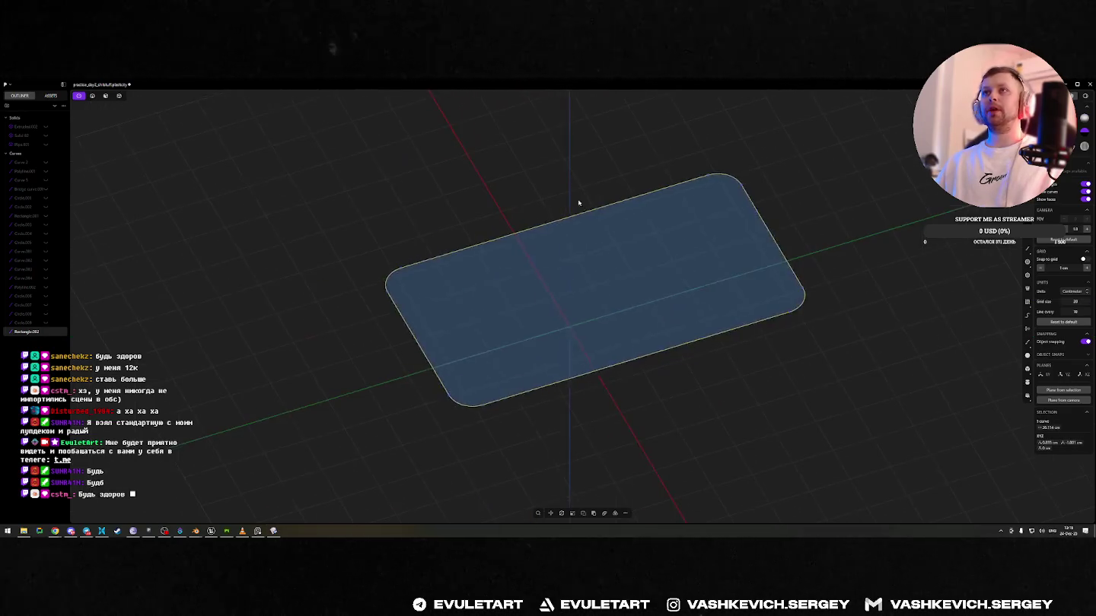
key(3)
click(645, 265)
key(e)
mouse_move(644, 265)
middle_down()
mouse_move(633, 297)
mouse_move(738, 309)
middle_up()
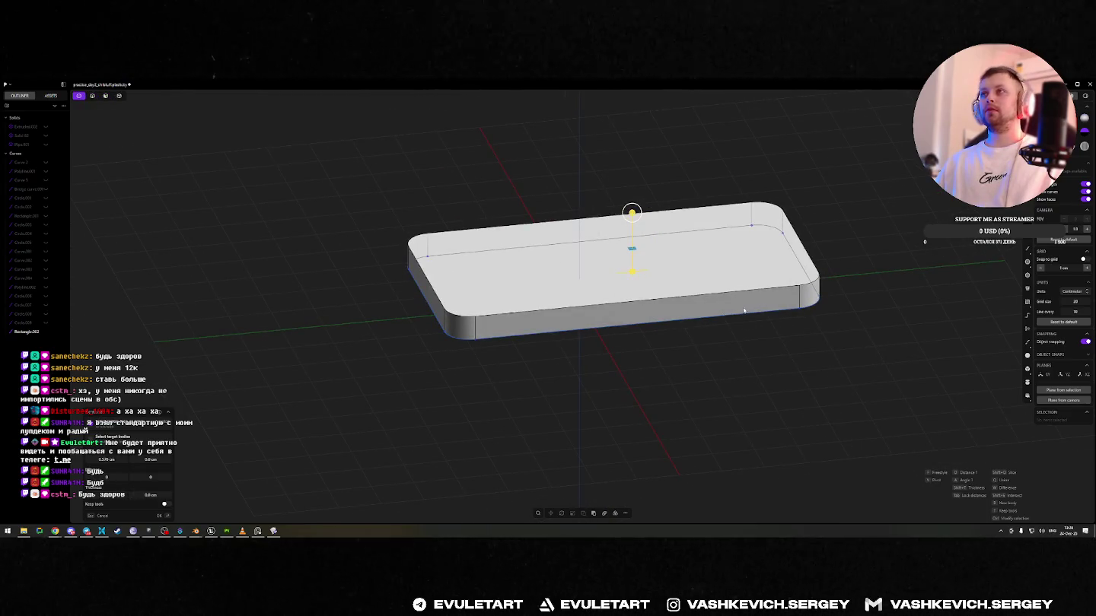
key(Return)
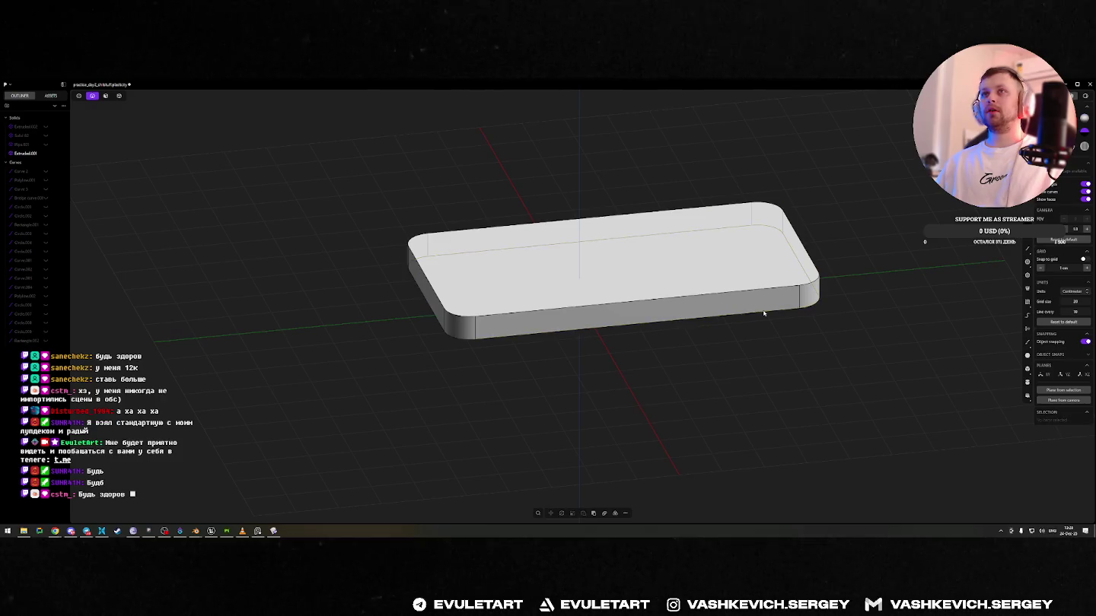
middle_drag(602, 282, 646, 236)
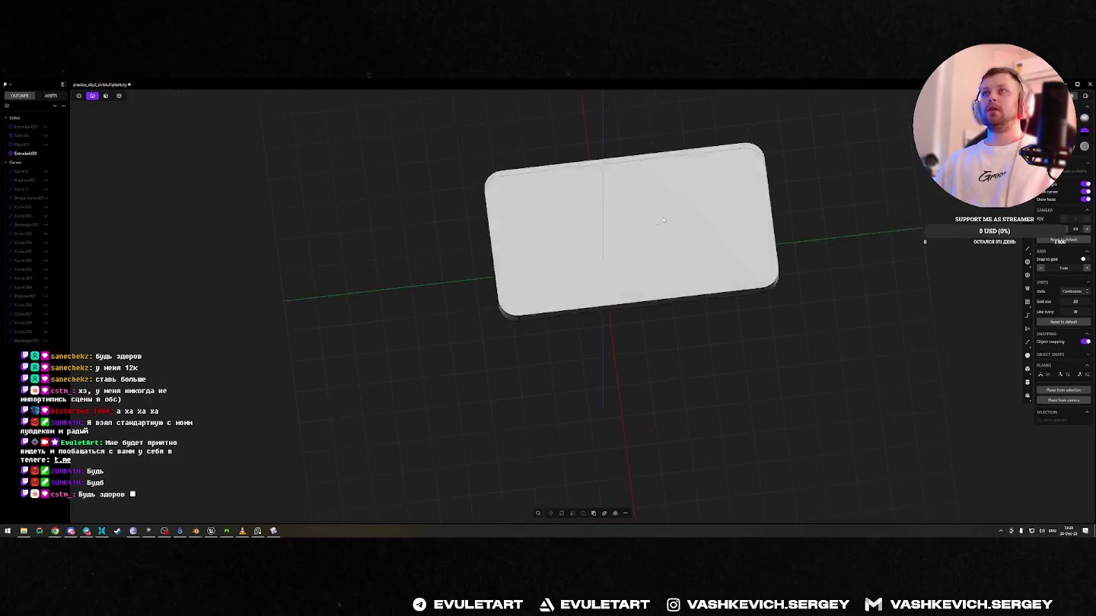
key(e)
click(646, 235)
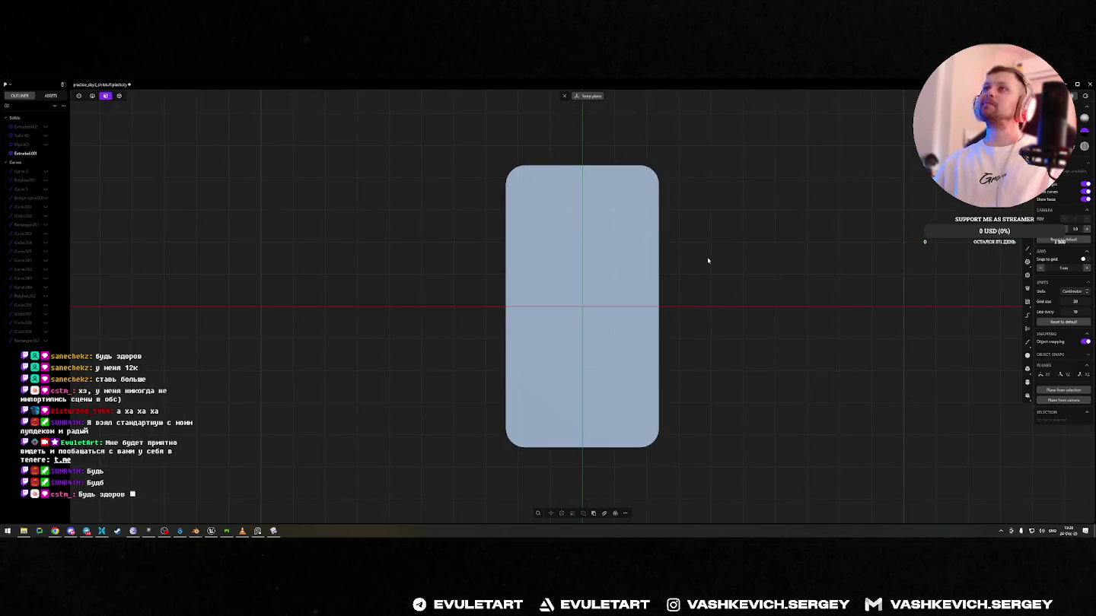
- Draw a first regular-polygon hexagon on the slab, then undo it
middle_drag(702, 252, 732, 310)
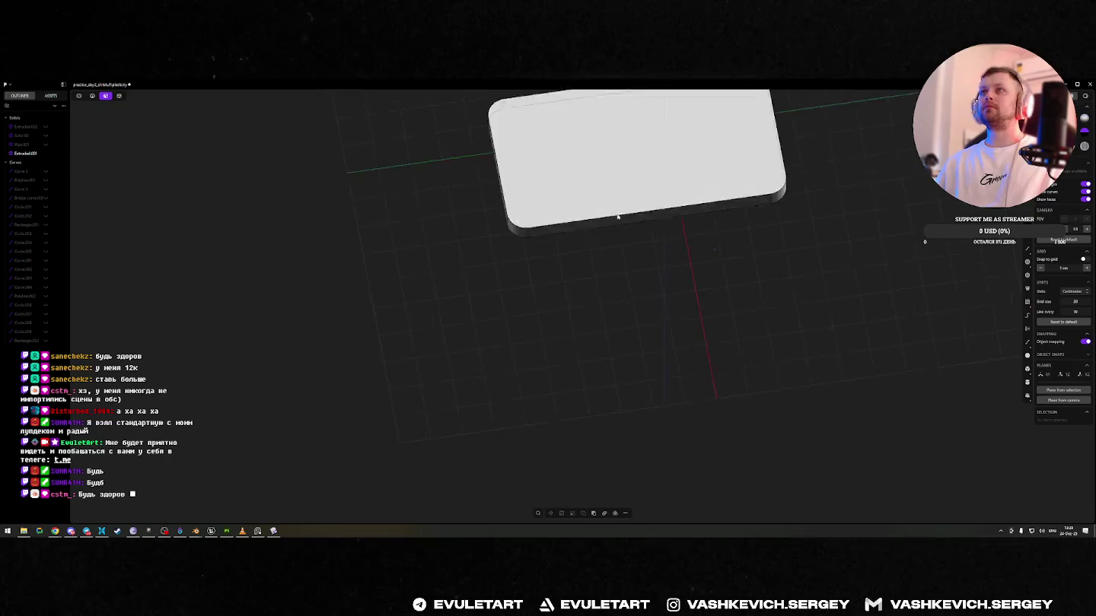
scroll(732, 311, down, 1)
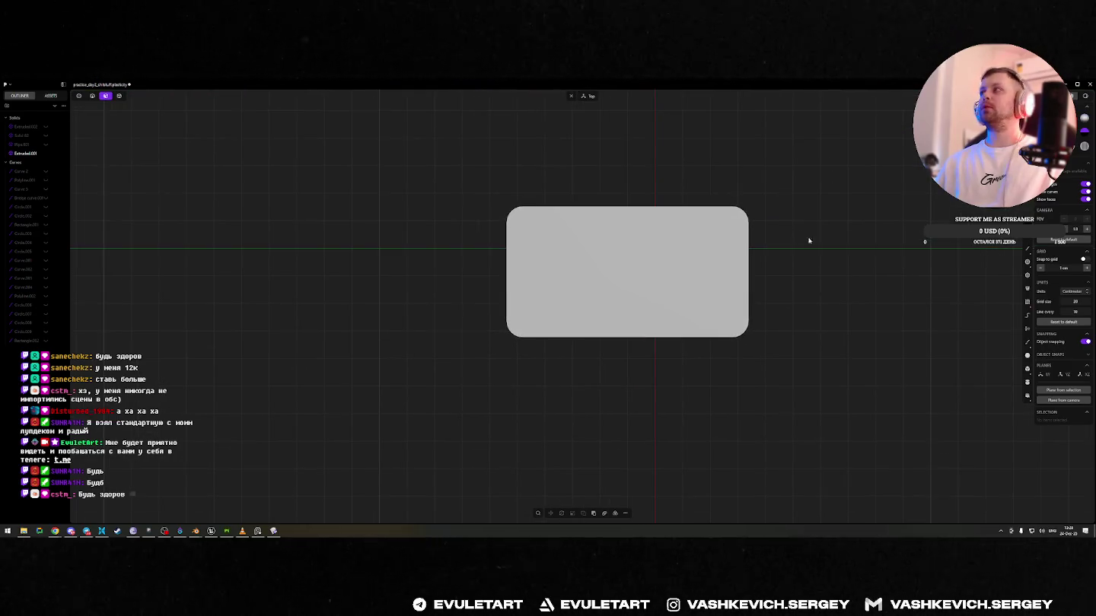
click(1027, 276)
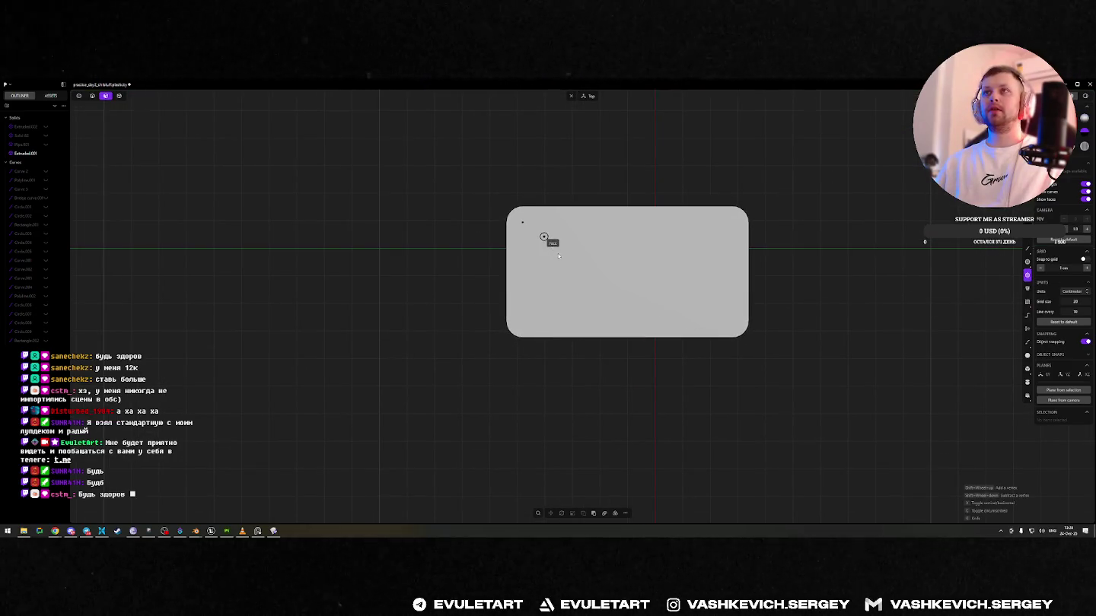
click(543, 237)
scroll(557, 242, up, 1)
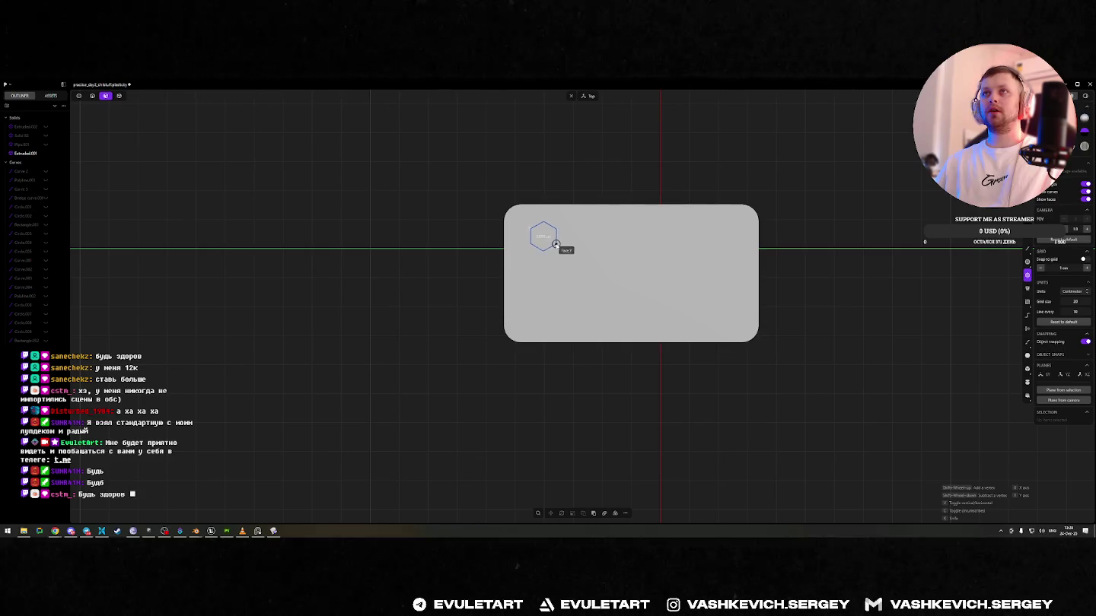
click(557, 244)
scroll(554, 202, up, 2)
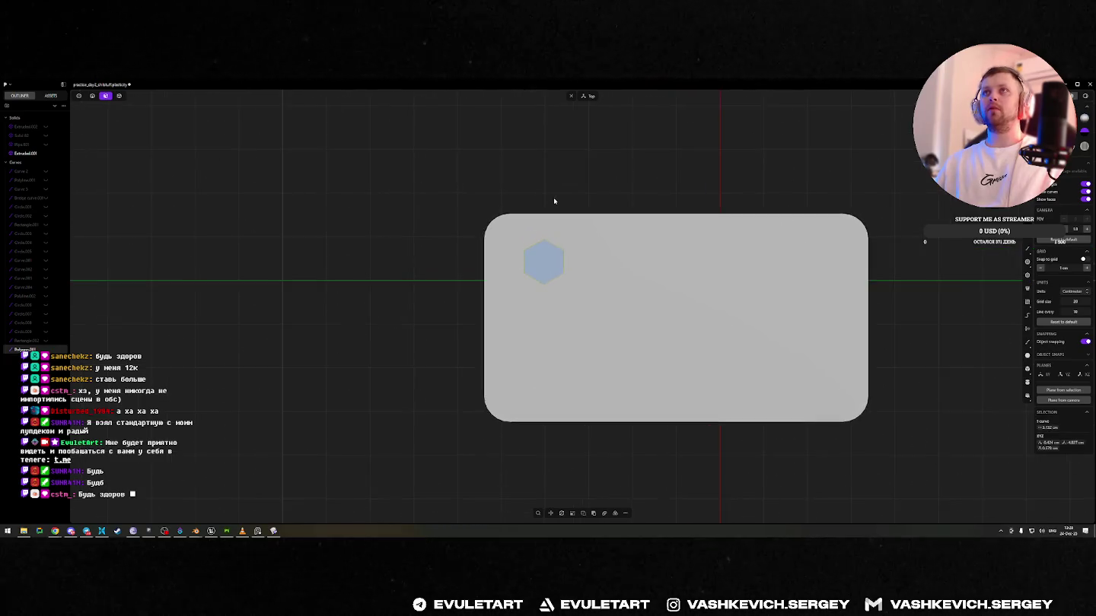
key(ctrl+z)
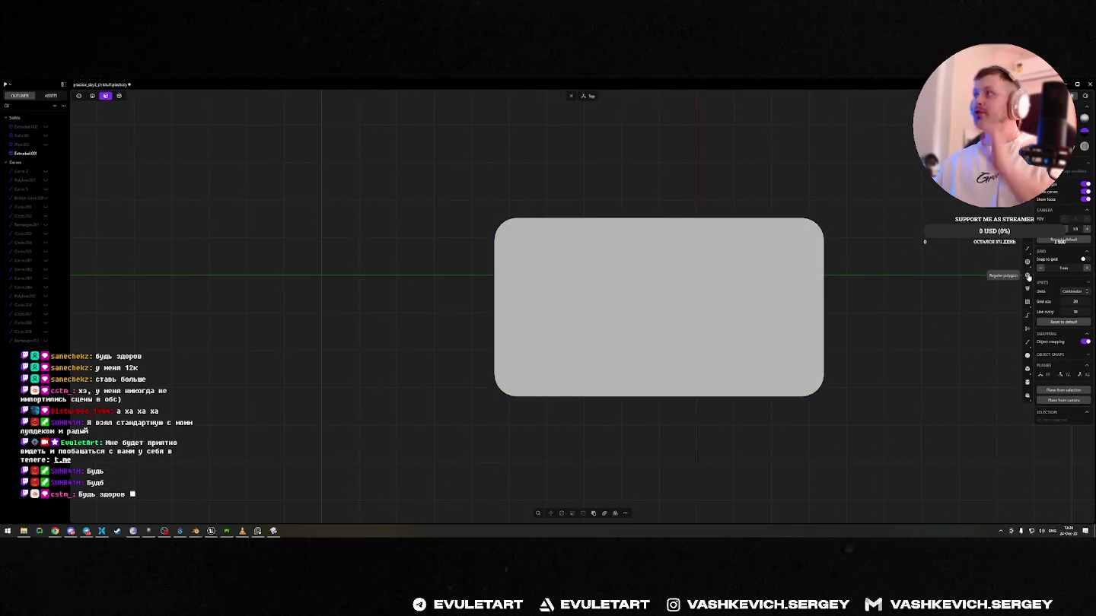
- Draw a small hexagon and move it near the slab's upper-left corner in Top view
key(p)
click(435, 278)
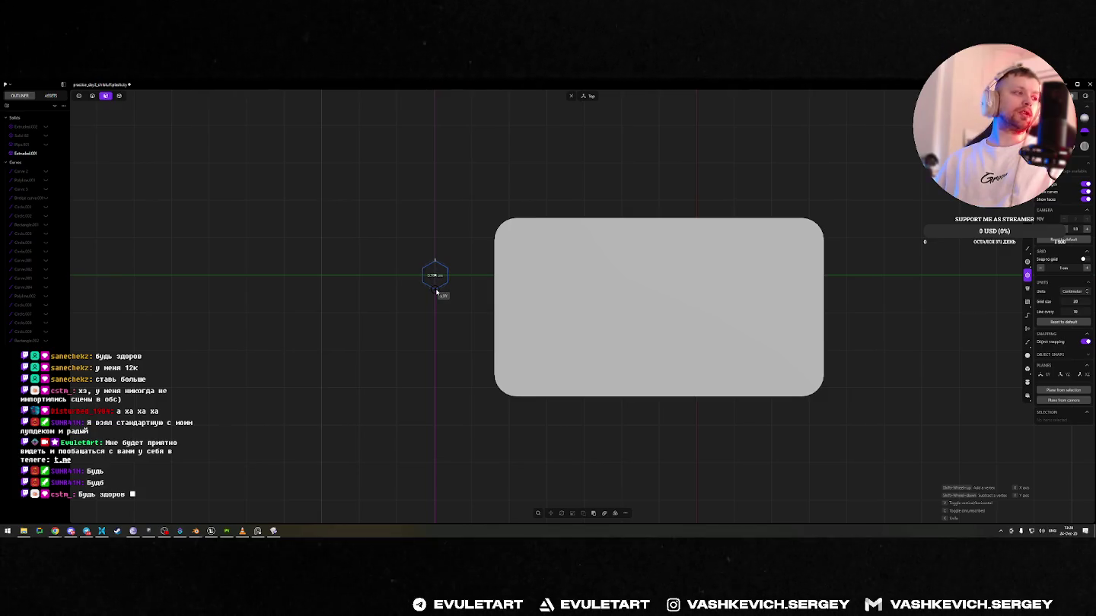
click(437, 293)
key(g)
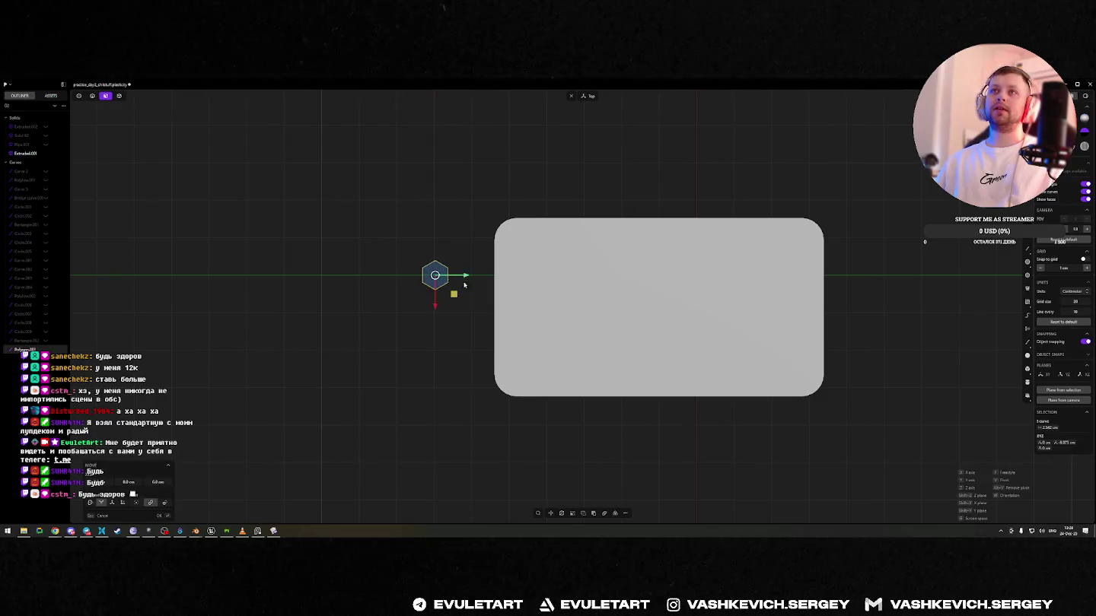
middle_drag(554, 292, 535, 261)
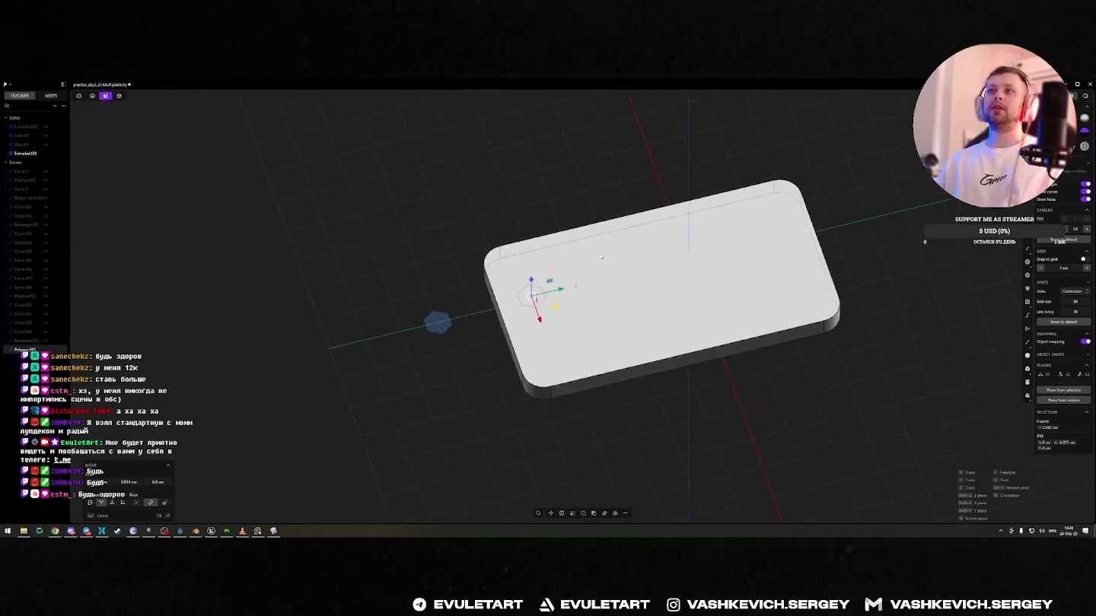
click(533, 277)
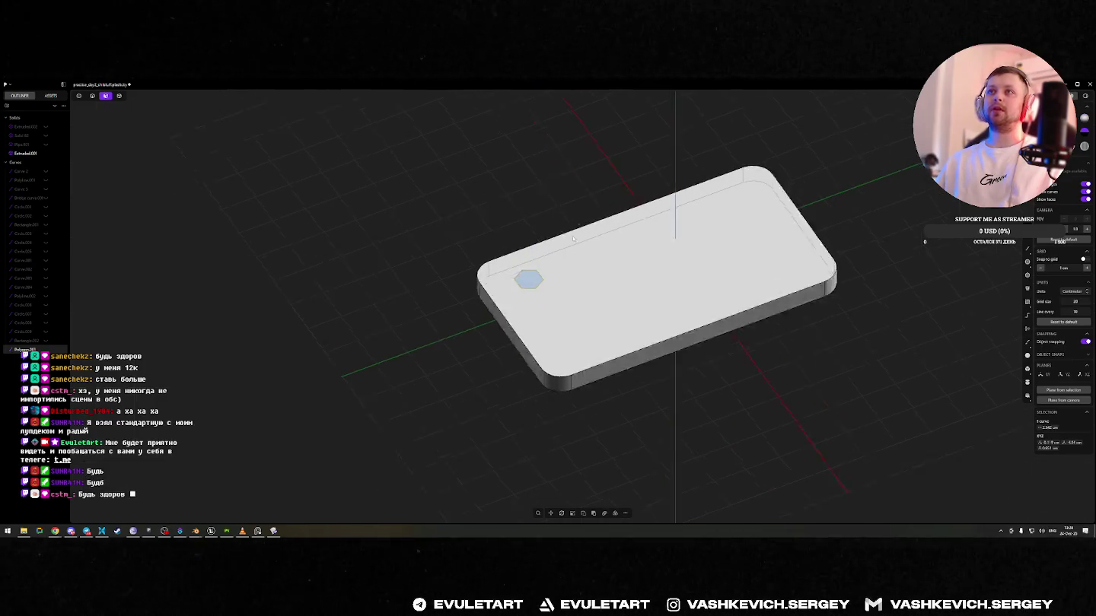
key(KP_7)
scroll(531, 245, up, 1)
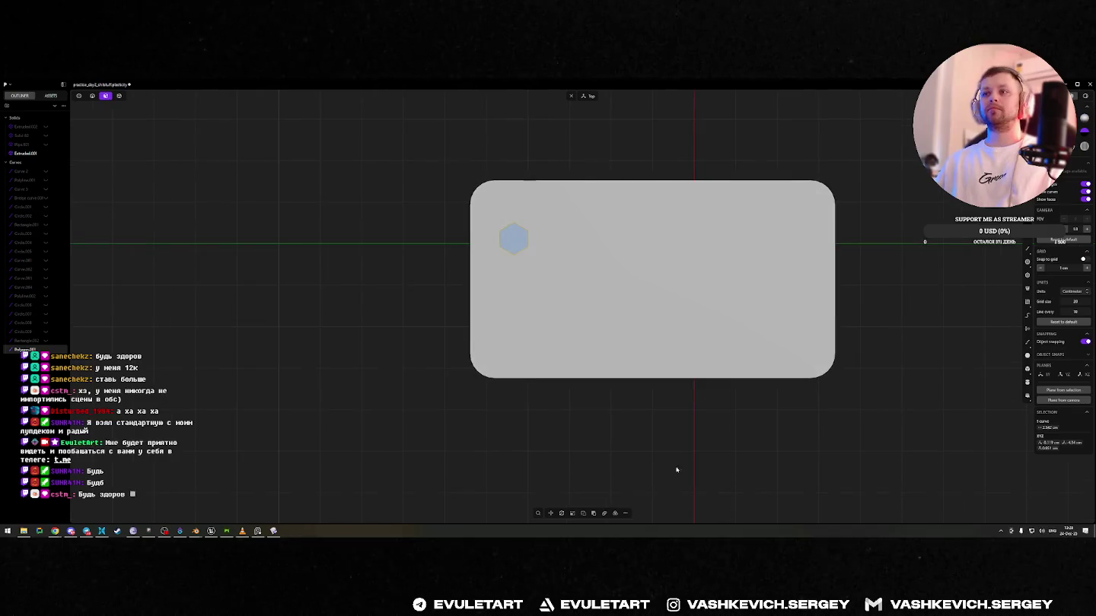
click(606, 514)
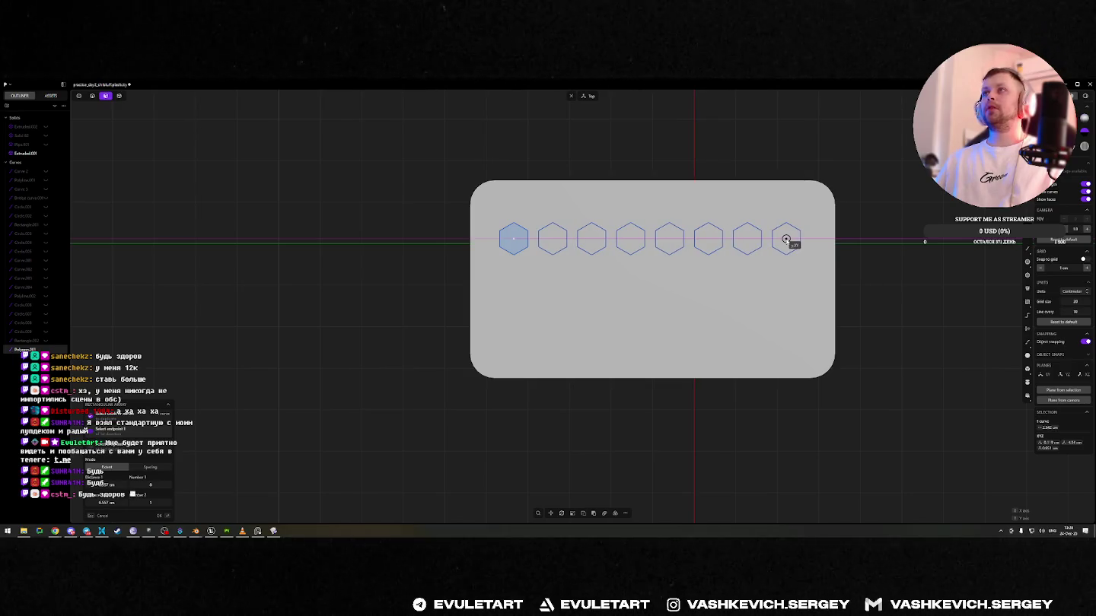
- Array the hexagon into a row, then stretch the array down to four rows
click(786, 241)
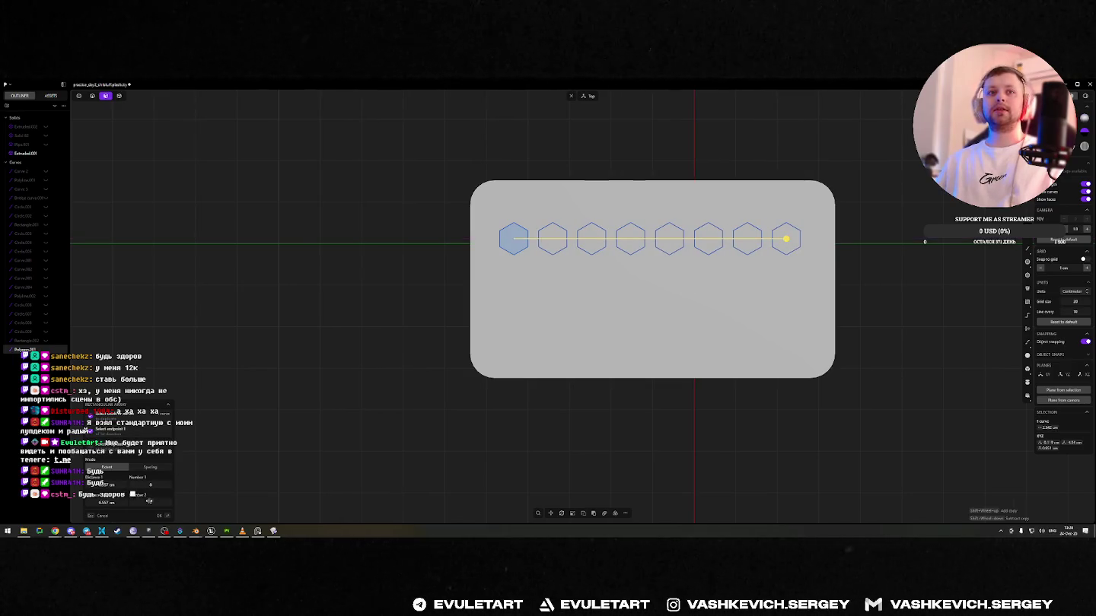
click(168, 503)
scroll(509, 222, down, 2)
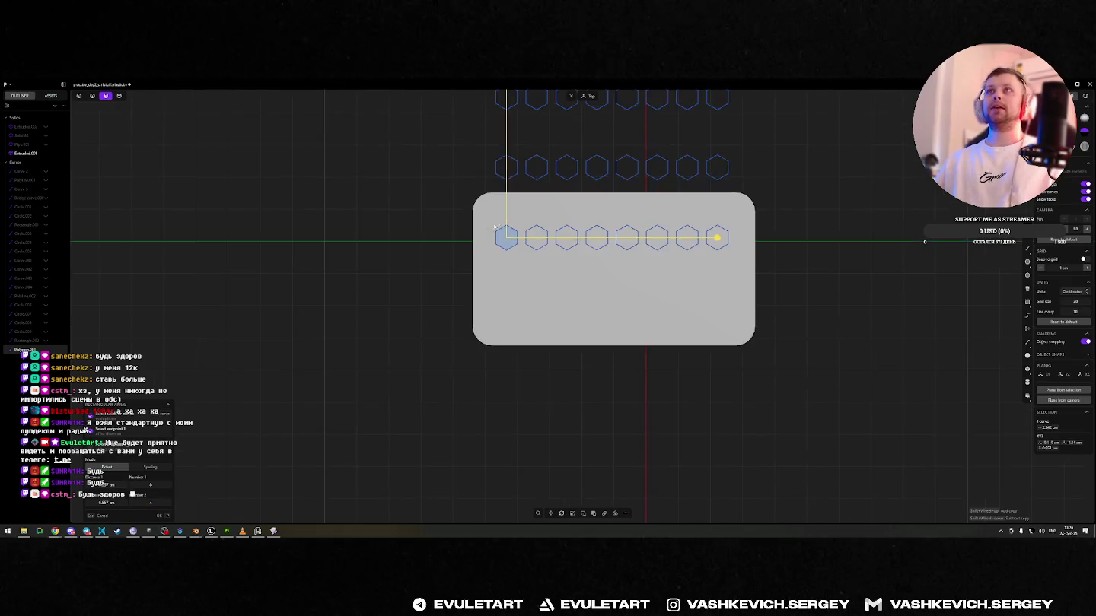
scroll(509, 206, down, 1)
middle_drag(562, 147, 511, 230)
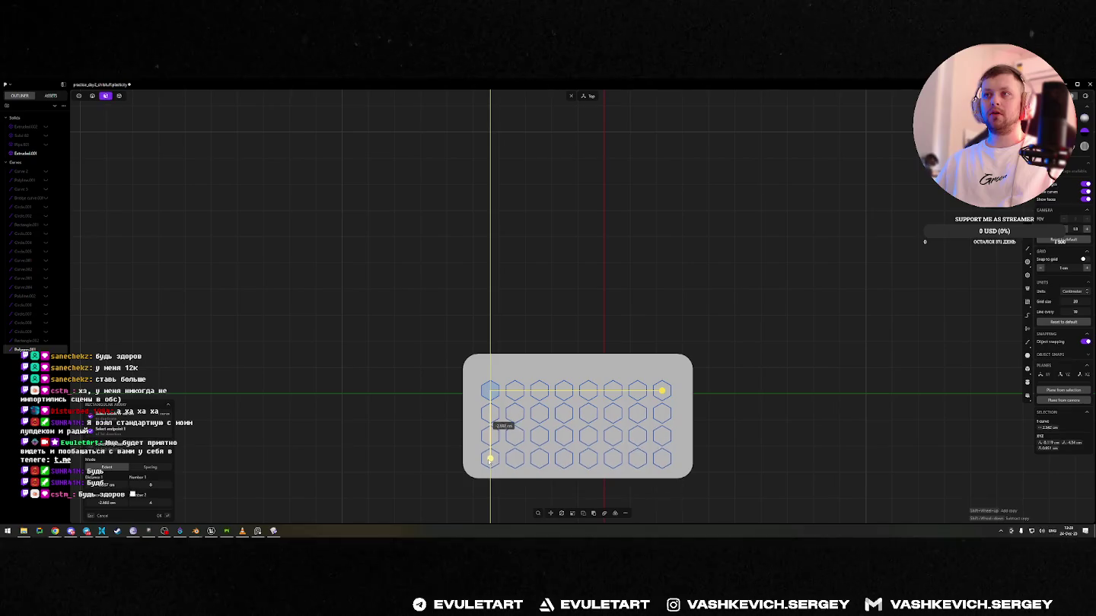
scroll(619, 222, down, 1)
scroll(714, 362, up, 2)
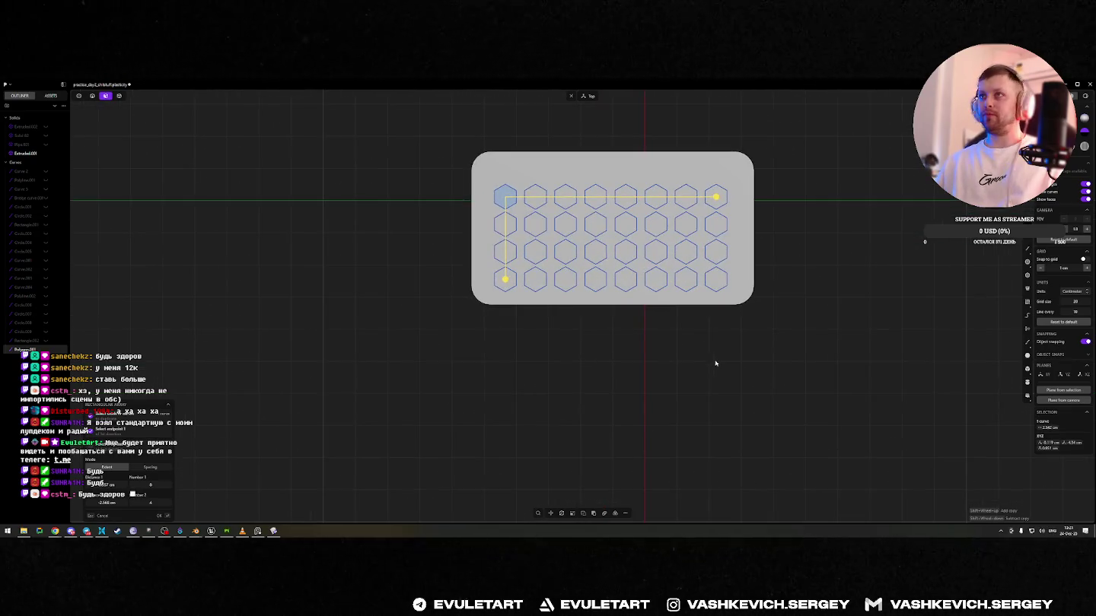
key(Escape)
- Offset the staggered column of four hexagons and array it into seven columns
key(g)
scroll(549, 213, up, 1)
scroll(508, 278, up, 1)
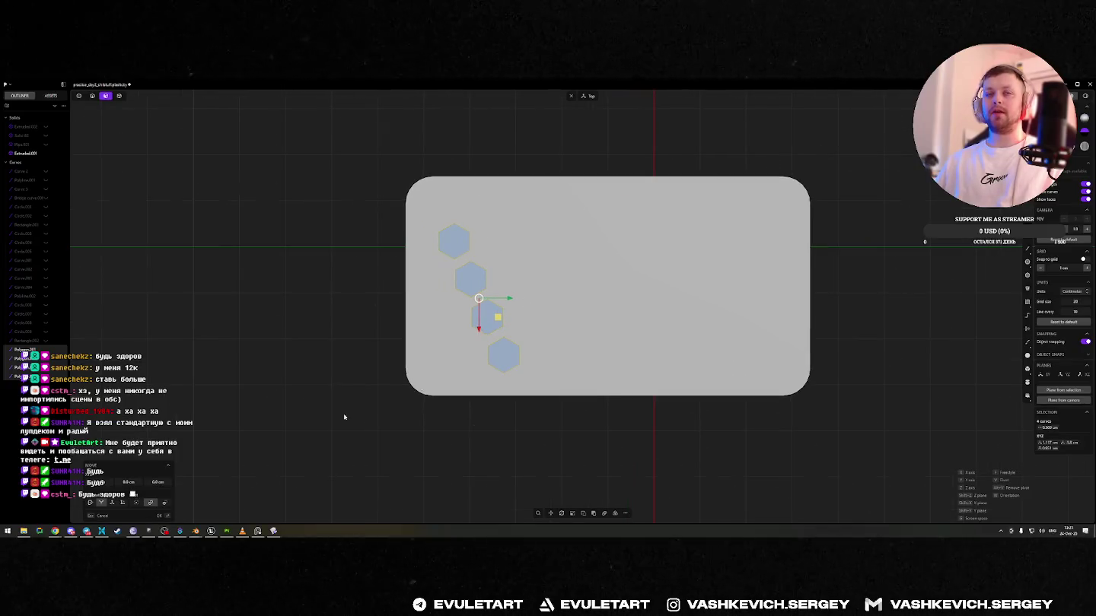
click(607, 516)
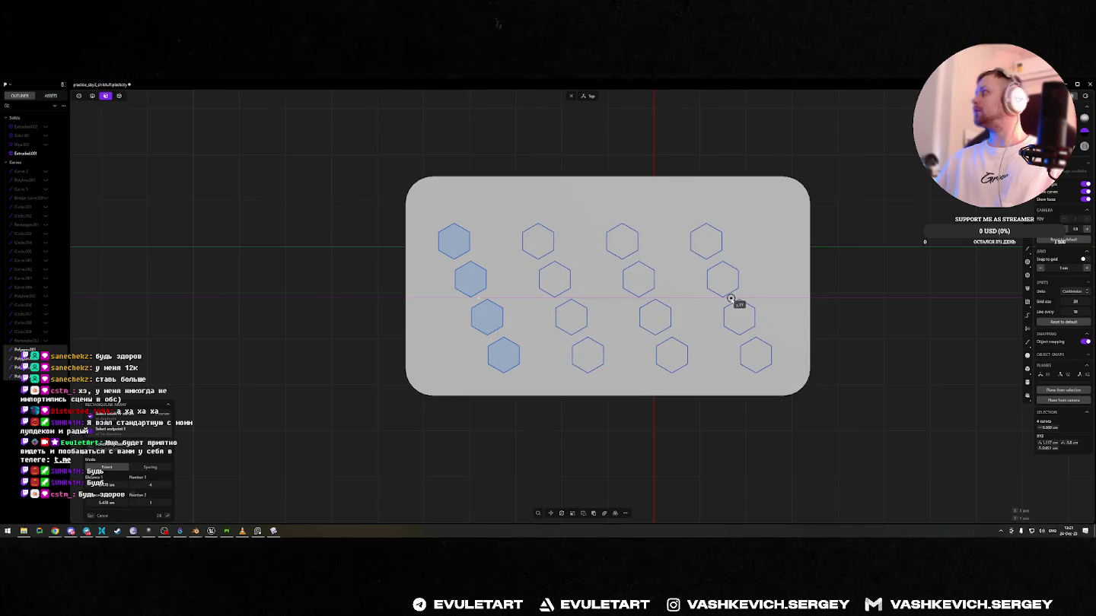
shift+scroll(731, 300, up, 3)
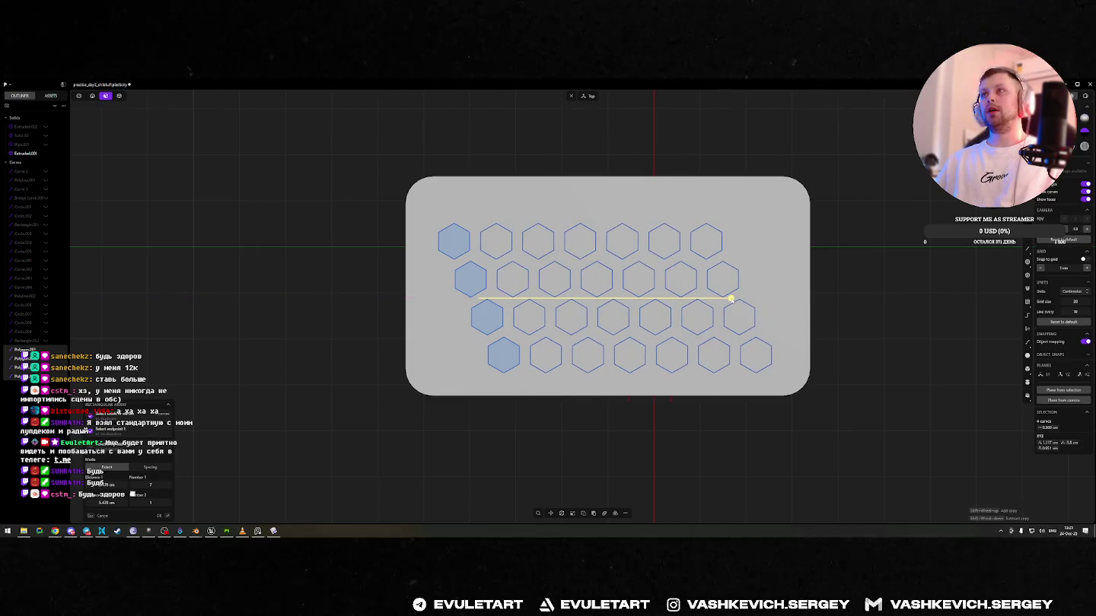
click(731, 299)
middle_drag(730, 298, 770, 240)
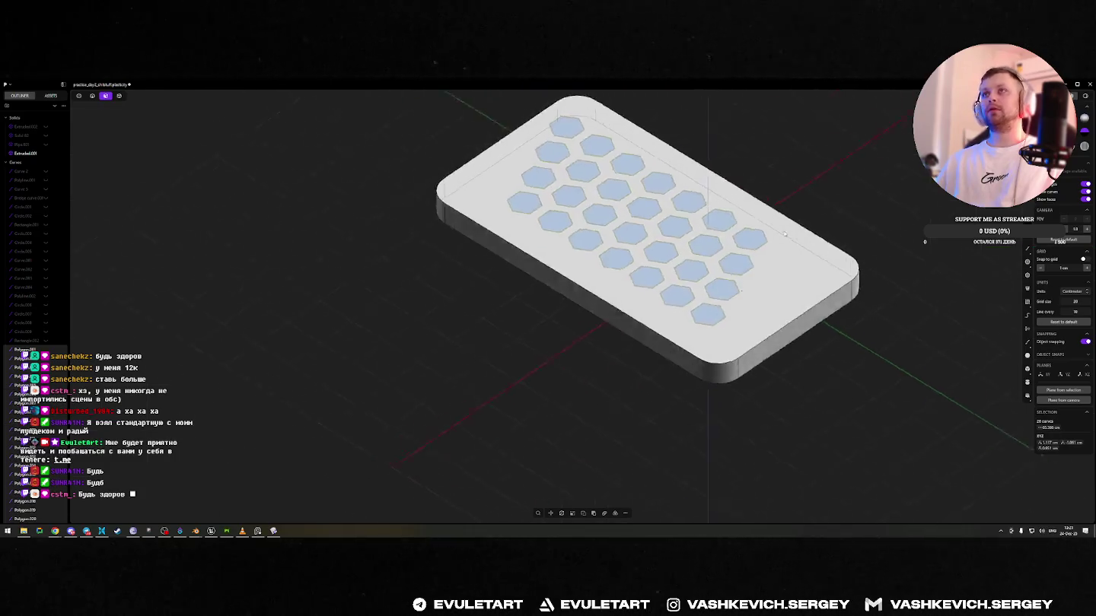
- Box-select all hexagon outlines in Top view, trying extrude and move on them
key(KP_7)
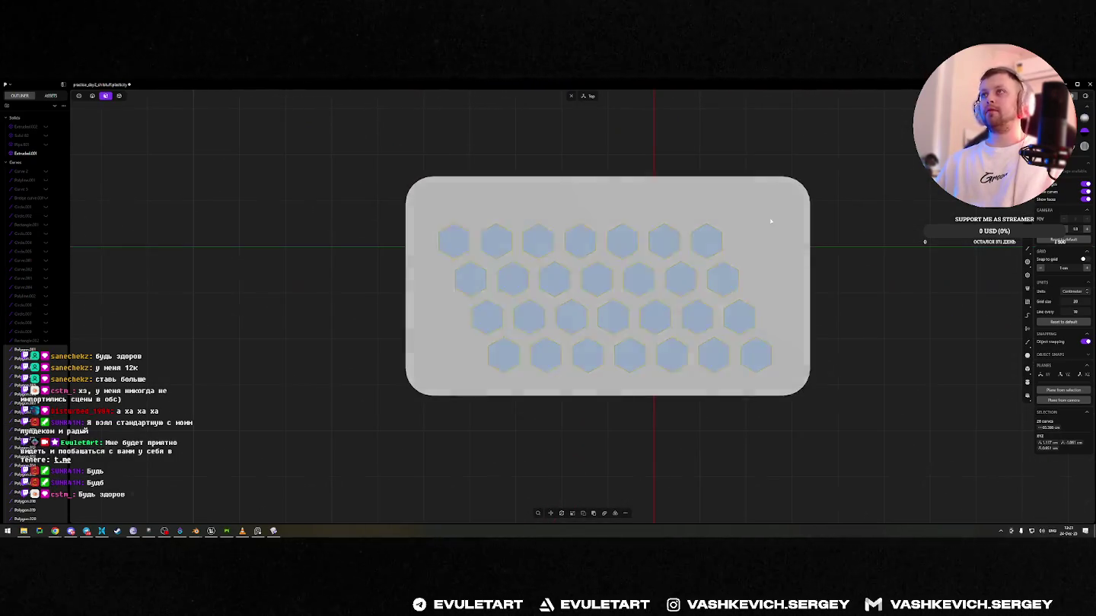
drag(772, 216, 456, 370)
key(e)
middle_drag(457, 370, 598, 303)
key(KP_7)
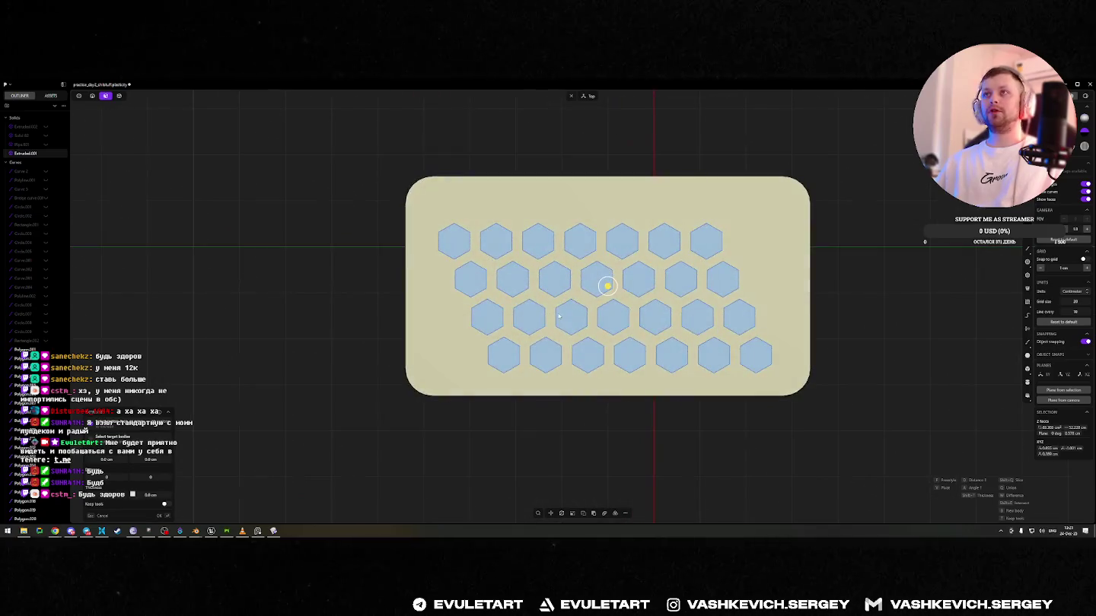
key(g)
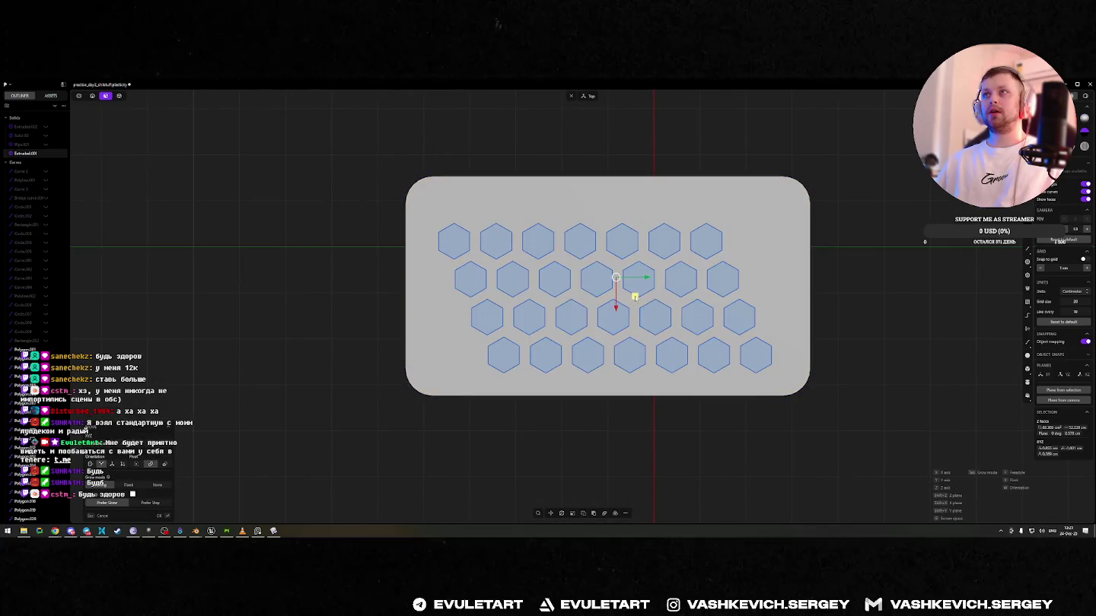
key(shift+b)
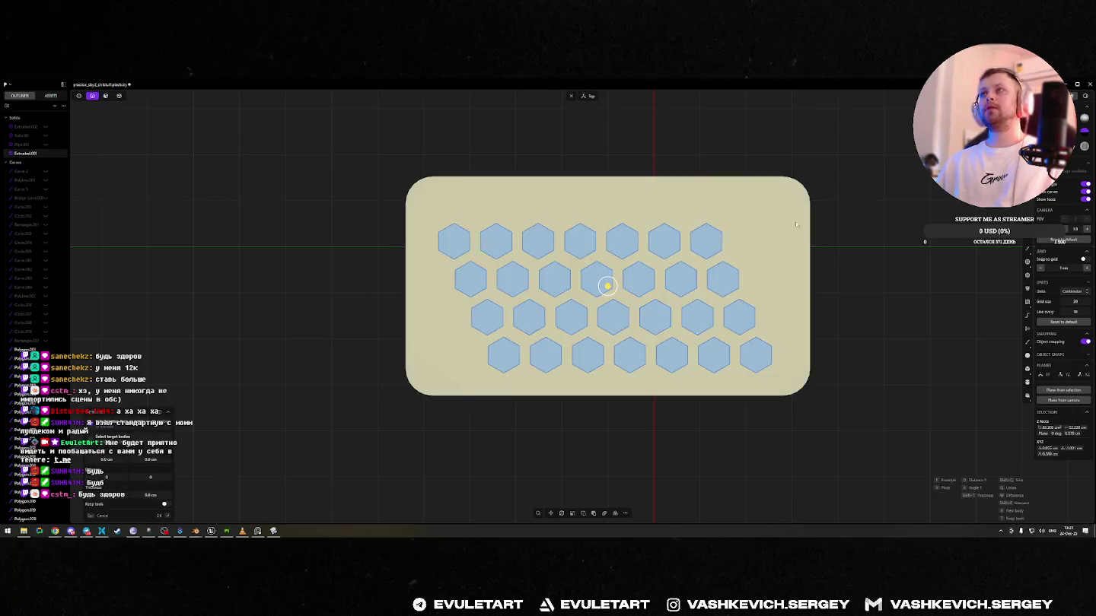
- Shift the hexagons slightly up and right, then reselect them for a boolean
drag(765, 216, 436, 377)
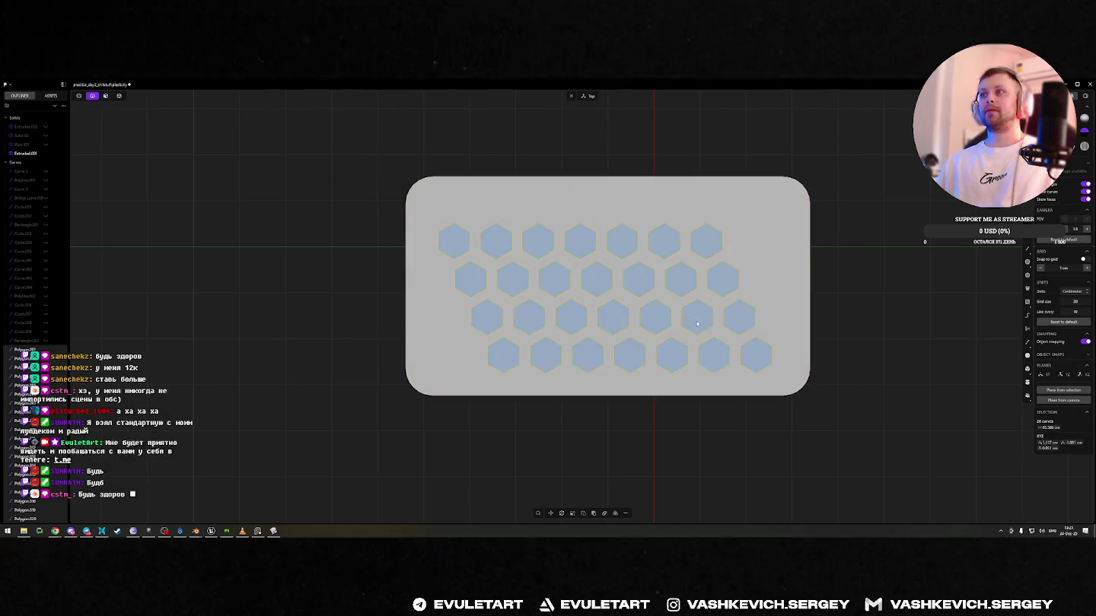
key(g)
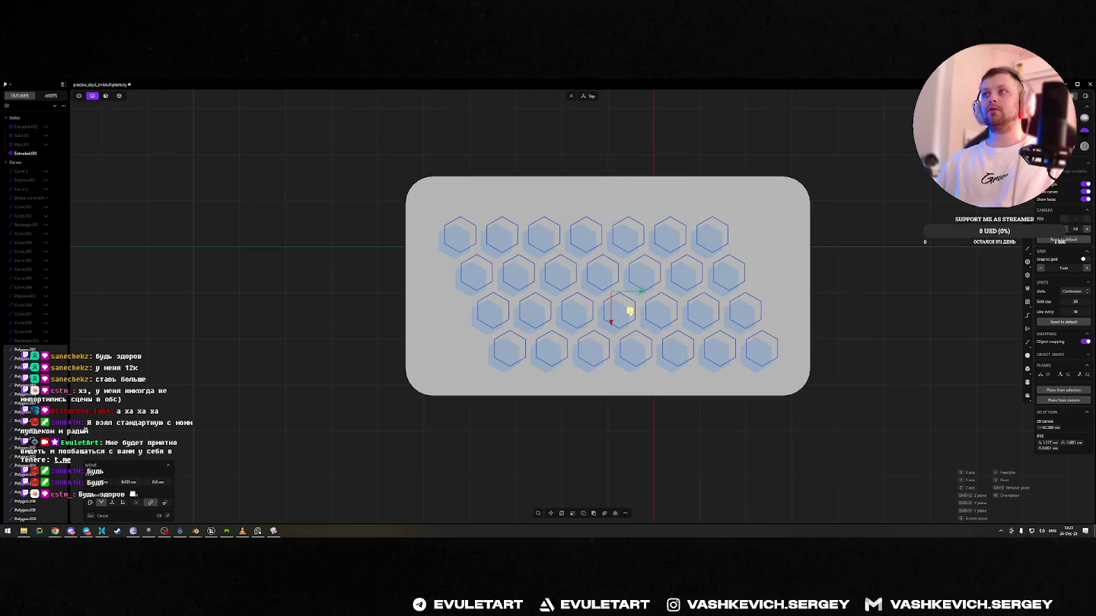
click(628, 310)
middle_drag(873, 212, 676, 308)
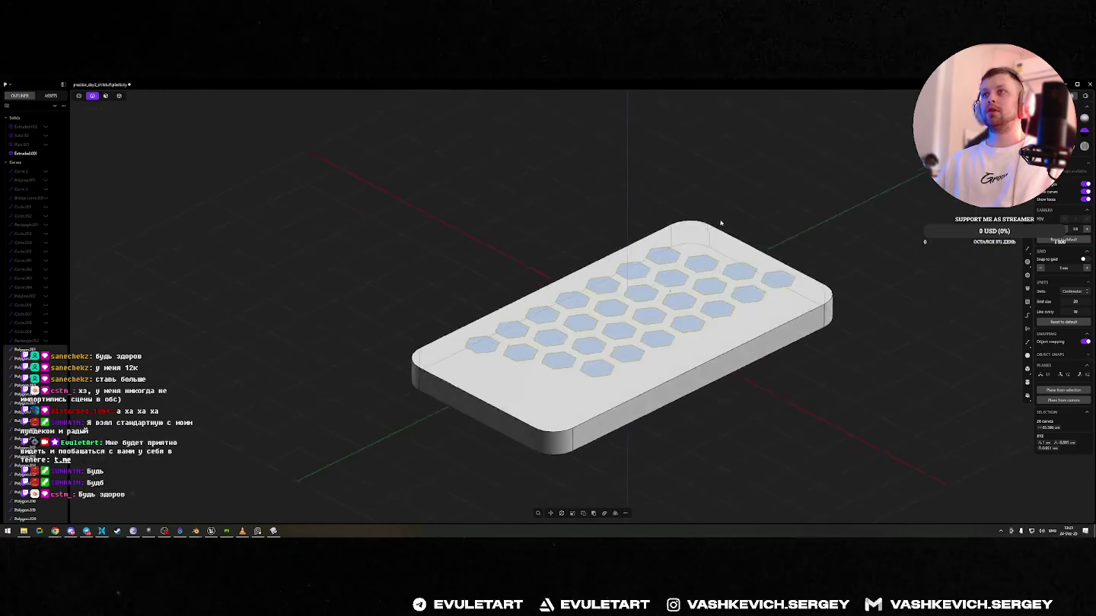
drag(736, 244, 395, 405)
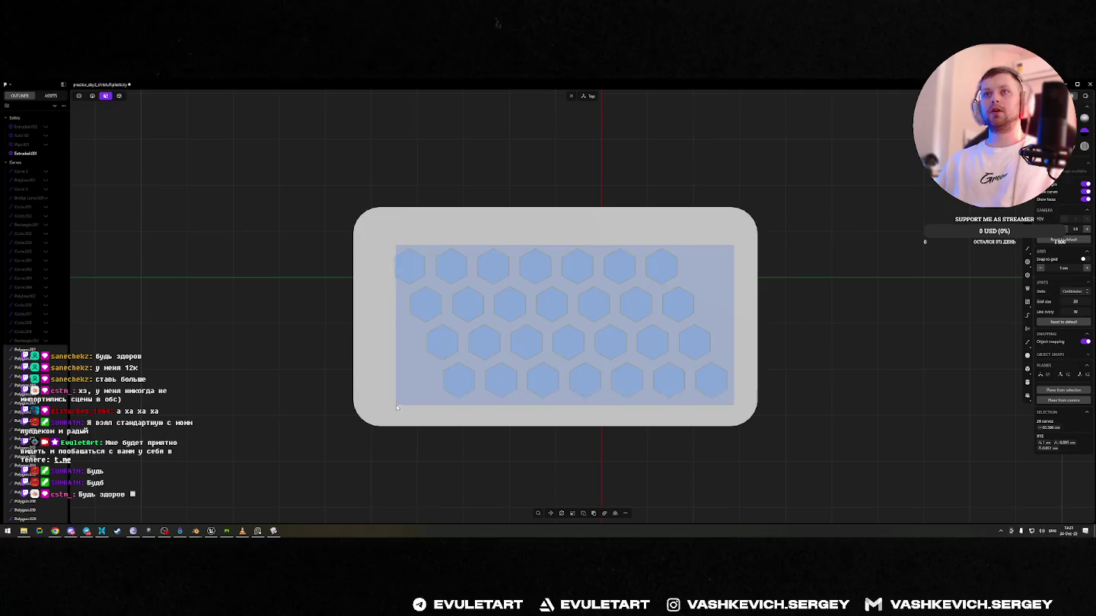
key(shift+d)
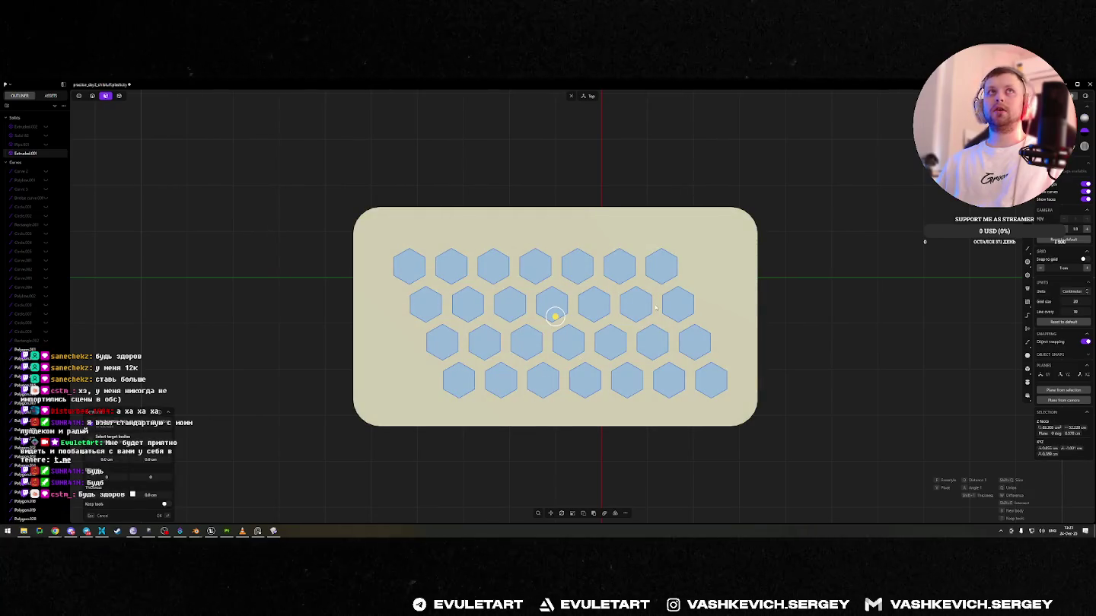
- Extrude the hexagon outlines down into prisms passing through the plate
drag(700, 249, 391, 404)
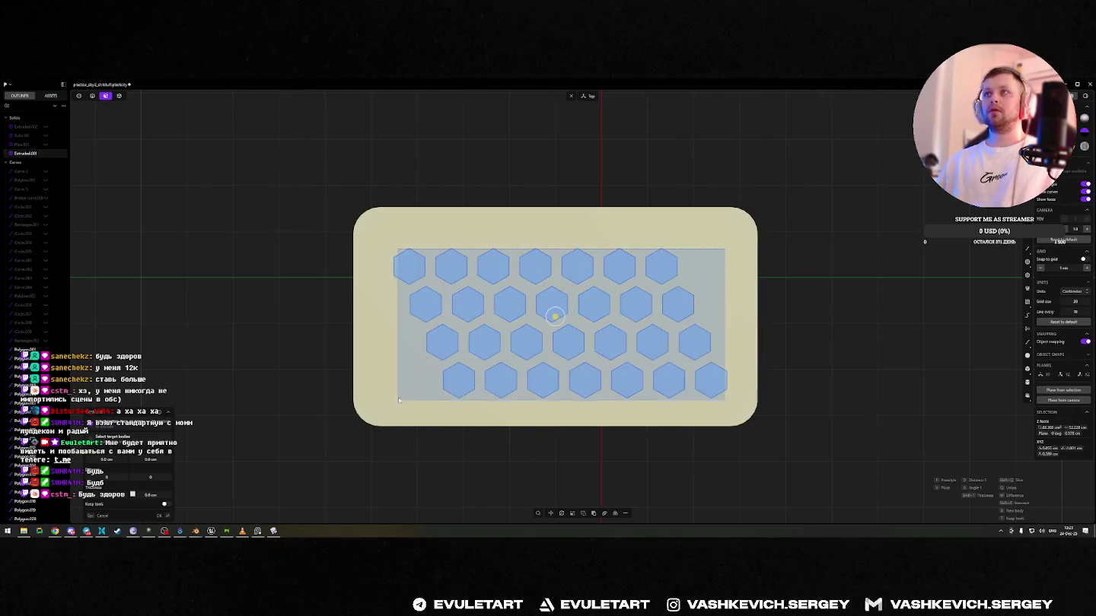
middle_drag(400, 400, 411, 328)
drag(543, 420, 543, 431)
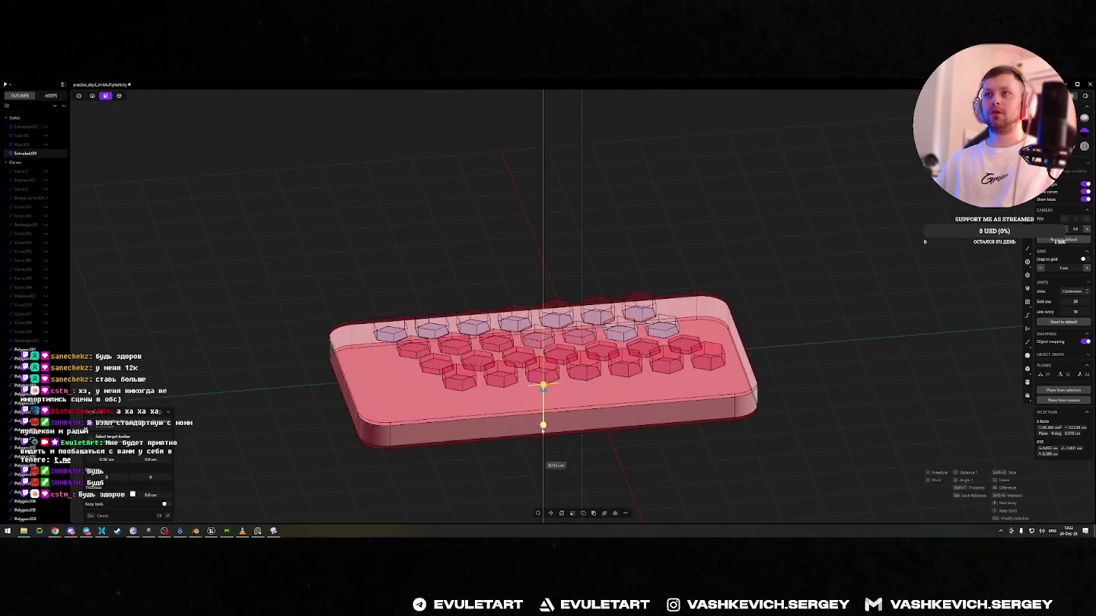
key(Return)
key(7)
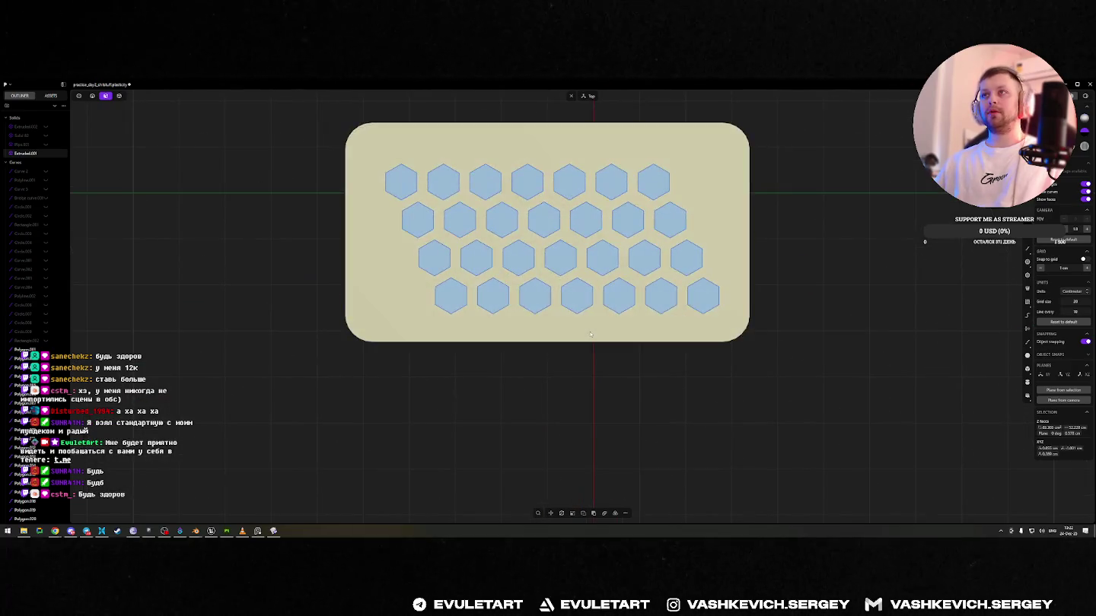
- Select the plate and hexagon prisms, then subtract the prisms with Boolean Difference
key(shift+d)
middle_drag(656, 284, 724, 347)
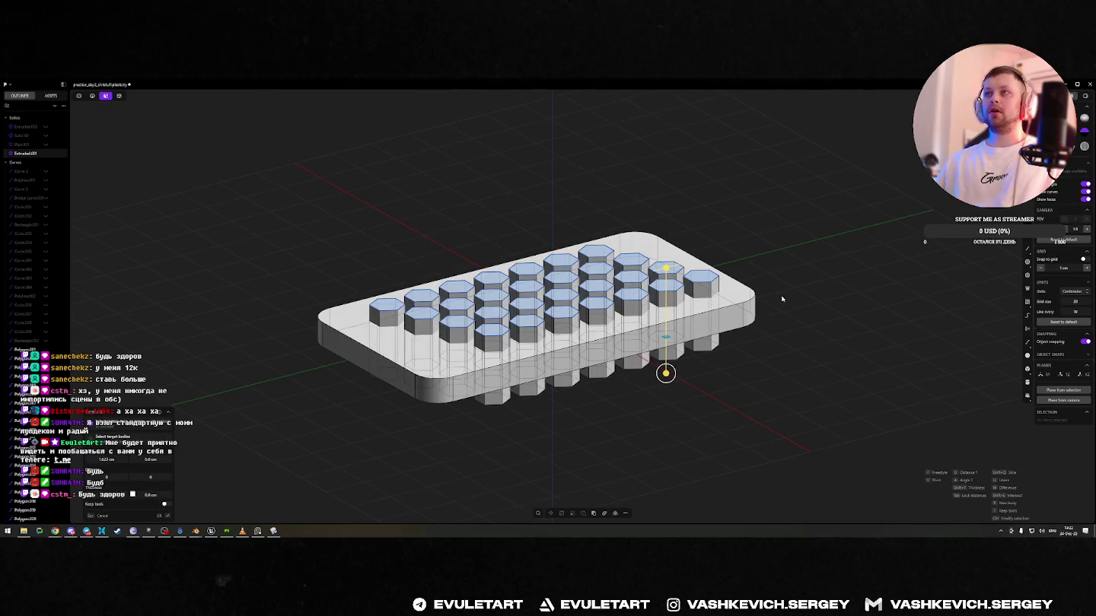
key(Return)
middle_drag(796, 272, 768, 278)
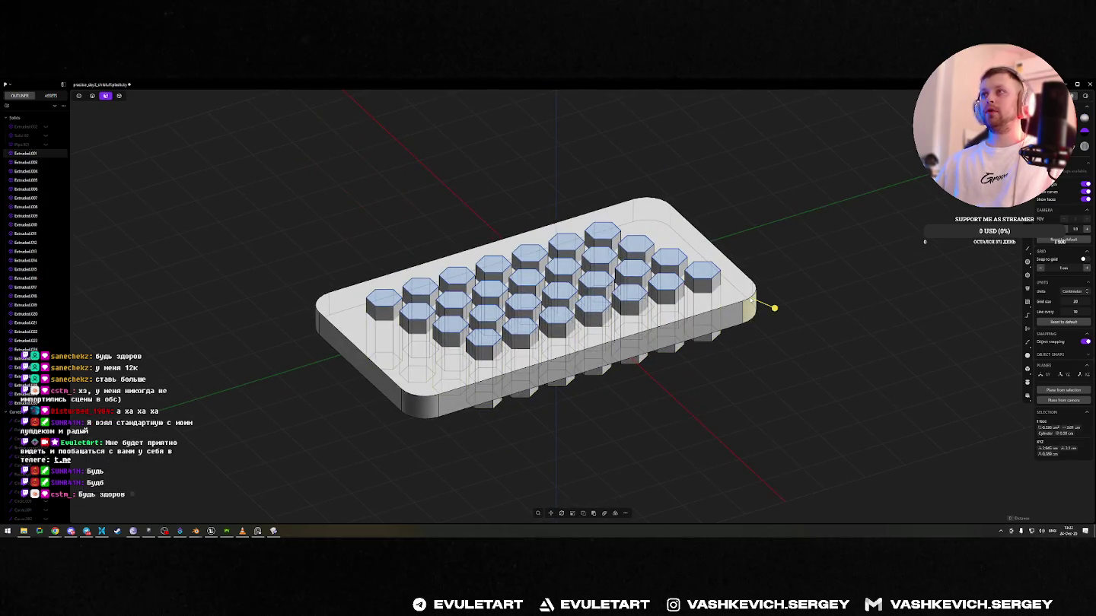
click(742, 295)
key(KP_1)
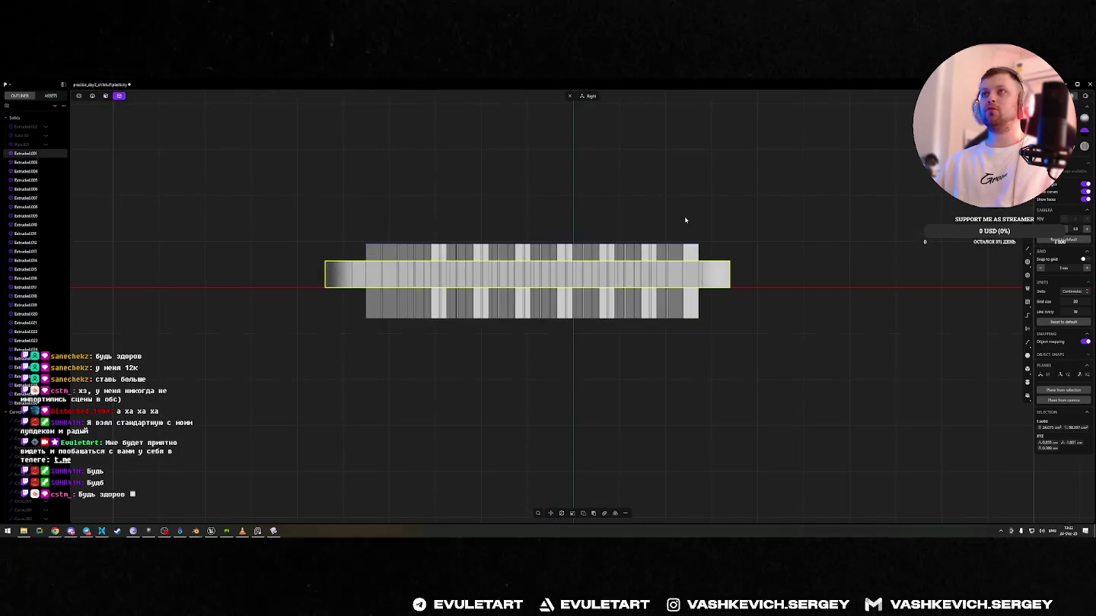
drag(729, 217, 242, 248)
key(shift+b)
middle_drag(628, 205, 661, 286)
key(Return)
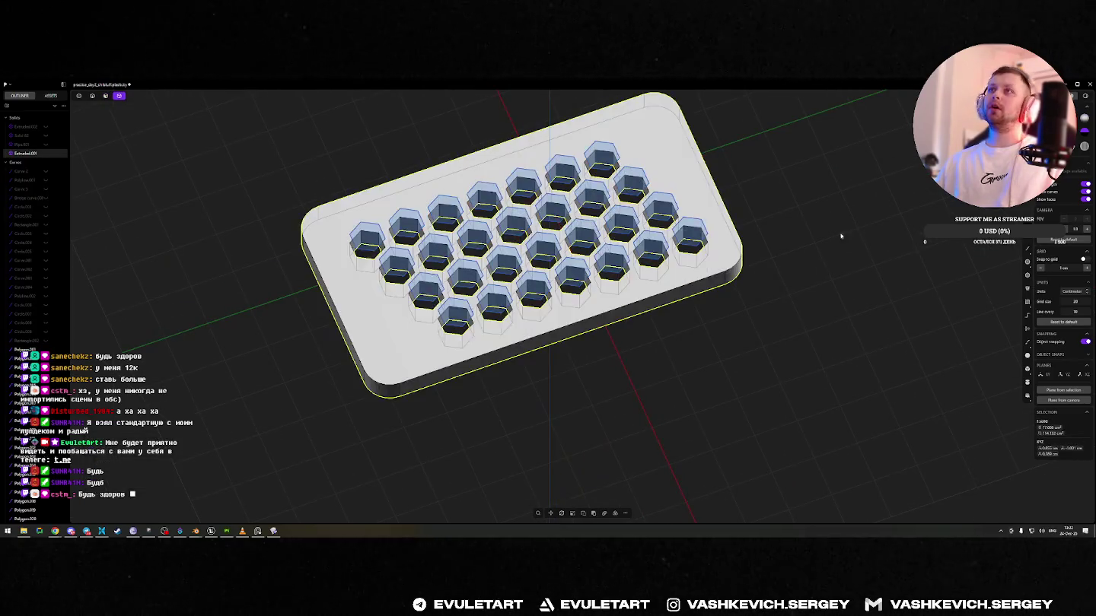
- Clear the selection and orbit around to inspect the honeycomb-holed plate
key(KP_1)
mouse_move(735, 166)
mouse_down()
mouse_move(669, 187)
mouse_move(393, 220)
mouse_up()
drag(664, 193, 403, 225)
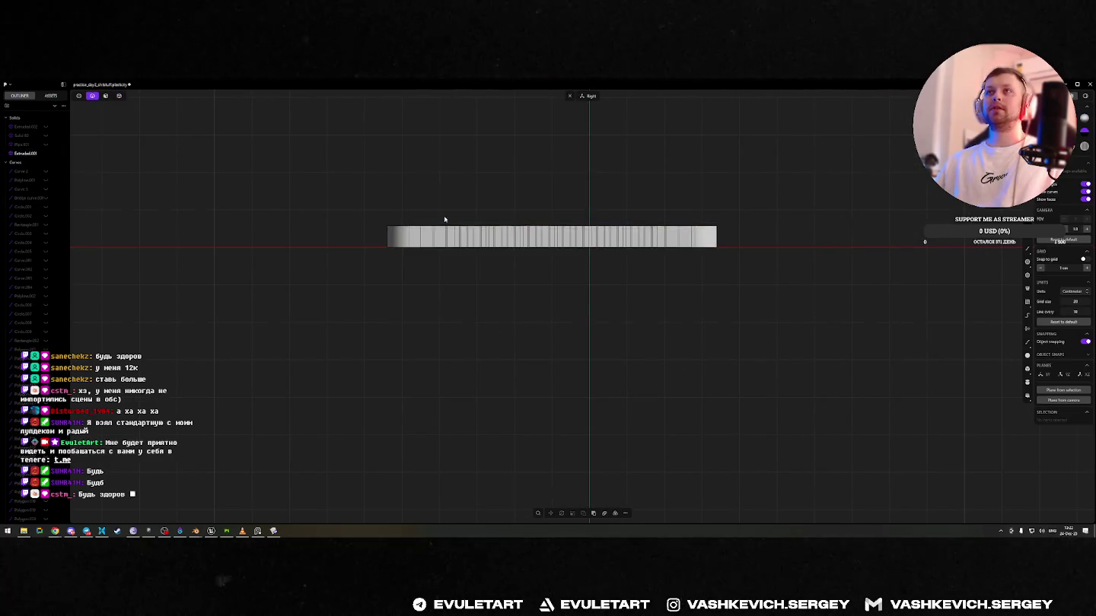
mouse_move(445, 220)
middle_down()
mouse_move(501, 309)
mouse_move(574, 283)
middle_up()
mouse_move(546, 228)
middle_down()
mouse_move(566, 216)
mouse_move(539, 207)
middle_up()
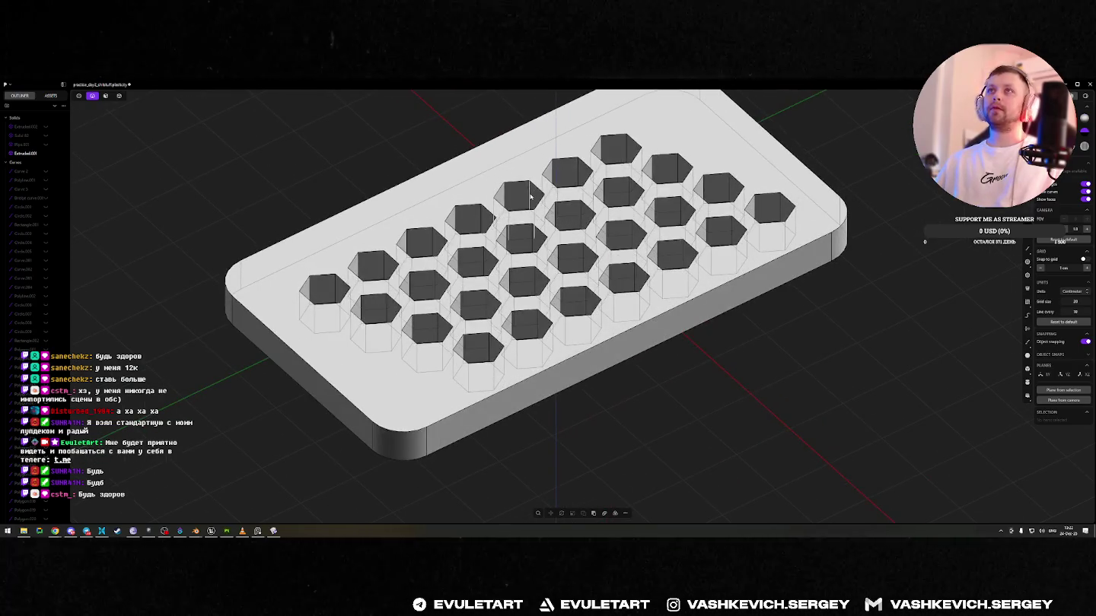
- Pick two hexagonal holes' rim edges for a fillet, cancel, then restart it and reselect one rim
click(530, 197)
key(f)
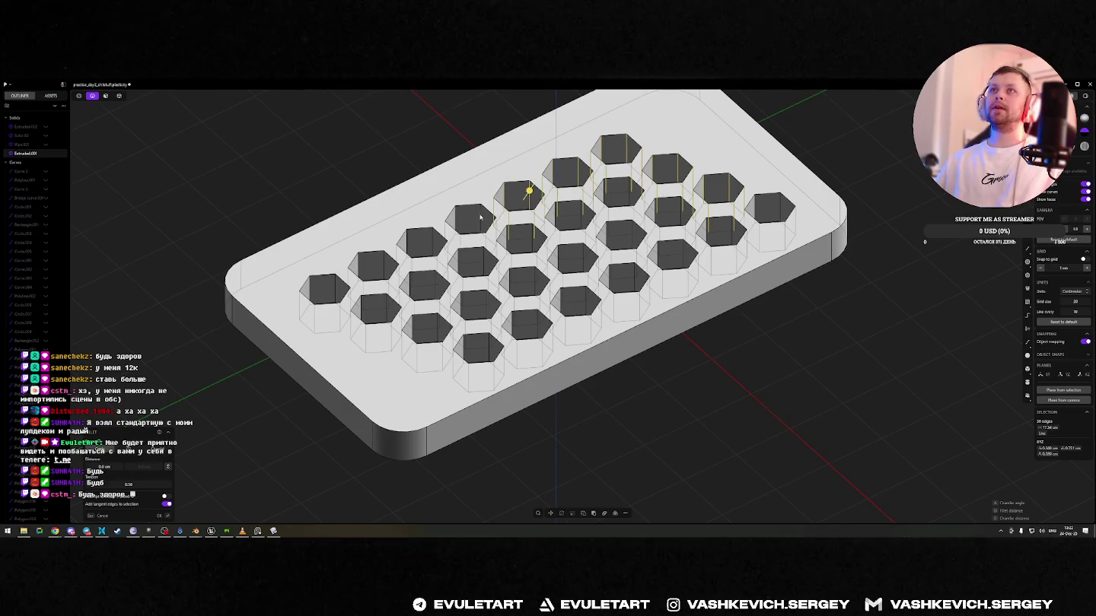
click(434, 241)
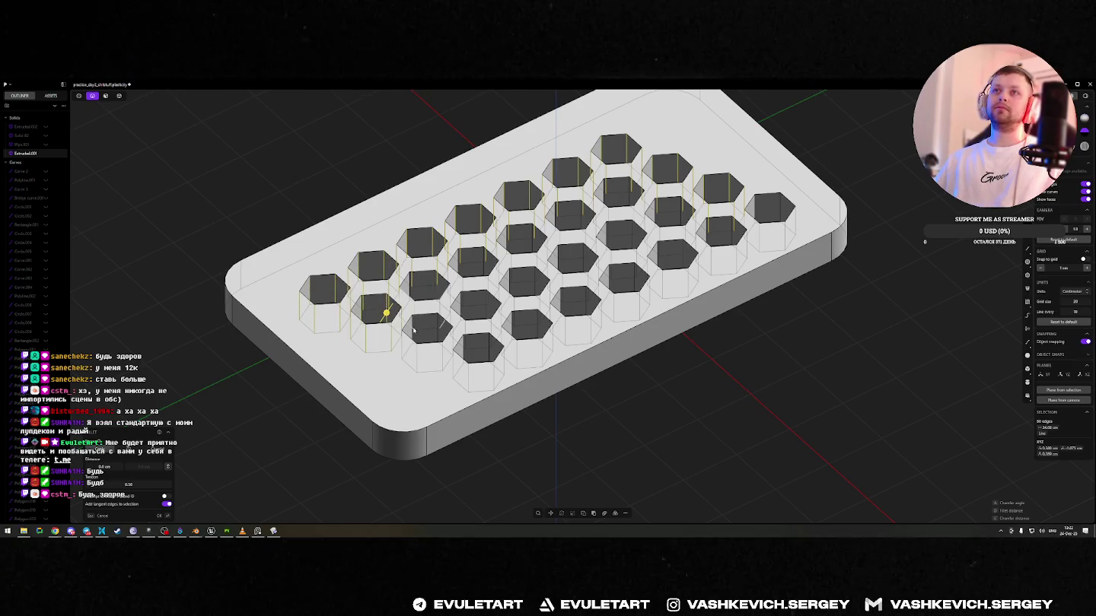
middle_drag(447, 328, 461, 312)
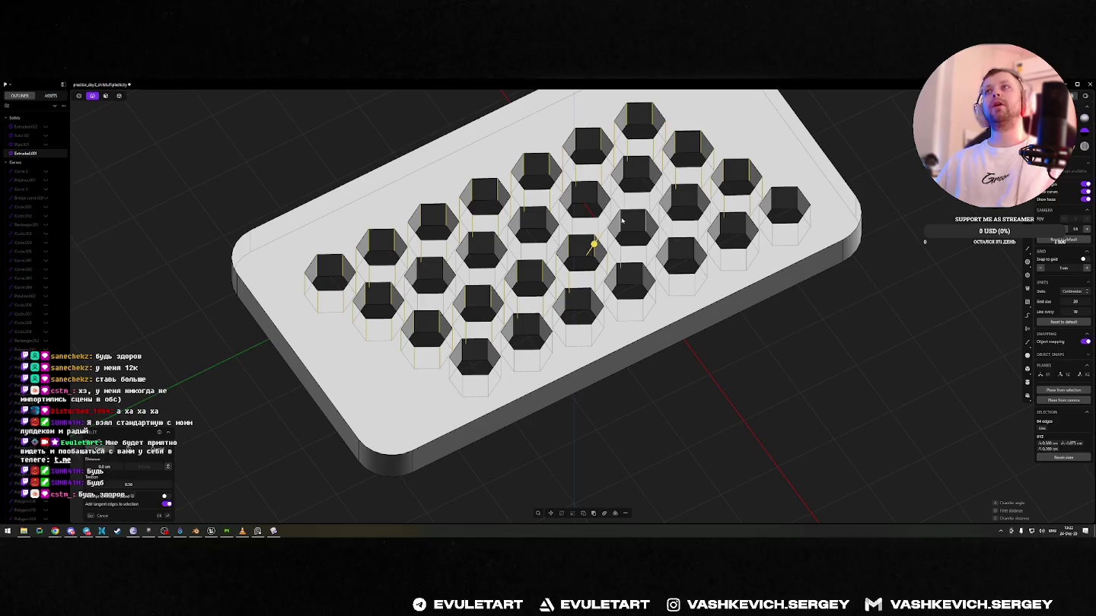
key(Escape)
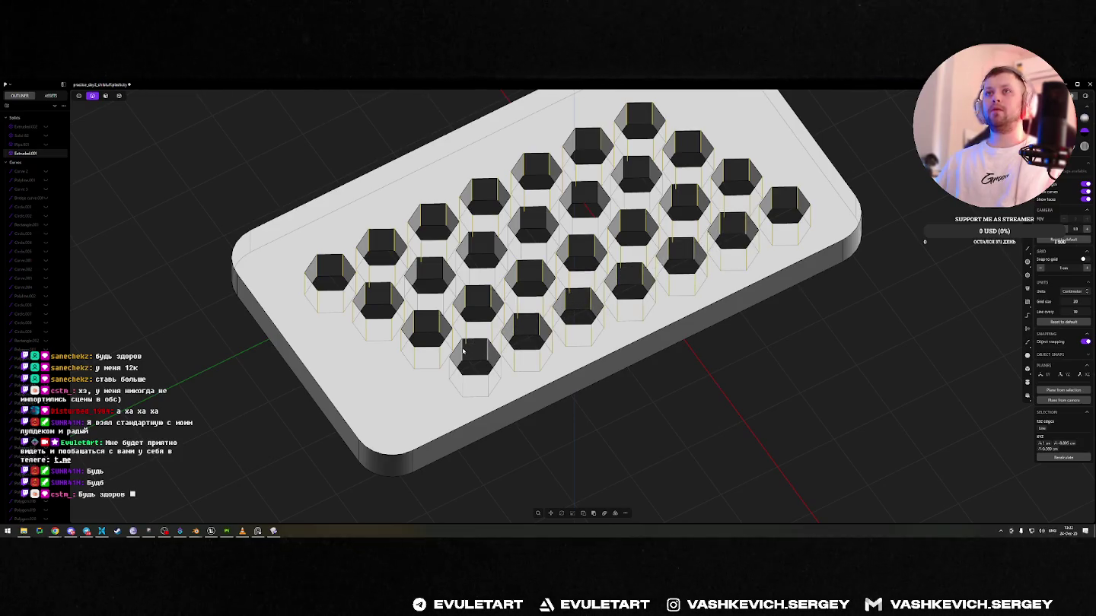
key(f)
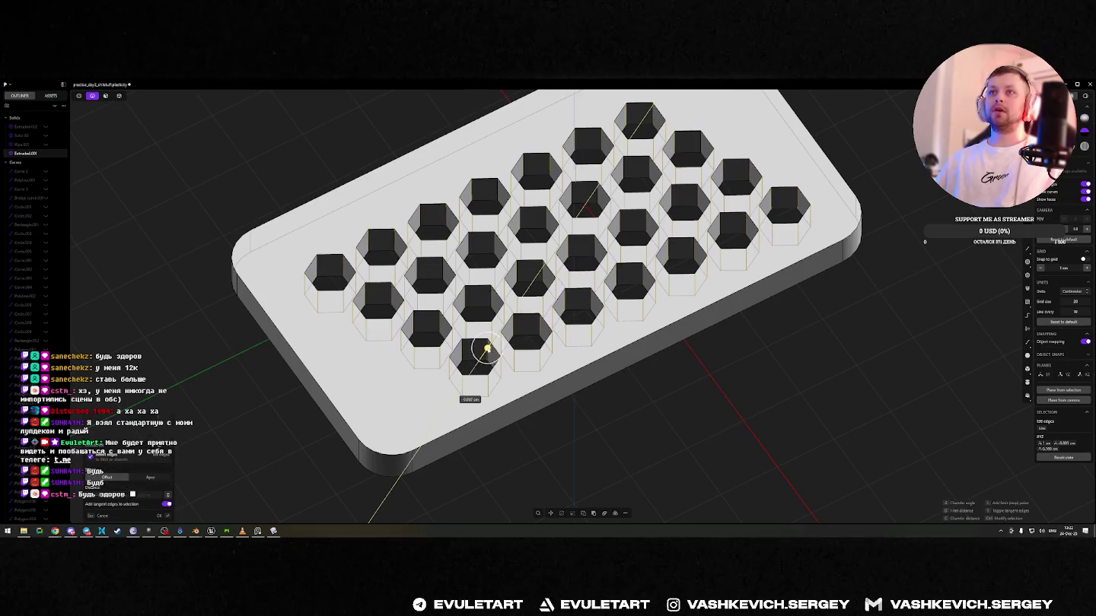
mouse_move(675, 135)
middle_down()
mouse_move(660, 221)
mouse_move(584, 167)
middle_up()
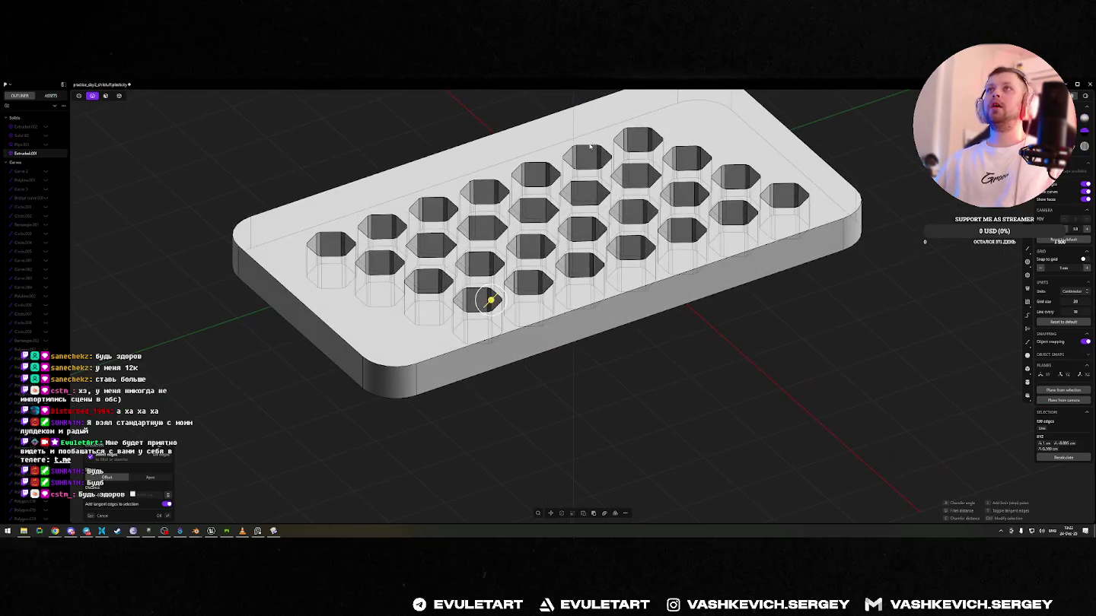
click(588, 147)
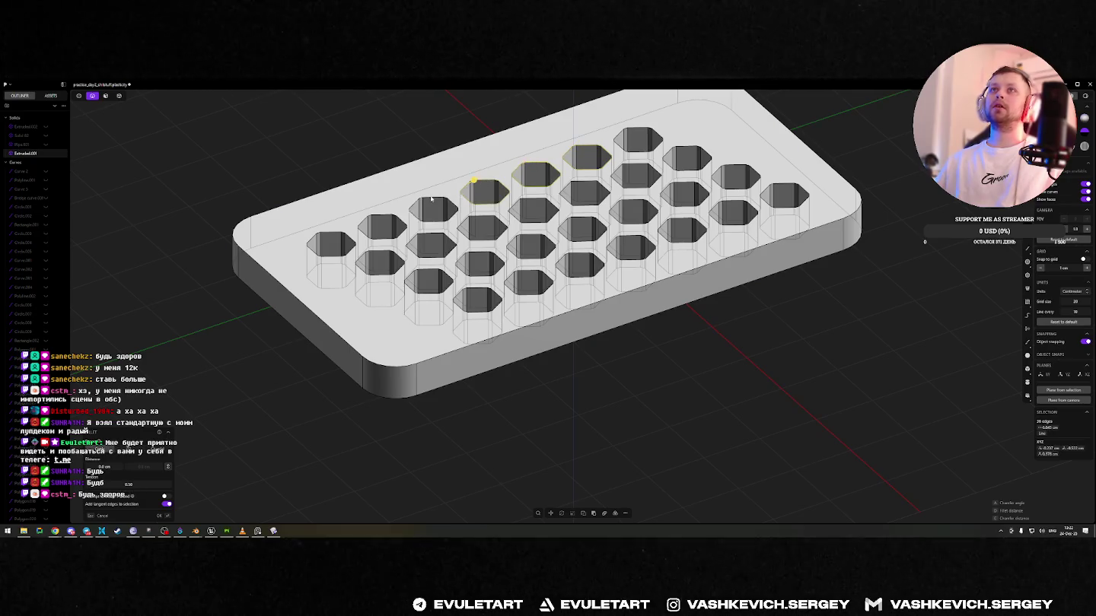
- Box-select the pocket edges from the right side, then deselect the plate's left-corner edges
middle_drag(432, 198, 439, 147)
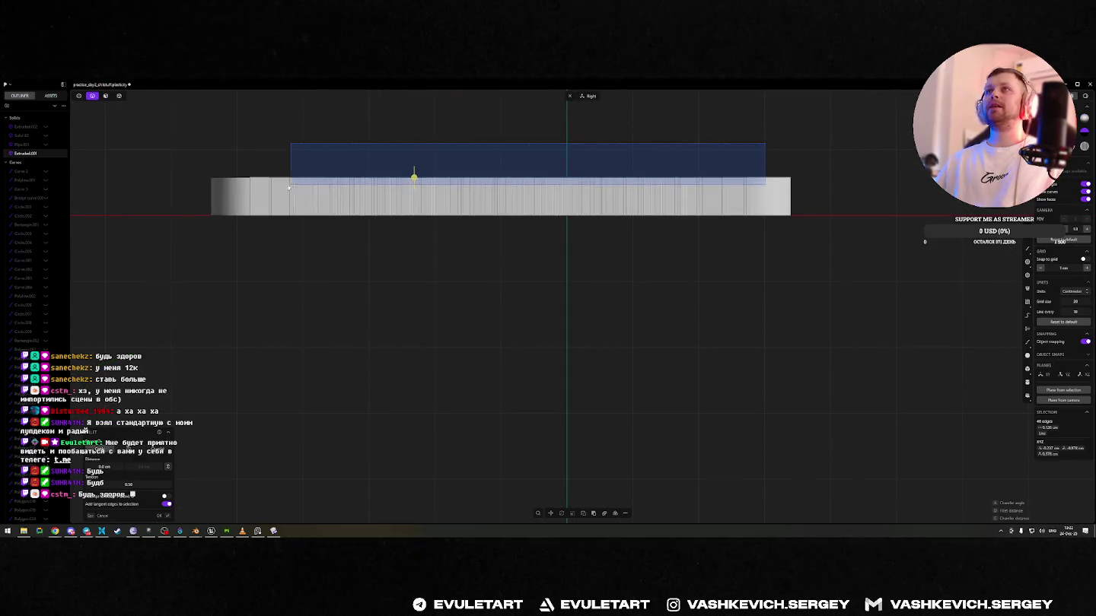
drag(767, 146, 234, 183)
mouse_move(233, 183)
middle_down()
mouse_move(435, 144)
mouse_move(832, 208)
middle_up()
drag(850, 149, 705, 182)
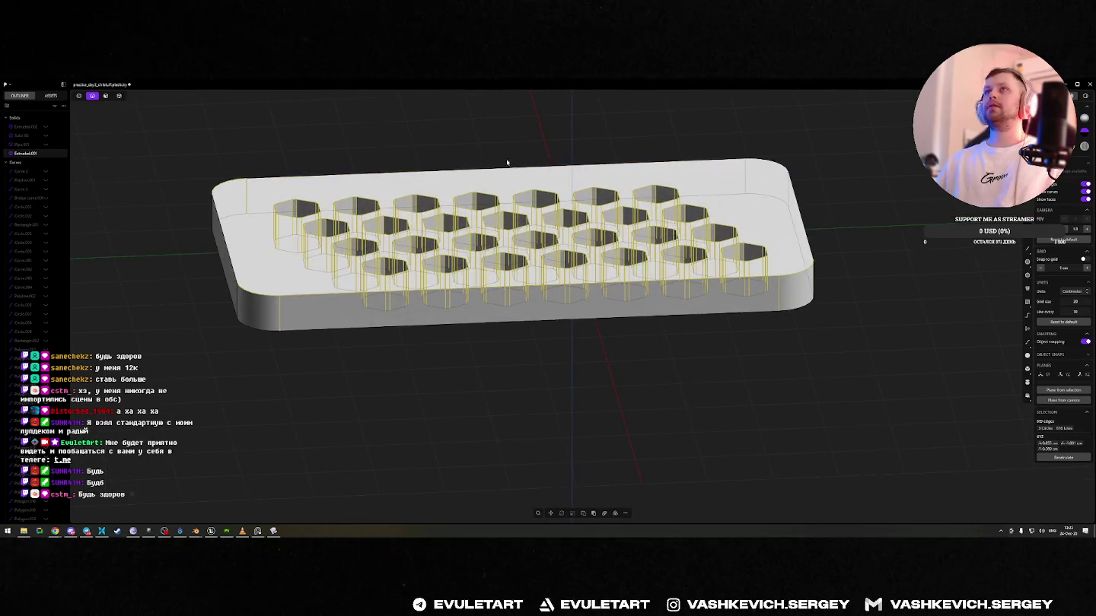
drag(274, 166, 210, 195)
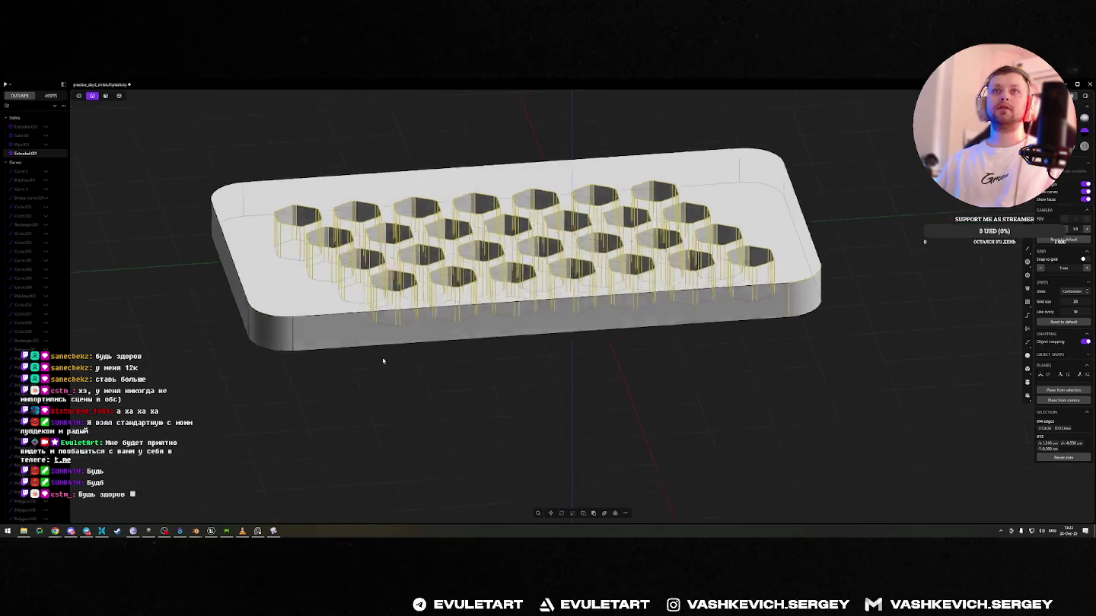
- Reselect the holes' top rim edges in Right view and fillet them at 0.052 cm
middle_drag(318, 307, 811, 222)
mouse_move(852, 303)
middle_down()
mouse_move(758, 316)
mouse_move(778, 252)
middle_up()
key(3)
drag(851, 198, 204, 366)
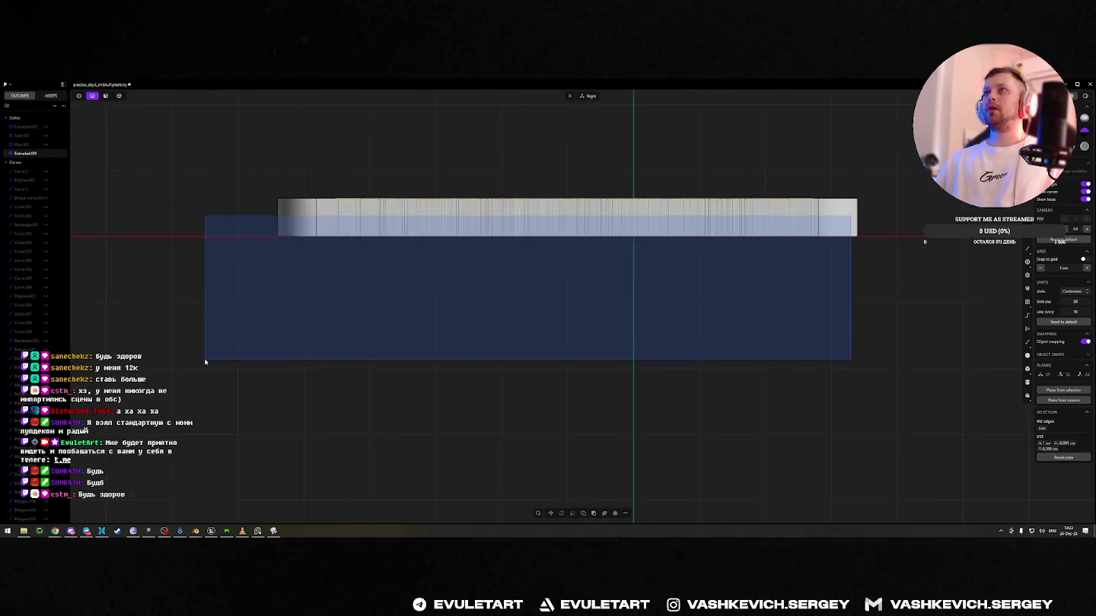
mouse_move(203, 366)
middle_down()
mouse_move(586, 264)
mouse_move(565, 362)
mouse_move(560, 245)
middle_up()
key(f)
drag(463, 284, 464, 282)
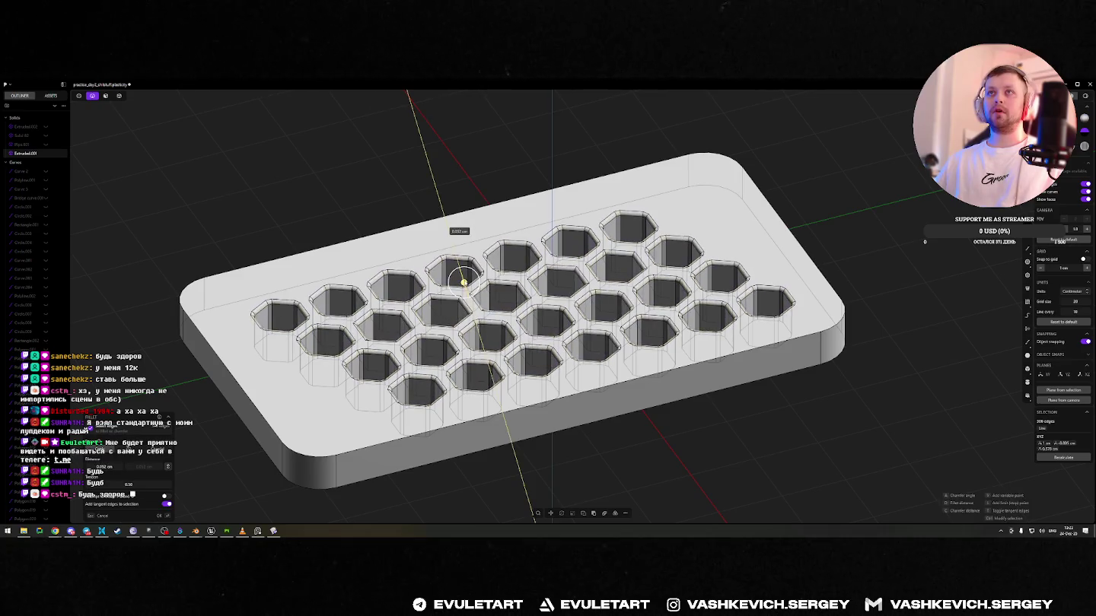
key(Return)
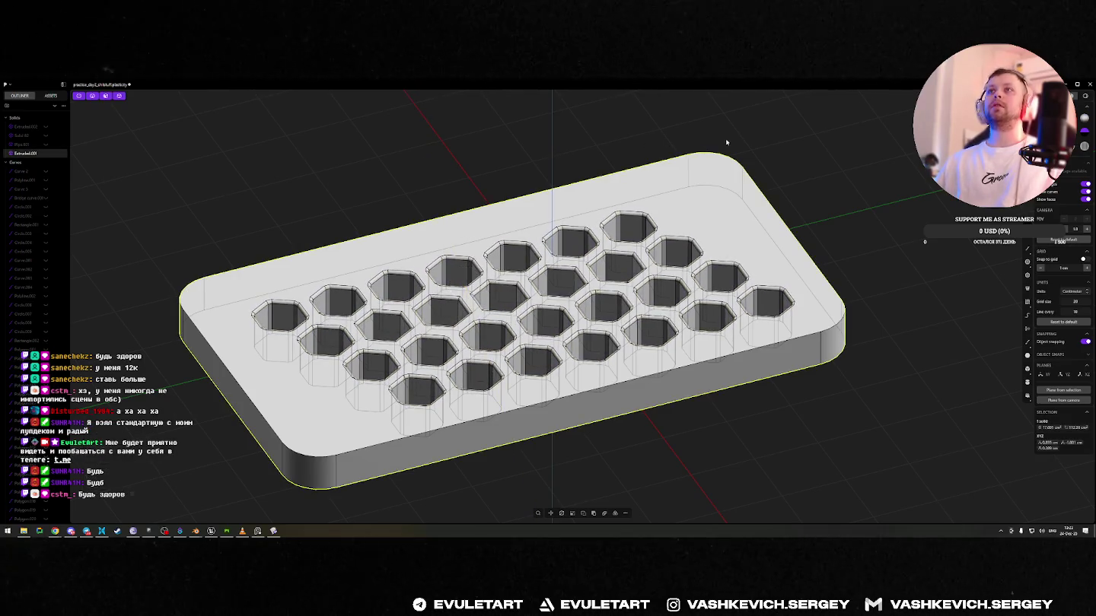
- Clear the edge selection and reposition the hex plate in the Right side view
click(832, 152)
mouse_move(832, 152)
middle_down()
mouse_move(730, 225)
mouse_move(548, 310)
mouse_move(560, 250)
middle_up()
scroll(792, 174, up, 5)
scroll(730, 224, down, 3)
scroll(549, 311, up, 2)
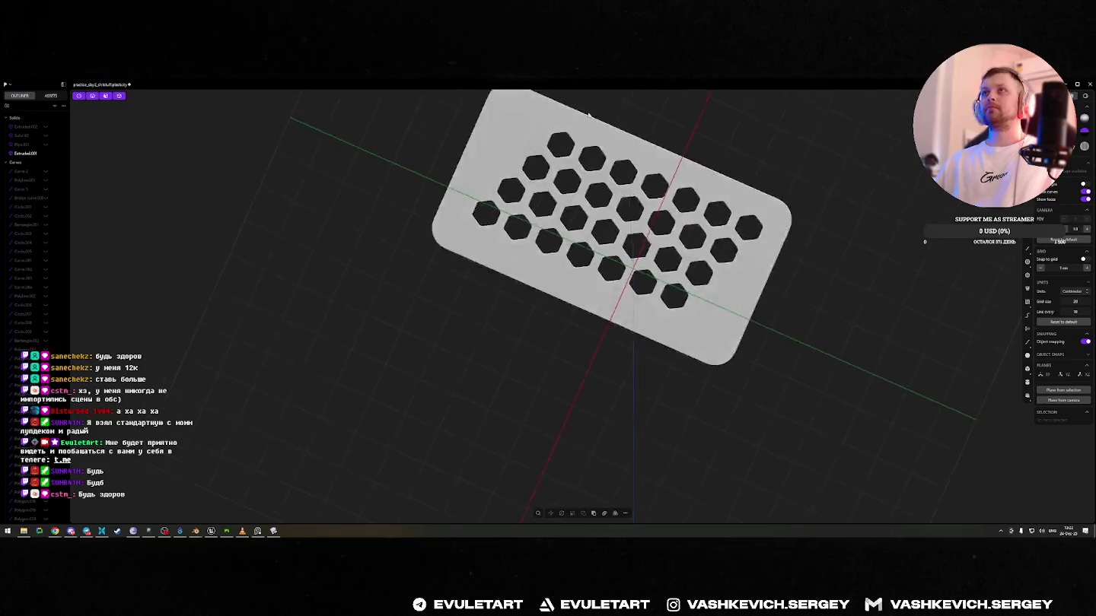
key(3)
click(654, 264)
key(g)
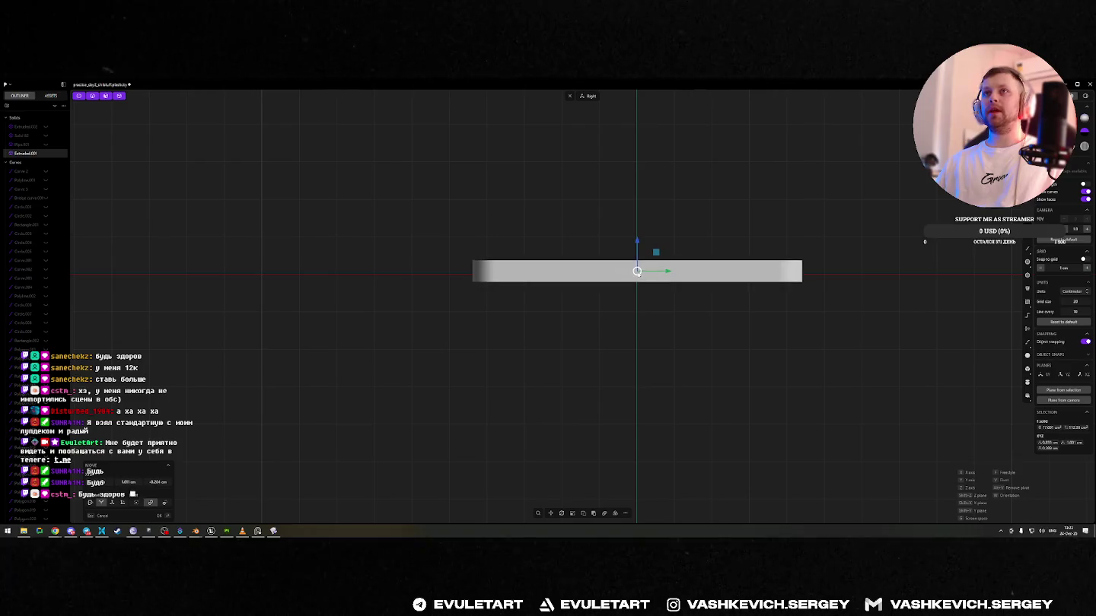
click(636, 273)
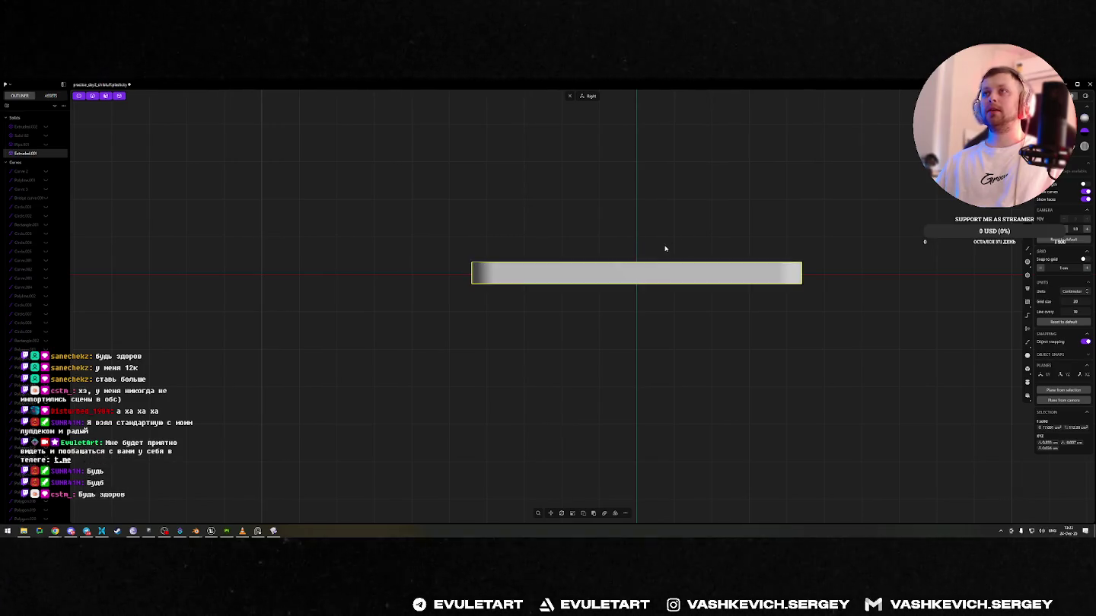
- Mirror the plate into a stacked copy and Boolean-union both into one solid
key(alt+x)
key(Return)
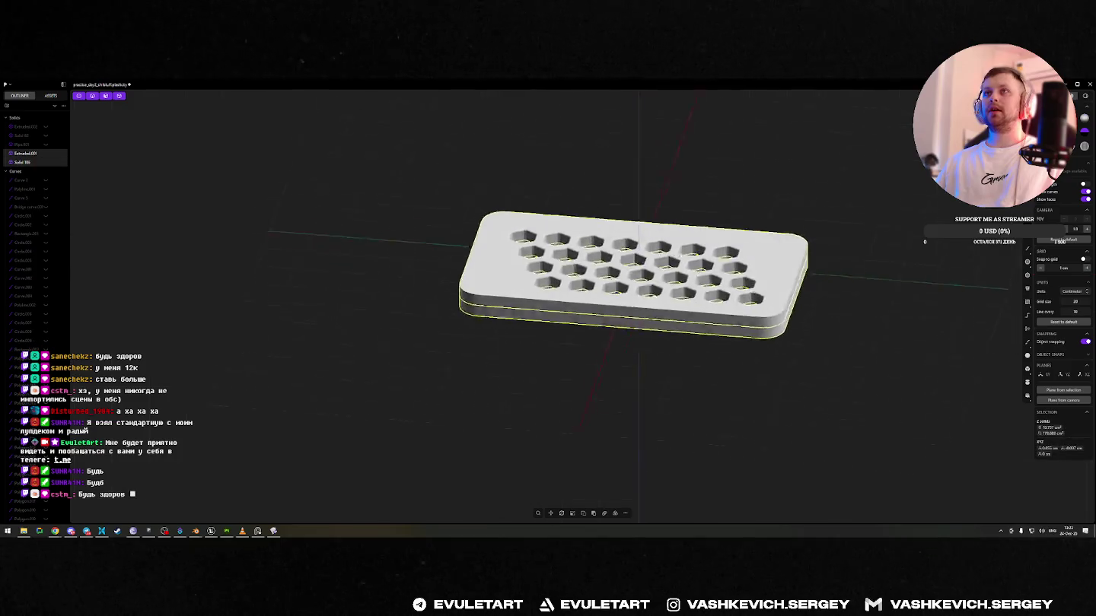
mouse_move(697, 228)
middle_down()
mouse_move(715, 252)
mouse_move(554, 244)
mouse_move(661, 312)
middle_up()
key(shift+u)
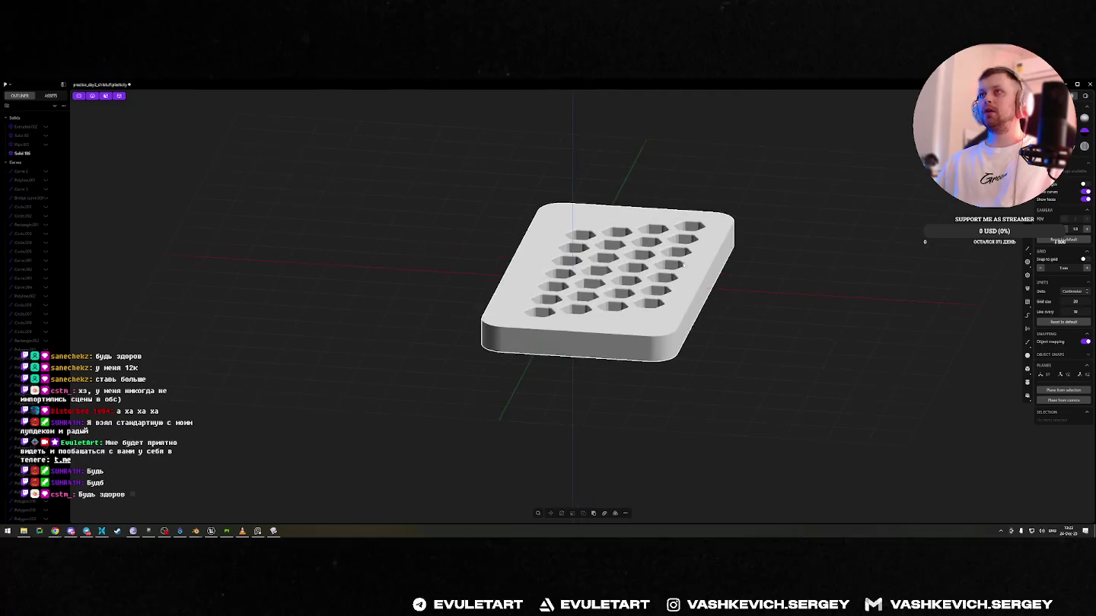
click(662, 313)
- Chamfer the hex plate's whole outer edge loop instead of rounding it
key(f)
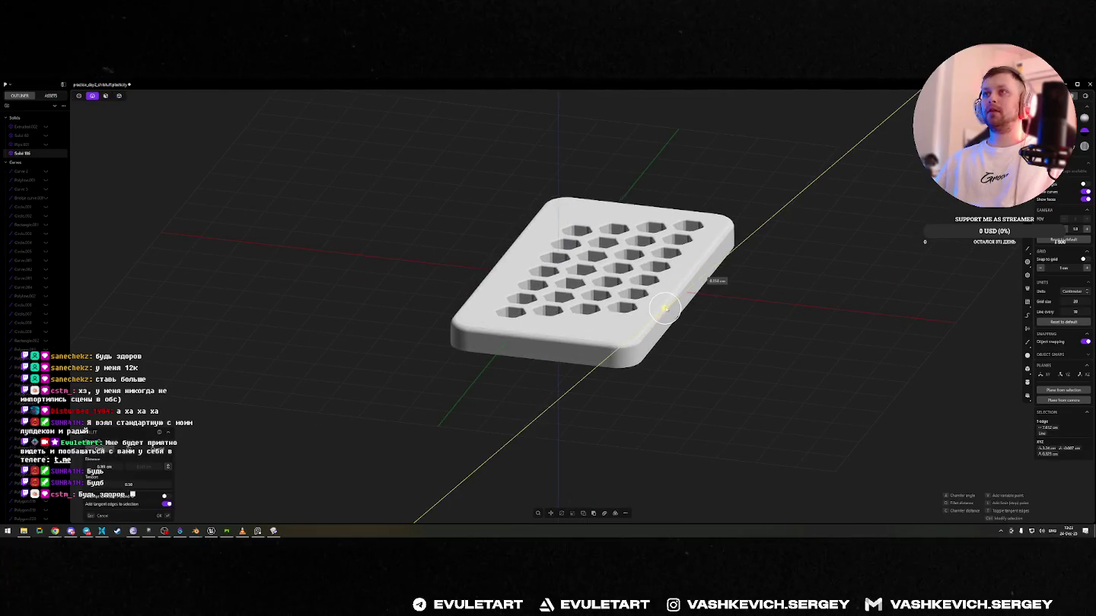
key(c)
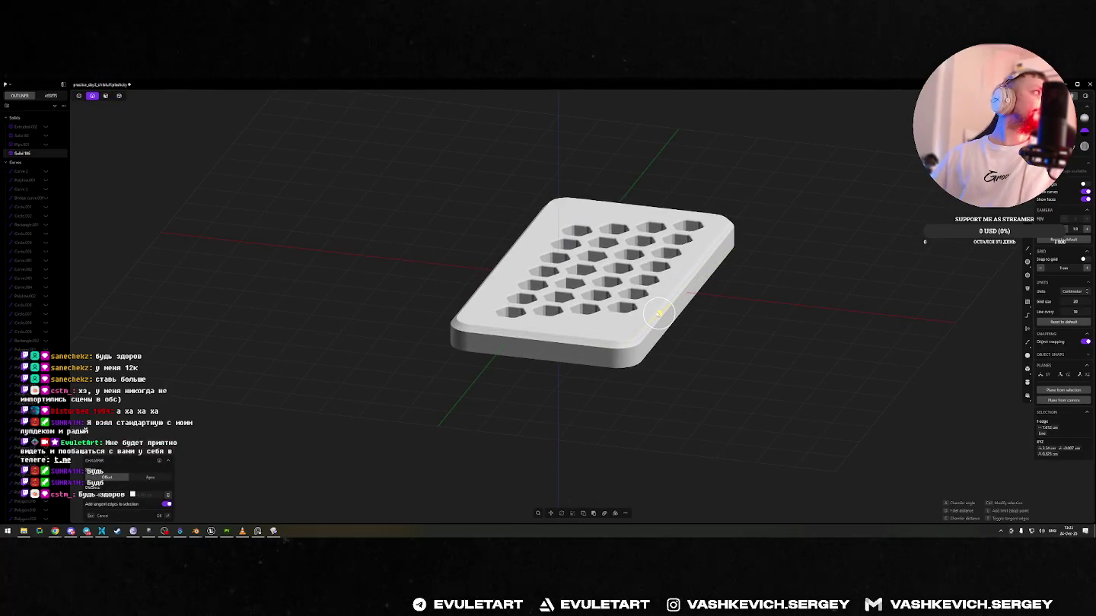
key(Return)
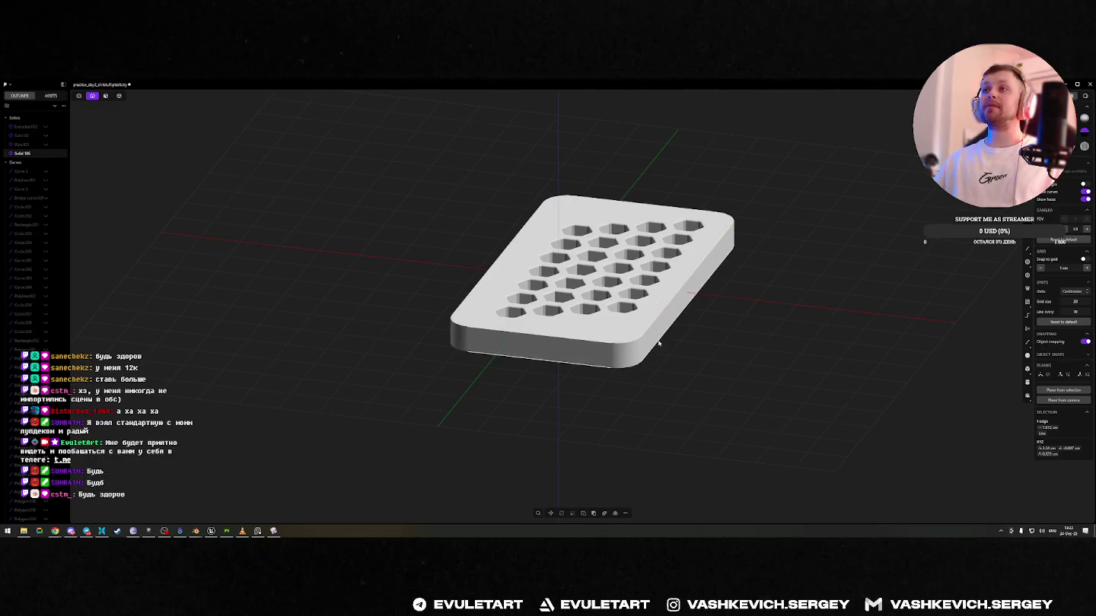
key(f)
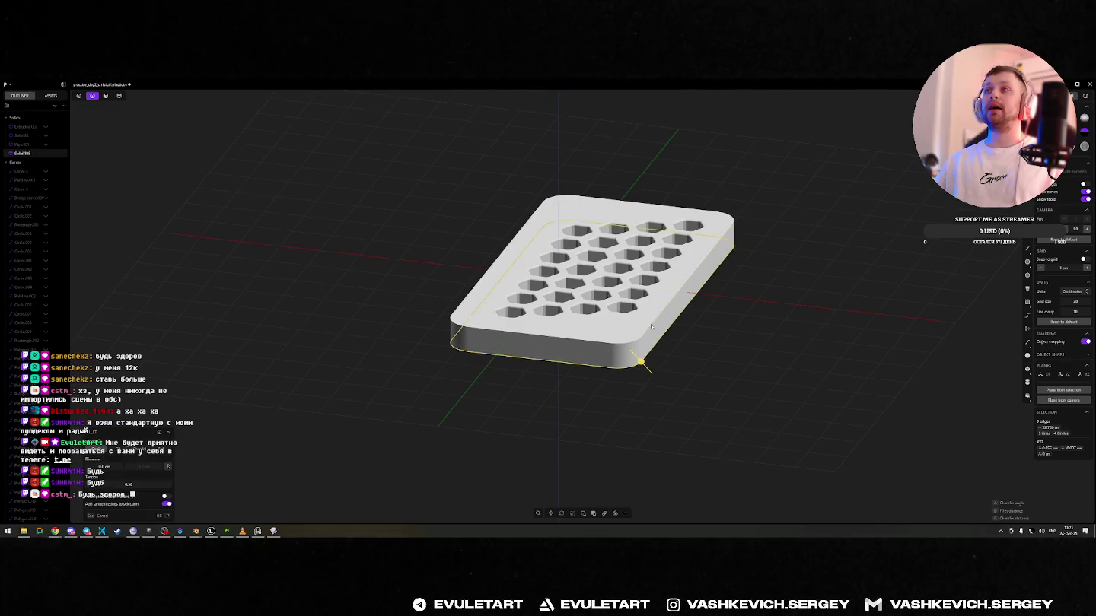
key(KP_1)
key(c)
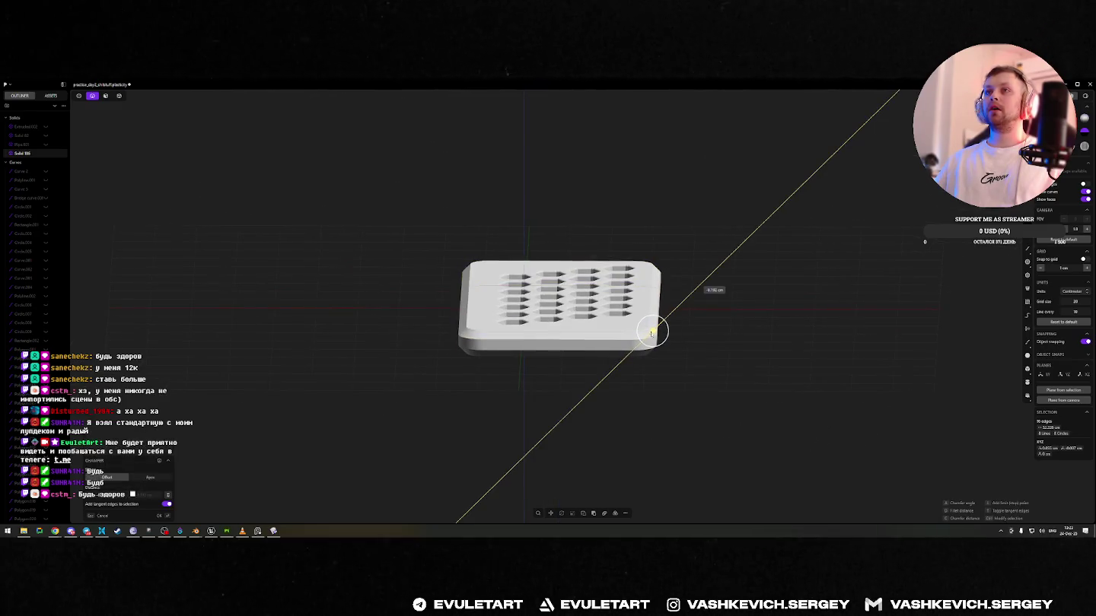
click(654, 329)
- Hide the hex plate in the outliner and resume the tutorial video in Chrome
mouse_move(655, 329)
middle_down()
mouse_move(745, 250)
mouse_move(718, 271)
mouse_move(589, 234)
mouse_move(606, 338)
mouse_move(578, 327)
middle_up()
scroll(737, 251, up, 3)
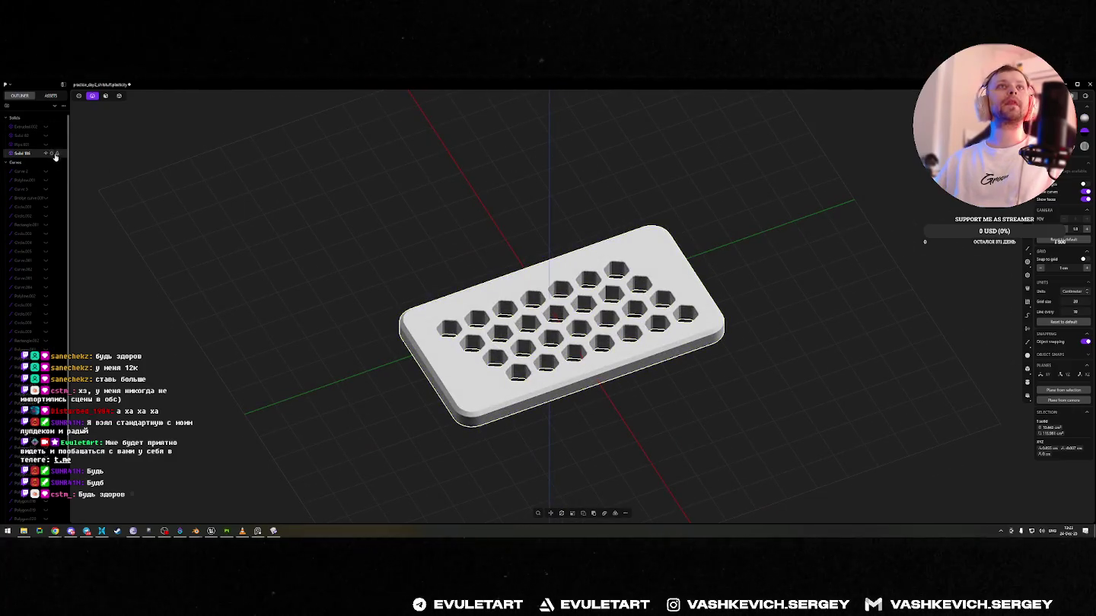
click(46, 154)
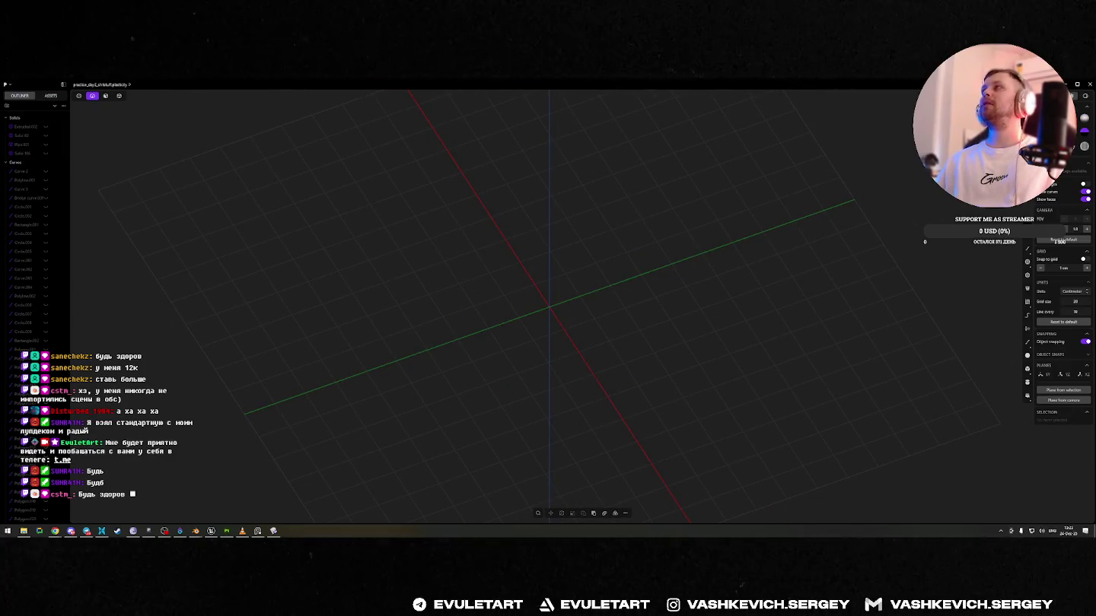
click(1091, 85)
click(594, 245)
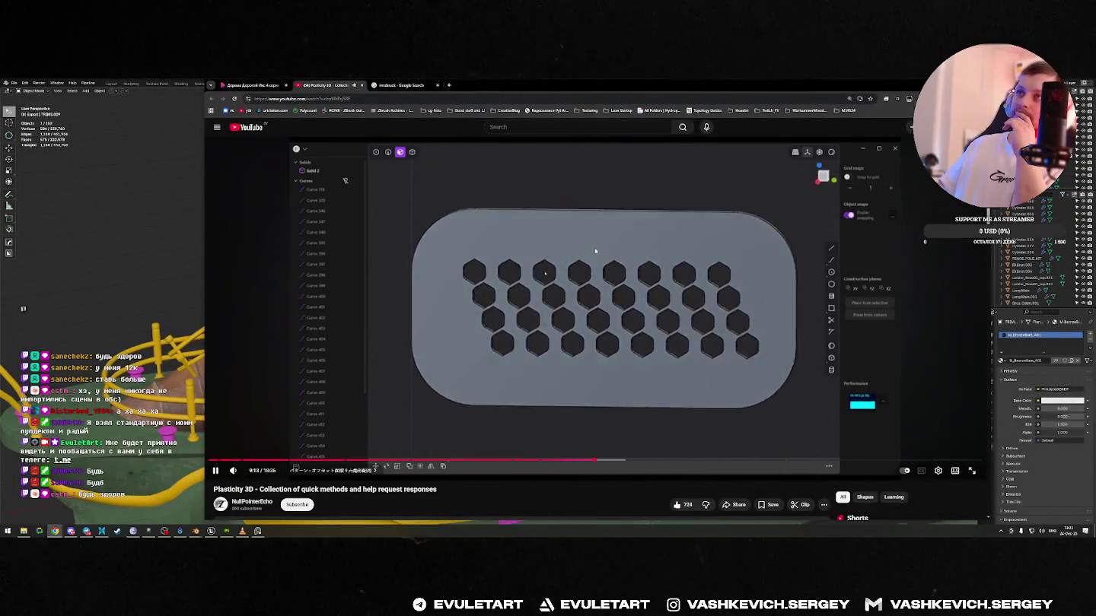
- Skim the tutorial forward past the loft demo to the penguin section and resume playback
key(Right)
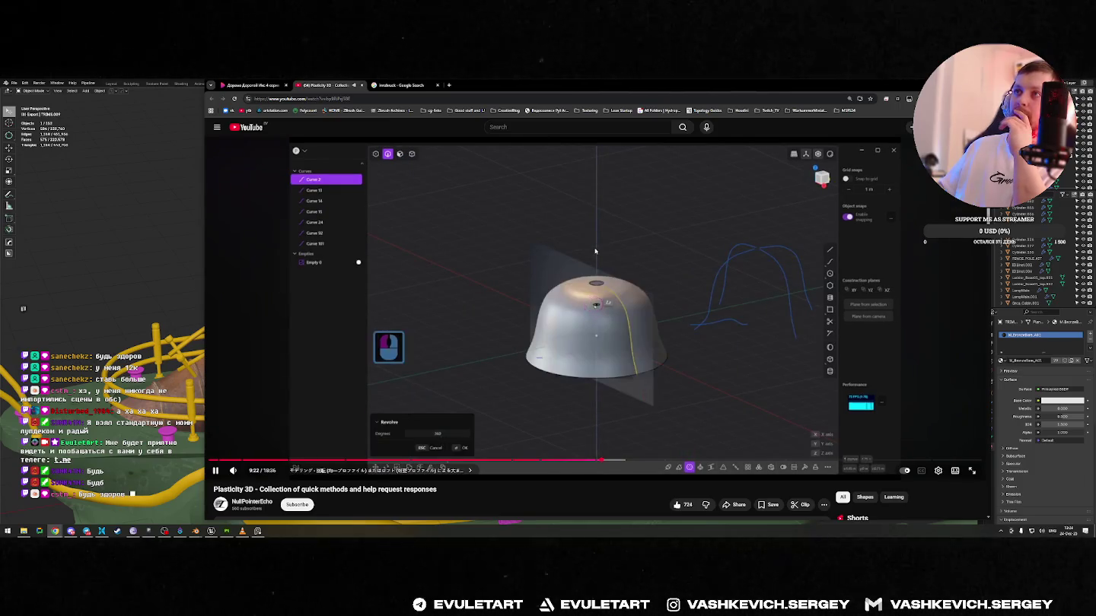
key(Right)
key(Right)
key(Right)
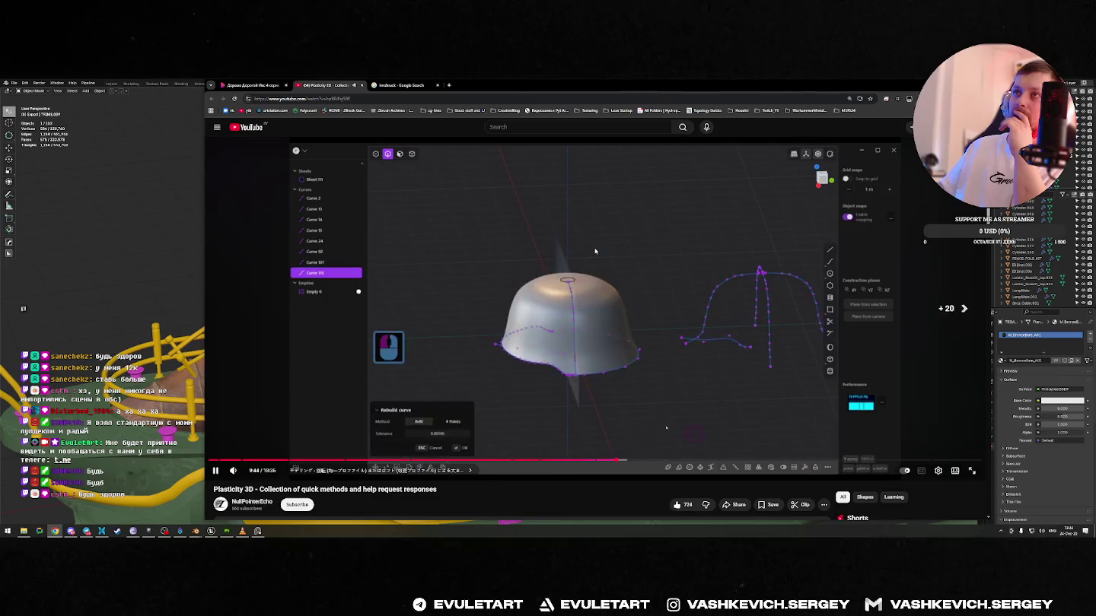
key(Right)
key(Right)
key(Right)
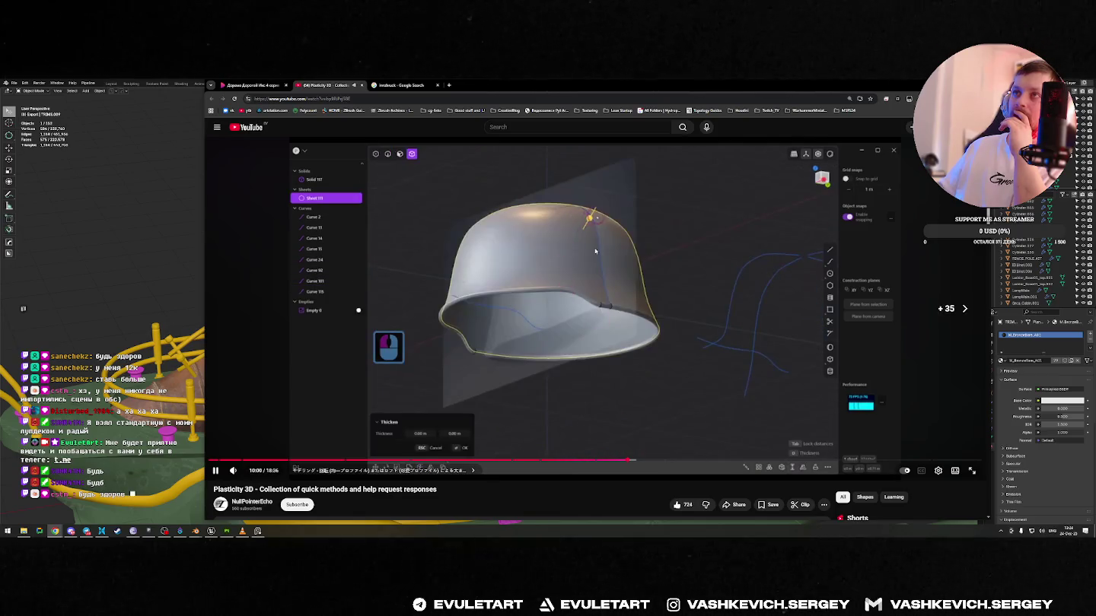
key(Right)
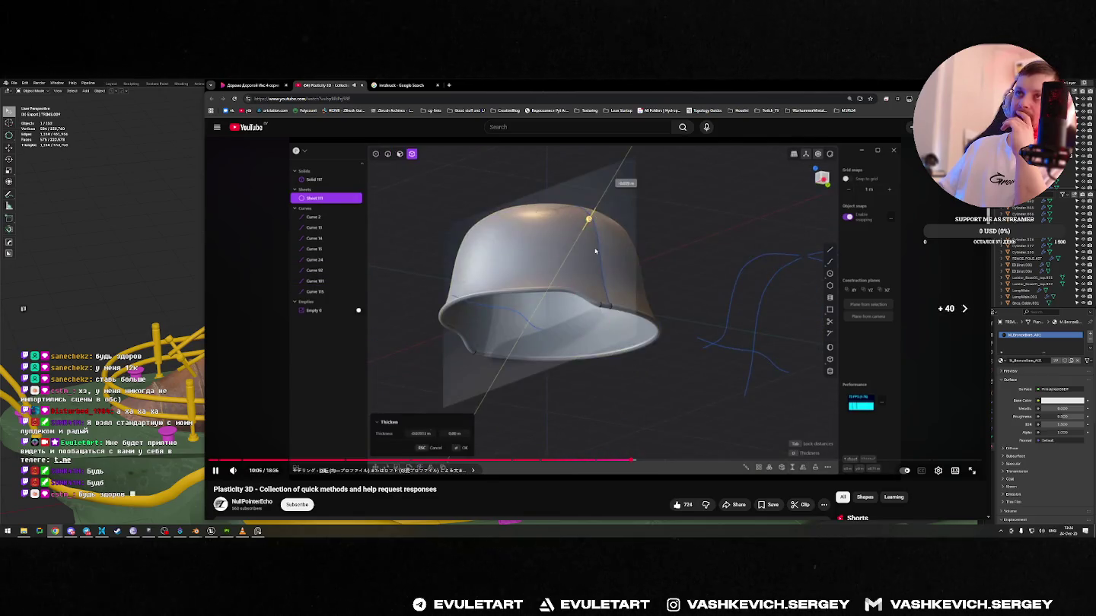
key(Right)
key(Right)
key(Right)
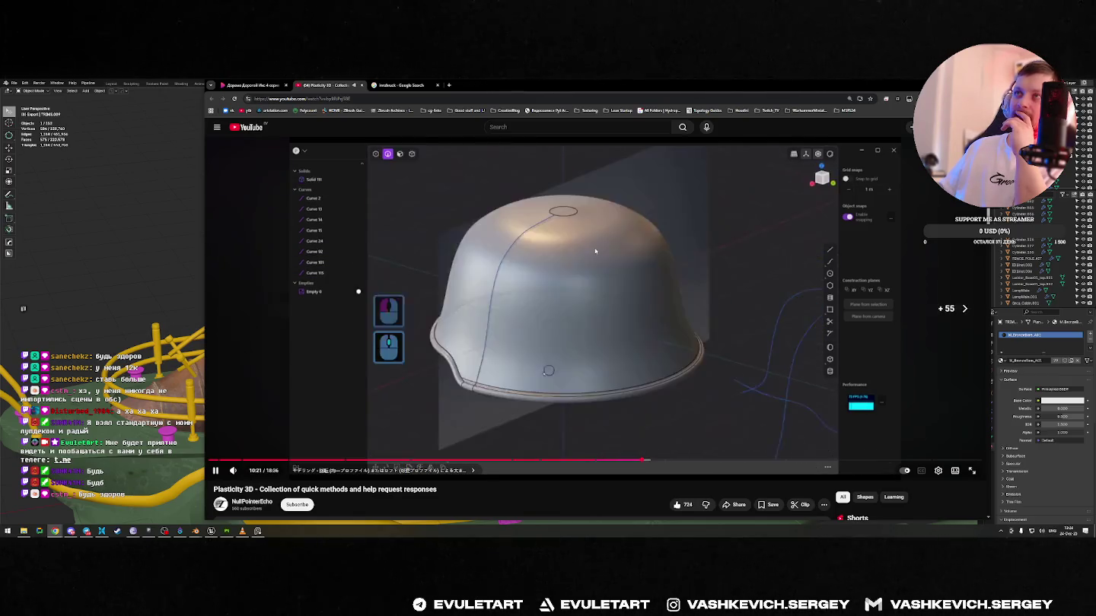
key(Right)
key(Right)
key(Right)
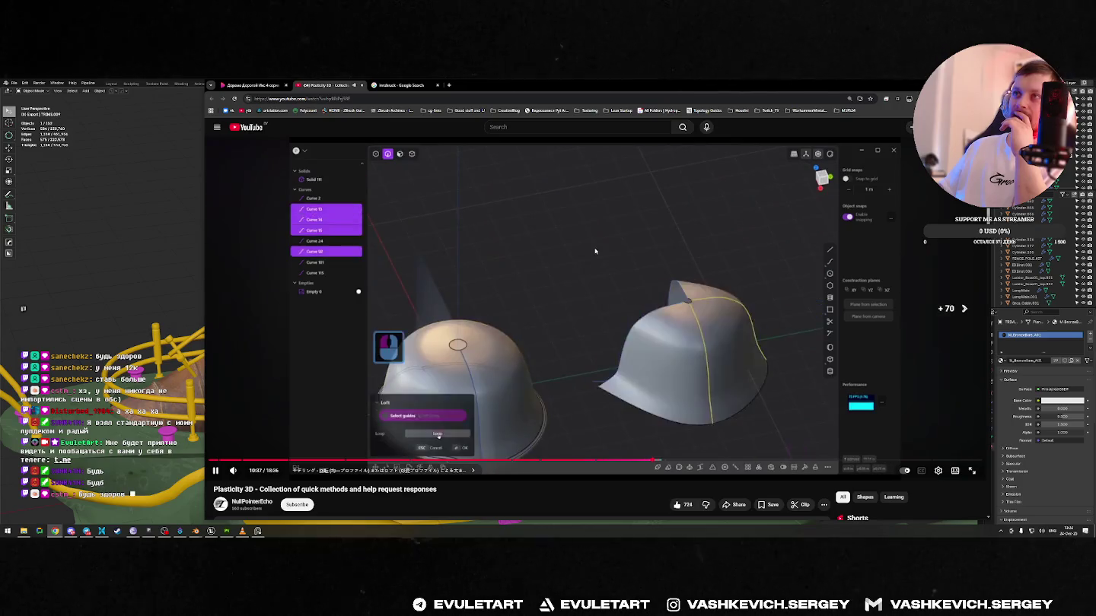
key(Right)
key(Right)
key(Right)
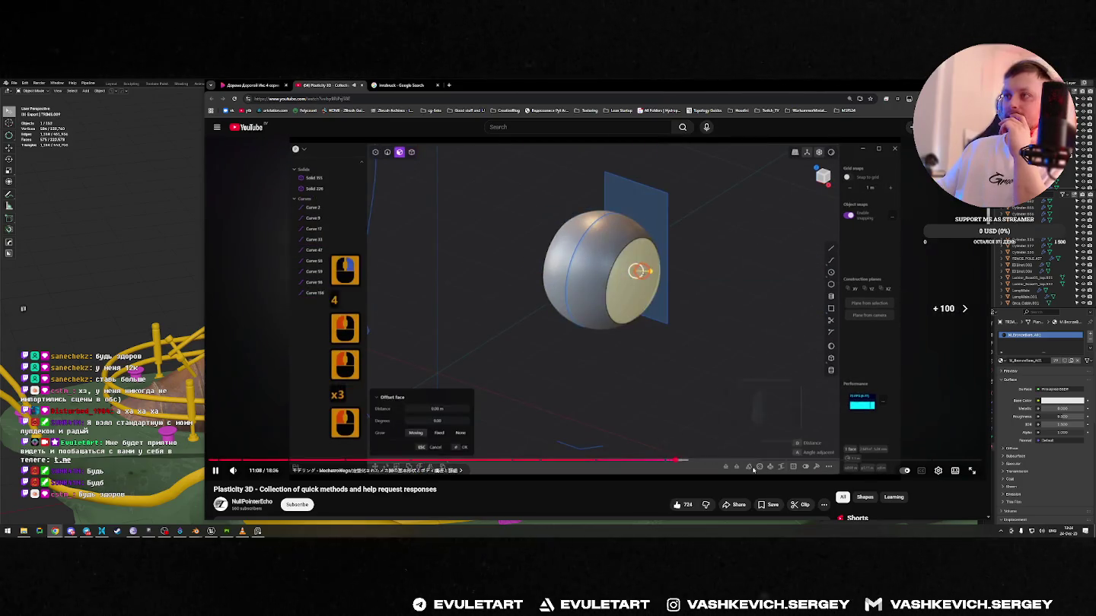
click(762, 462)
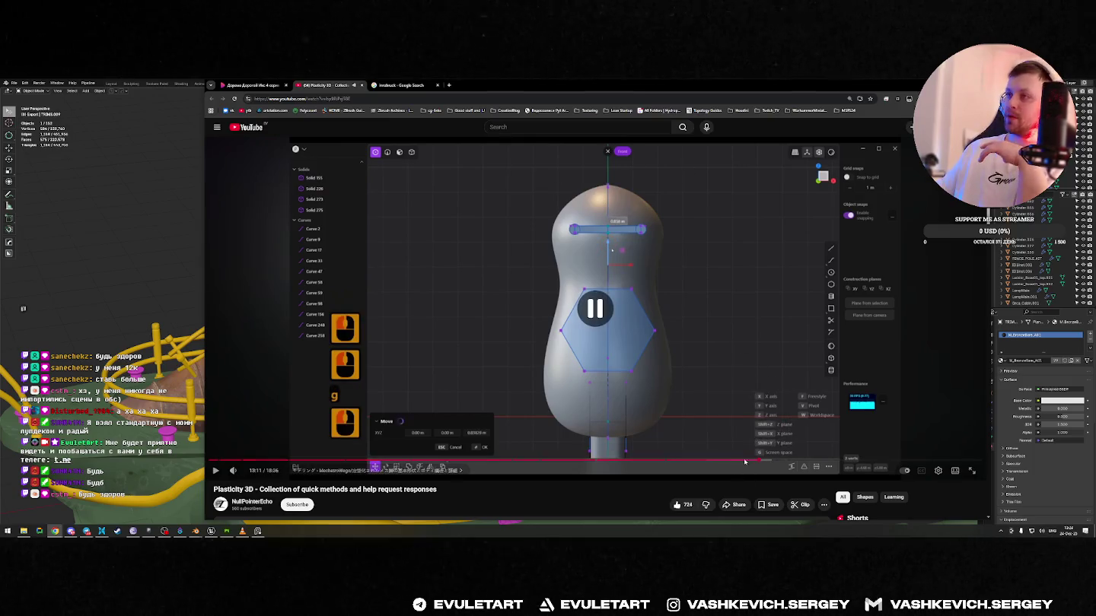
click(751, 462)
click(586, 267)
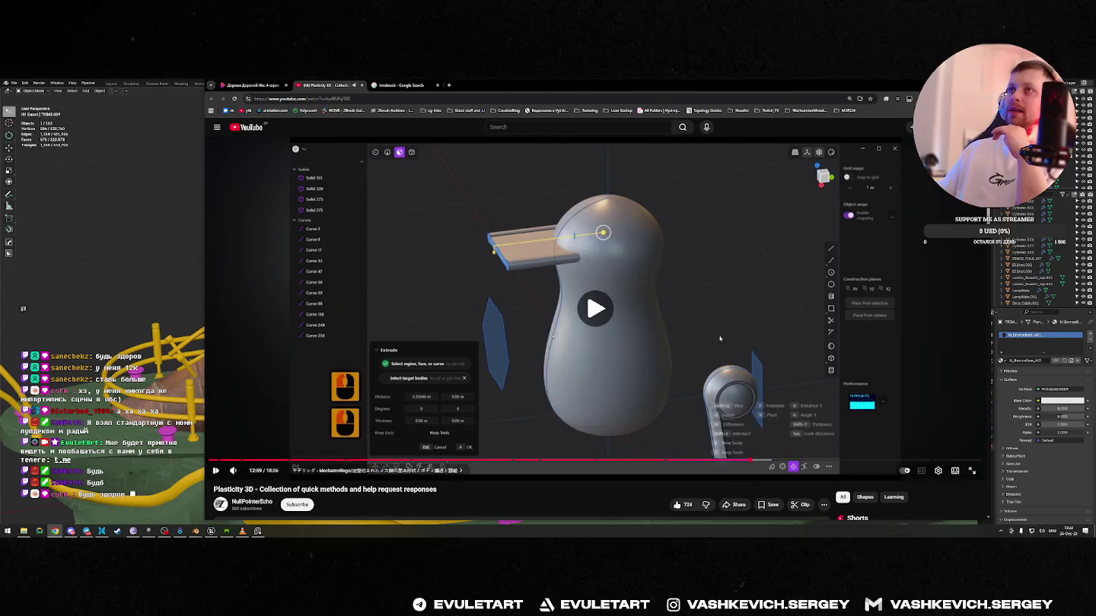
- Jump ahead to the Boolean section, pause, close the video and return to Blender
click(794, 461)
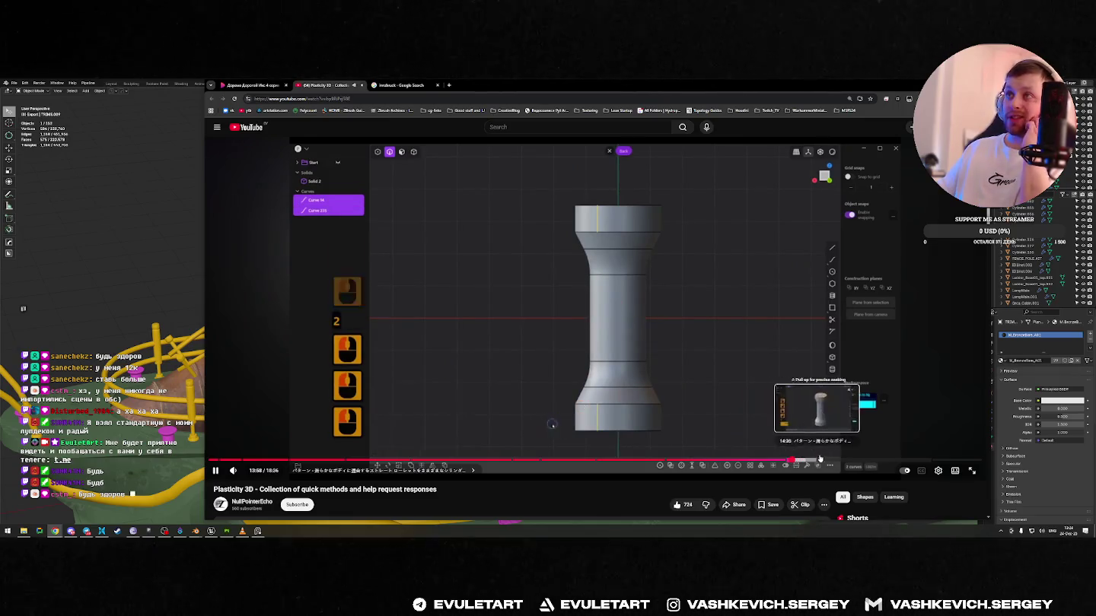
click(810, 462)
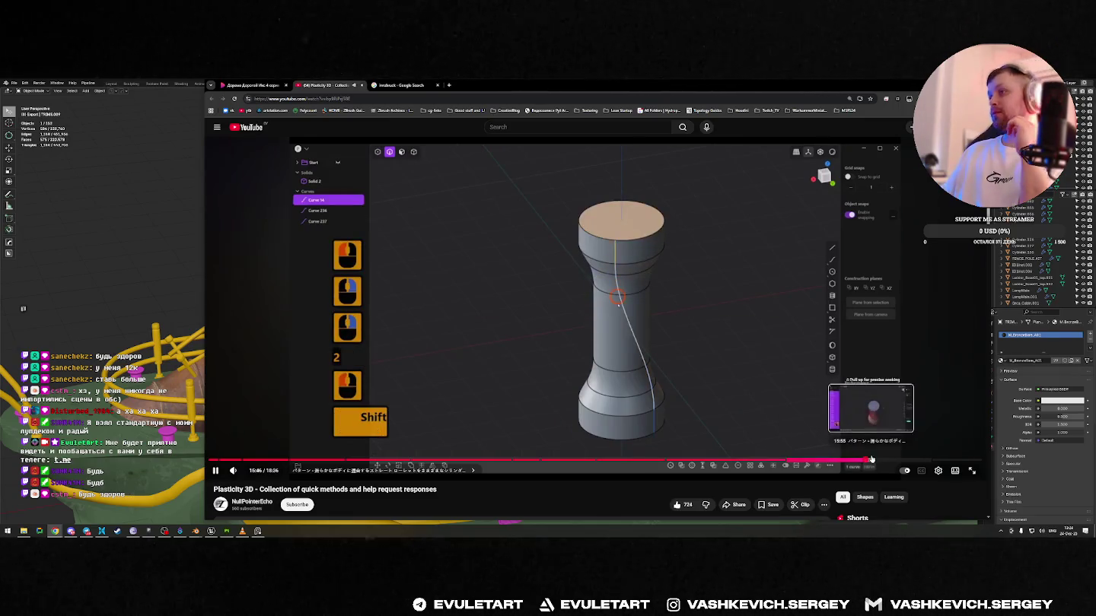
click(870, 462)
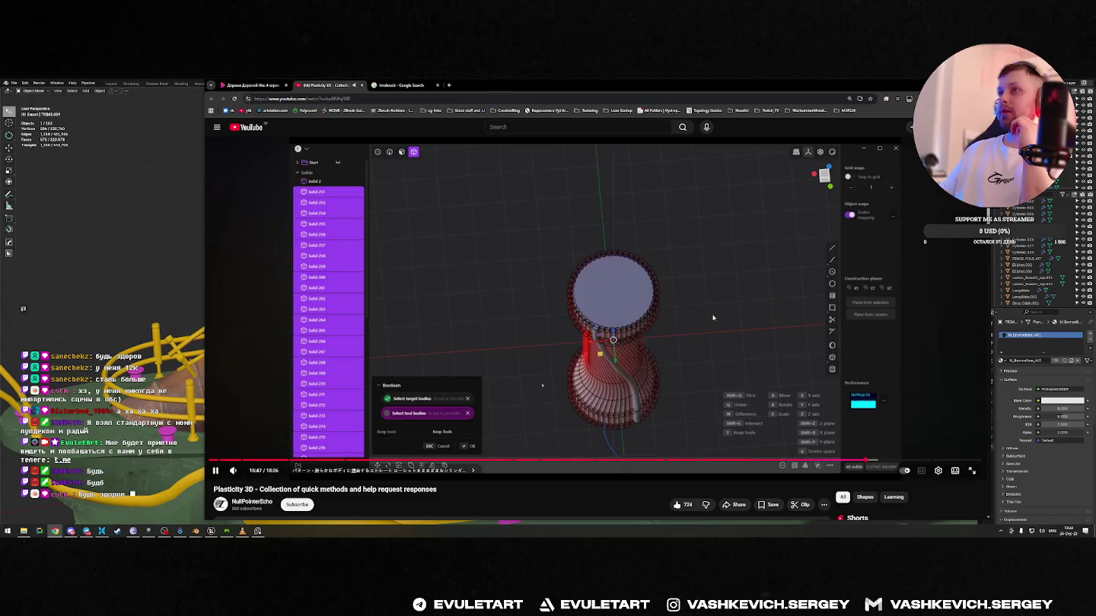
key(space)
click(363, 86)
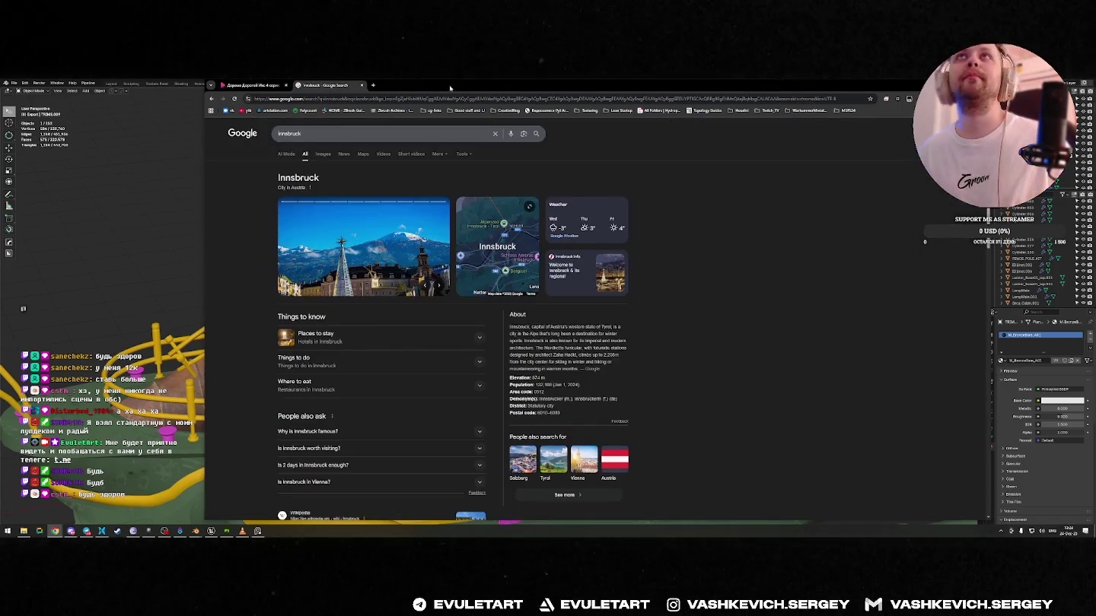
key(alt+Tab)
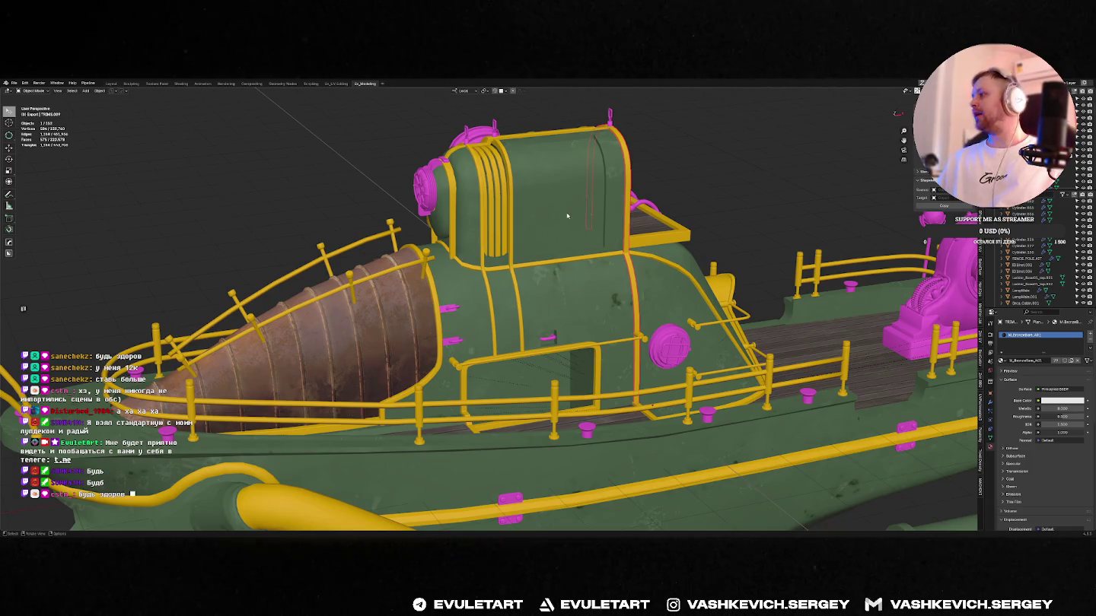
- Orbit out around the tugboat, then switch to ArtStation's All Channels home page in Chrome
mouse_move(536, 207)
middle_down()
mouse_move(535, 229)
mouse_move(545, 229)
middle_up()
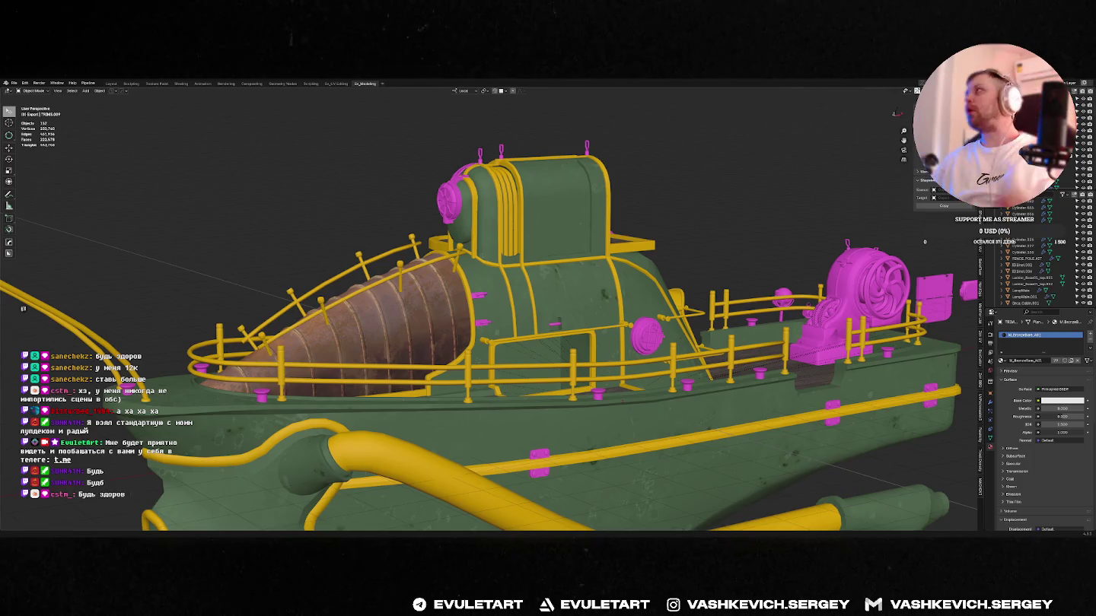
key(alt+Tab)
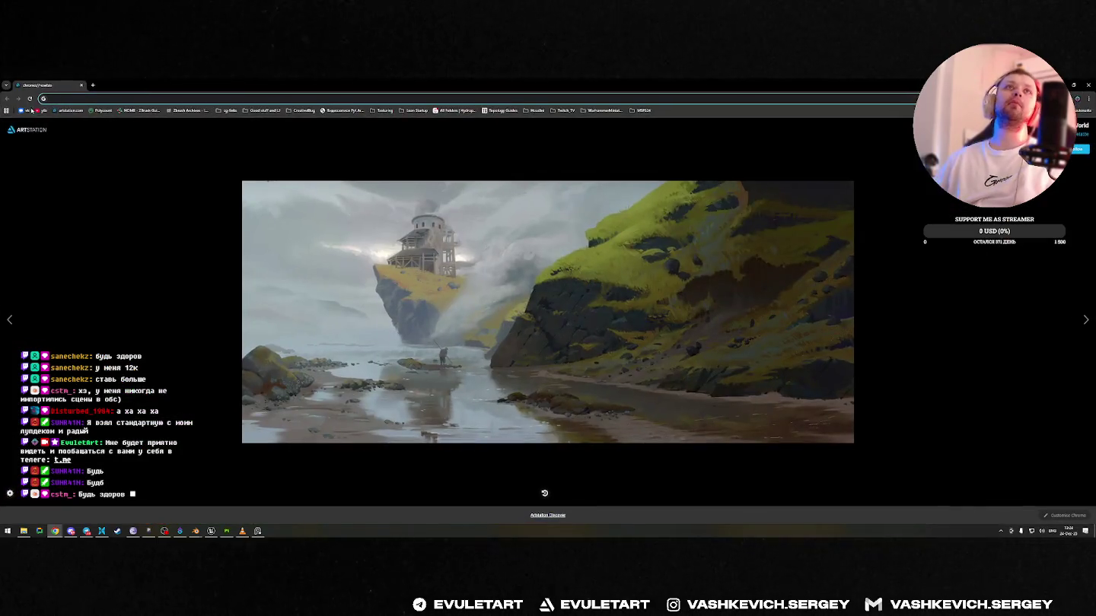
click(70, 111)
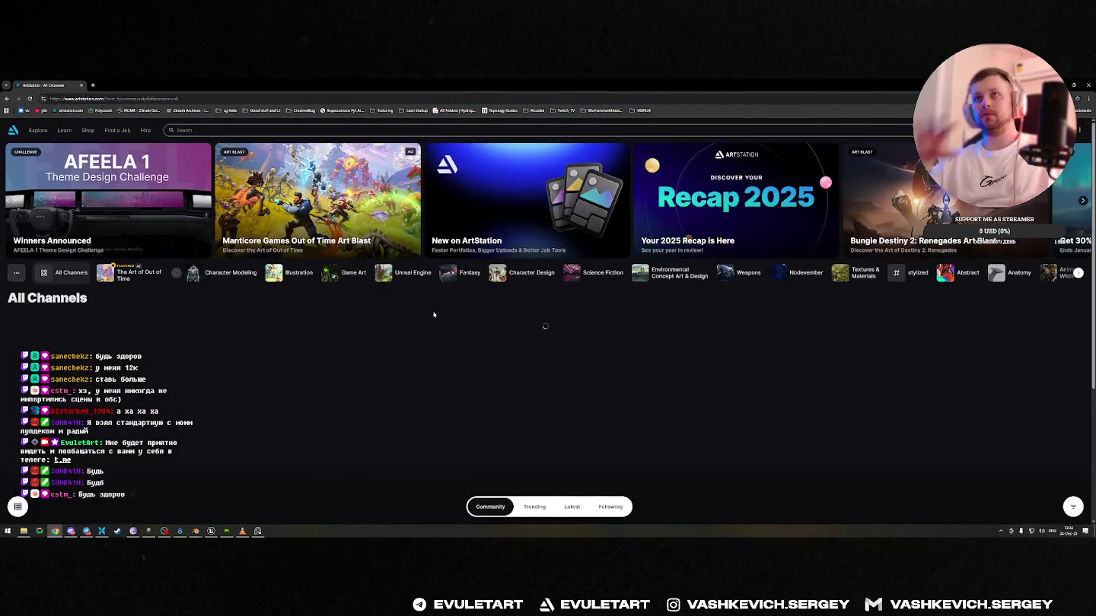
- Search ArtStation for 'substance designer' and open the Bees substance designer artwork
scroll(434, 312, down, 3)
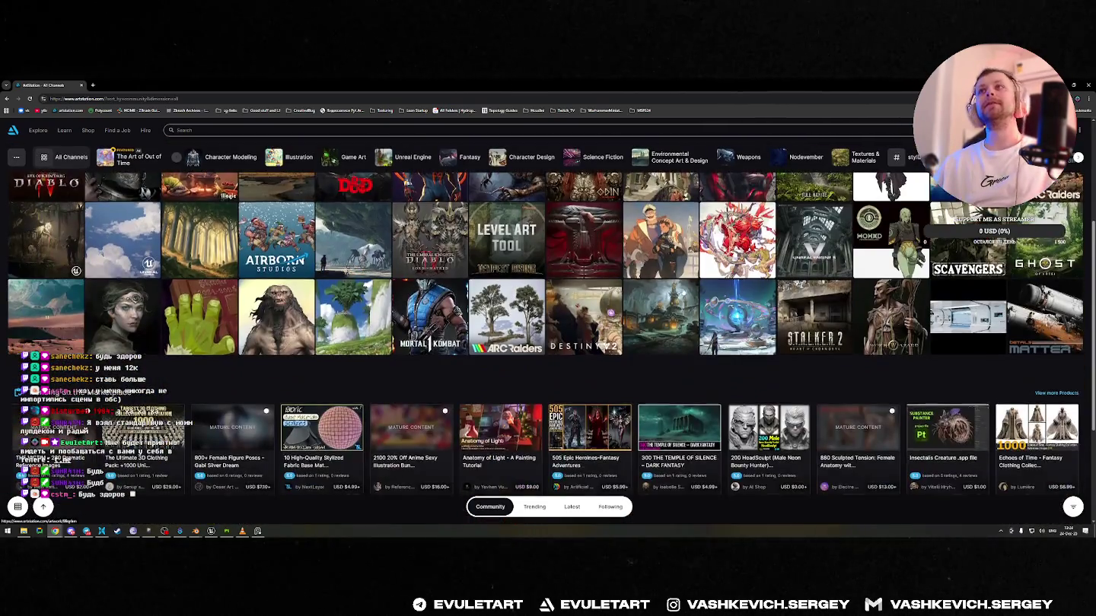
scroll(640, 304, up, 3)
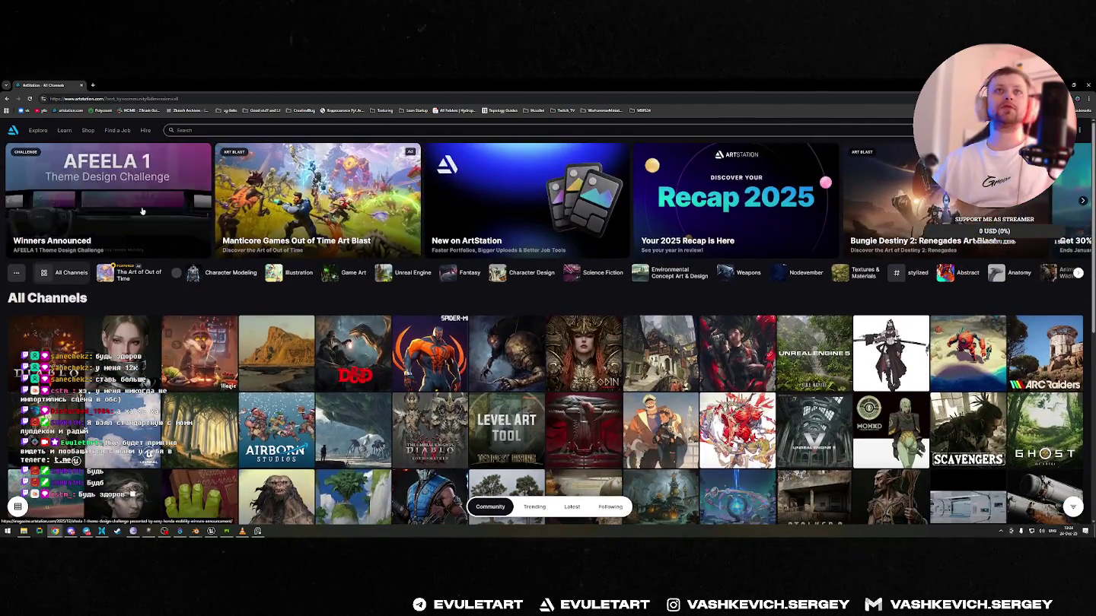
click(205, 130)
text(mate)
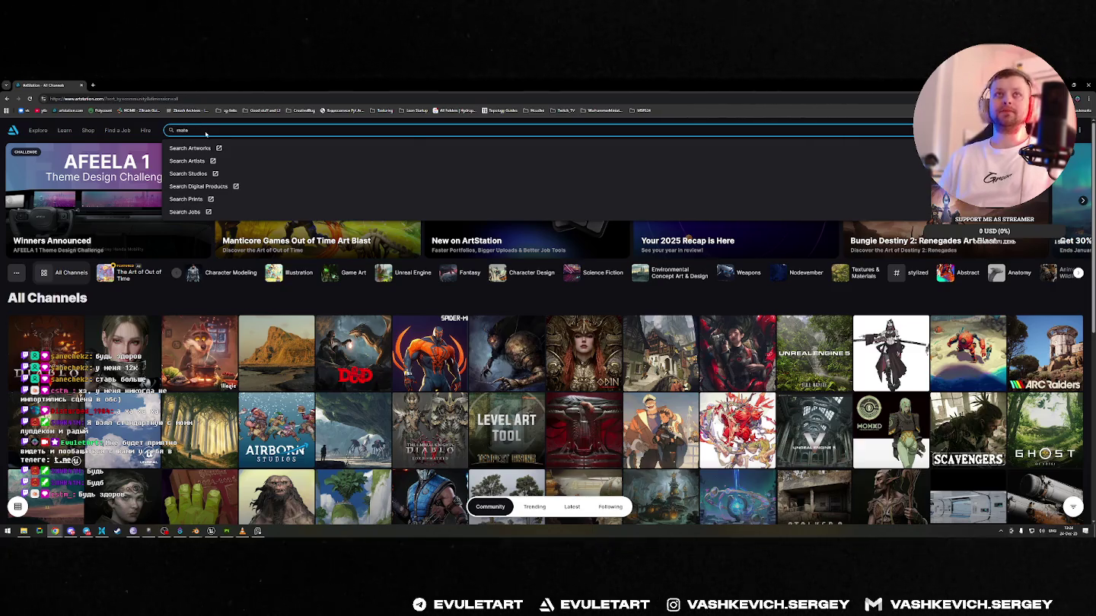
key(ctrl+s)
key(Escape)
text(substance designer)
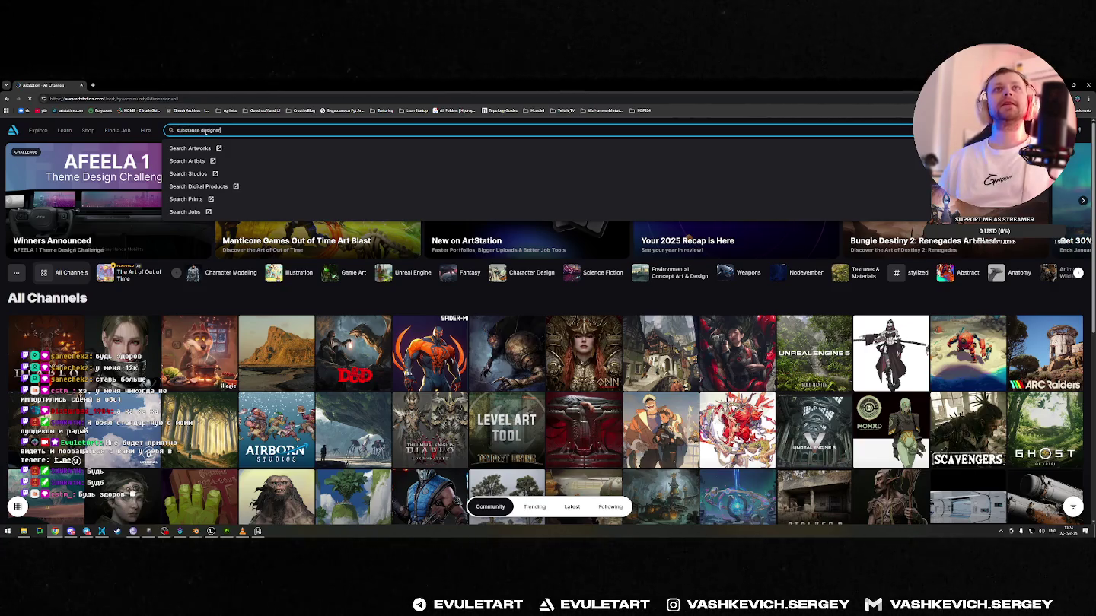
key(Return)
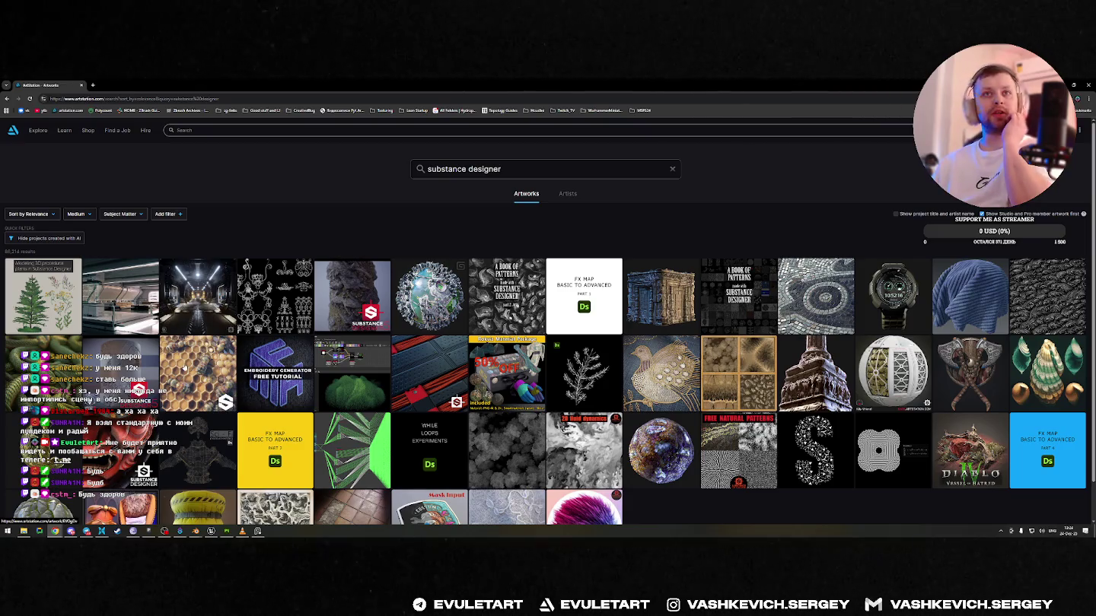
click(185, 369)
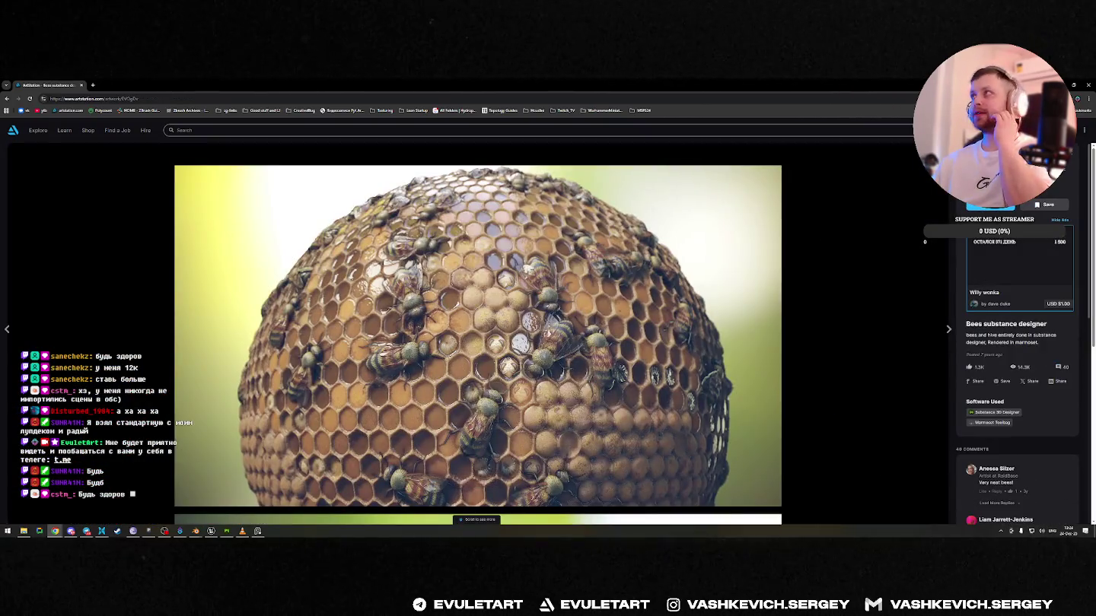
- Browse the artist's portfolio and open the Steampunk Incubator artwork
click(989, 183)
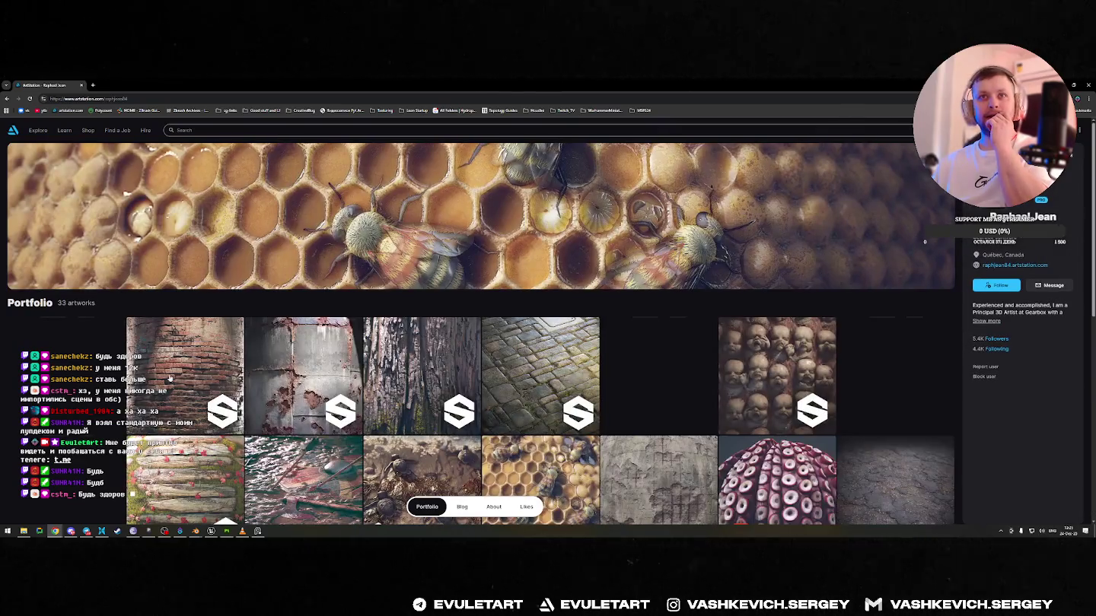
scroll(756, 365, down, 3)
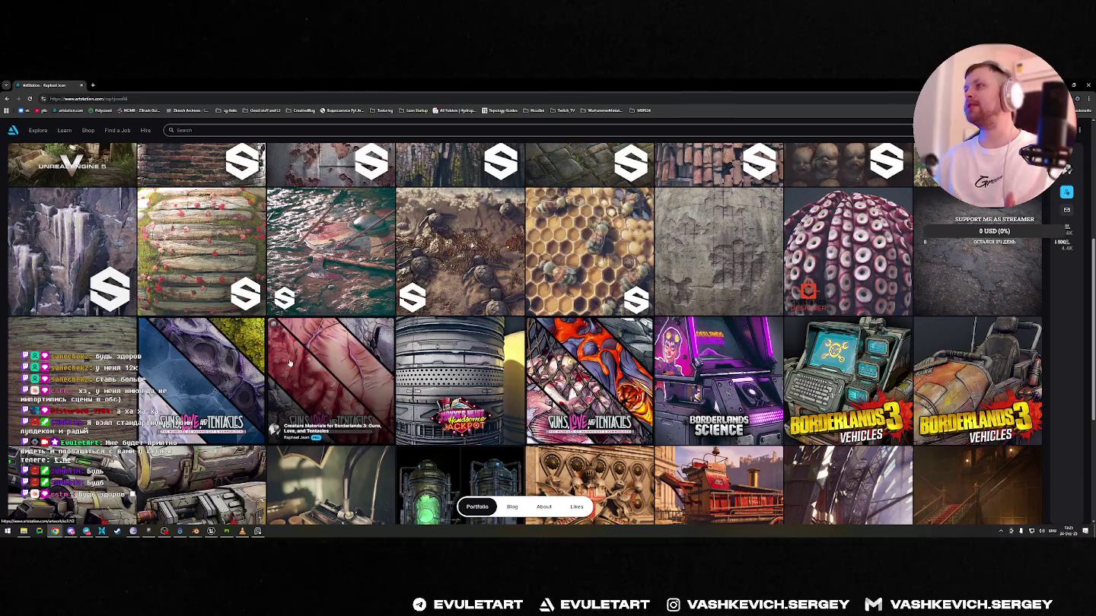
scroll(290, 363, down, 2)
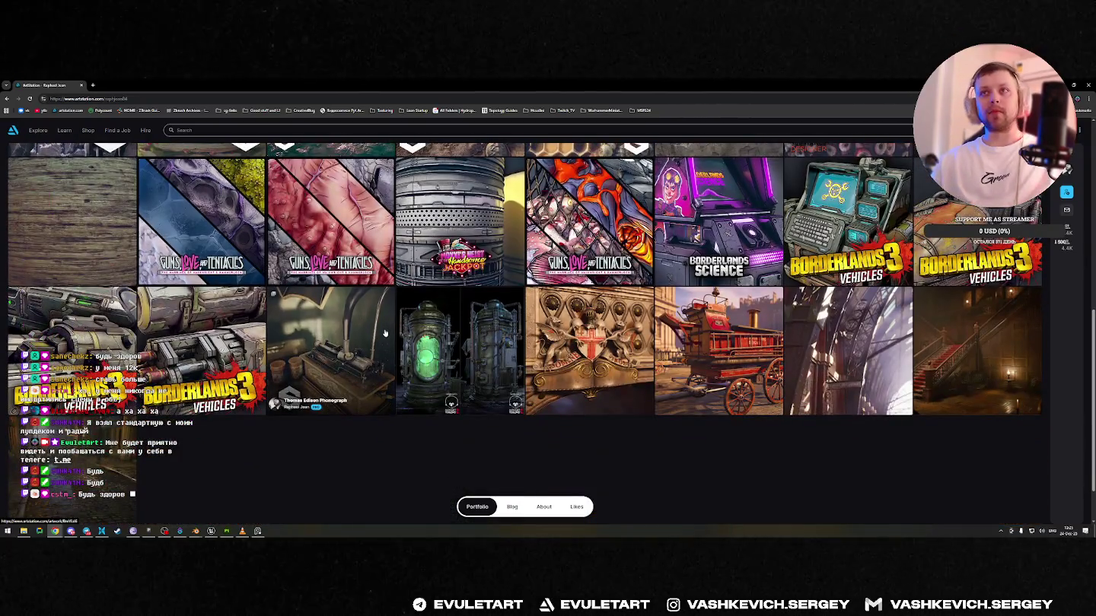
click(459, 358)
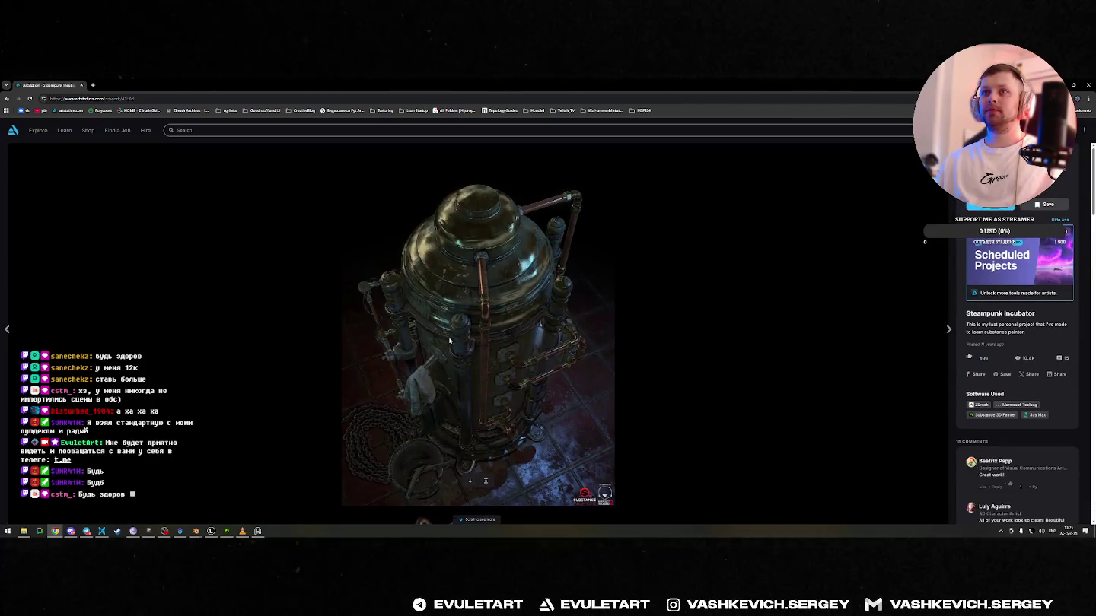
- Scroll through the Steampunk Incubator renders to the bottom of the page
scroll(449, 341, down, 4)
scroll(419, 495, down, 3)
scroll(430, 449, down, 5)
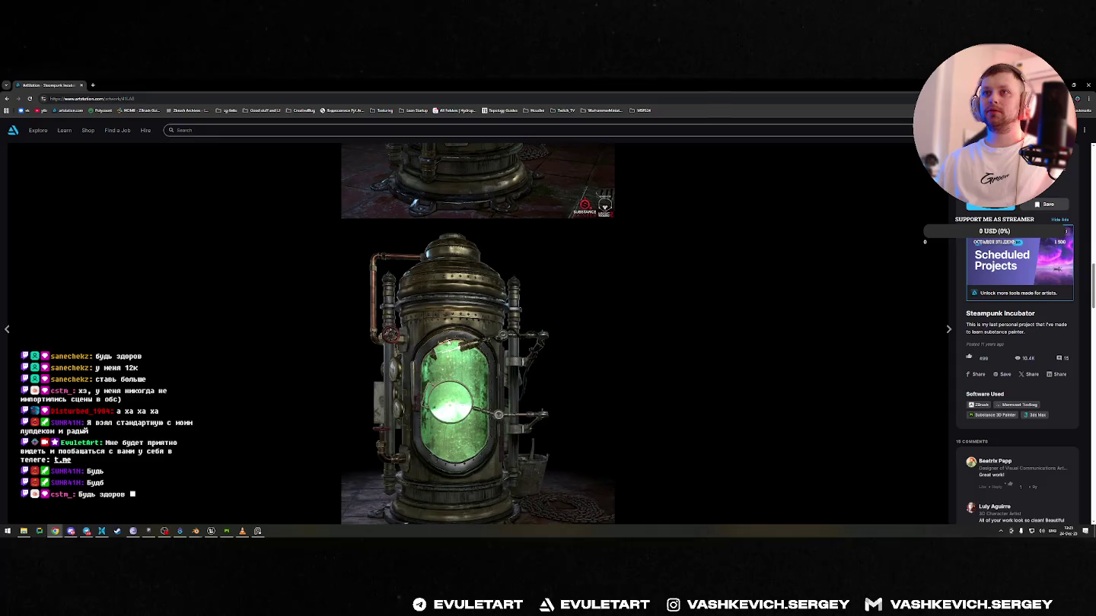
scroll(442, 395, down, 5)
scroll(452, 347, down, 5)
scroll(442, 289, down, 5)
scroll(423, 190, down, 5)
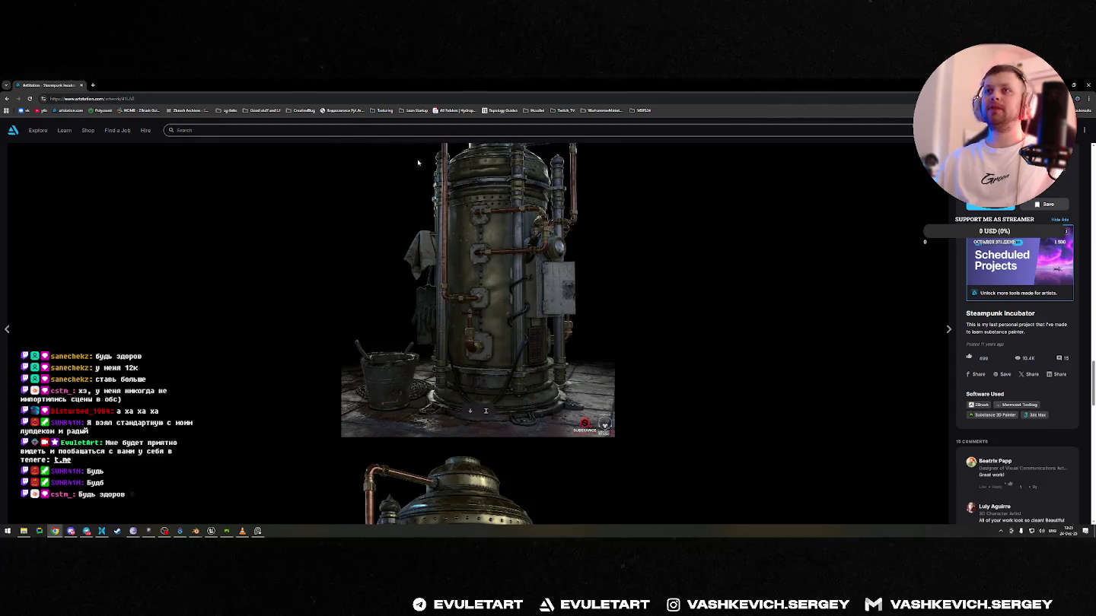
key(ctrl+l)
key(Escape)
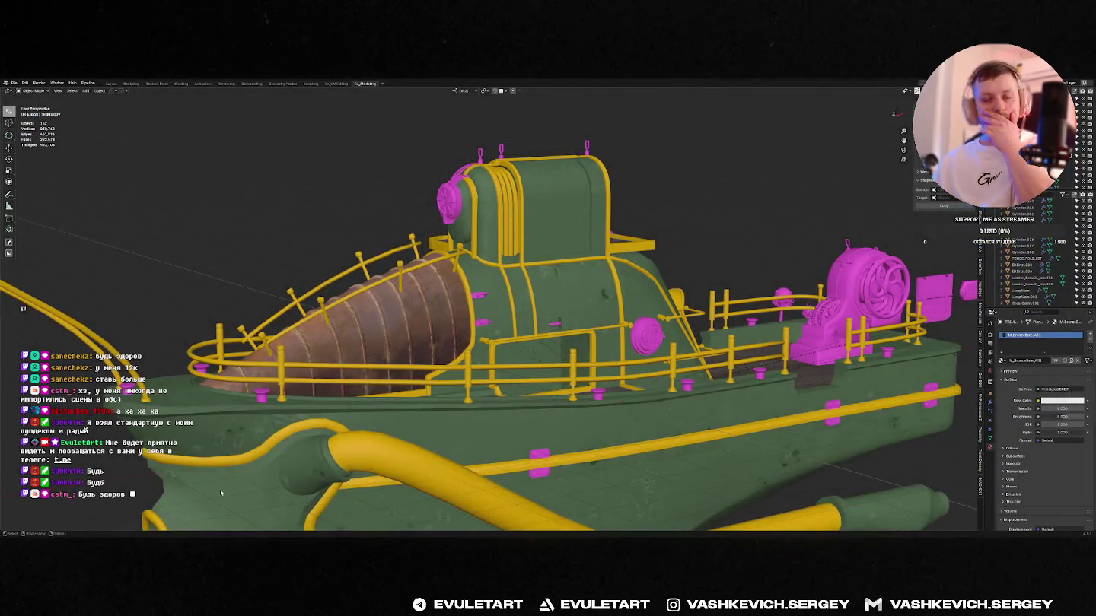
- Open and close the Windows Start menu, then Alt-Tab over to the Chrome window
key(super)
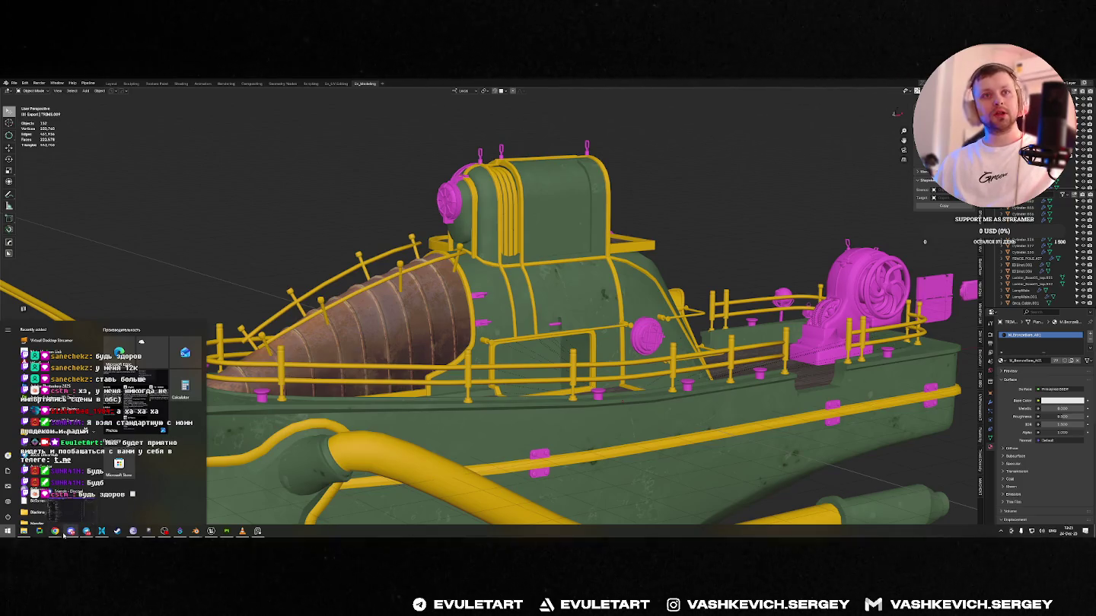
click(76, 536)
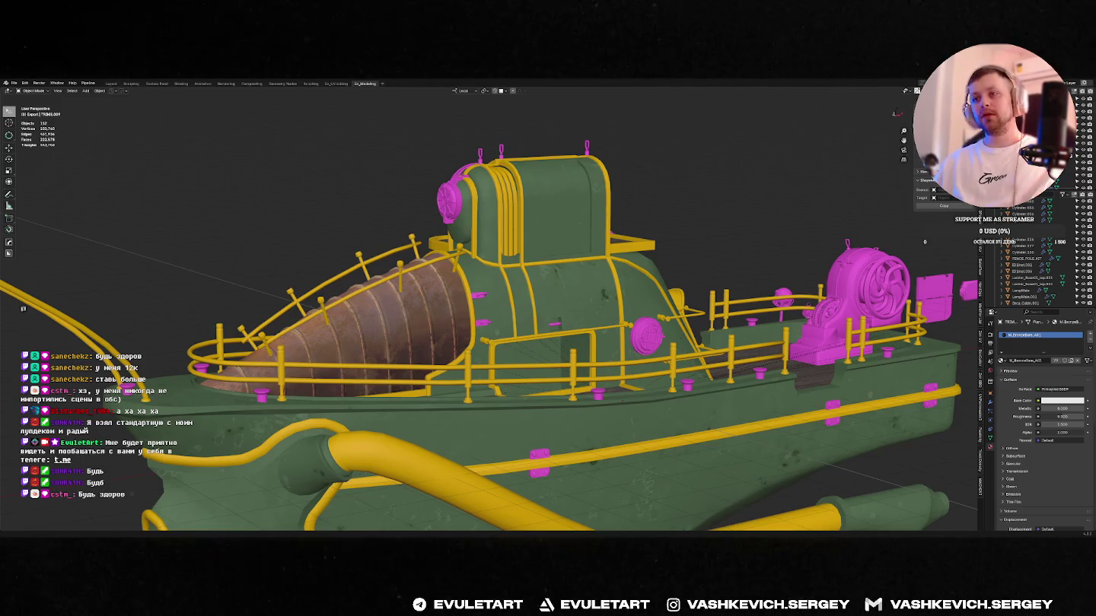
key(alt+Tab)
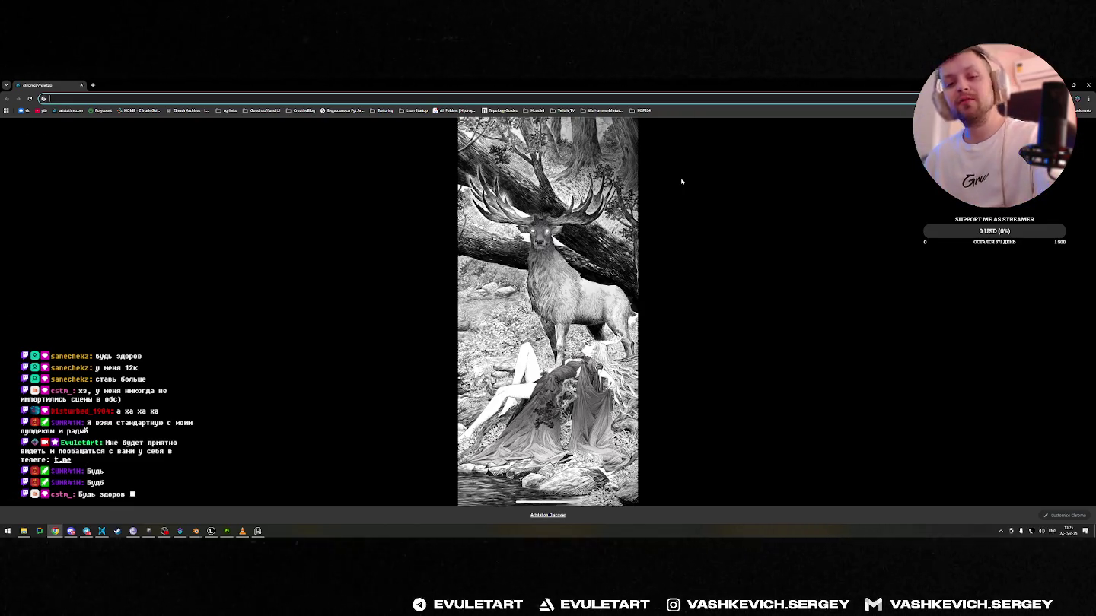
- Google a Minsk metro station in Russian, retyping after a wrong keyboard layout
click(566, 98)
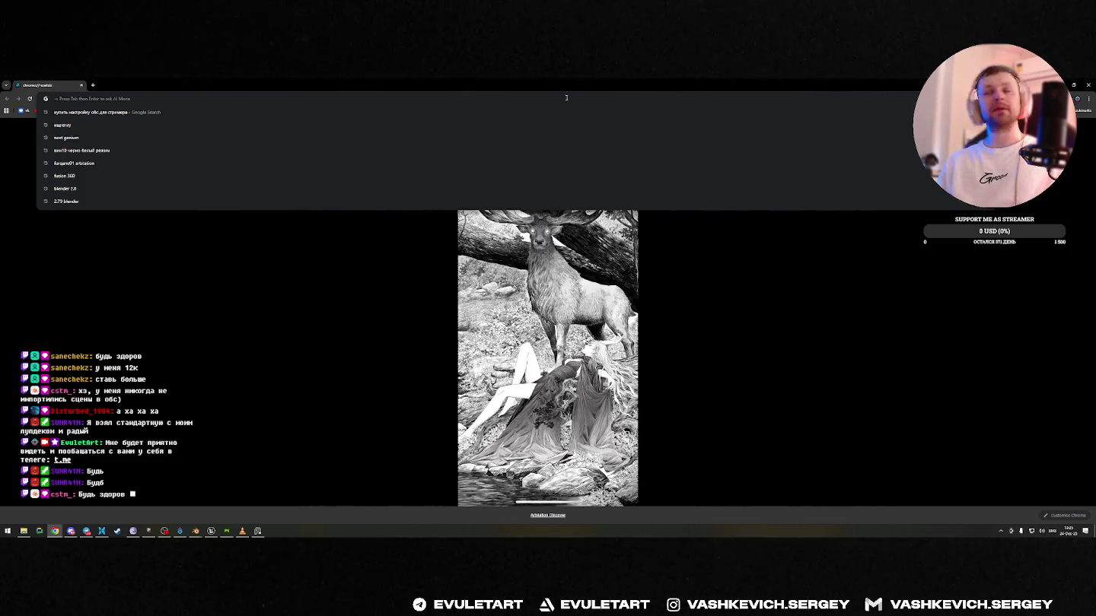
text(cnfywb)
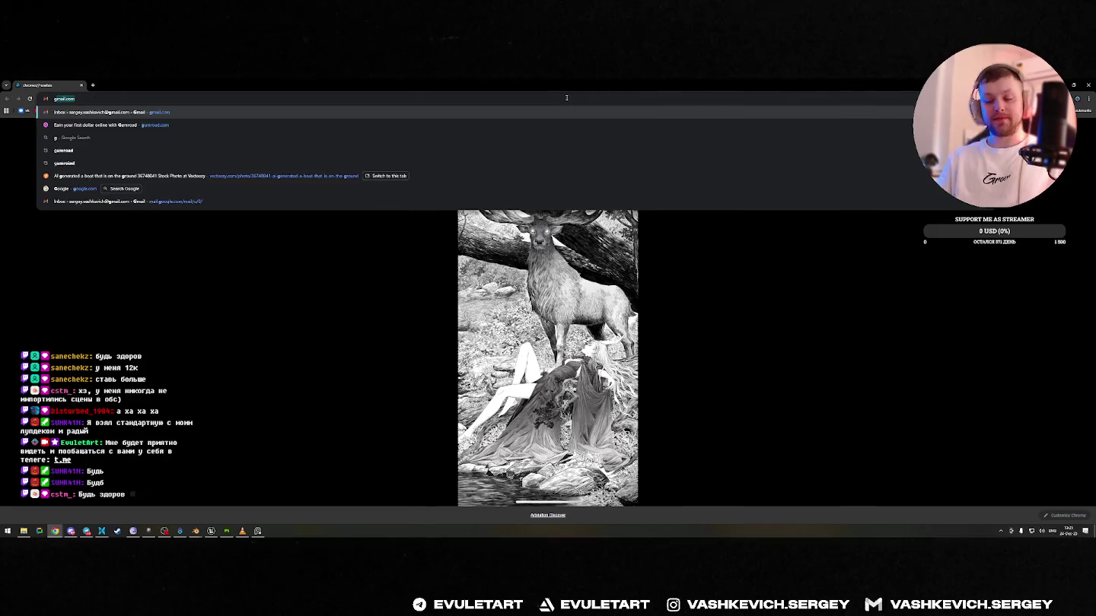
key(BackSpace)
key(BackSpace)
key(BackSpace)
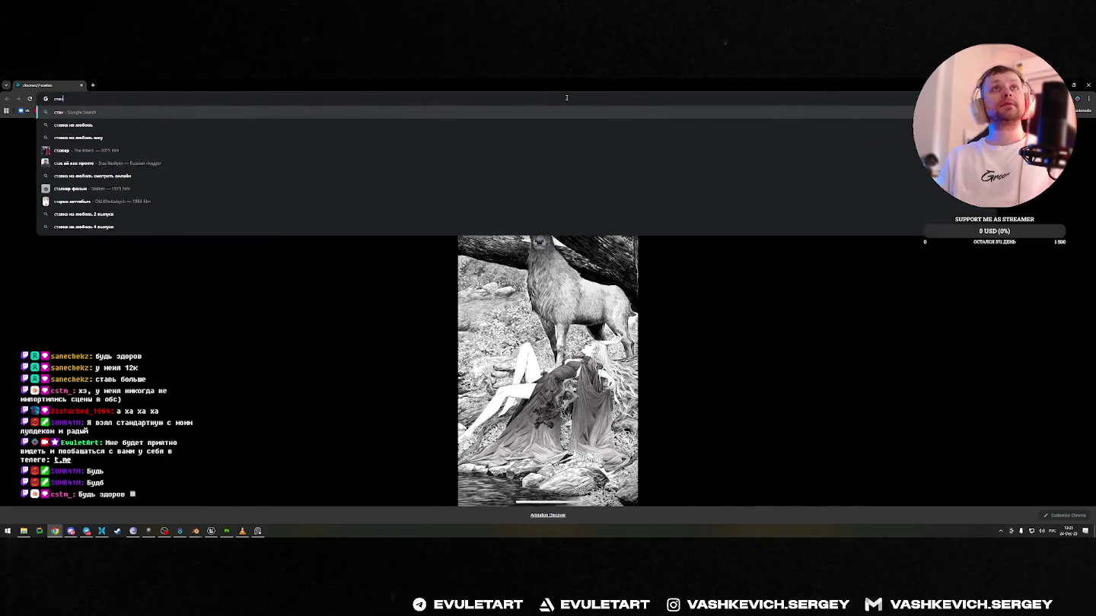
text(станция метро перво)
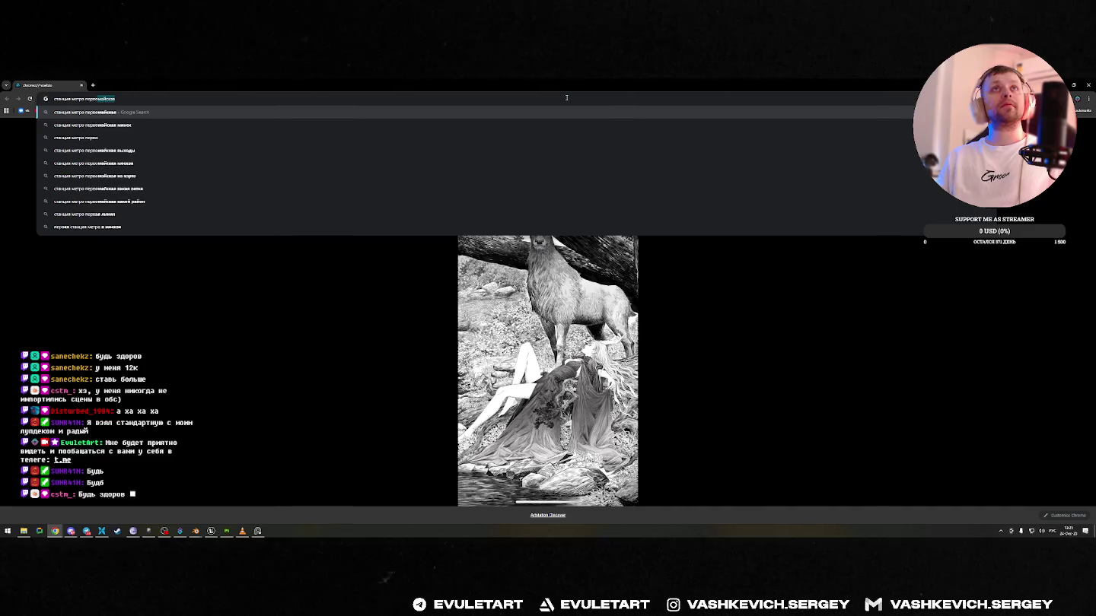
text(пражская)
key(Return)
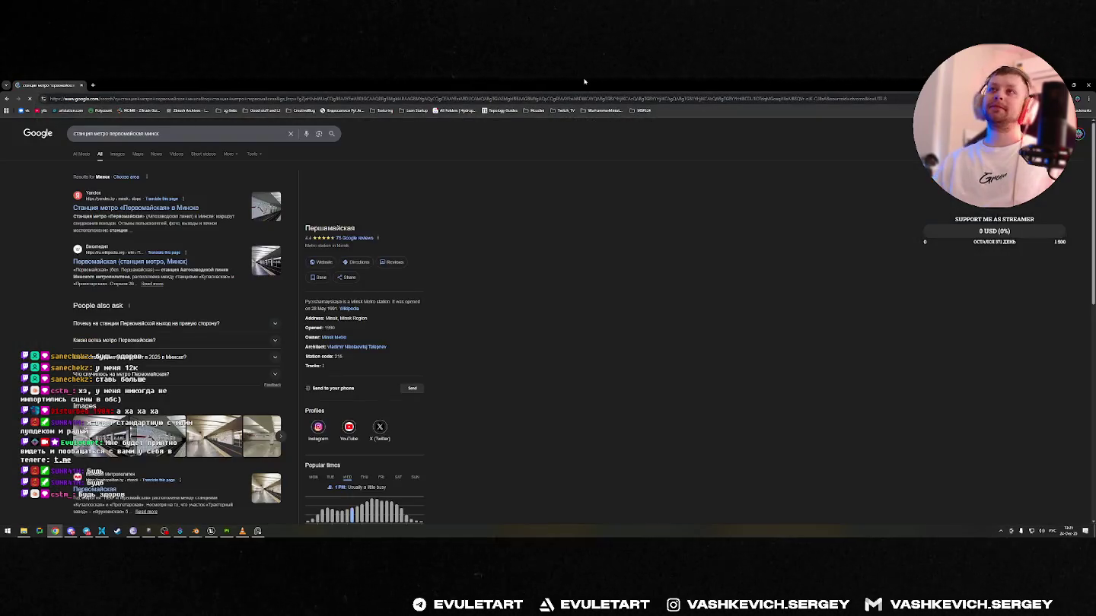
- Show Pervomaiskaya station image results and preview the Yandex, wall-sign and station-hall photos
click(118, 155)
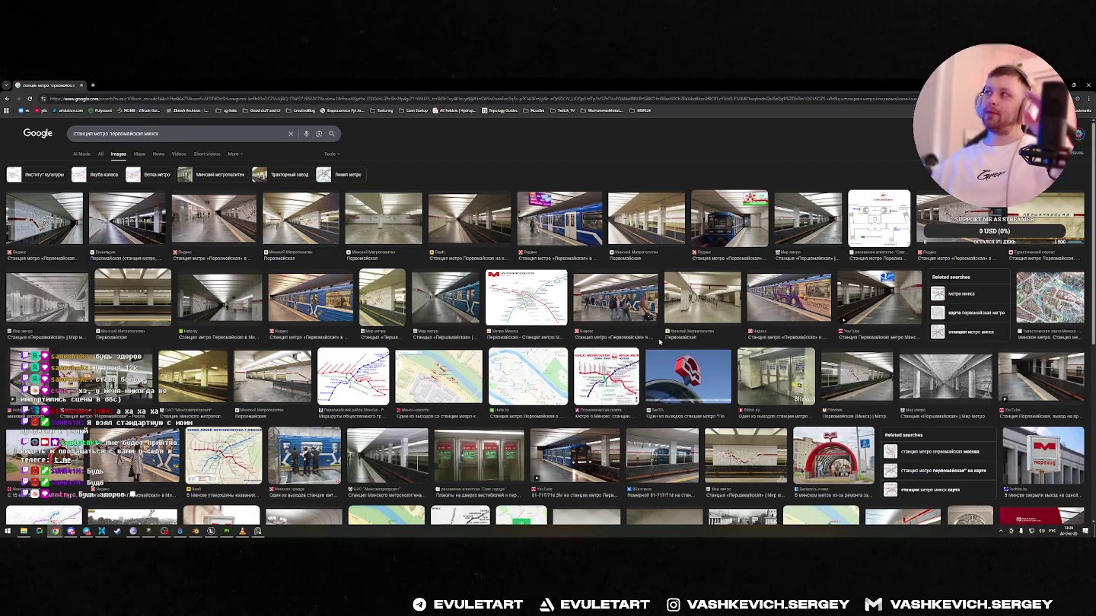
click(214, 220)
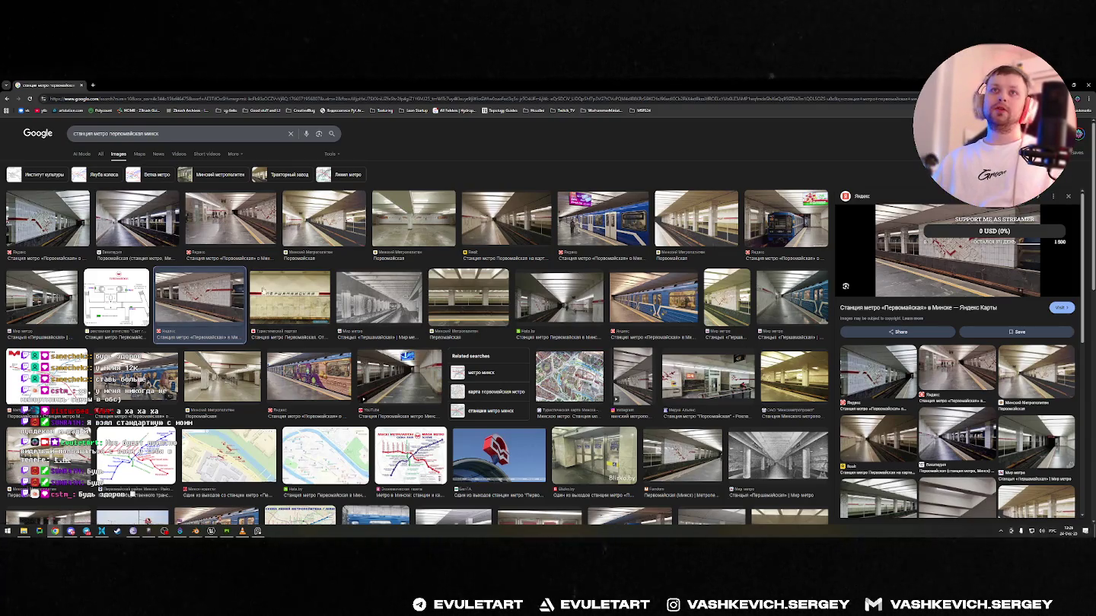
click(263, 291)
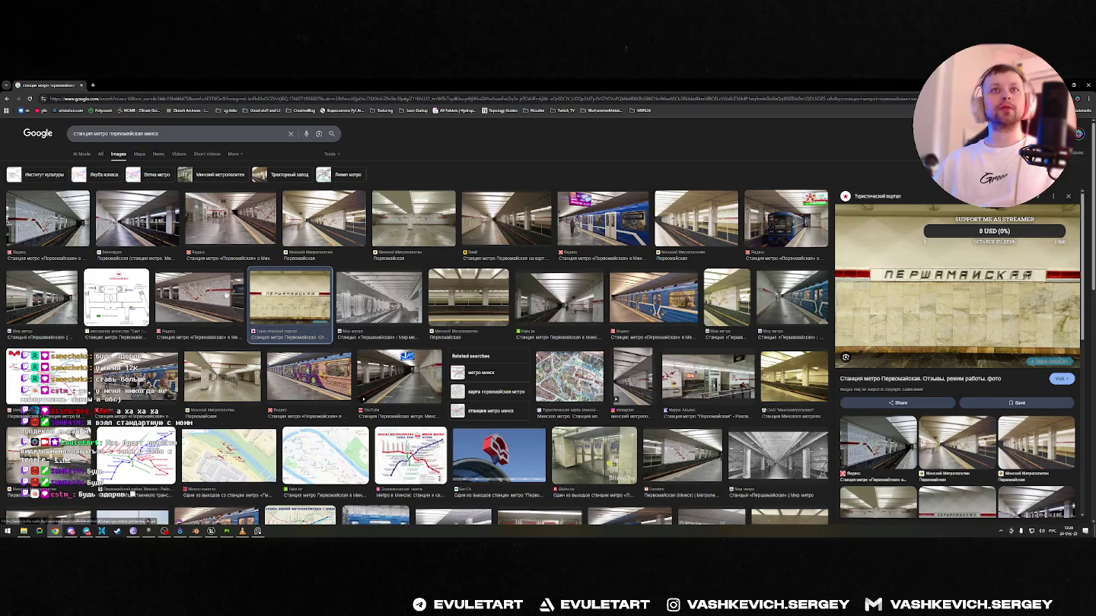
click(1044, 274)
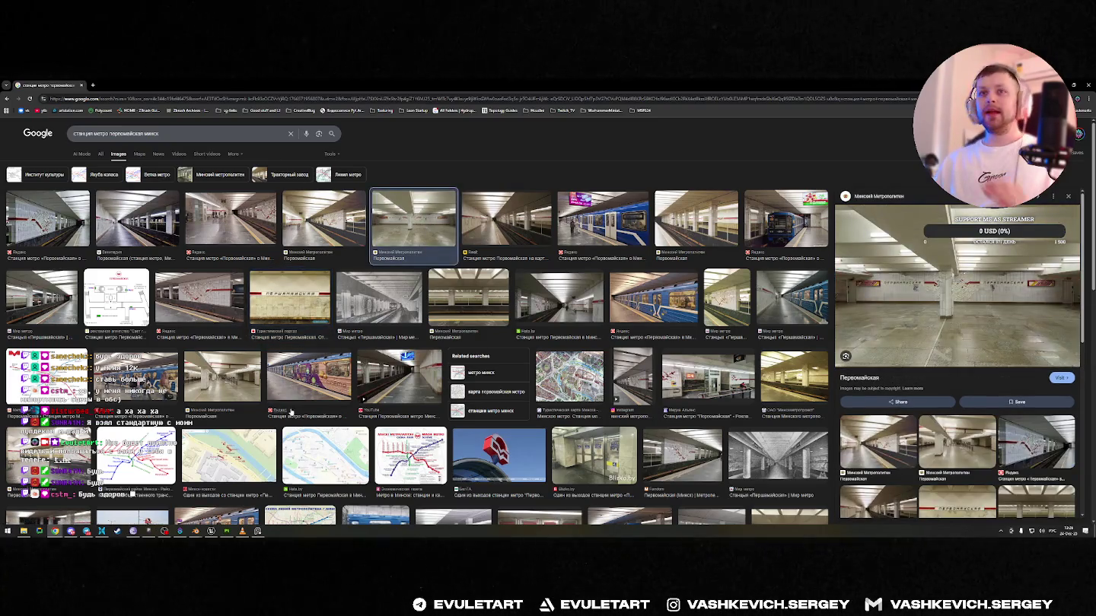
- Preview the Realt station map and open the Yandex Maps station photo in a new tab
scroll(432, 328, down, 2)
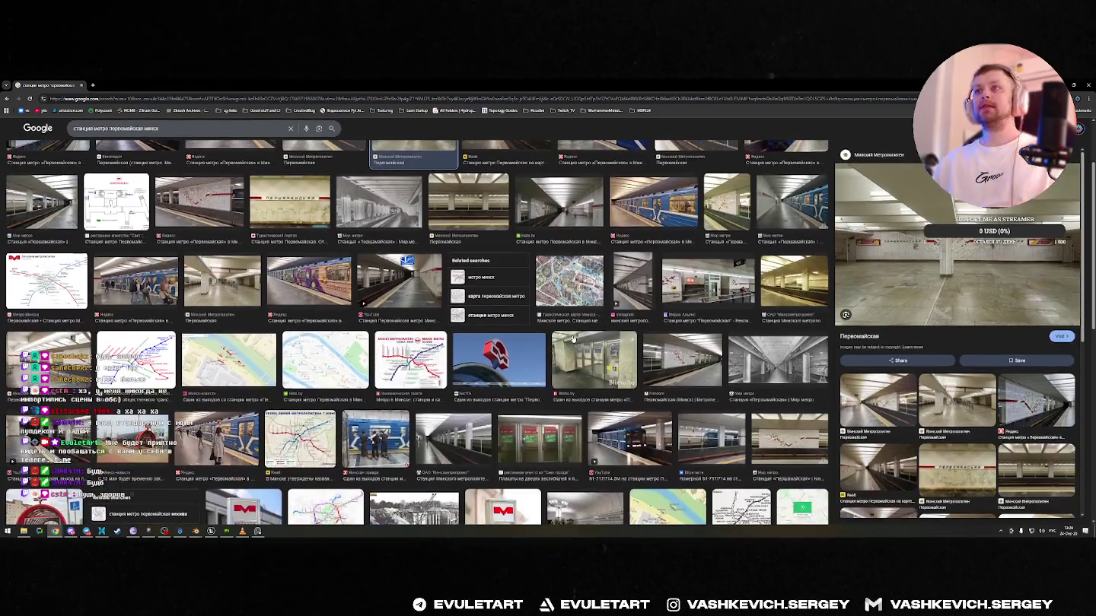
scroll(533, 350, down, 3)
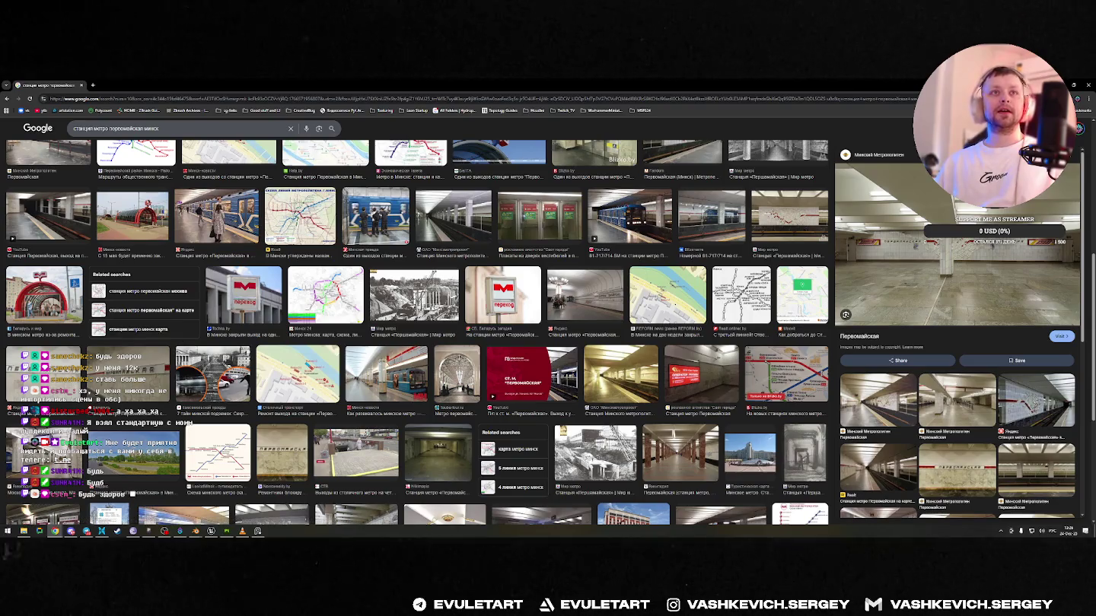
scroll(533, 343, down, 2)
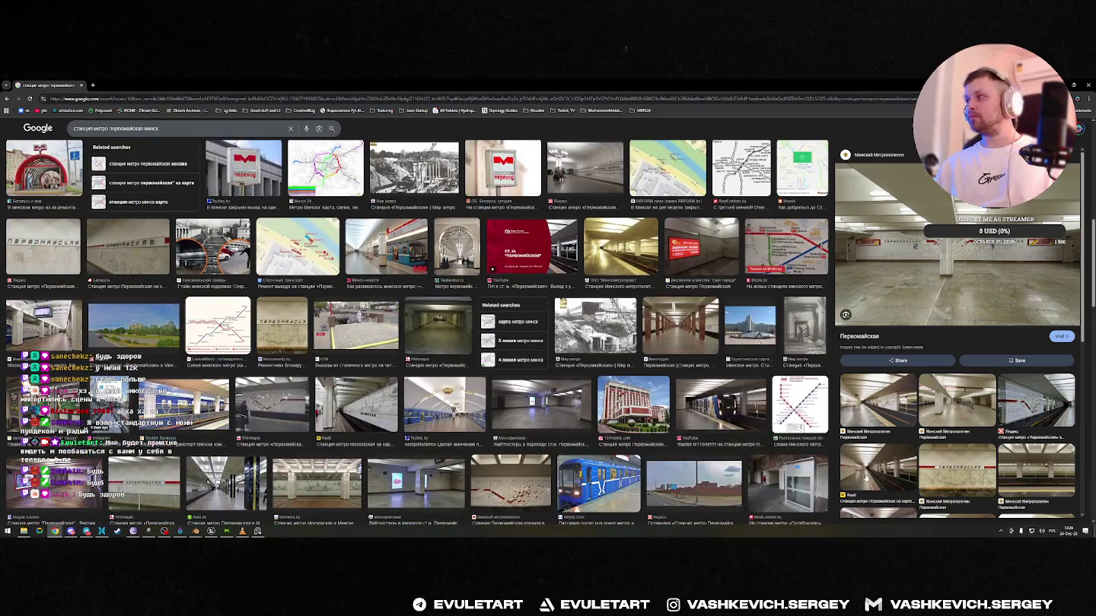
click(878, 468)
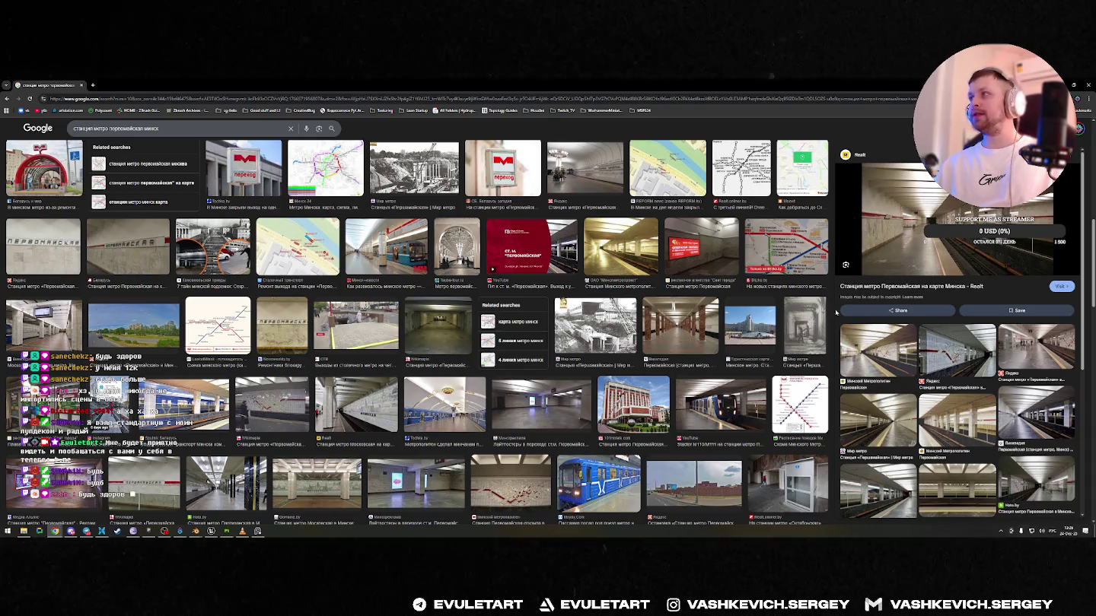
click(956, 350)
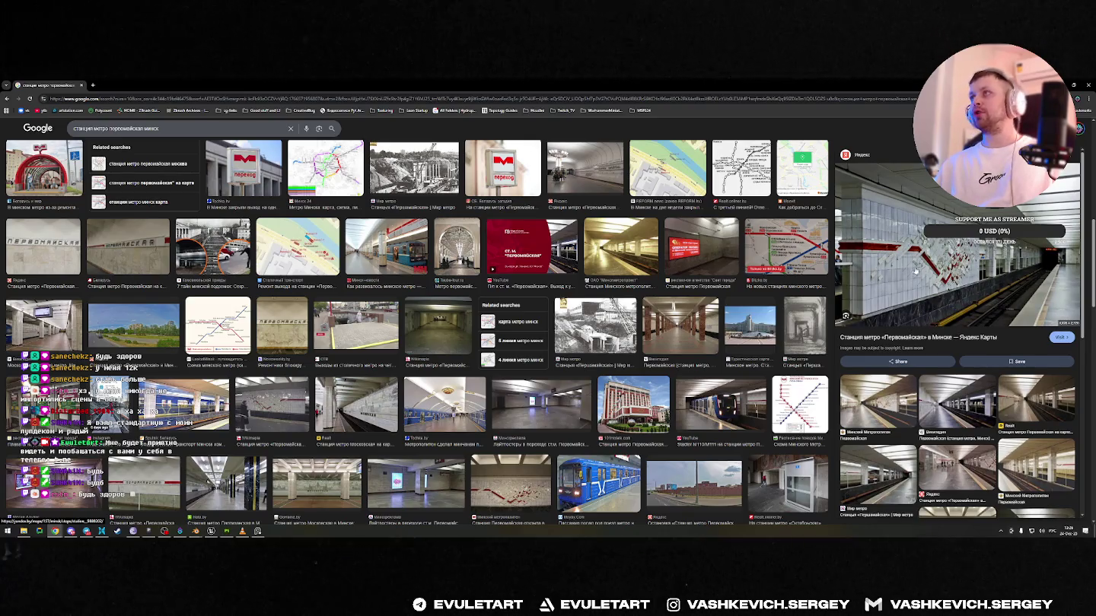
click(952, 277)
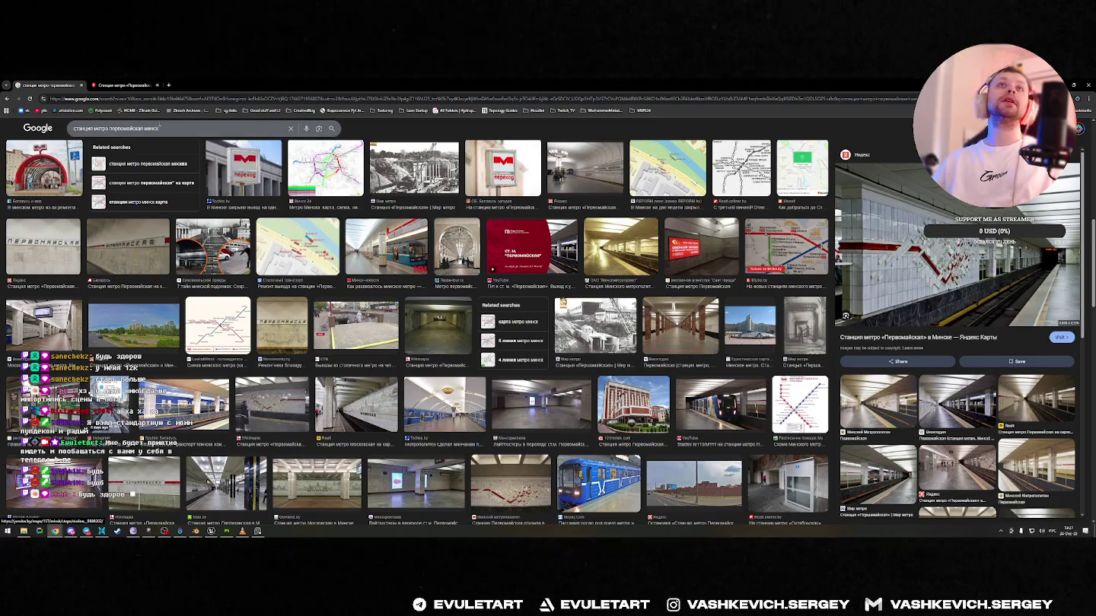
double_click(118, 128)
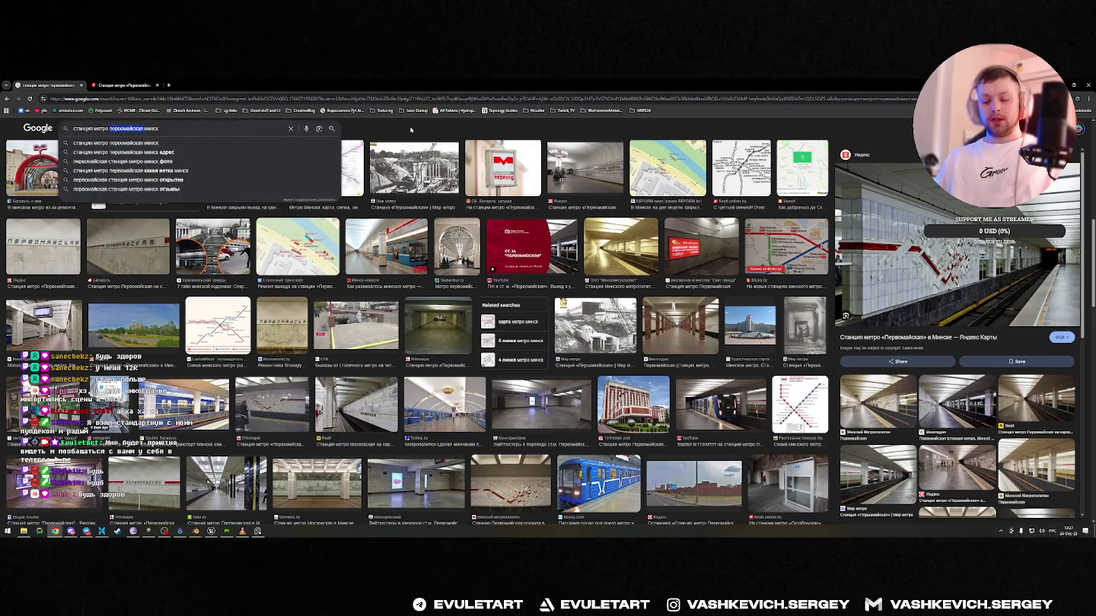
- Search images for the кастрычницкая metro station and preview the Minsk metro map image
text(кастрычн)
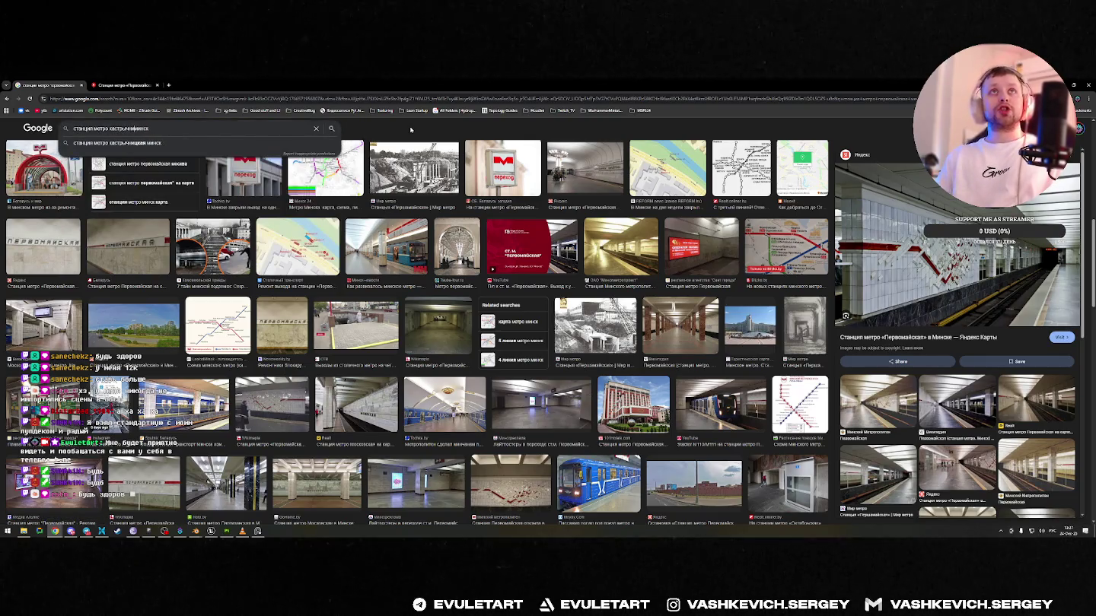
key(Down)
key(Return)
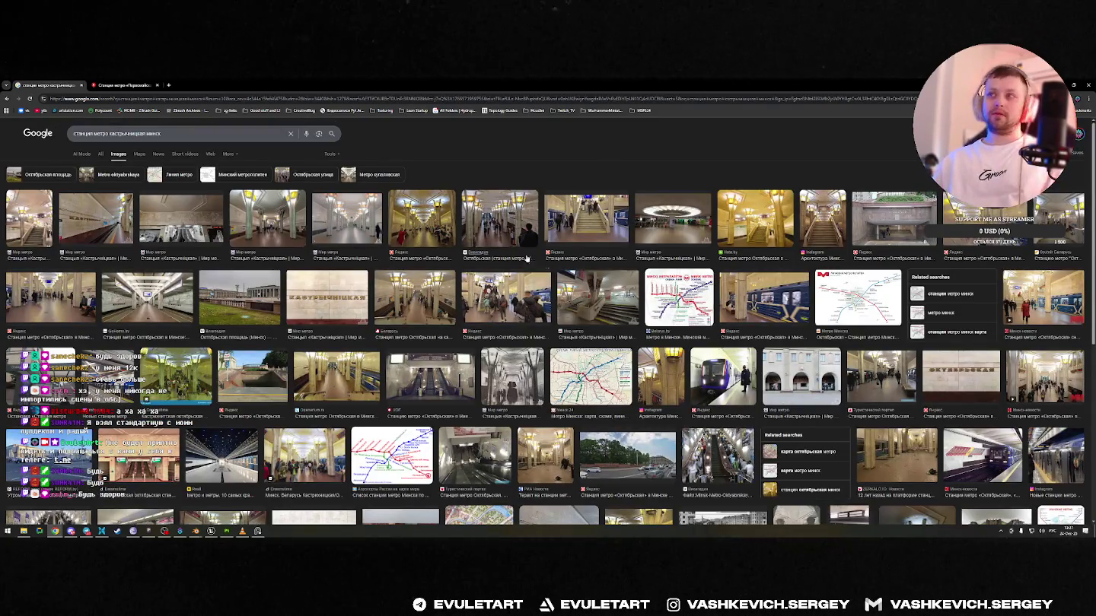
click(592, 378)
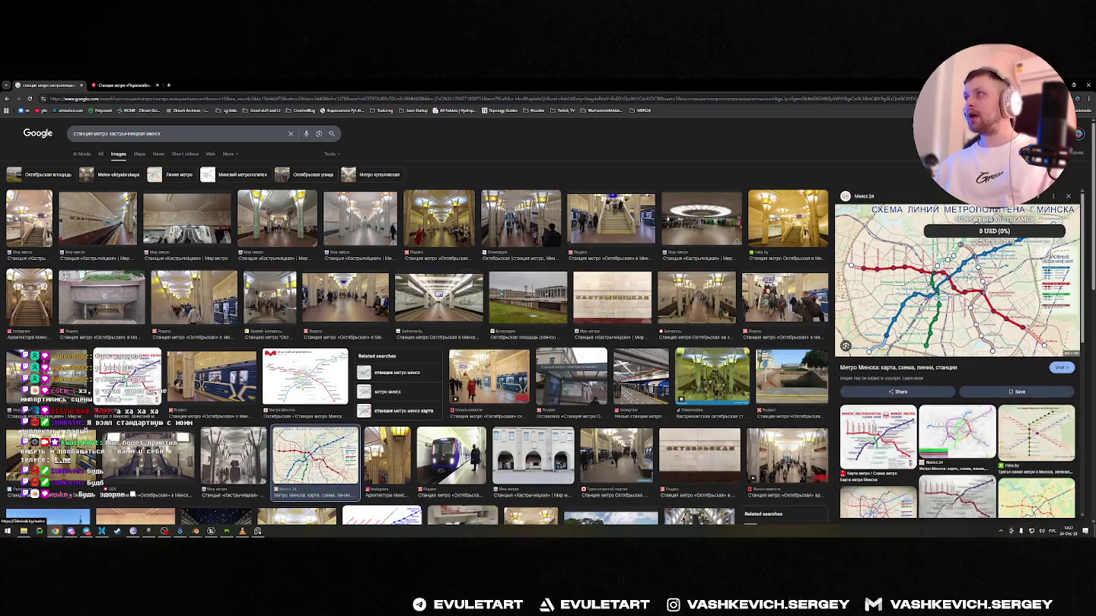
- Change the image query to купаловская and preview its green wall and sign photos
double_click(116, 134)
text(ку)
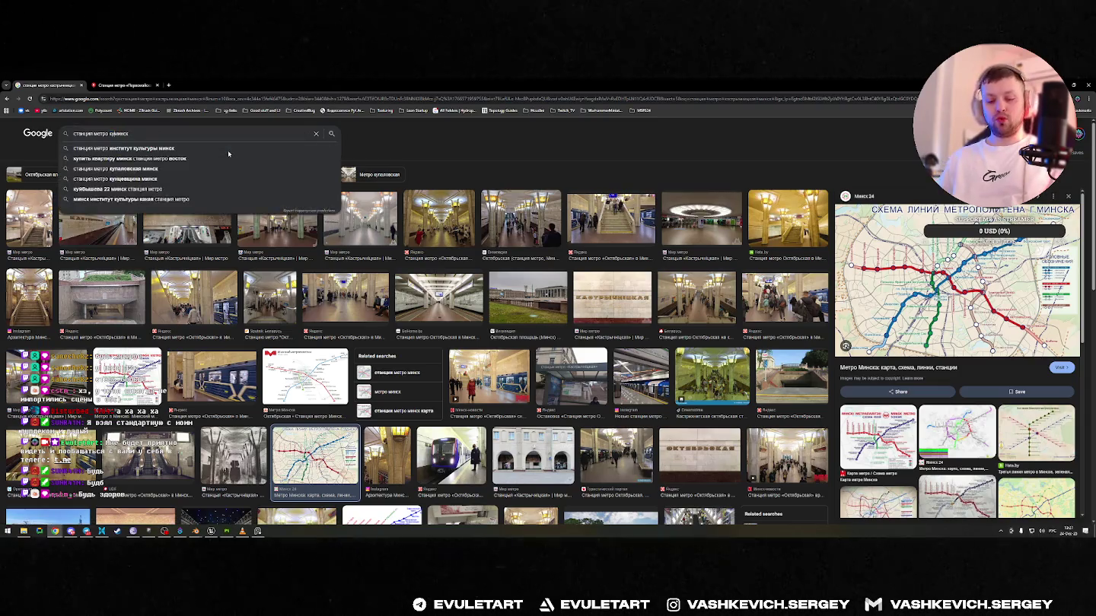
text(паловская)
key(Return)
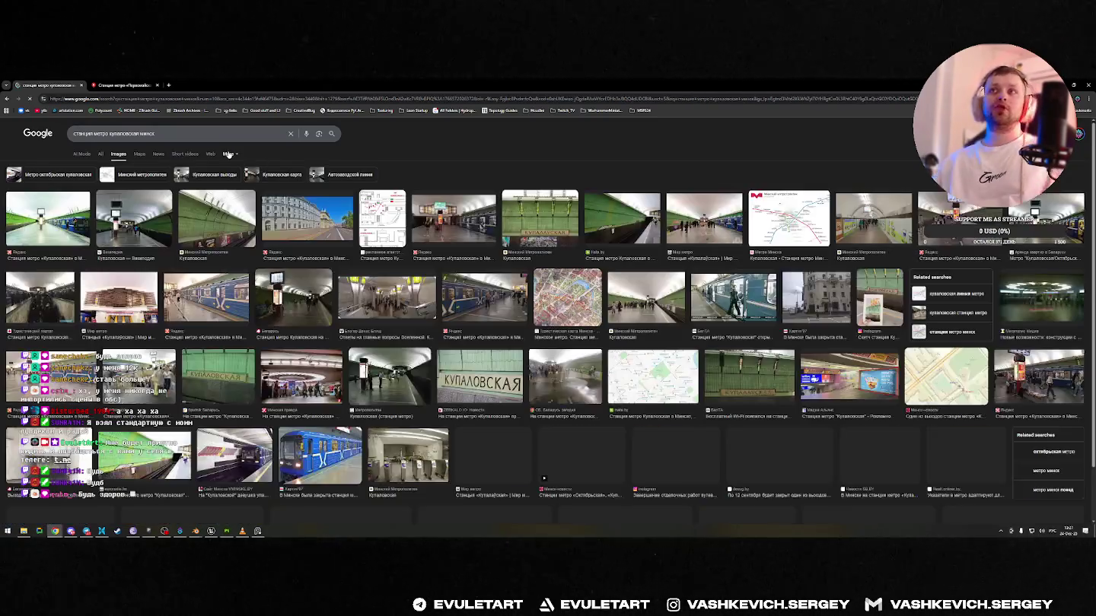
click(551, 228)
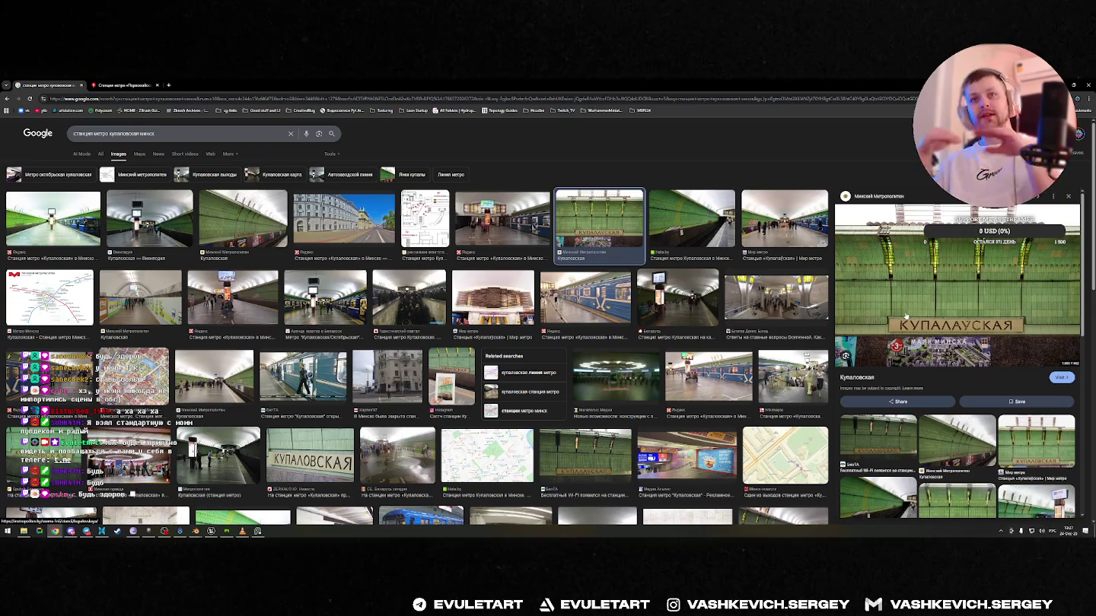
click(308, 456)
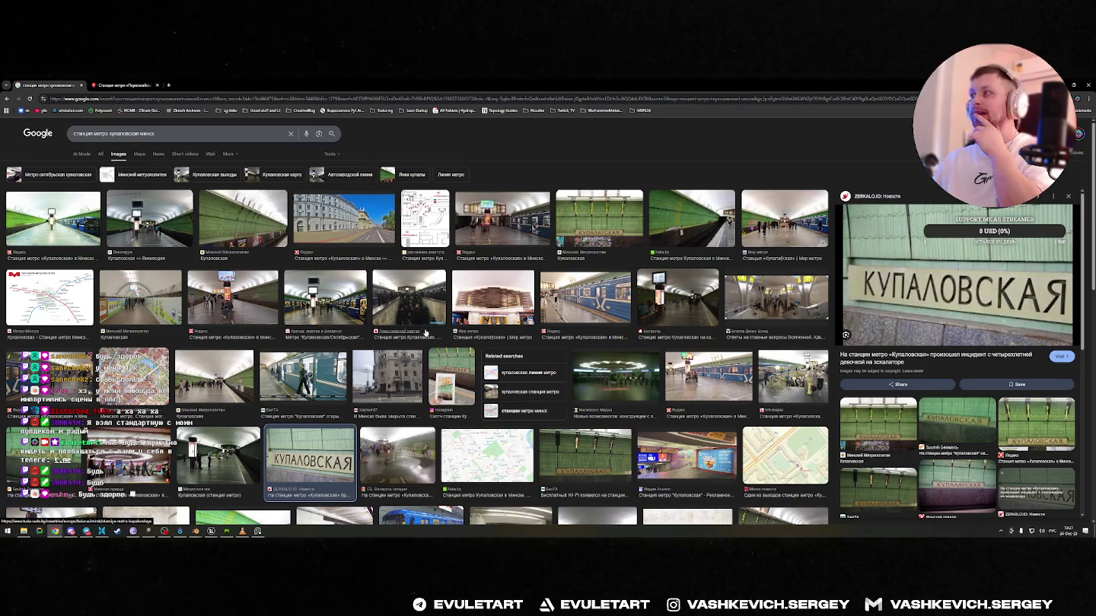
- Scroll the Купаловская results and preview the station hall and pillared hall photos
scroll(289, 491, down, 2)
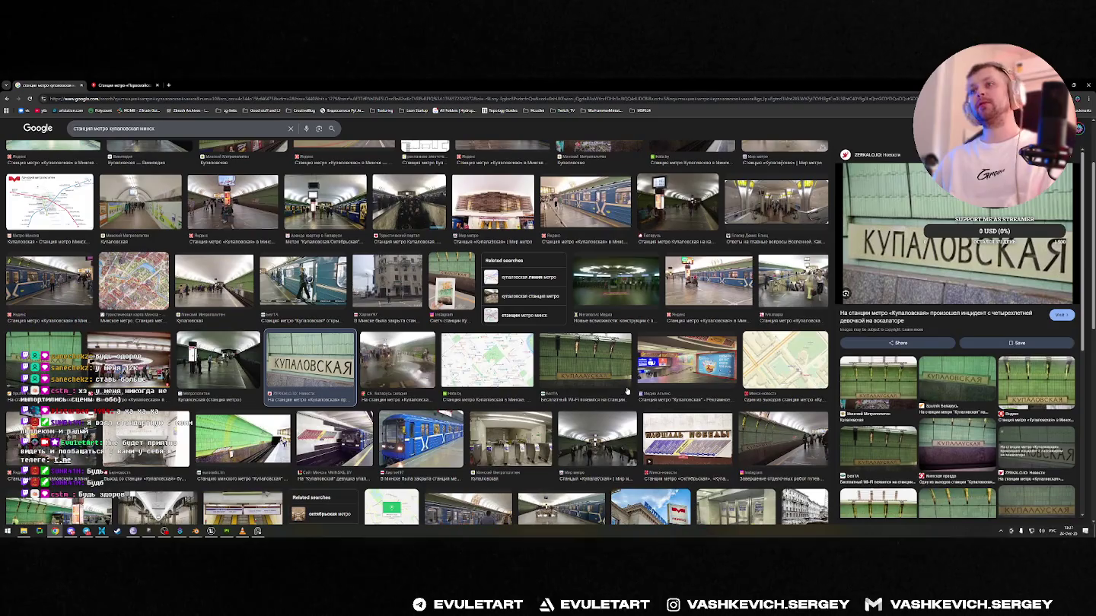
scroll(628, 390, down, 1)
scroll(485, 369, down, 2)
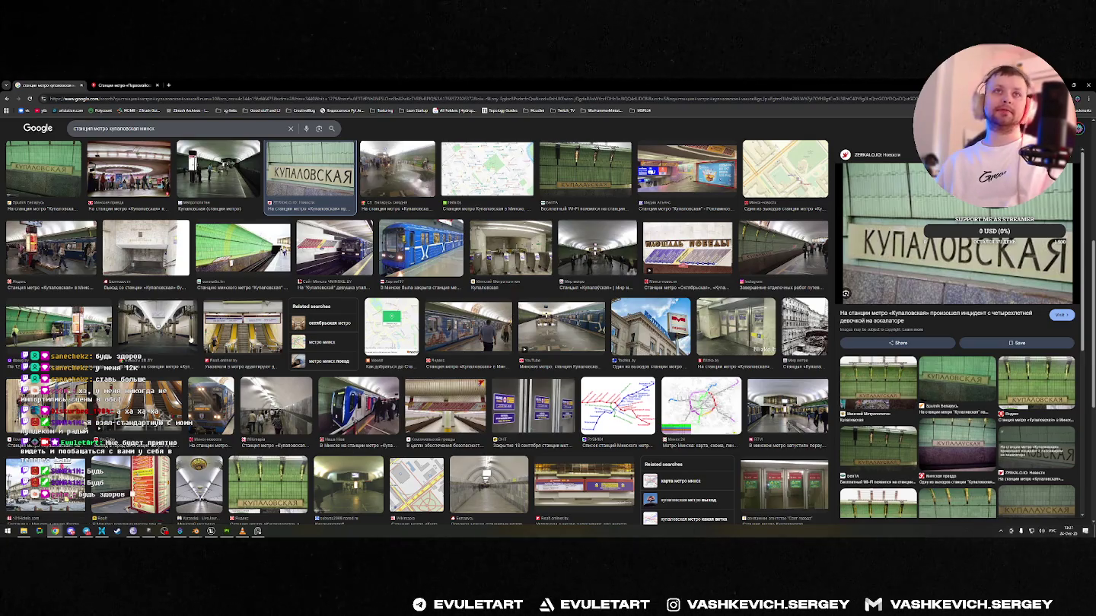
click(156, 327)
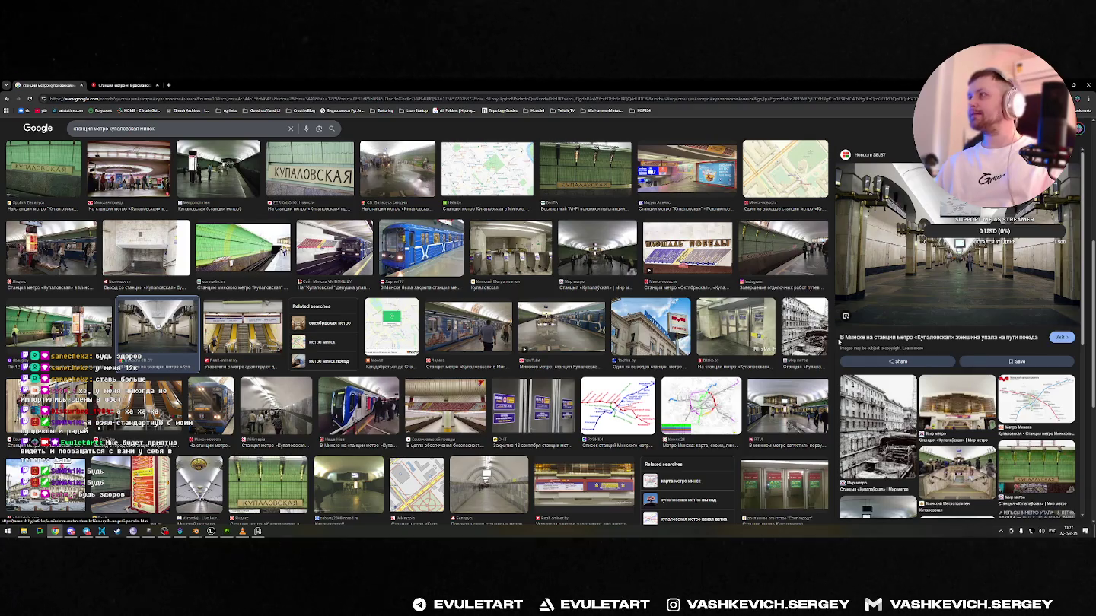
scroll(1007, 406, down, 3)
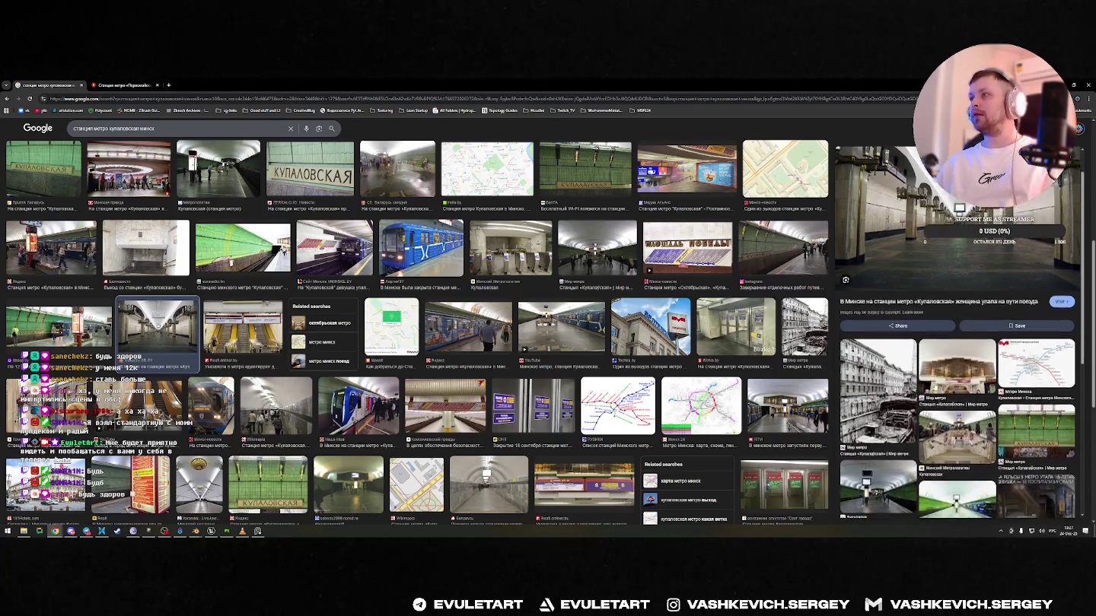
click(1007, 405)
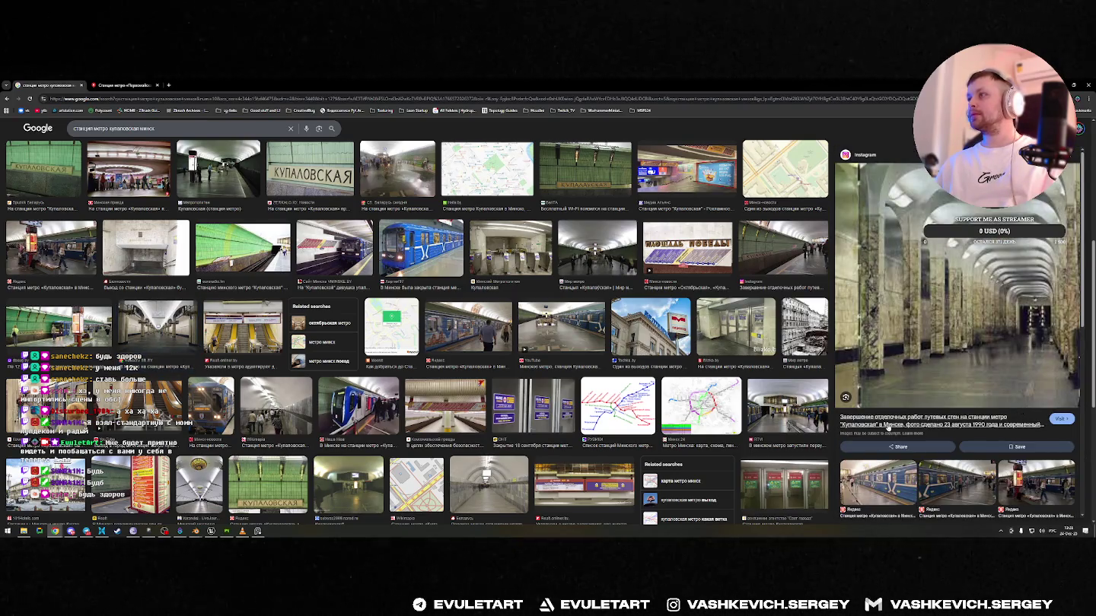
scroll(295, 264, up, 5)
scroll(295, 264, up, 1)
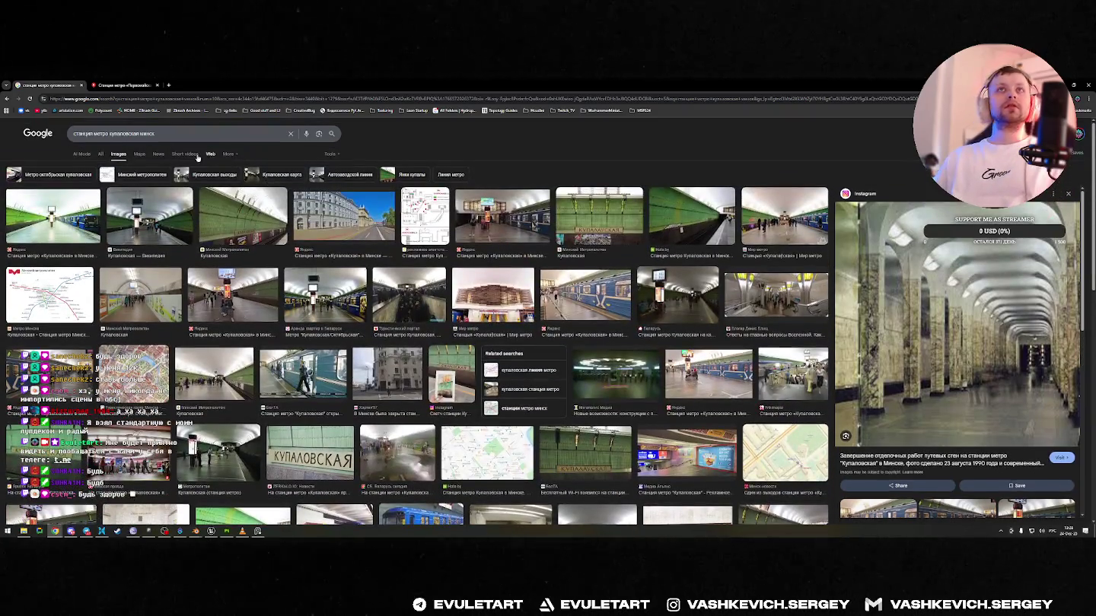
- Search images for Октябрьская station and preview the yellow-lit station photo
double_click(114, 128)
text(о)
text(ктябрская)
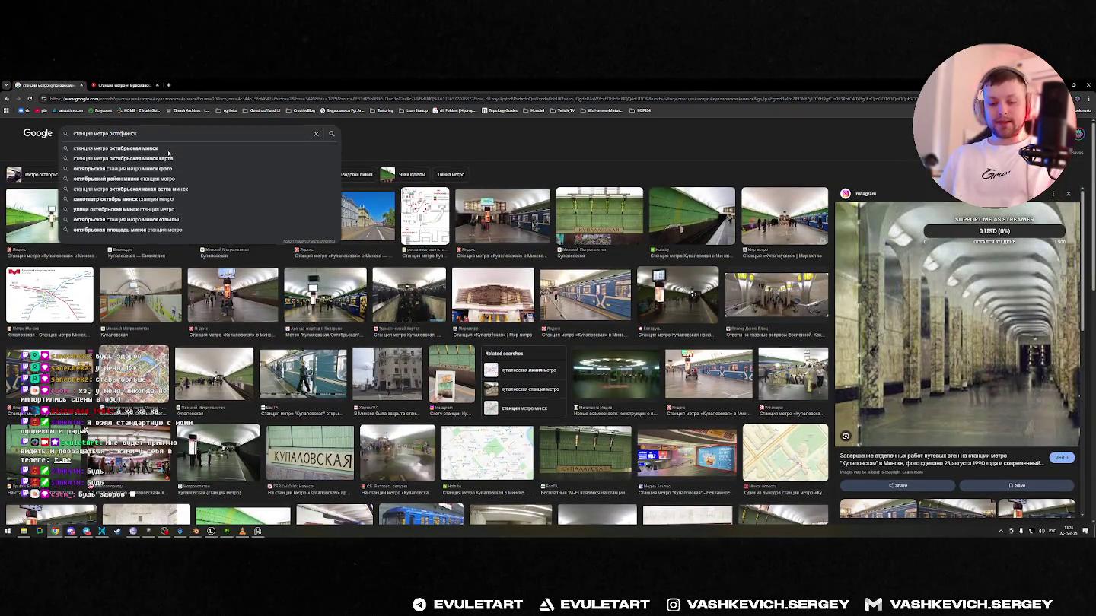
key(Return)
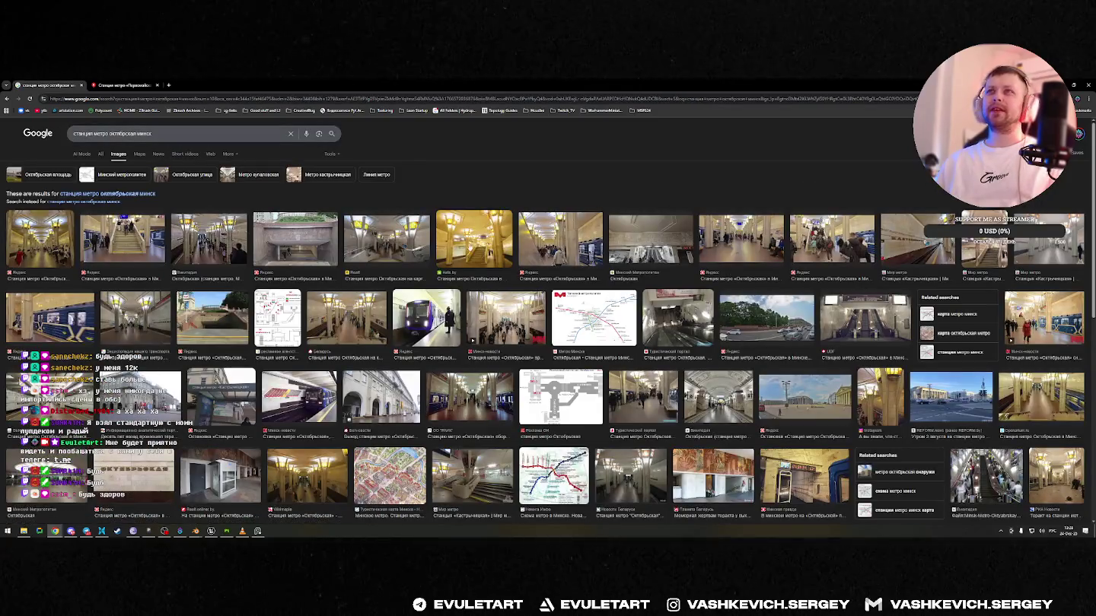
click(492, 250)
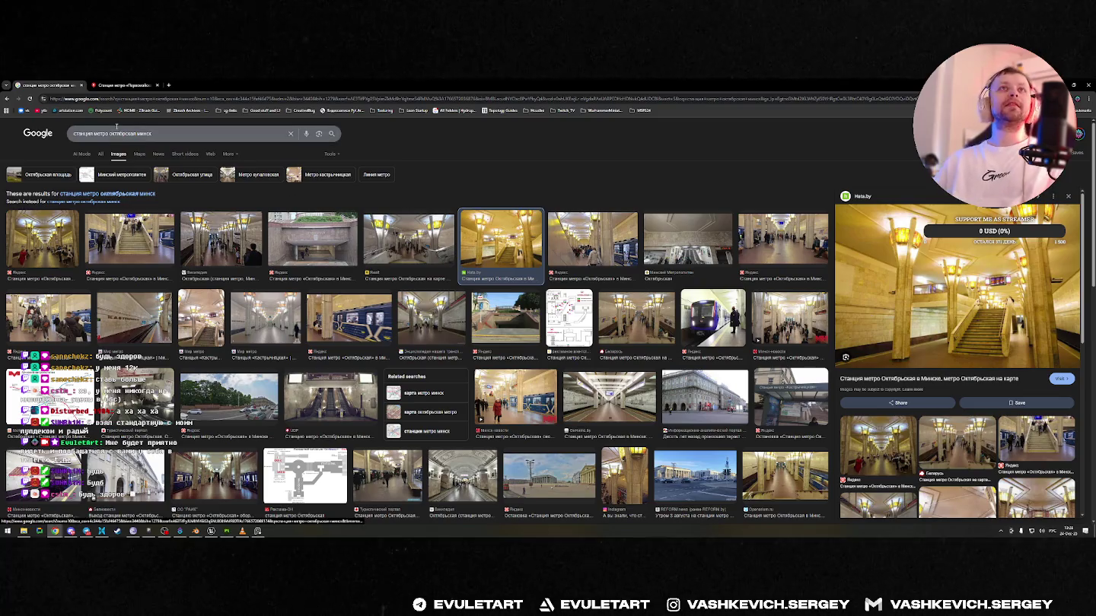
- Switch the query to Якуба Коласа station and browse its station photos
double_click(125, 133)
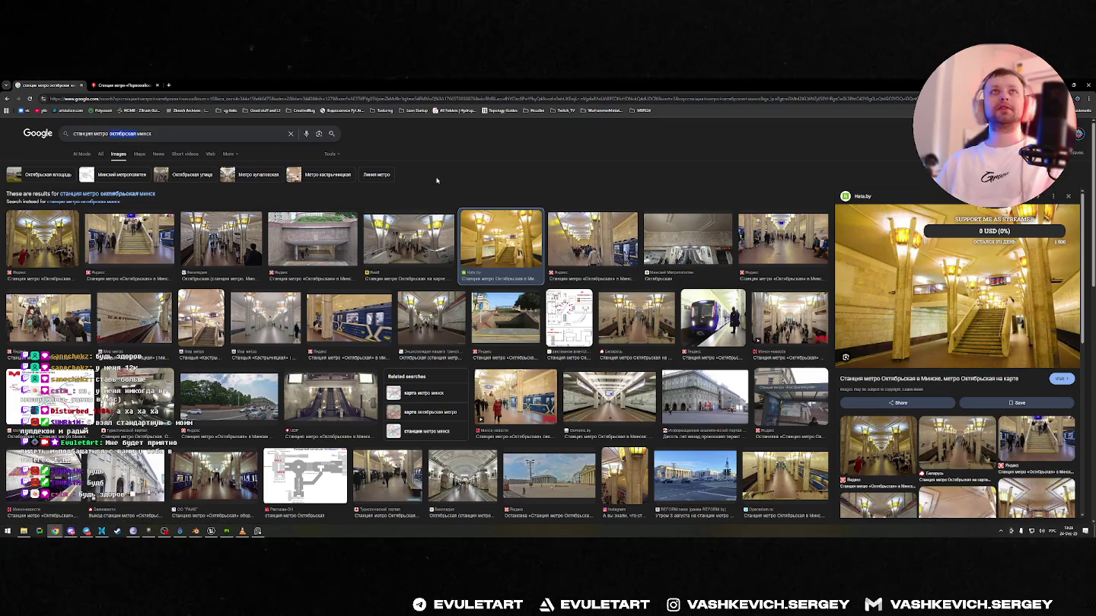
key(BackSpace)
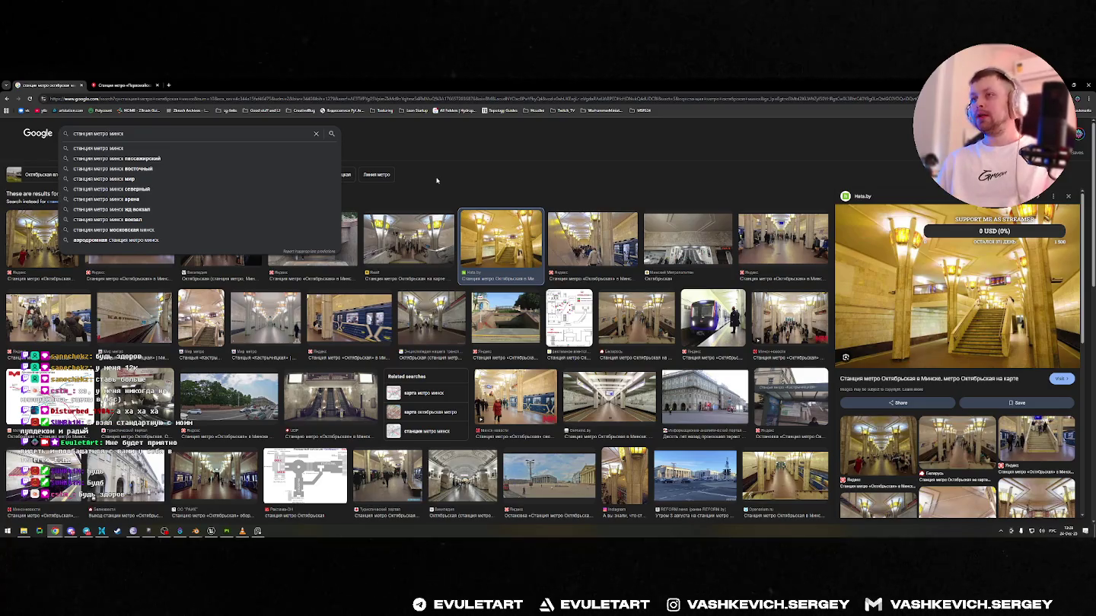
text(якубо коласа)
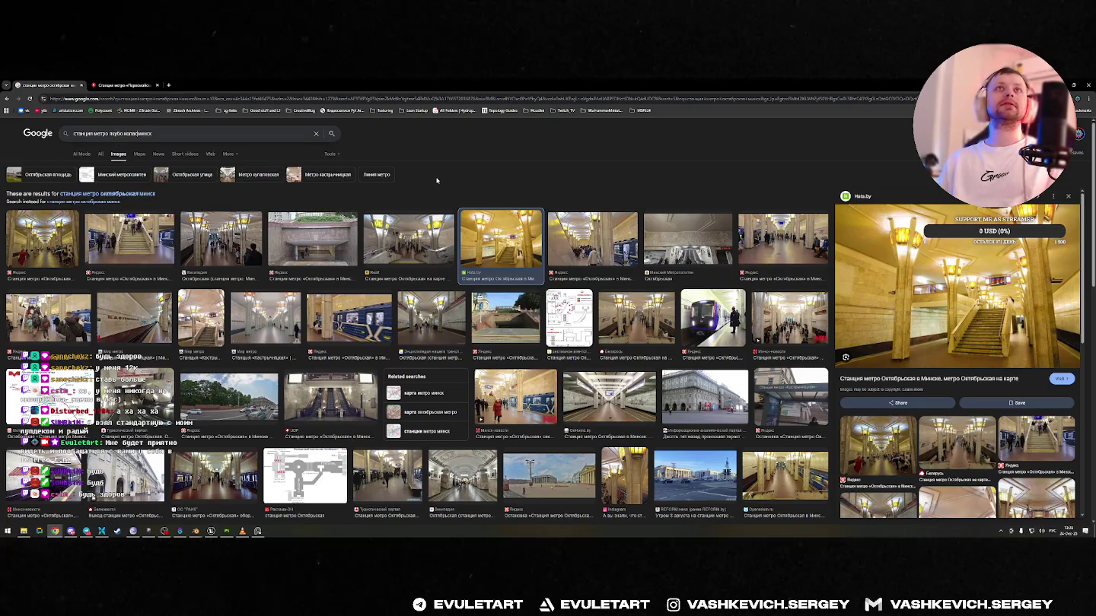
key(Return)
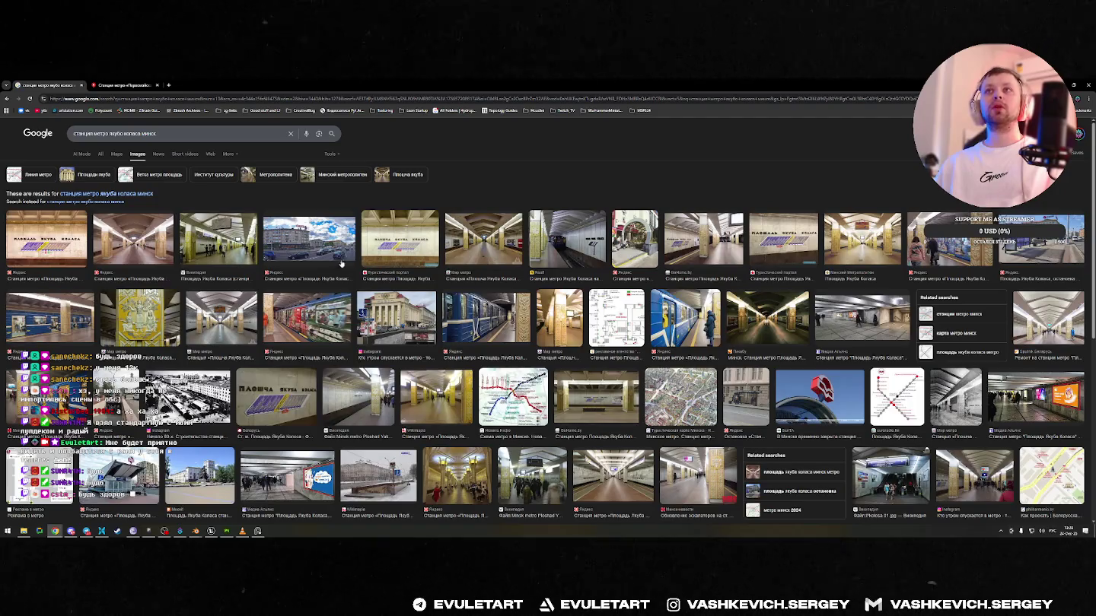
click(134, 242)
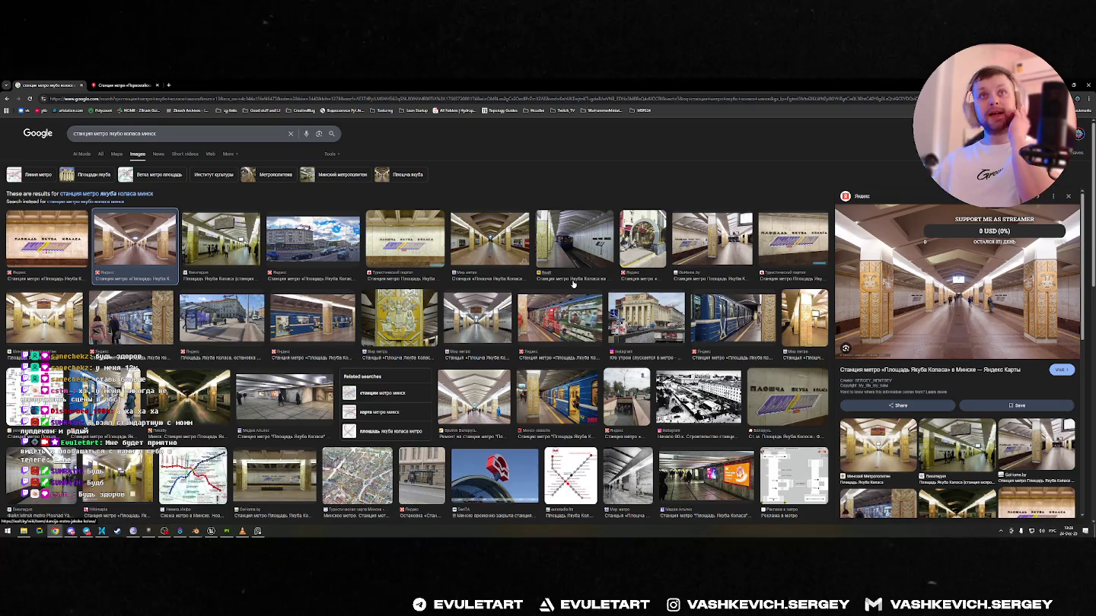
scroll(483, 306, down, 3)
scroll(502, 331, down, 2)
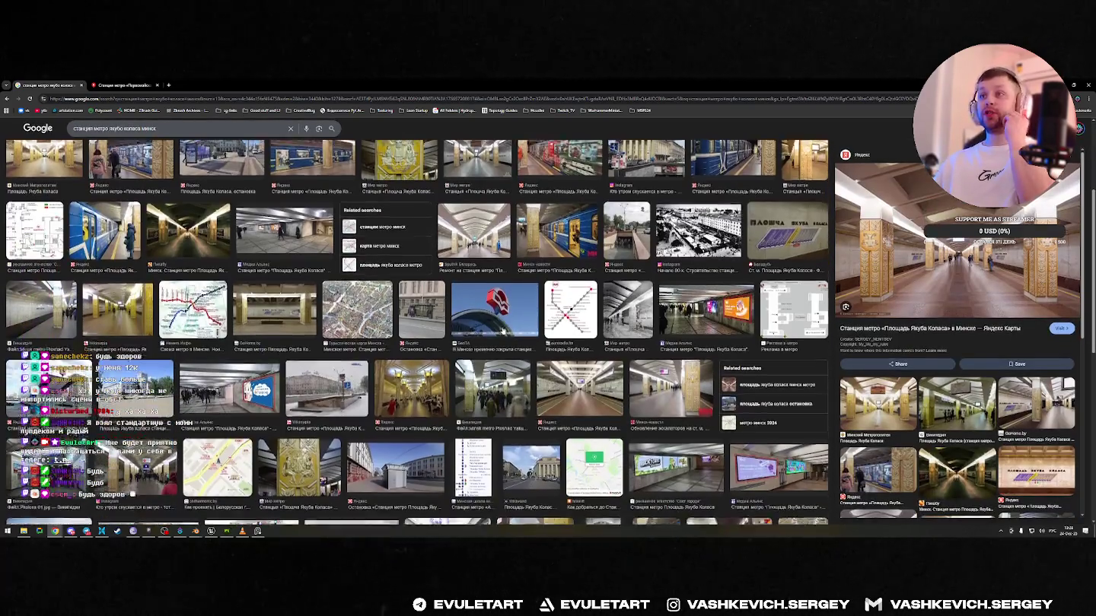
scroll(417, 343, up, 5)
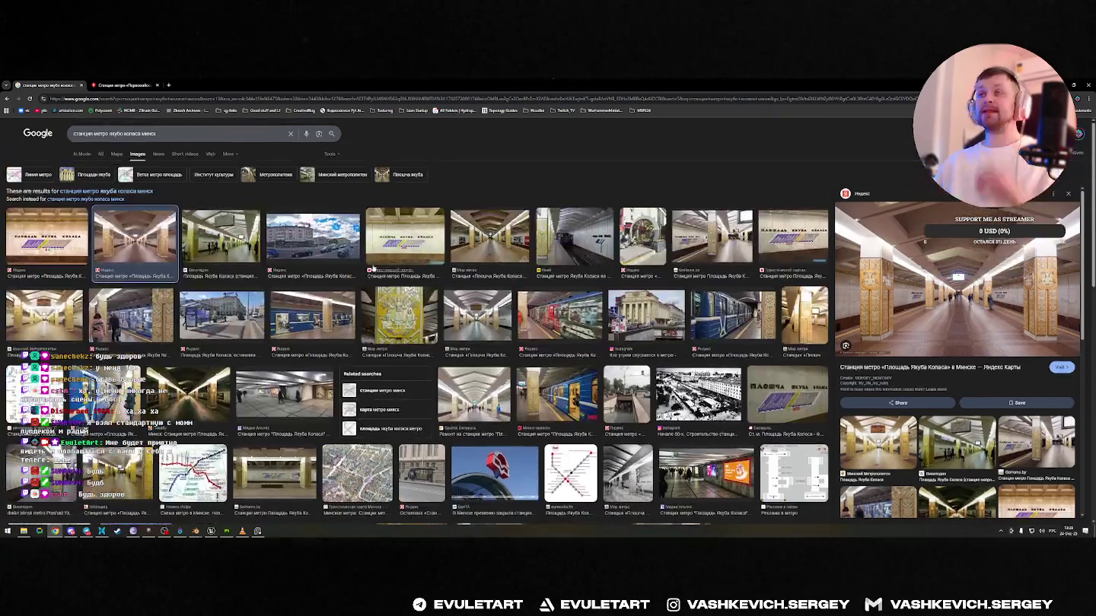
- Search images for Спортивная station and preview the grey wall photo
double_click(182, 133)
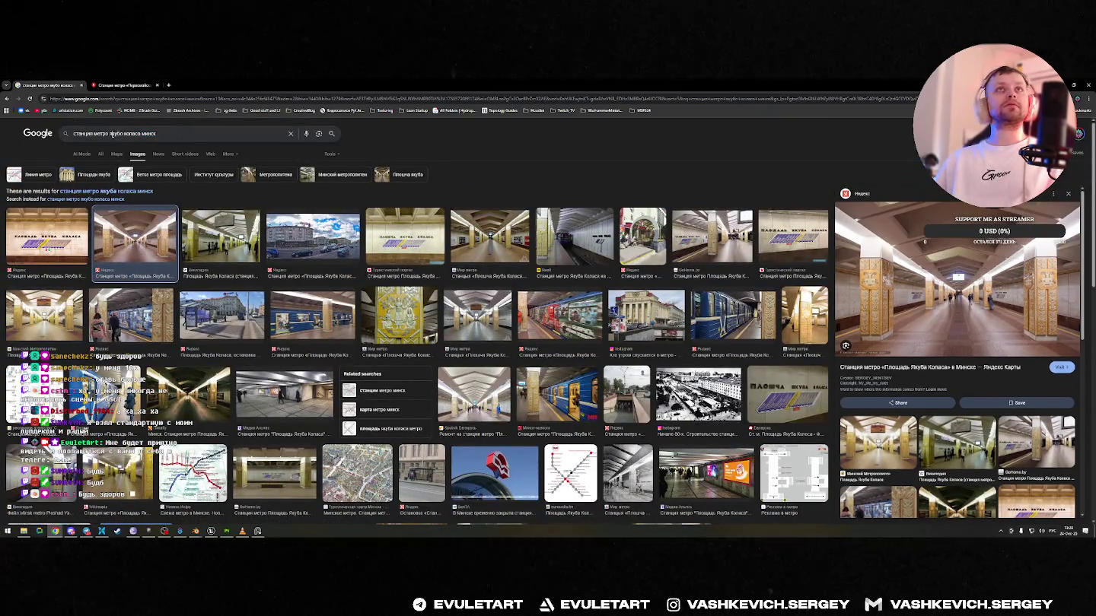
text(спор)
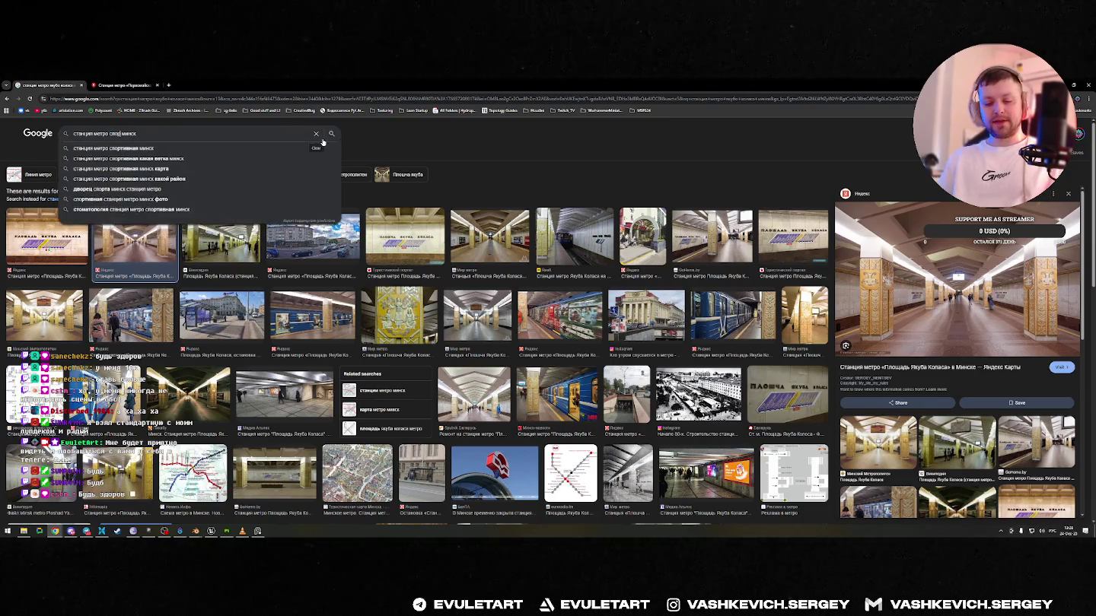
text(тив)
text(на)
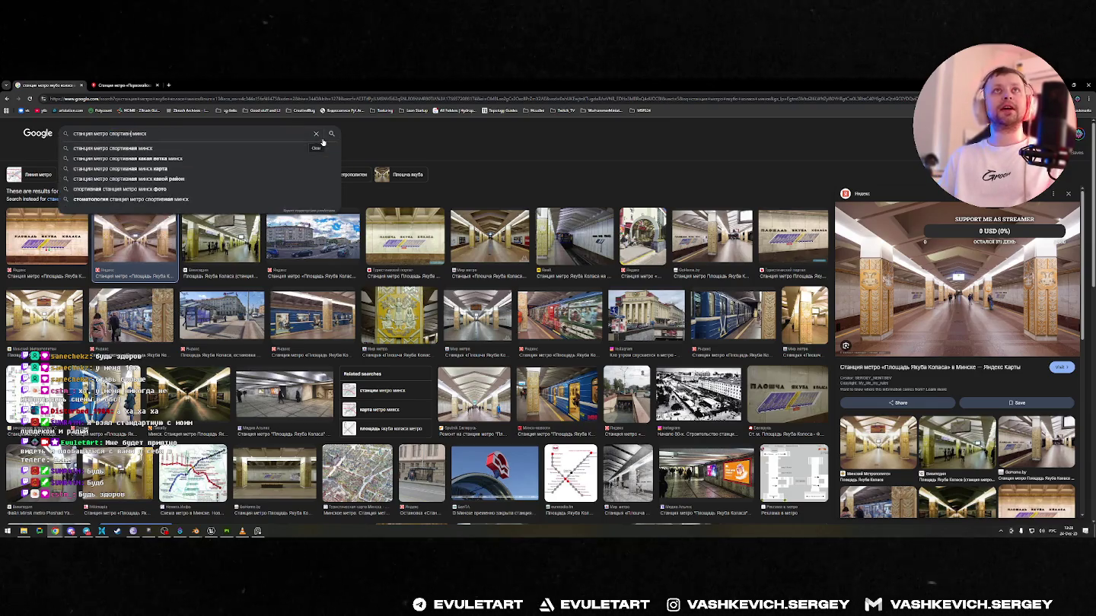
text(я)
key(Return)
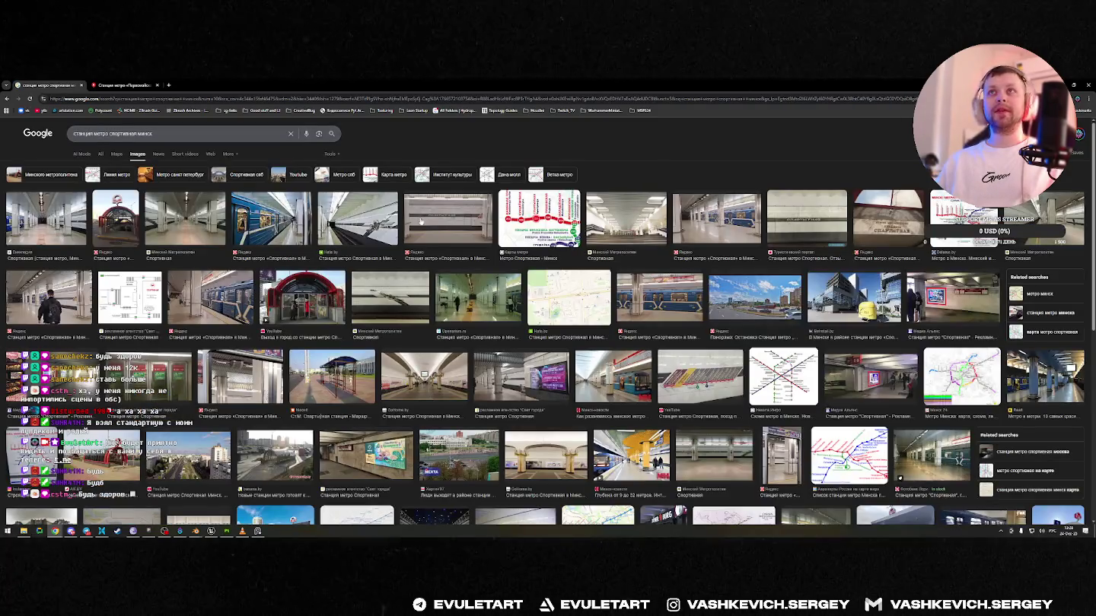
click(452, 224)
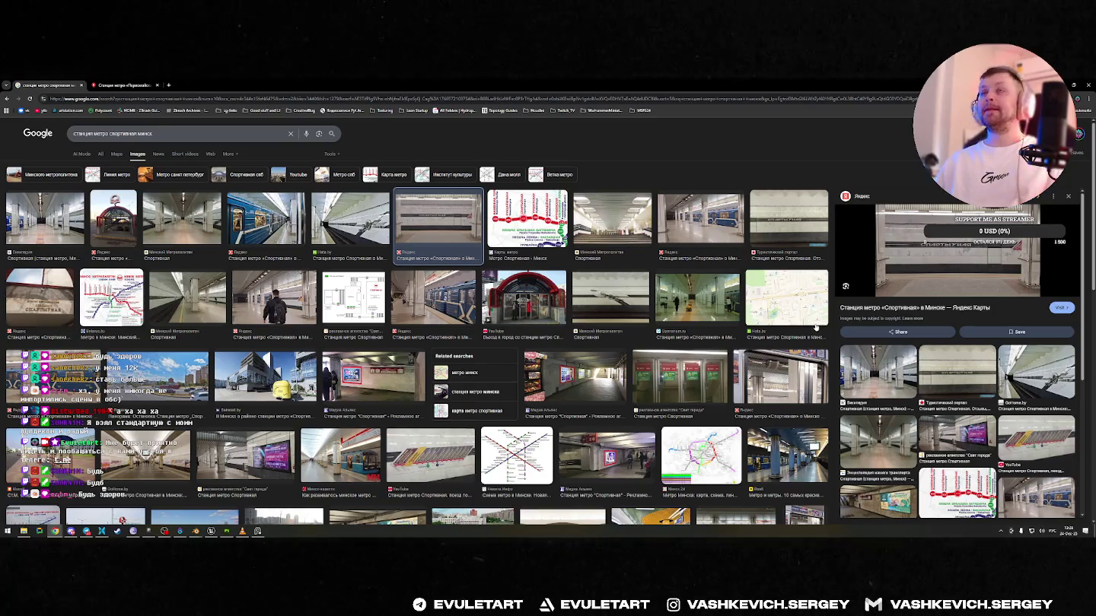
- Change the query to the Тракторный завод metro station and search
double_click(122, 134)
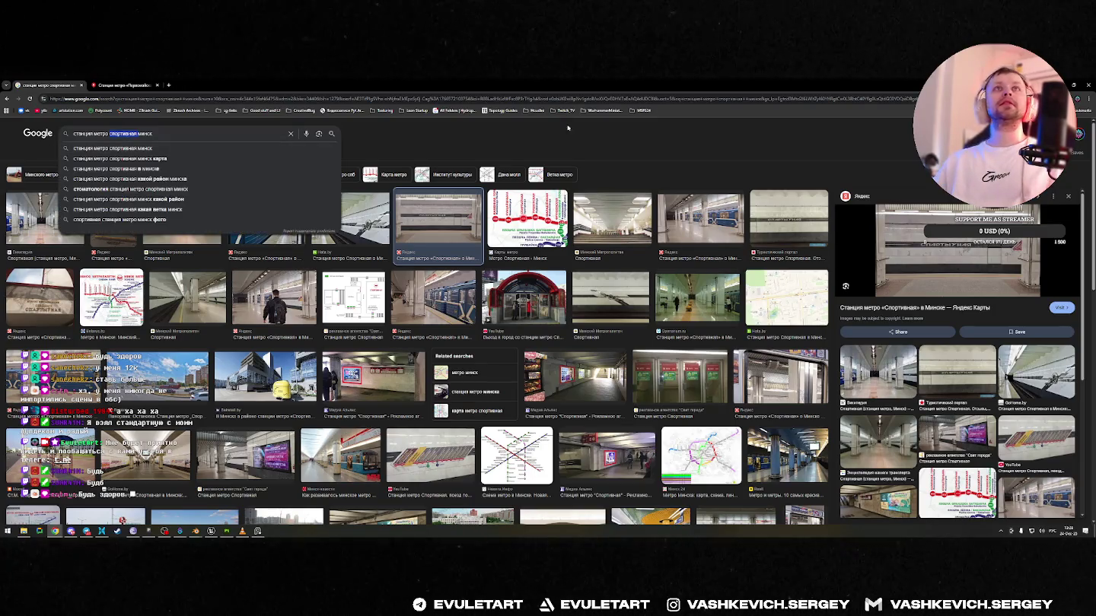
key(BackSpace)
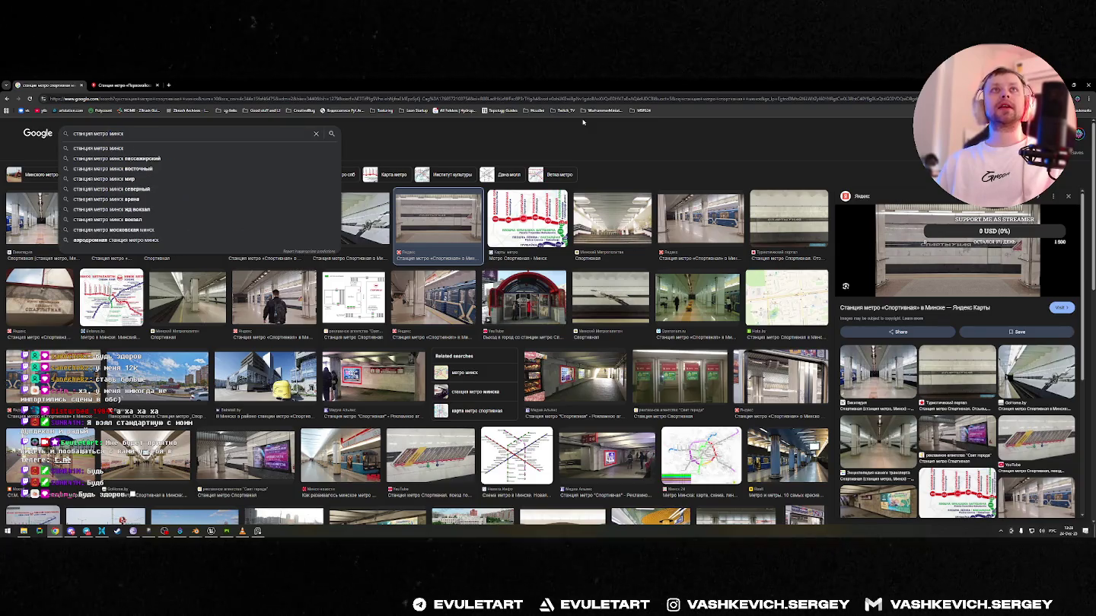
text(трак)
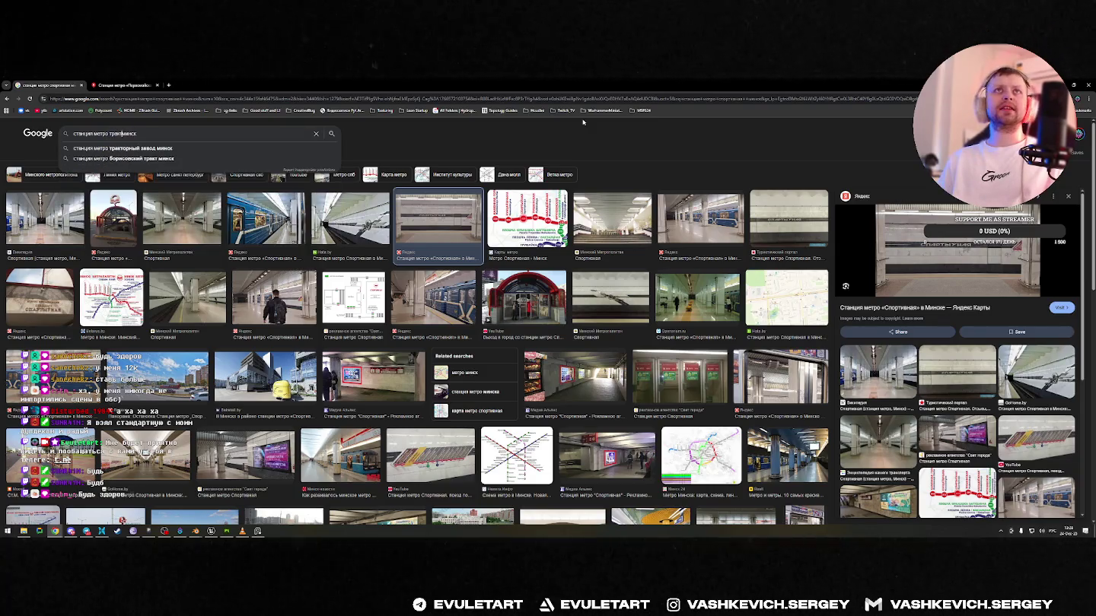
text(торный)
key(Down)
key(Return)
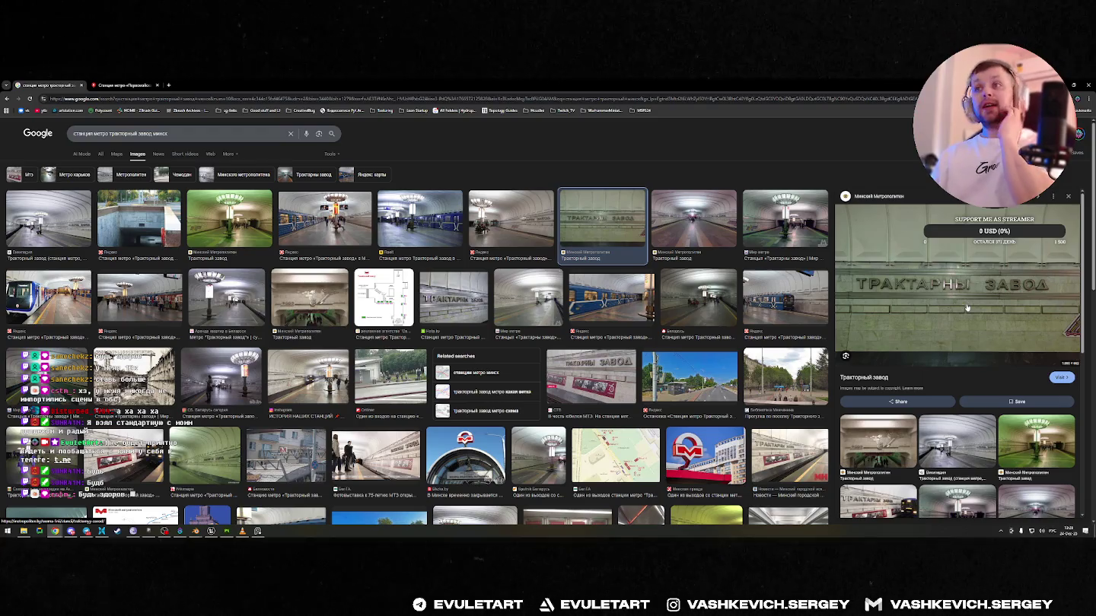
- Scroll through the Тракторный завод station image results
scroll(382, 332, down, 4)
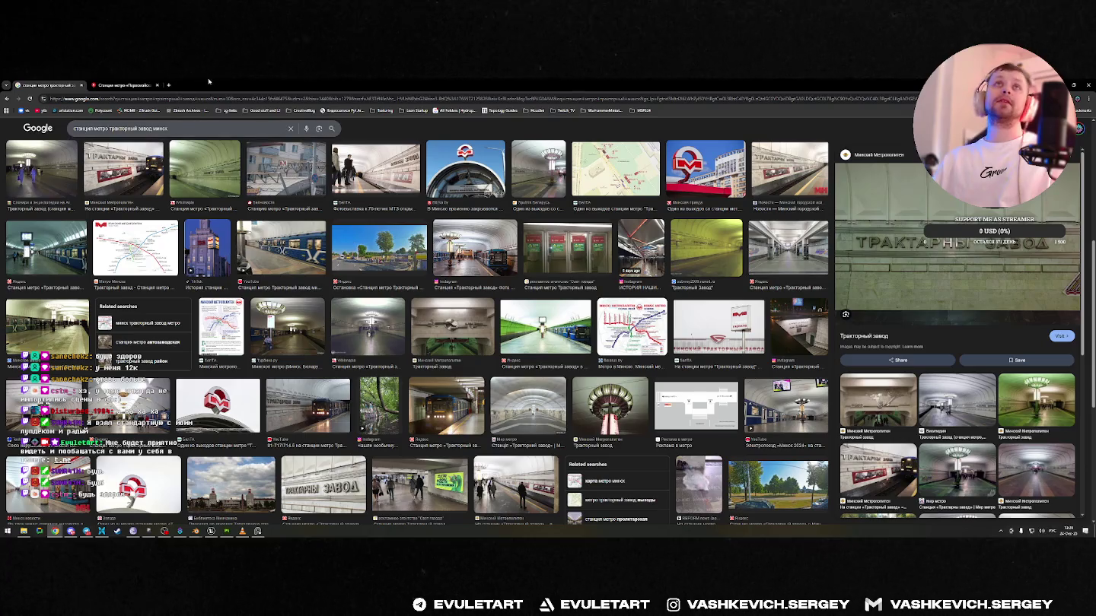
scroll(417, 332, down, 2)
scroll(418, 333, down, 2)
scroll(417, 333, down, 2)
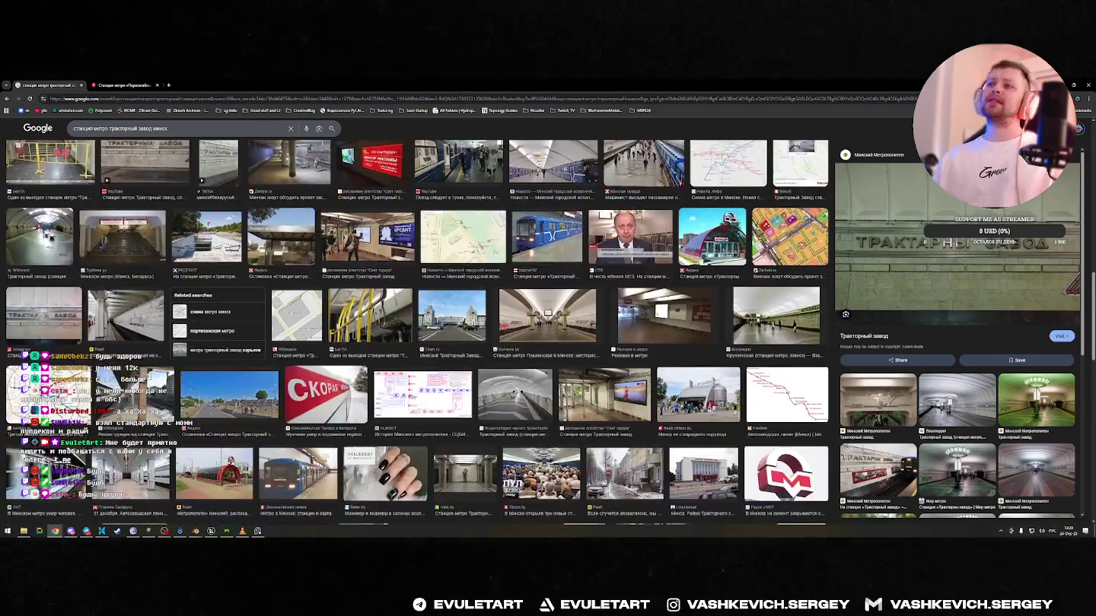
scroll(417, 332, down, 3)
scroll(378, 304, down, 2)
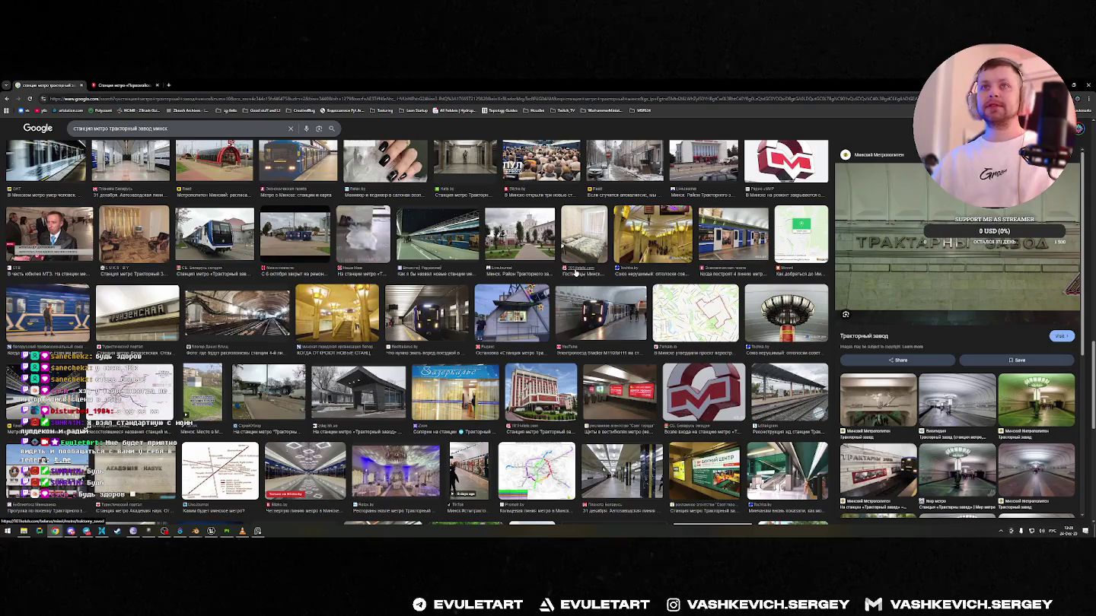
scroll(378, 307, down, 3)
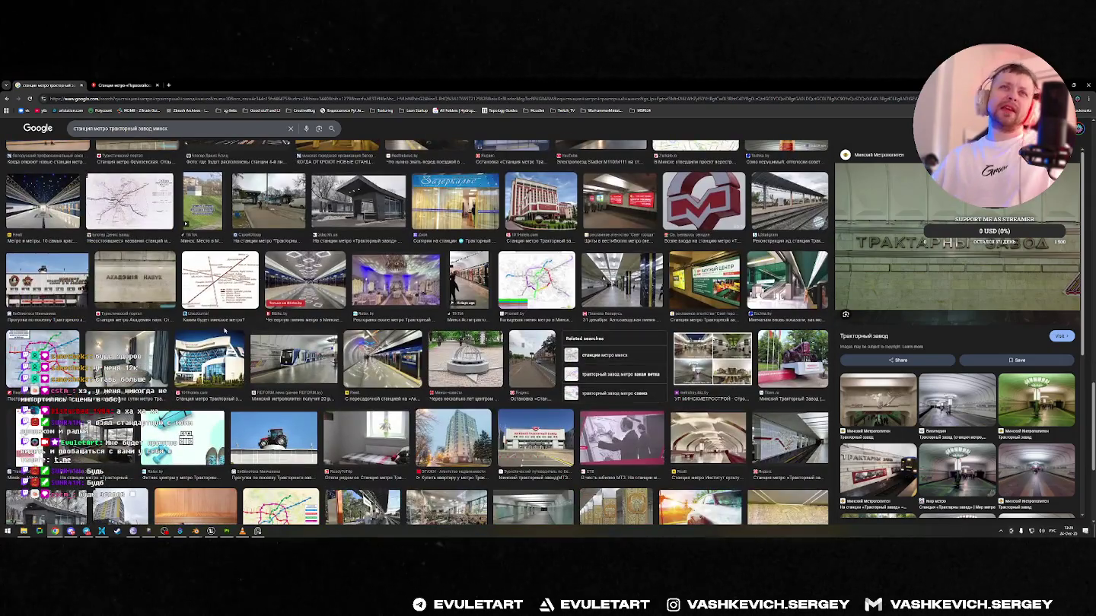
scroll(508, 360, up, 2)
scroll(508, 360, up, 2)
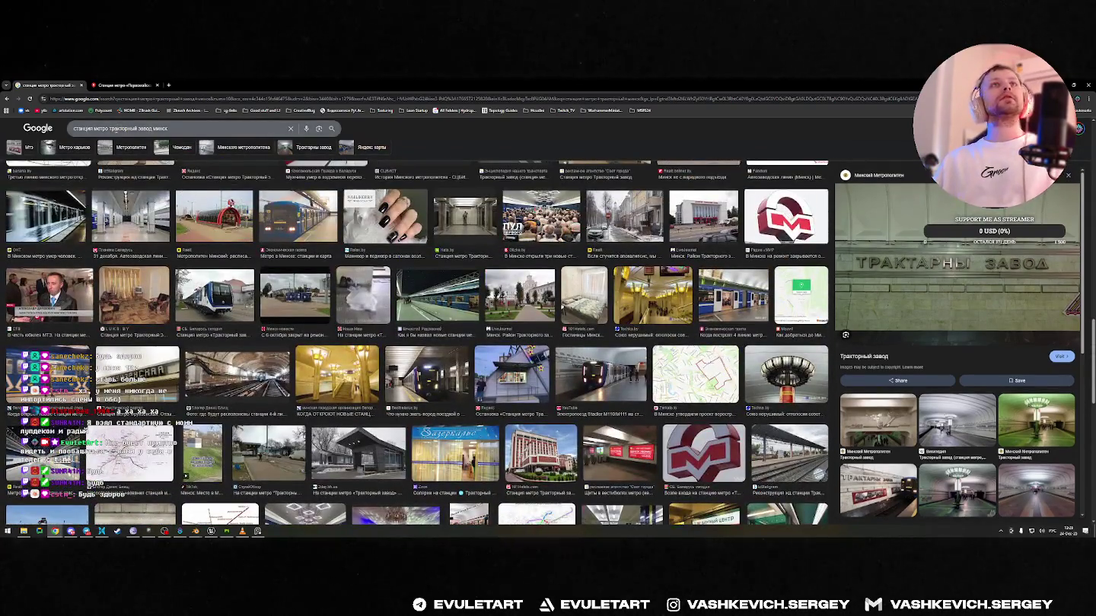
- Replace the query with 'стены минского' to search for Minsk metro walls
click(125, 128)
key(ctrl+a)
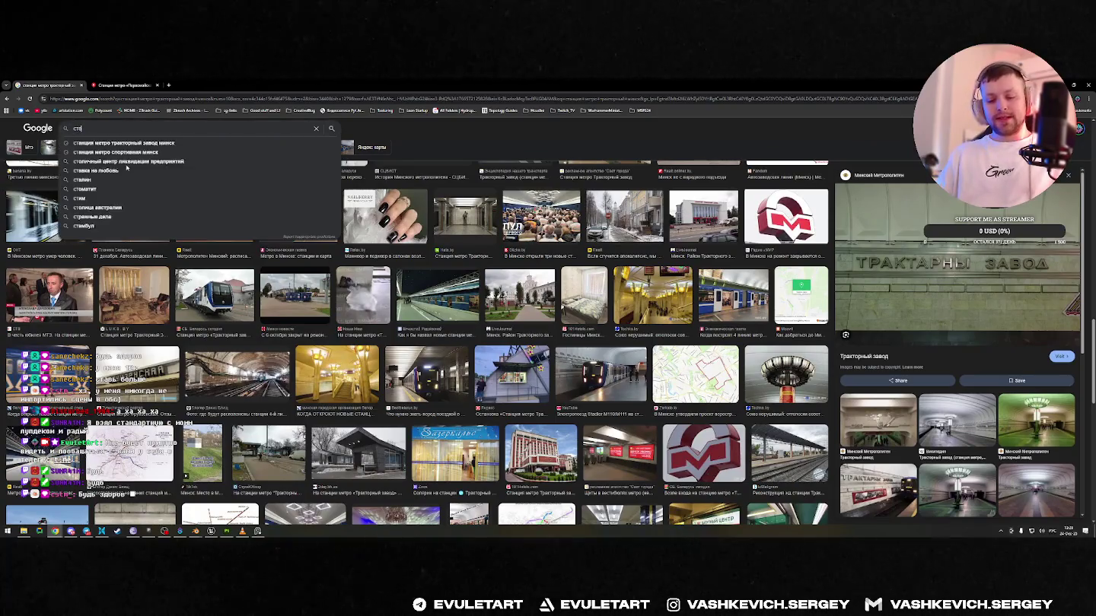
text(стены минско)
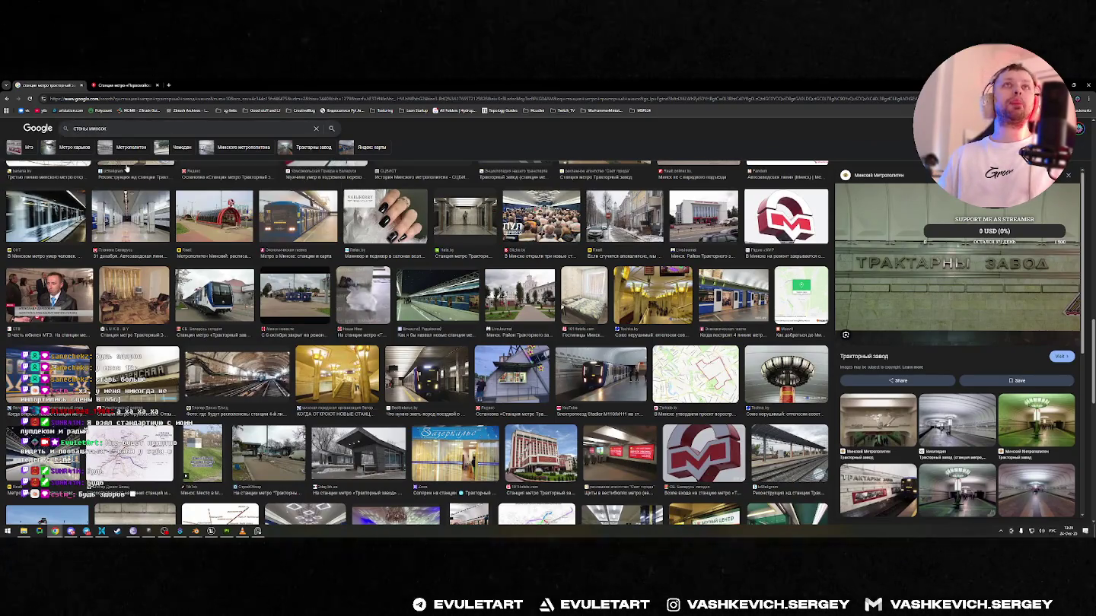
text(го метро)
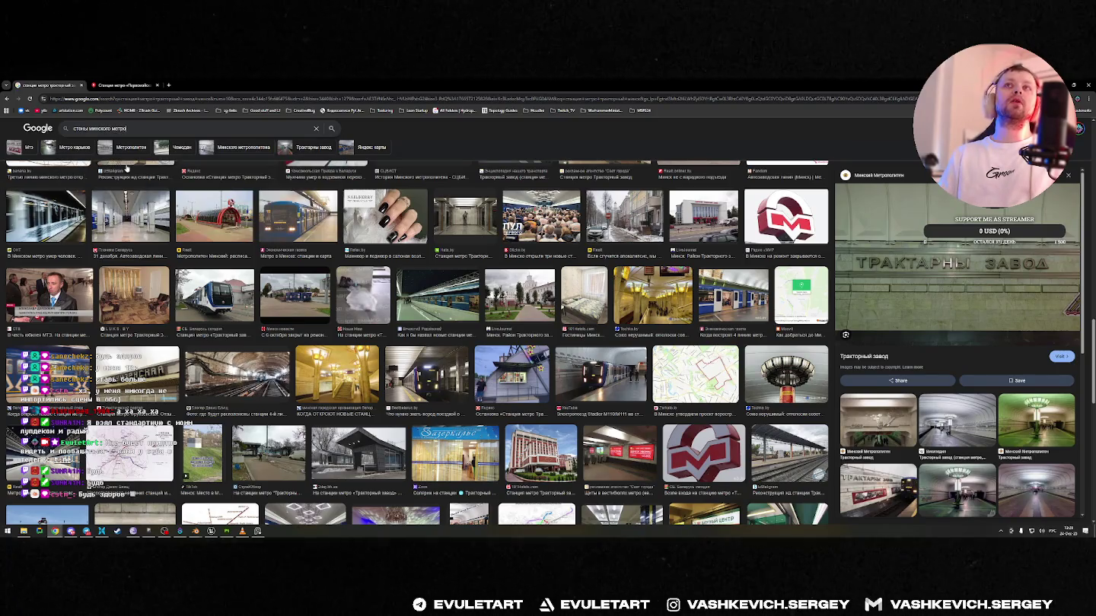
key(Return)
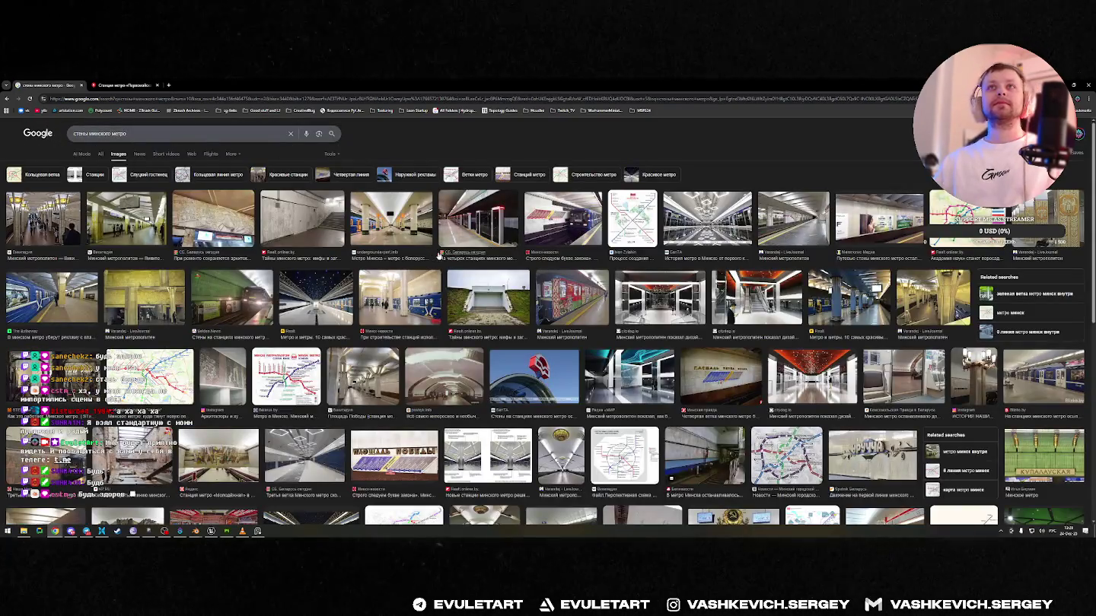
- Preview the Метро Минска, yellow Минский метрополитен and white platform photos
click(419, 232)
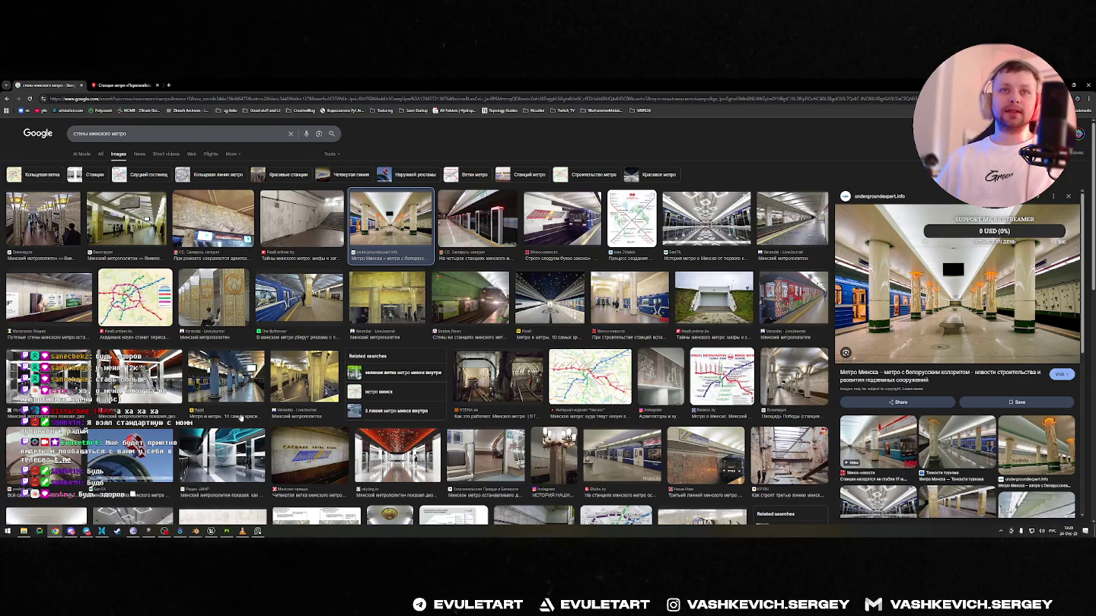
click(391, 298)
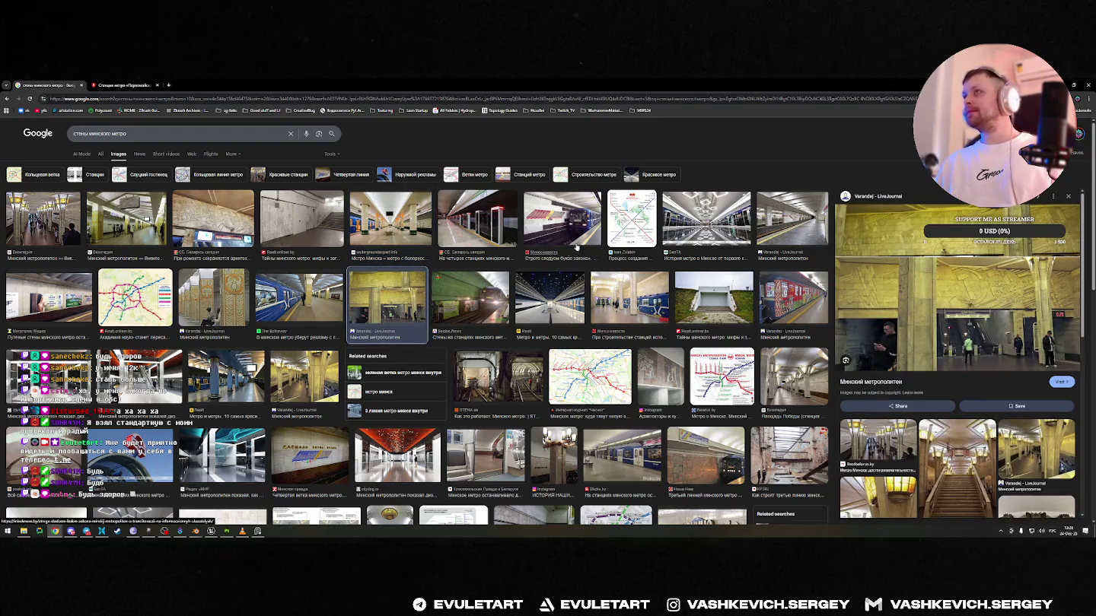
click(791, 219)
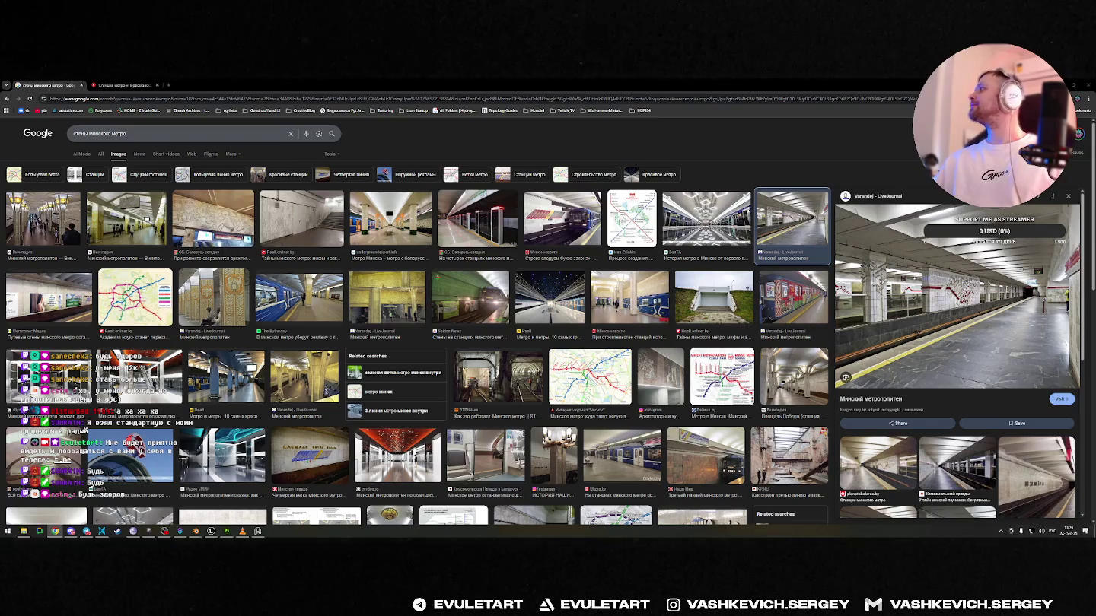
scroll(575, 296, down, 2)
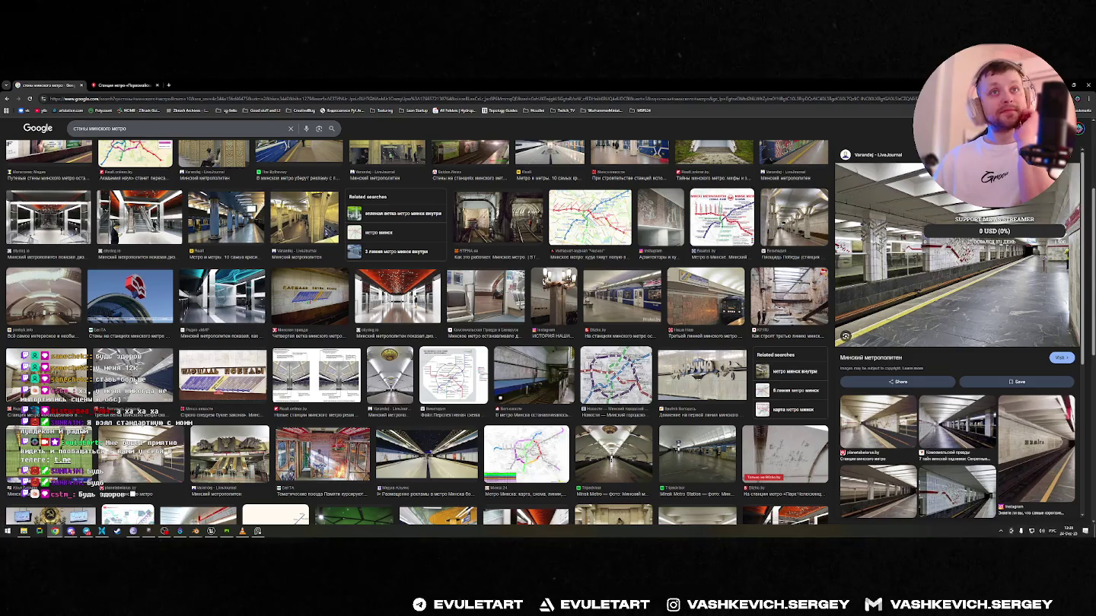
- Preview the sb.by and Blizko.by stripped-walls photos, then begin adding 'во' to the query
click(131, 375)
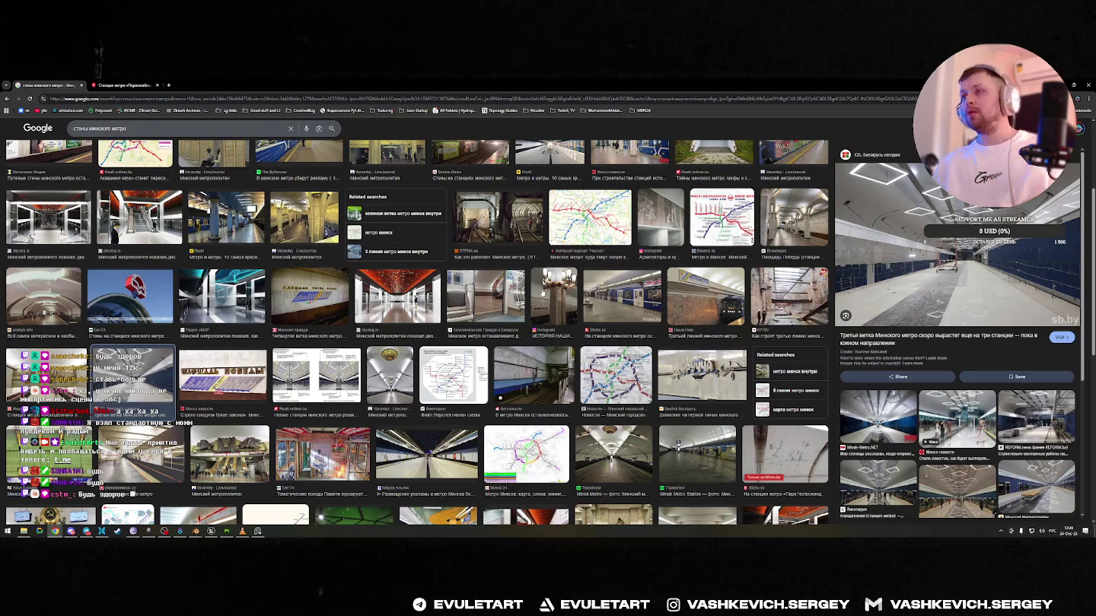
scroll(541, 292, down, 4)
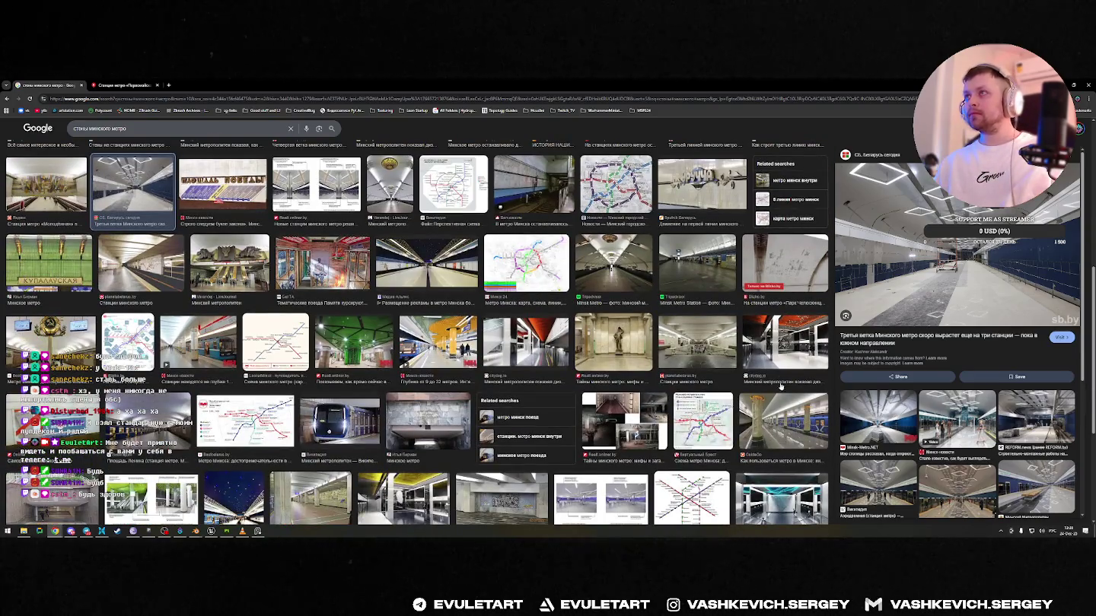
click(777, 262)
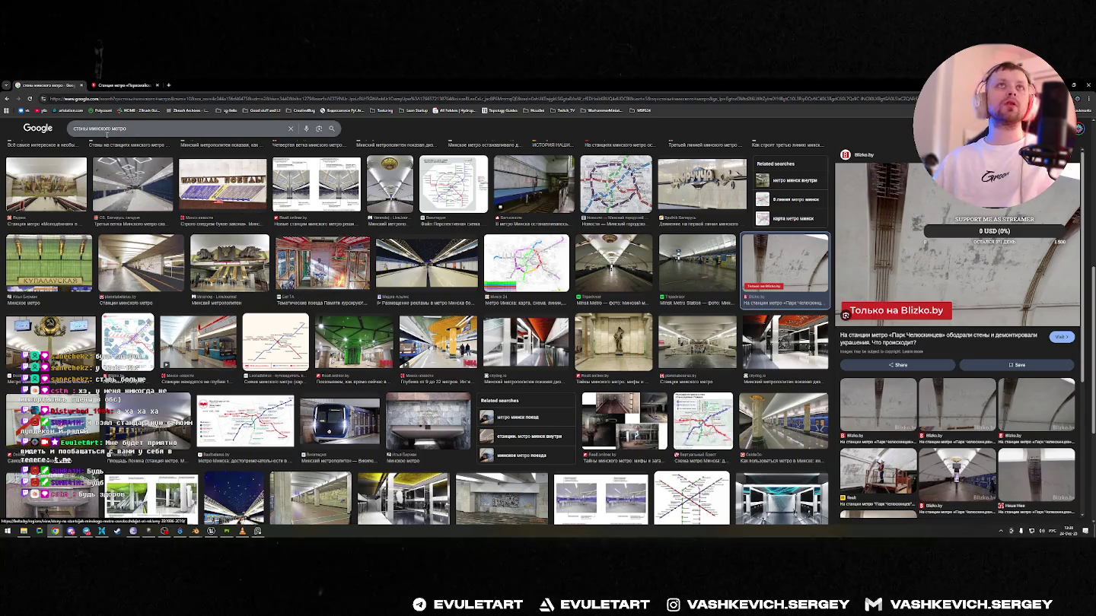
click(113, 129)
text(восток)
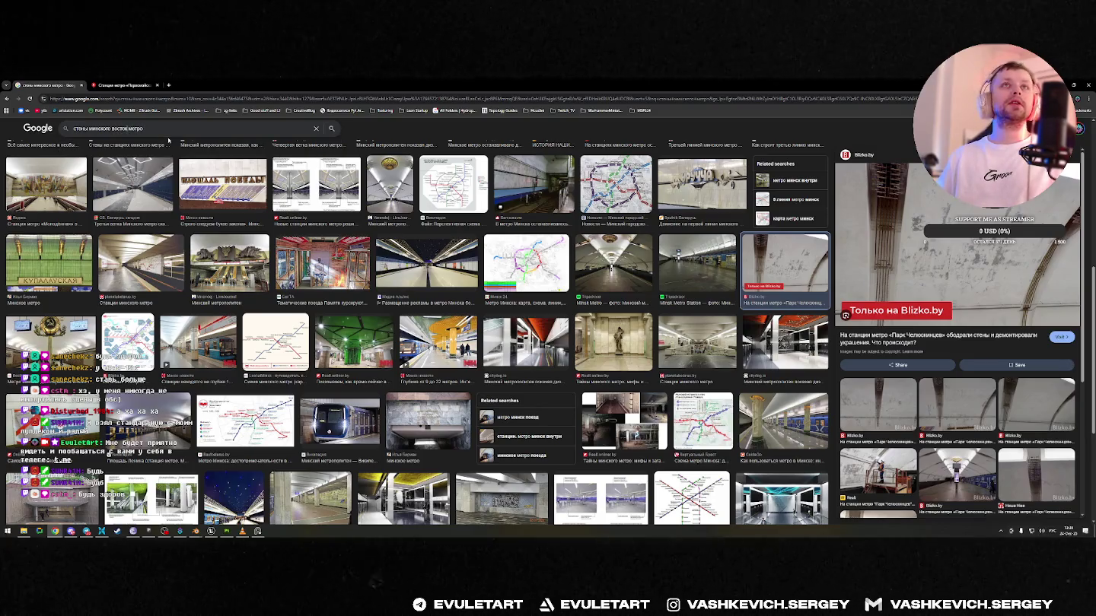
- Search images for Восток station walls and scroll through the results
key(Return)
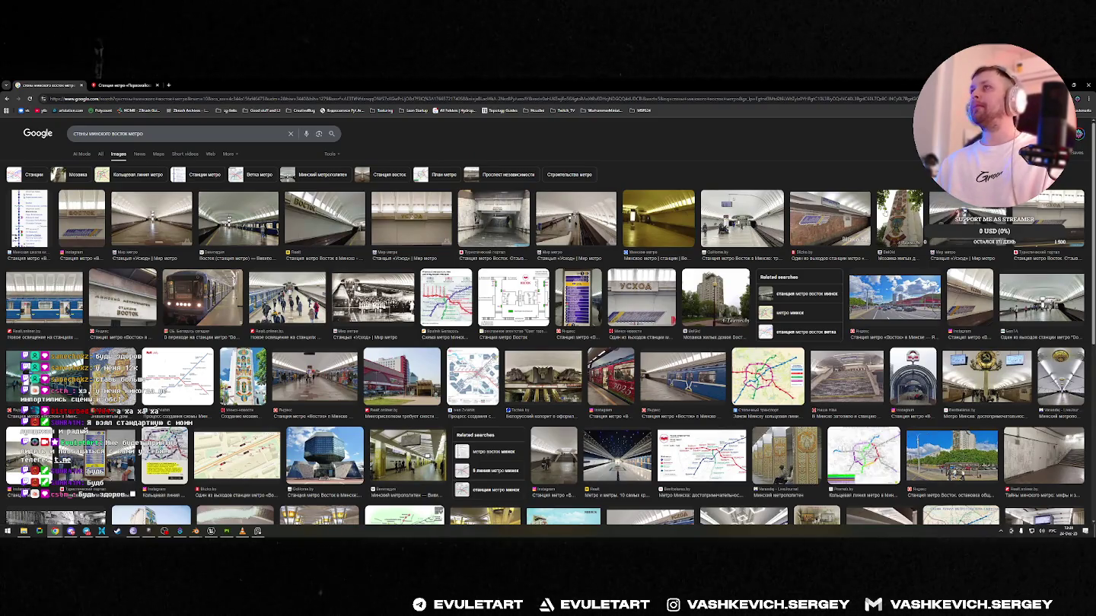
scroll(206, 257, down, 2)
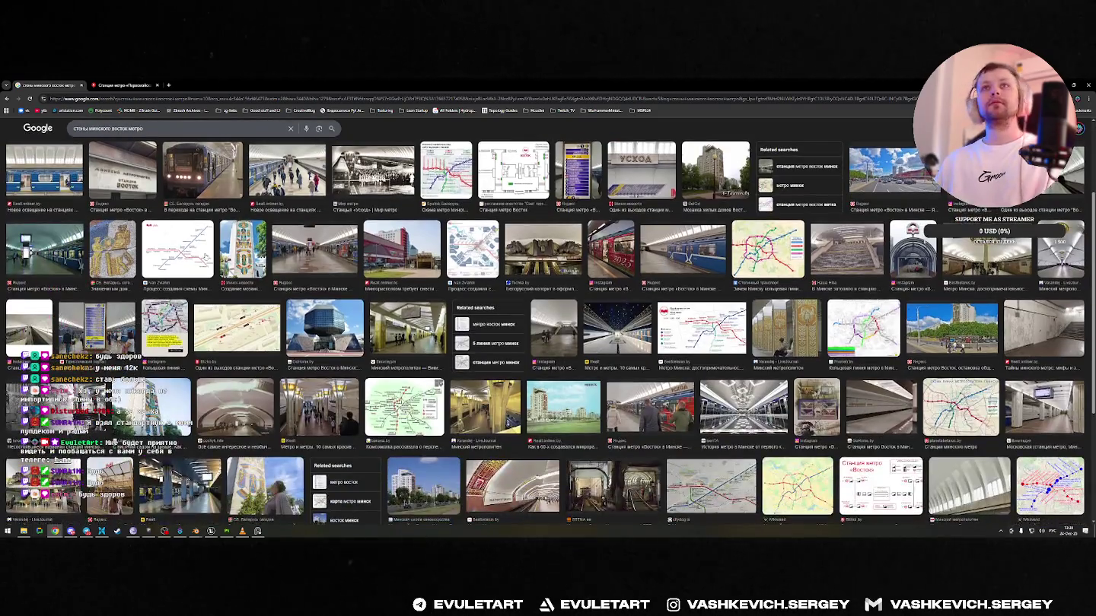
scroll(204, 258, down, 1)
scroll(203, 256, down, 1)
scroll(206, 256, down, 2)
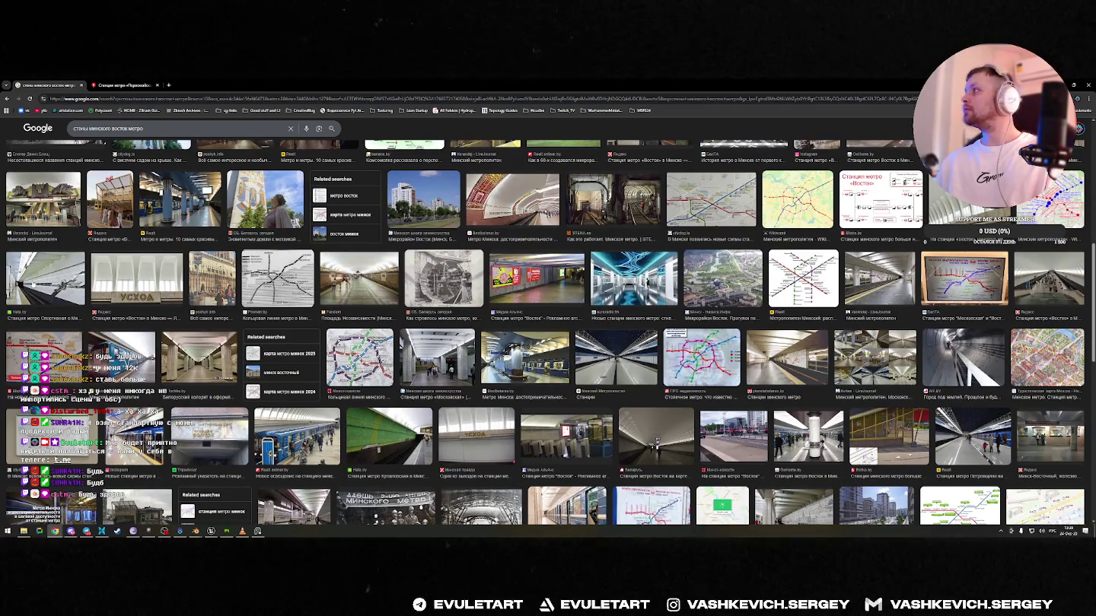
scroll(704, 321, down, 3)
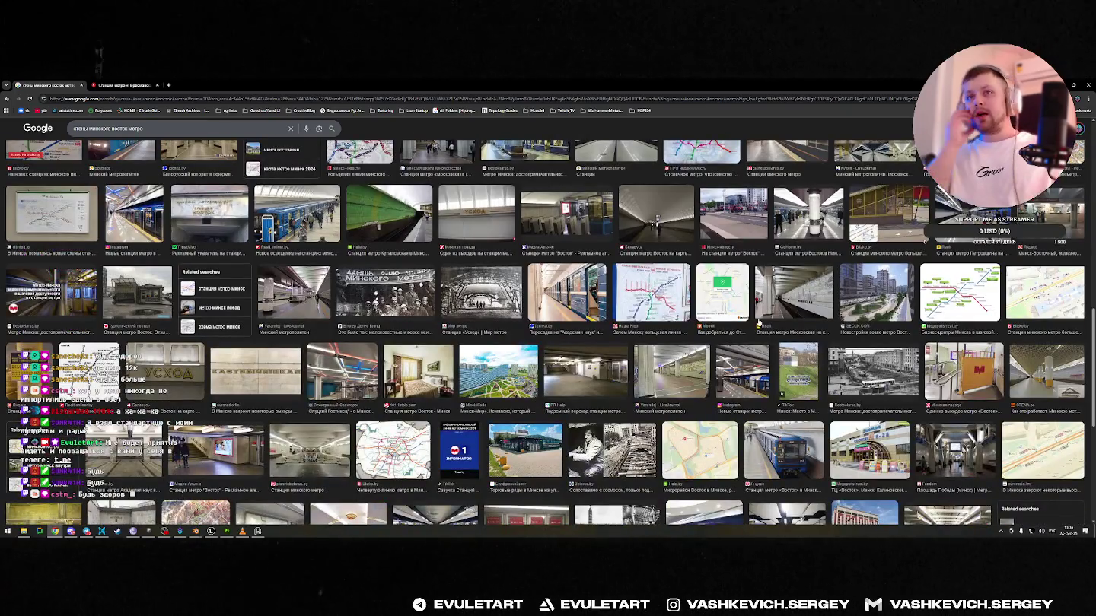
scroll(757, 323, down, 4)
scroll(582, 323, down, 1)
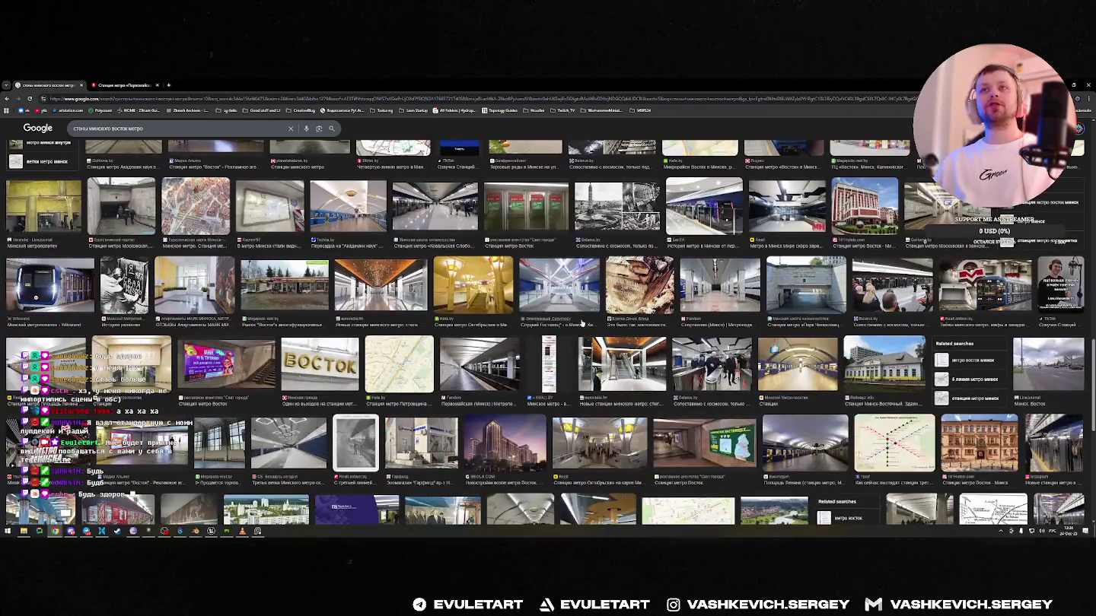
- Preview the third-line tunnel photo and close the image search tab
scroll(407, 312, down, 1)
scroll(564, 270, down, 1)
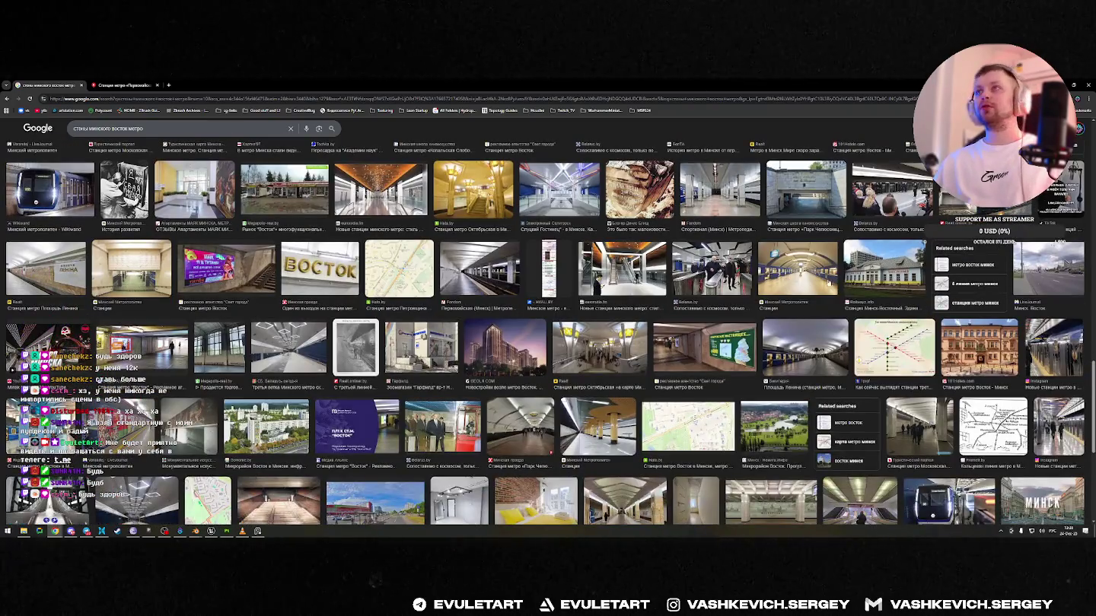
scroll(813, 319, down, 2)
scroll(812, 320, down, 1)
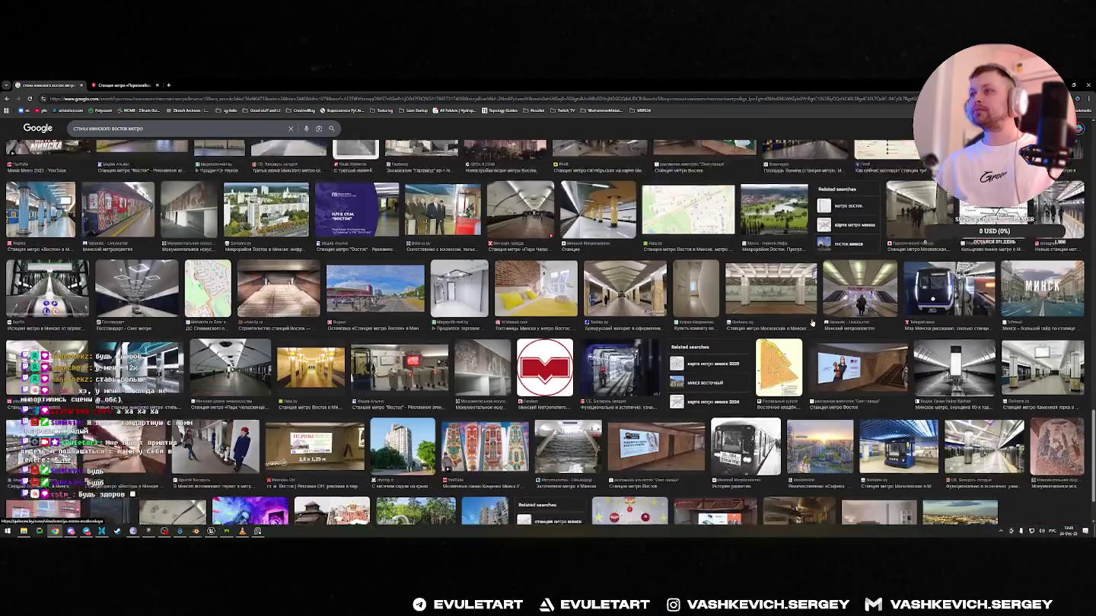
scroll(812, 319, down, 1)
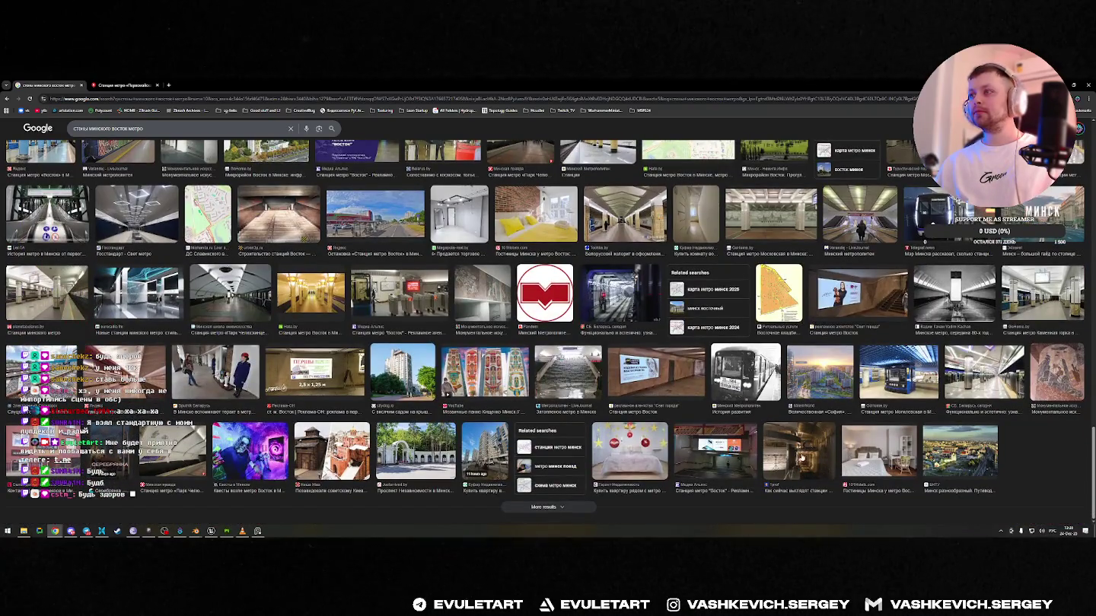
click(801, 457)
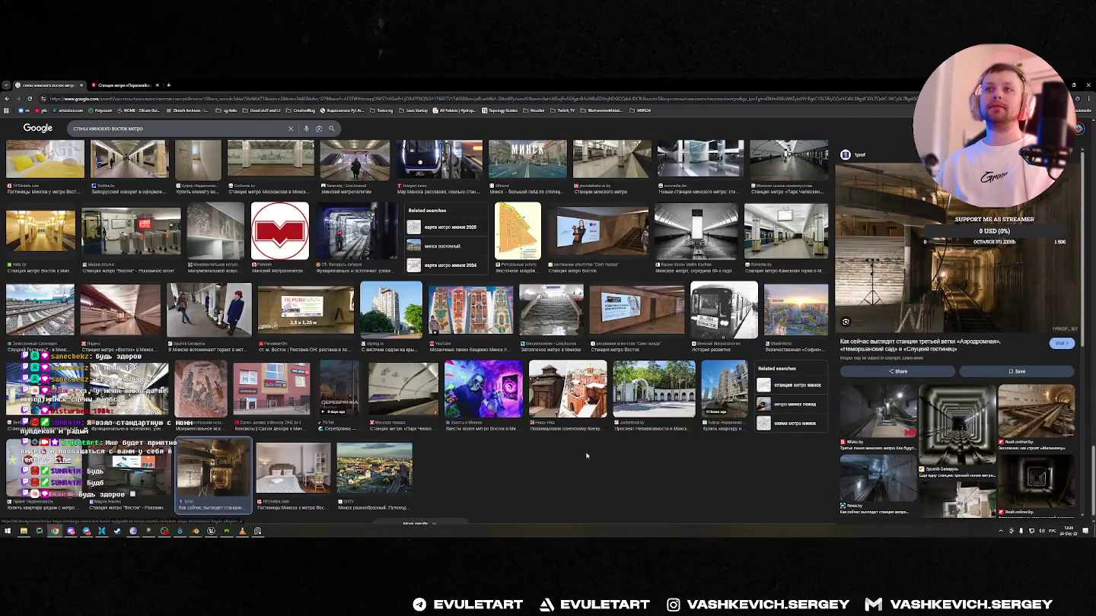
key(ctrl+w)
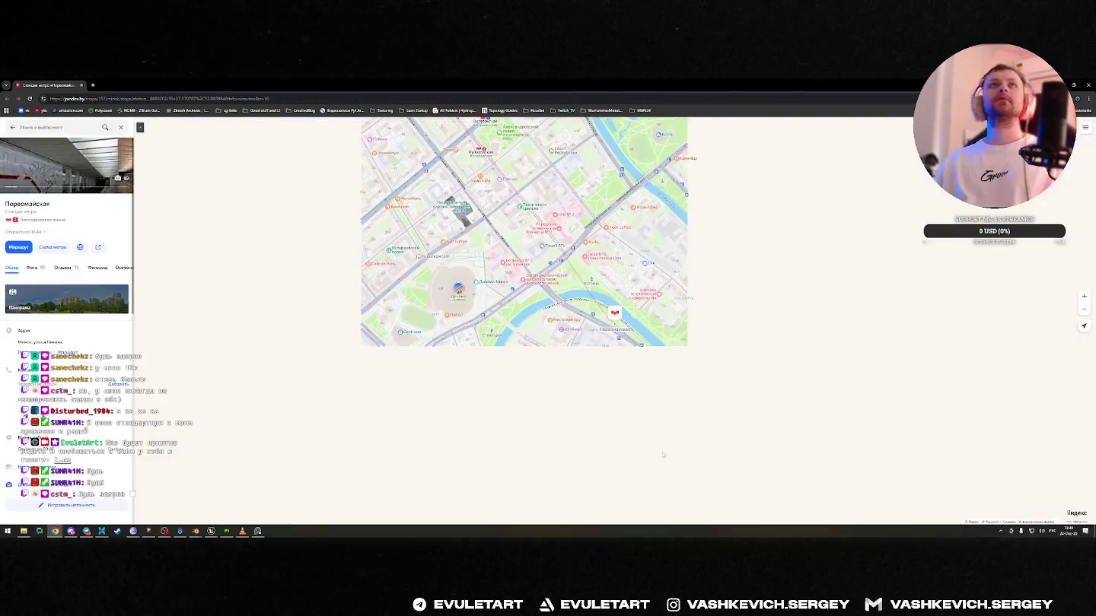
- Zoom the Yandex map out and in, then return to Blender and orbit the tugboat
scroll(741, 424, down, 3)
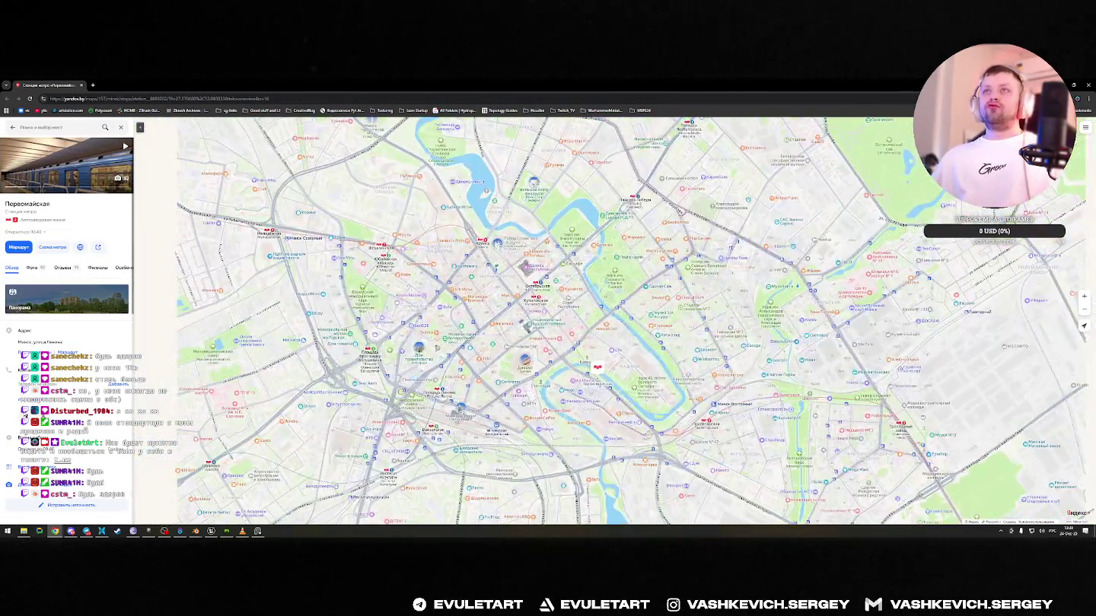
scroll(742, 425, up, 4)
scroll(605, 358, up, 1)
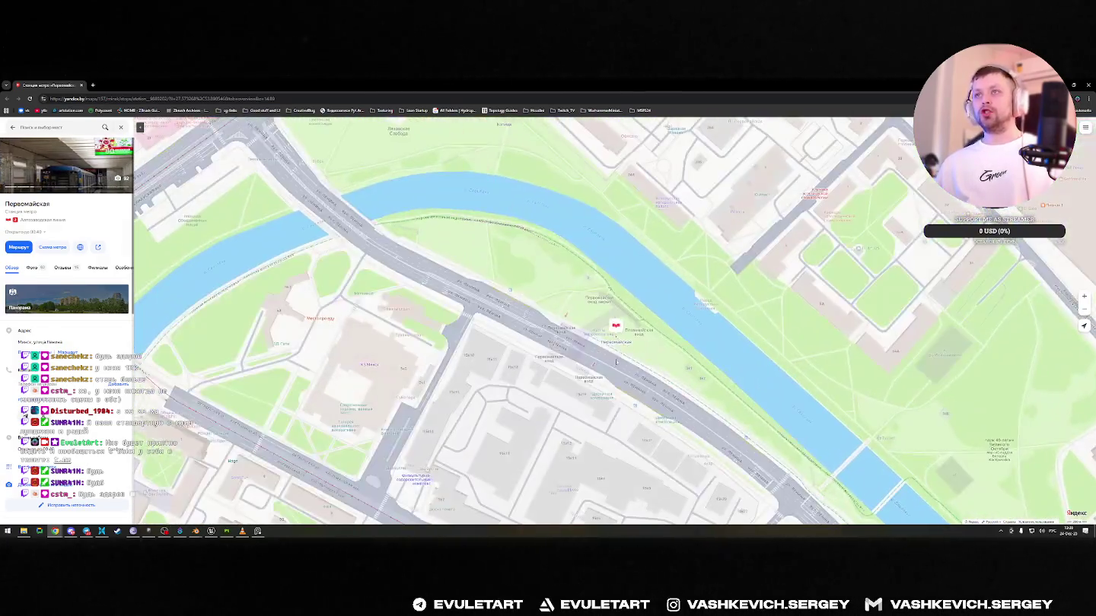
scroll(605, 358, down, 2)
scroll(605, 358, down, 2)
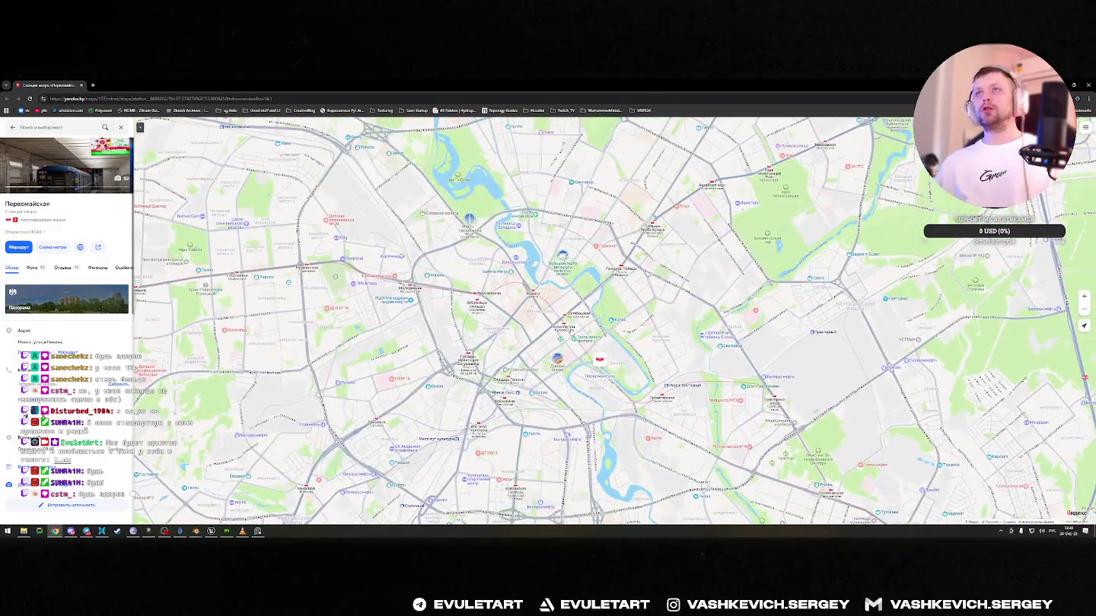
key(alt+Tab)
middle_drag(516, 326, 546, 330)
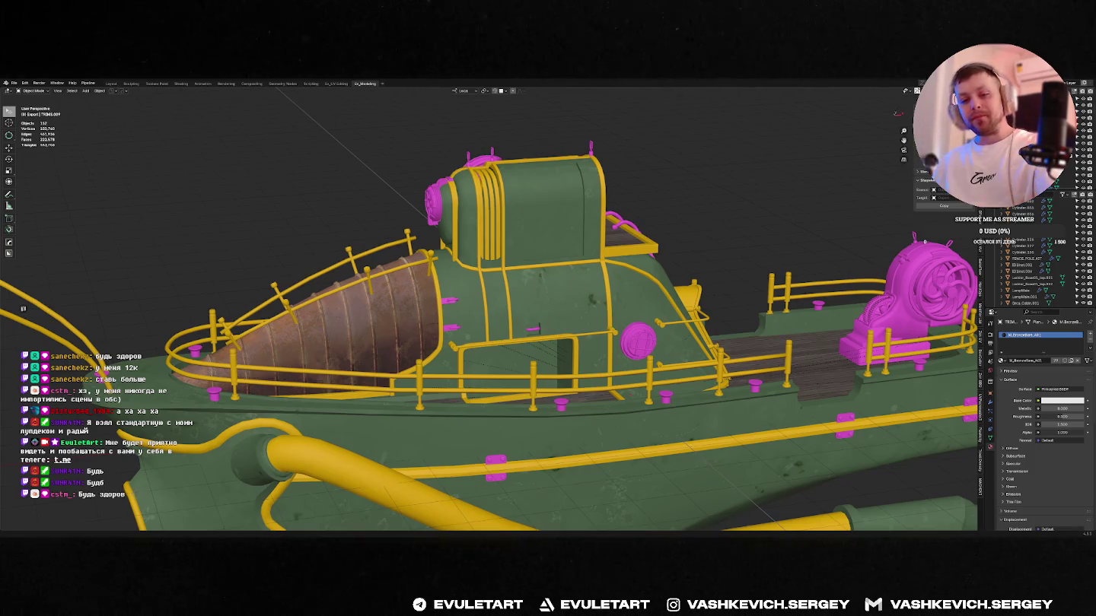
- Orbit around the tugboat cabin, then bring up the window switcher and the Windows Start menu
mouse_move(517, 289)
middle_down()
mouse_move(538, 279)
mouse_move(558, 328)
middle_up()
key(alt+Tab)
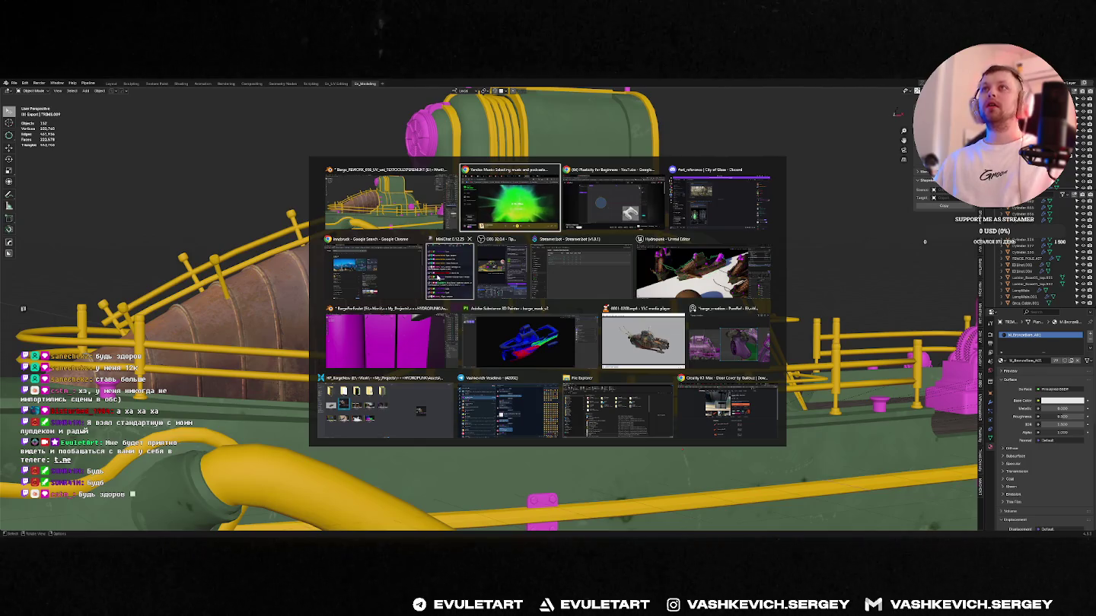
click(439, 278)
key(super)
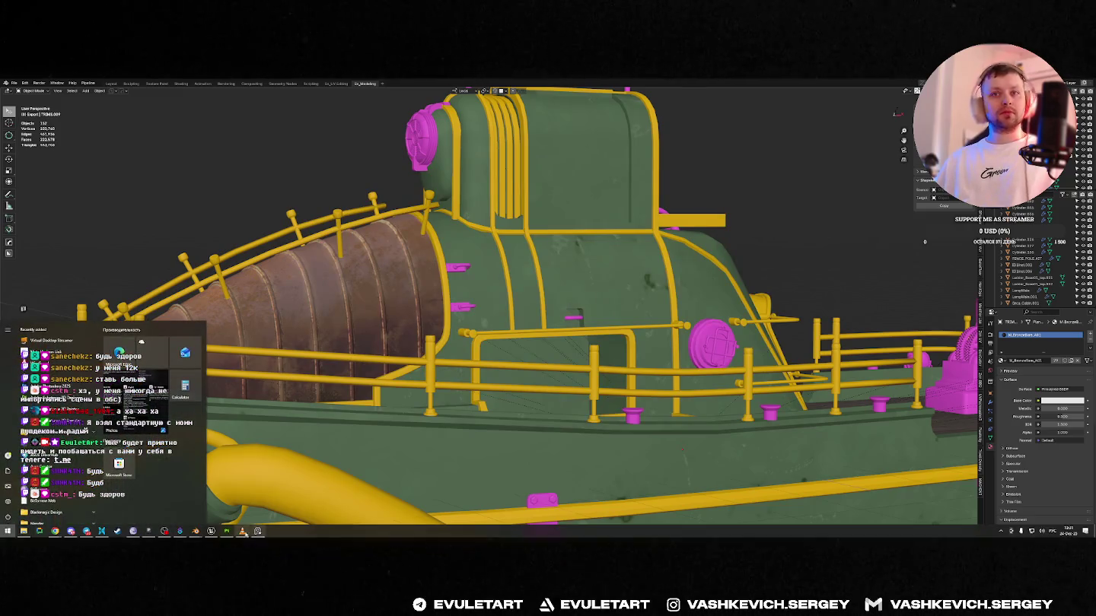
- In the reference file, orbit around the magenta boat's cabin and copy its small white bracket
click(228, 504)
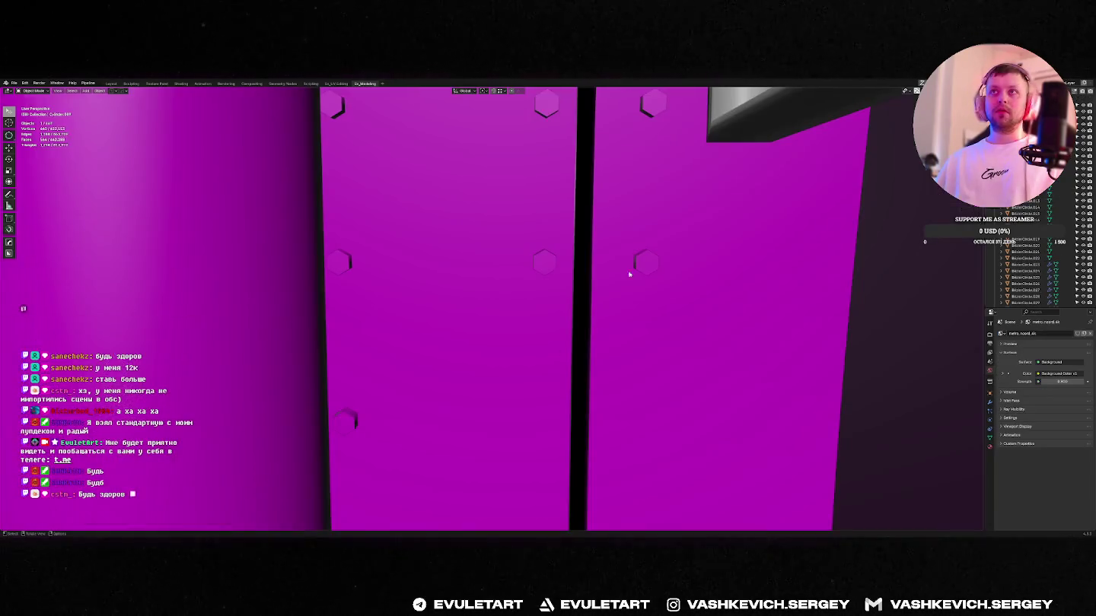
scroll(630, 274, down, 10)
middle_drag(629, 274, 565, 313)
scroll(565, 313, up, 10)
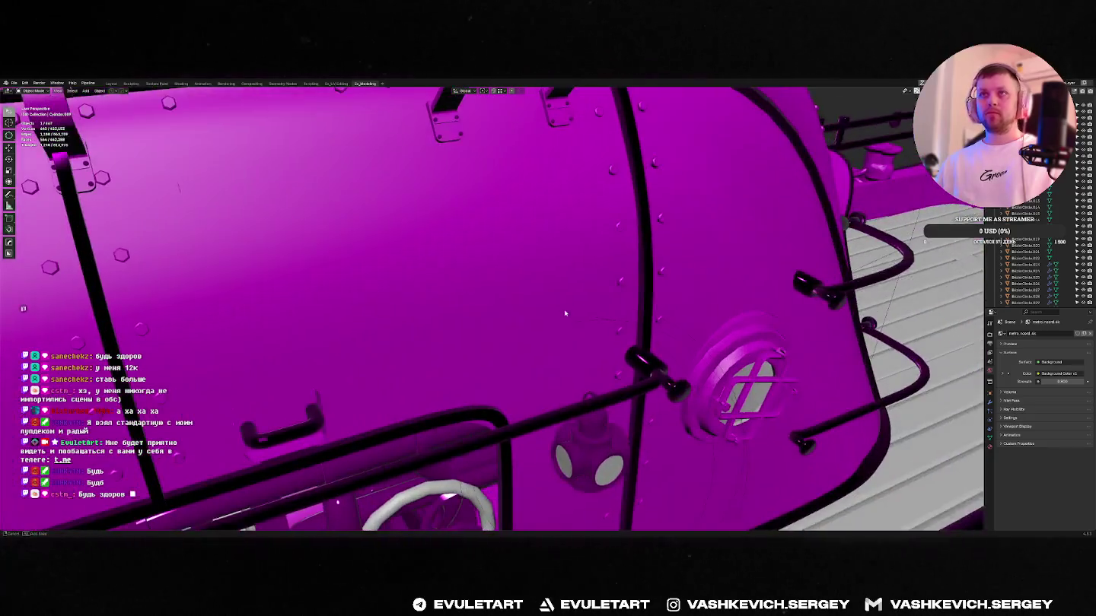
scroll(564, 312, down, 3)
scroll(564, 313, down, 5)
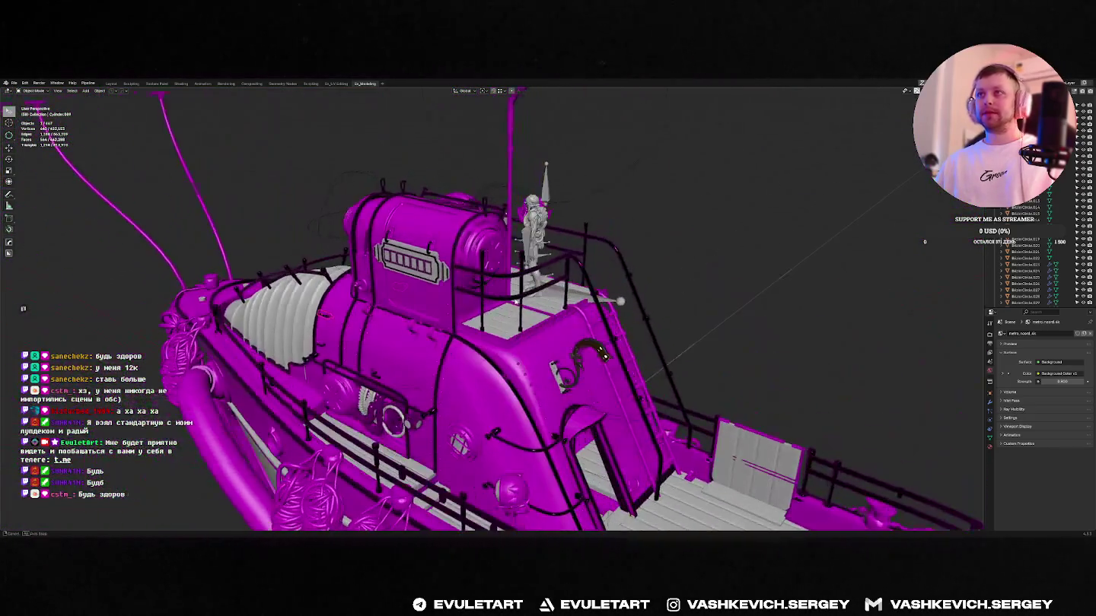
middle_drag(604, 354, 471, 204)
scroll(539, 281, up, 8)
scroll(539, 281, down, 8)
scroll(529, 271, up, 8)
scroll(471, 204, up, 3)
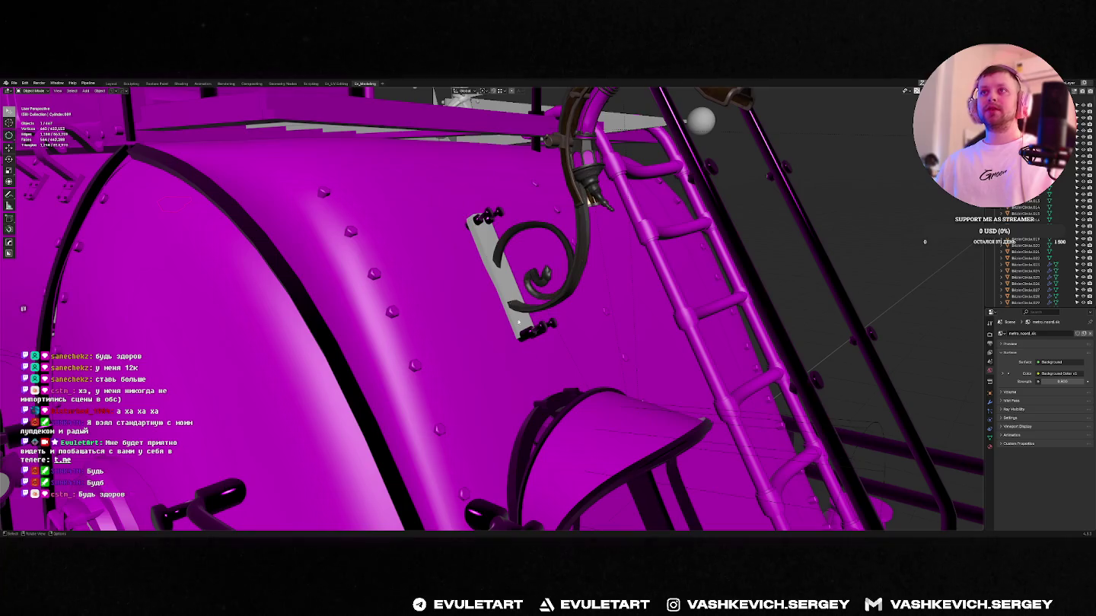
scroll(518, 320, down, 8)
mouse_move(519, 320)
middle_down()
mouse_move(431, 311)
mouse_move(483, 303)
middle_up()
right_click(502, 300)
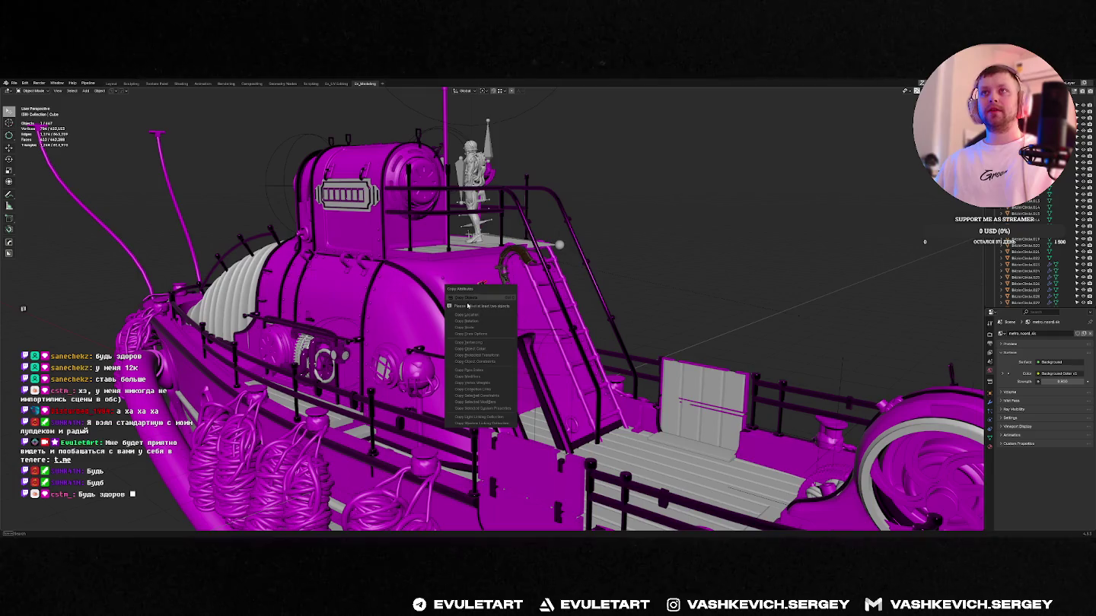
- Paste the bracket into the tugboat file, then move and rotate it onto the green cabin wall
key(alt+Tab)
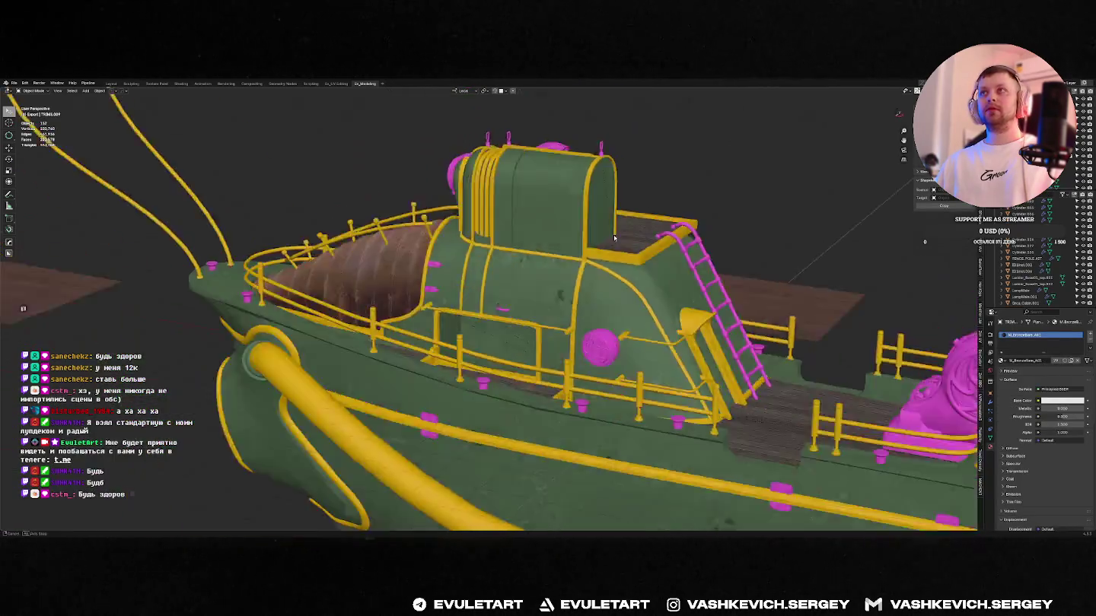
key(ctrl+v)
mouse_move(614, 239)
middle_down()
mouse_move(640, 290)
mouse_move(724, 305)
middle_up()
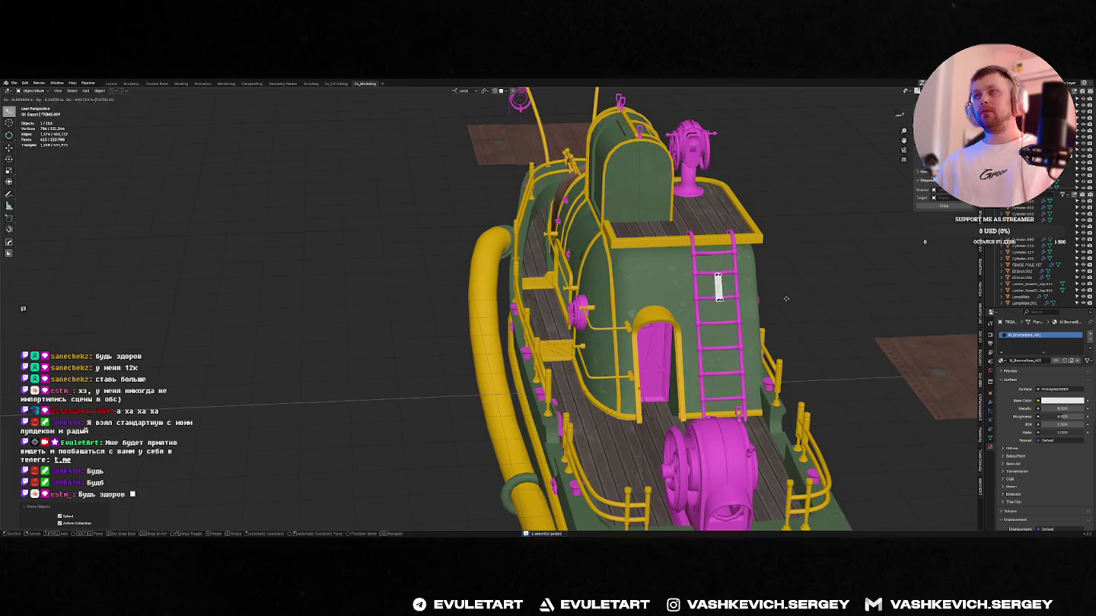
key(g)
click(724, 305)
key(KP_3)
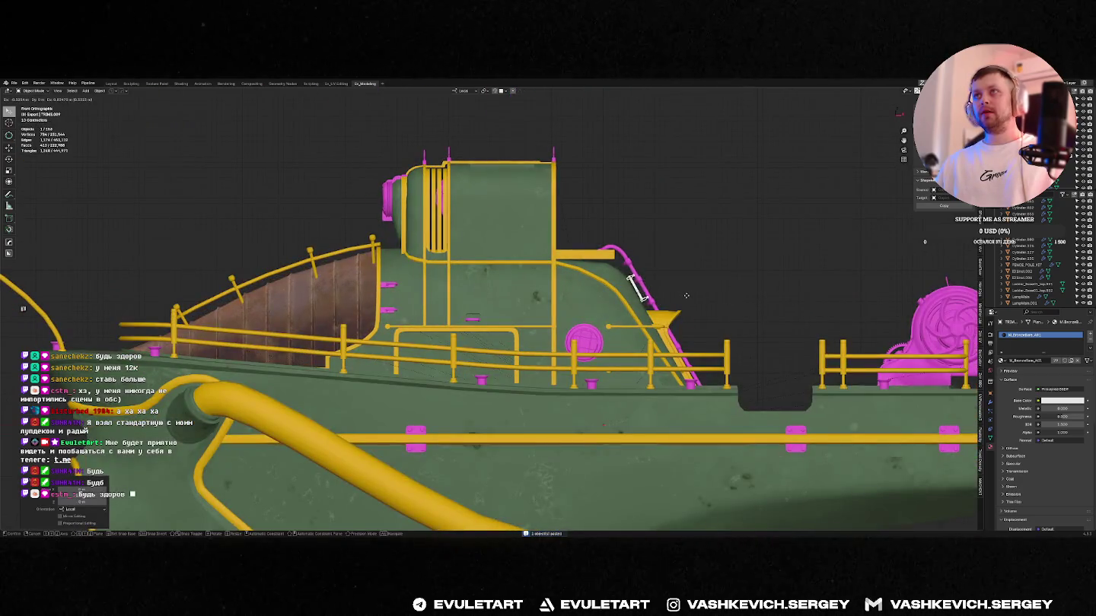
key(KP_Decimal)
scroll(687, 329, down, 1)
key(r)
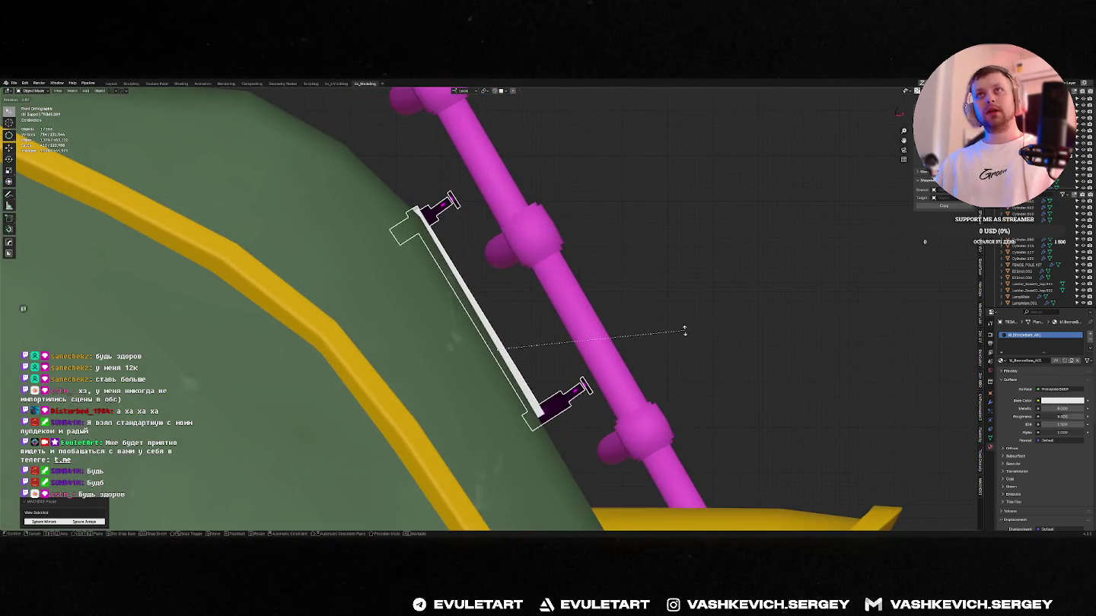
click(688, 329)
scroll(688, 327, down, 4)
scroll(685, 323, down, 3)
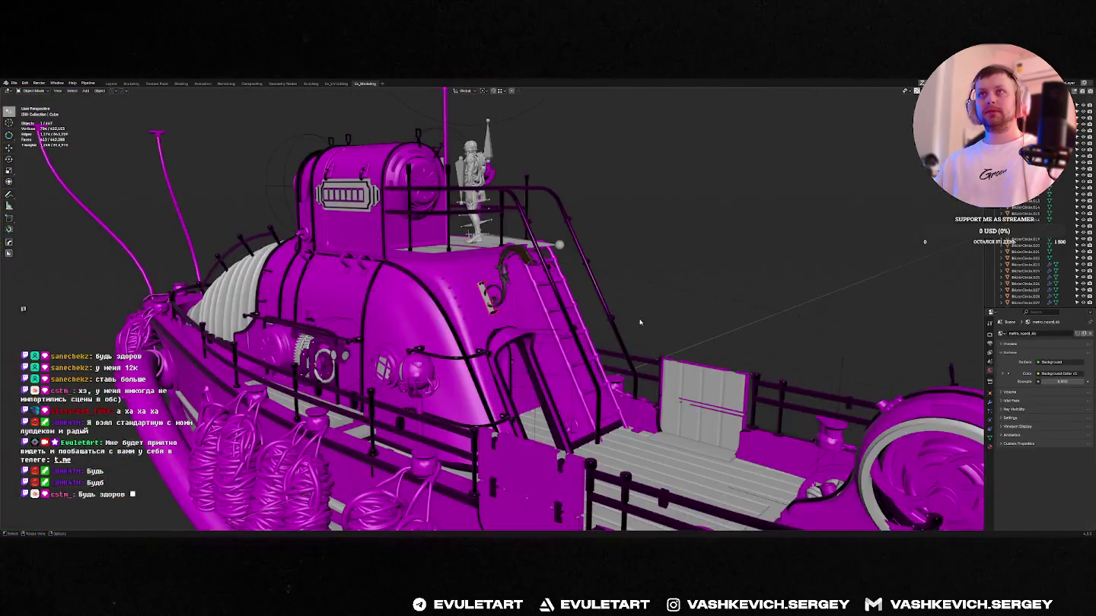
scroll(677, 311, down, 3)
scroll(542, 318, up, 5)
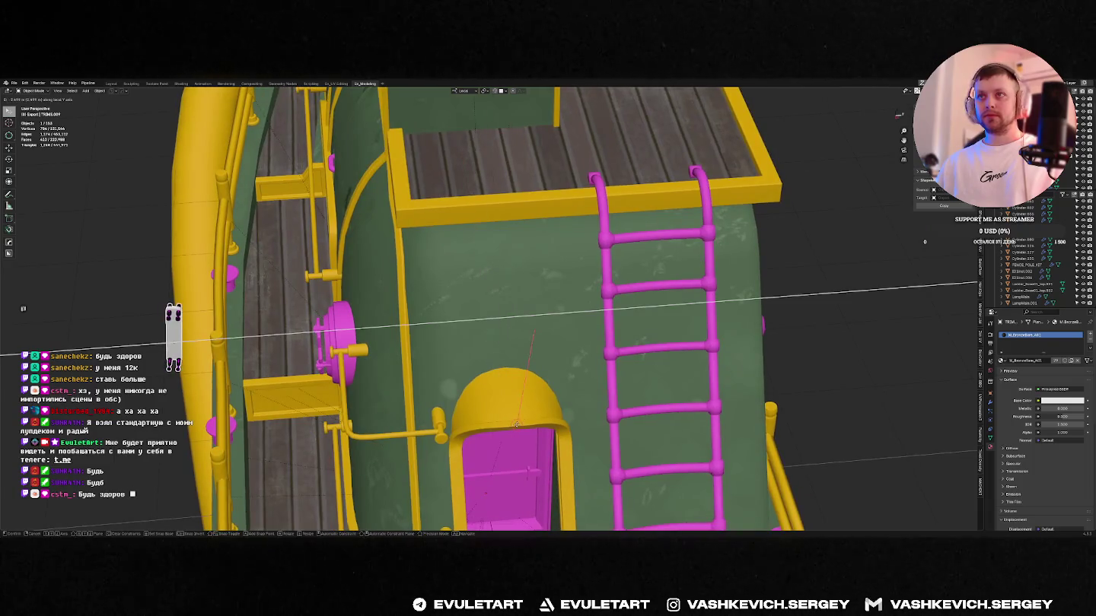
- Set the bracket's origin to its geometry
key(shift+s)
click(472, 415)
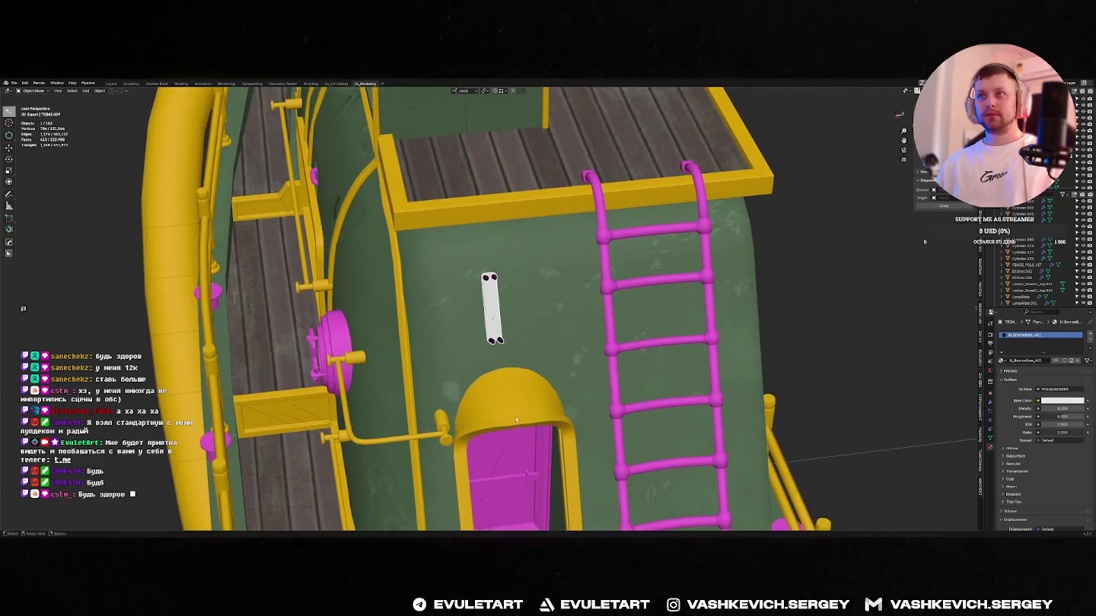
middle_drag(472, 414, 499, 296)
click(499, 296)
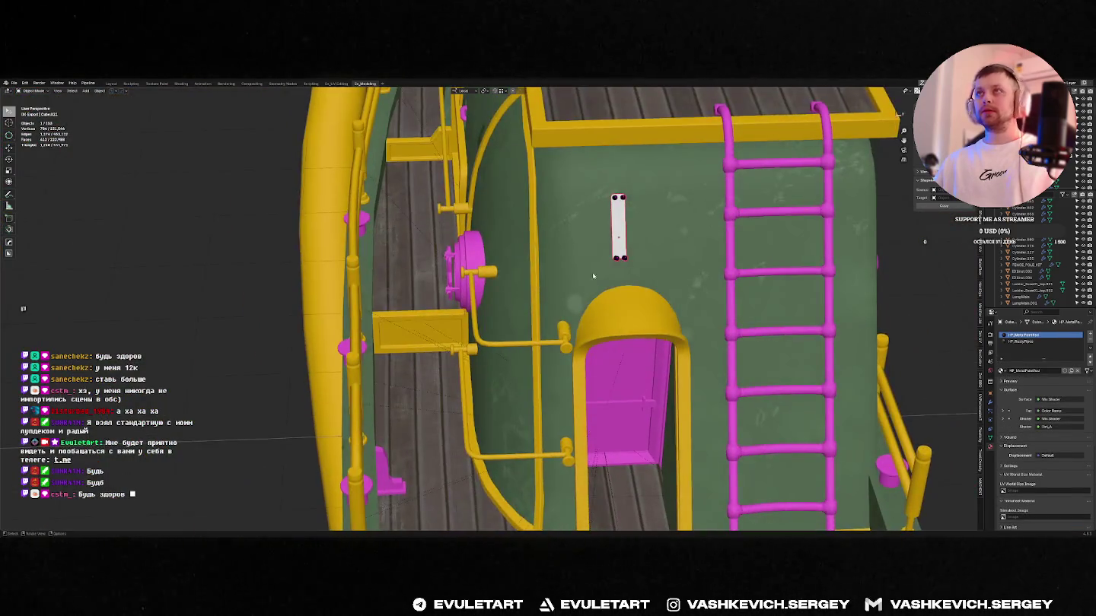
key(ctrl+alt+shift+c)
click(618, 309)
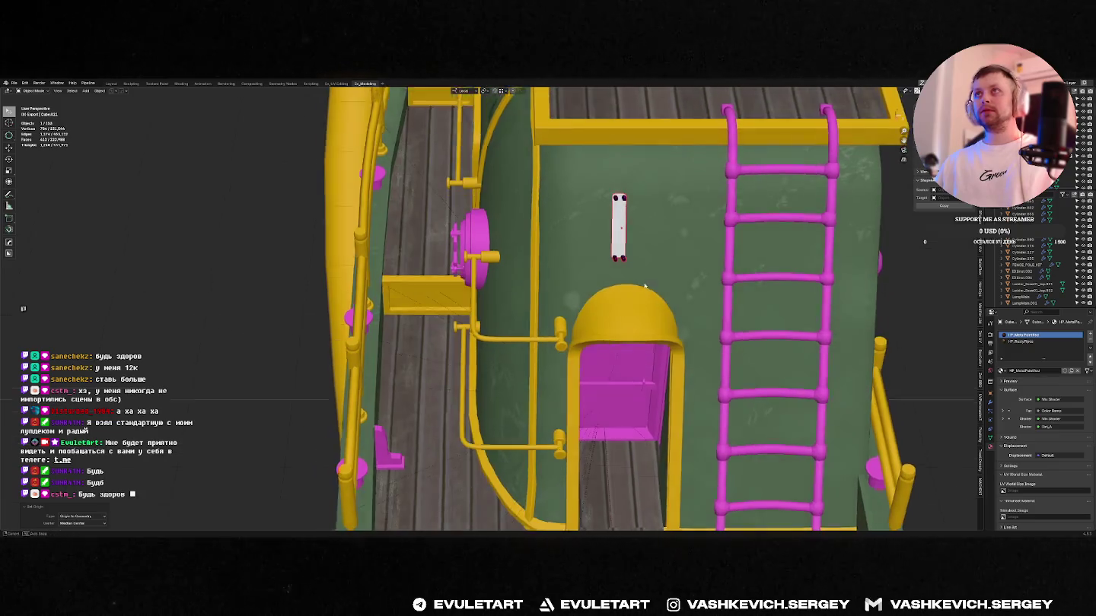
key(Tab)
mouse_move(618, 305)
middle_down()
mouse_move(623, 250)
mouse_move(599, 274)
mouse_move(578, 247)
middle_up()
key(Tab)
- Apply the bracket's transforms and nudge it along its local Y axis
key(ctrl+a)
click(576, 286)
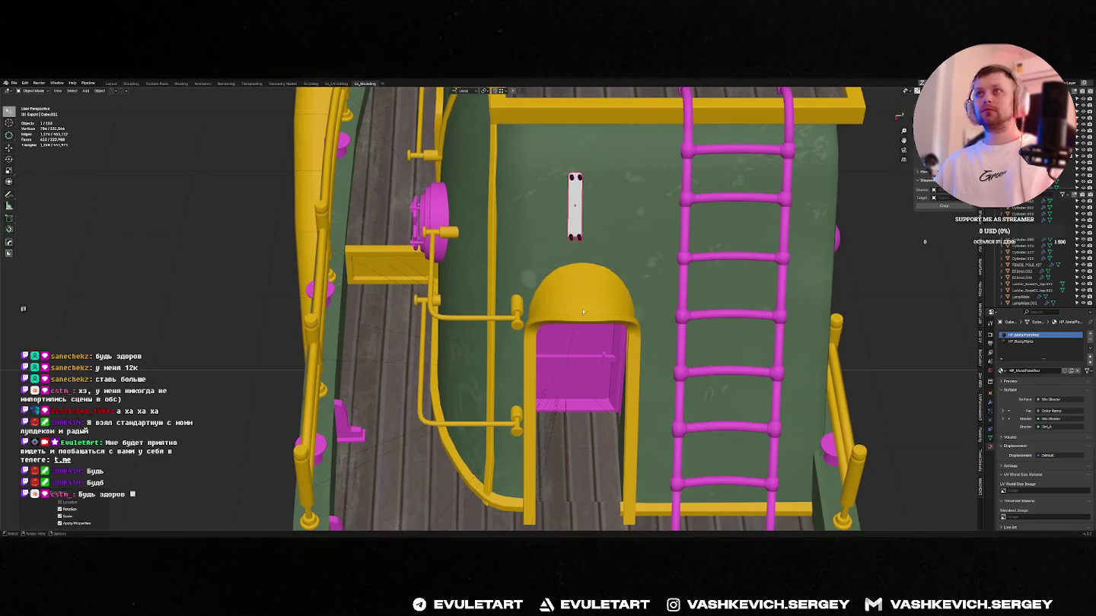
key(g)
key(y)
click(605, 320)
middle_drag(605, 319, 657, 234)
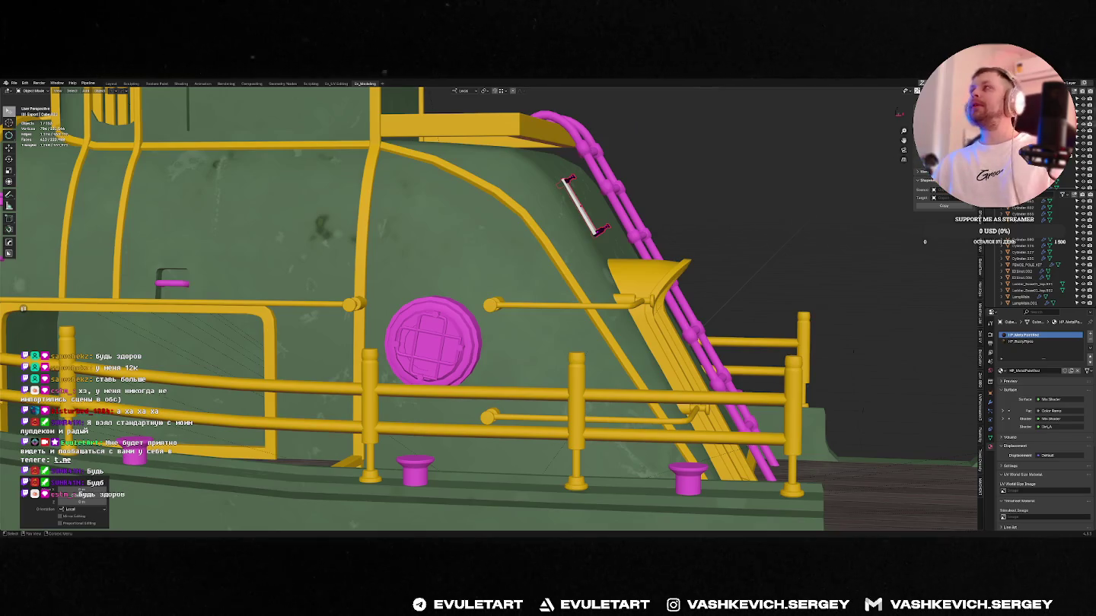
middle_drag(658, 233, 626, 242)
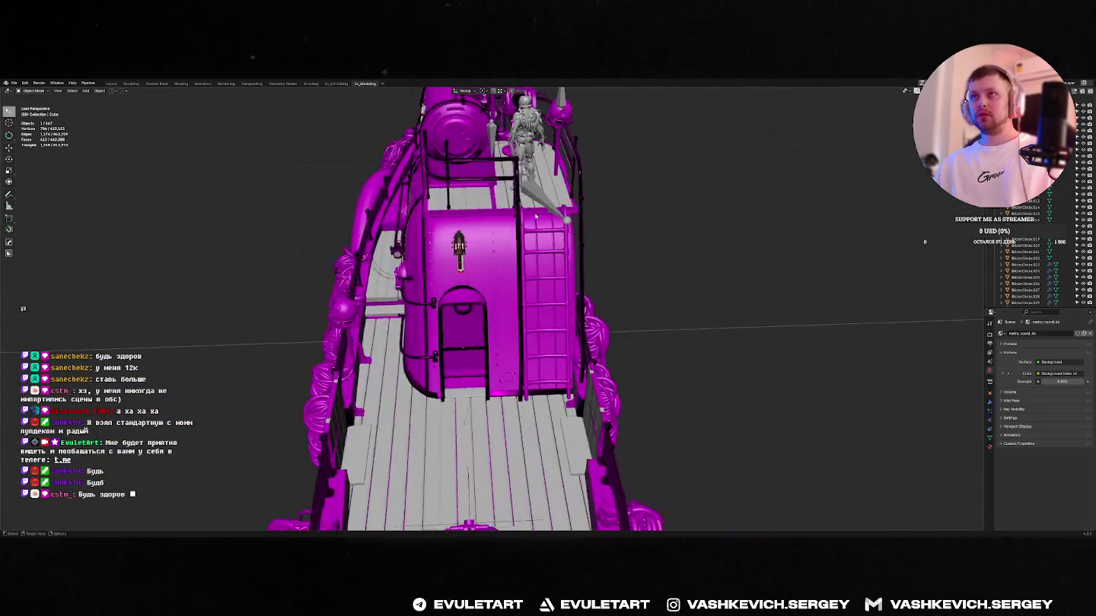
scroll(535, 216, up, 3)
scroll(562, 217, up, 2)
scroll(569, 202, down, 5)
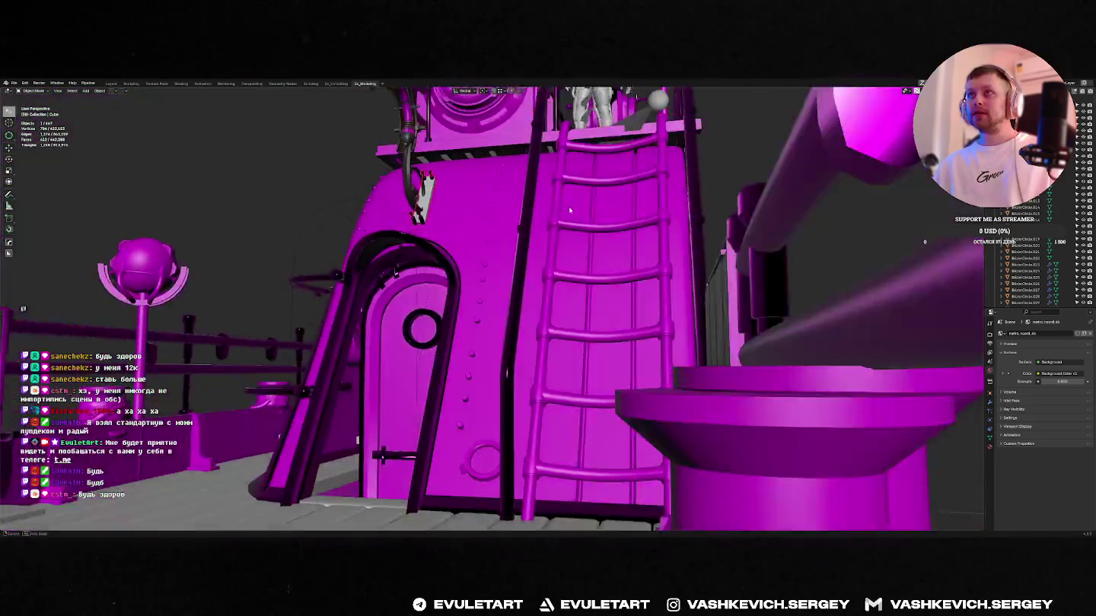
mouse_move(593, 269)
middle_down()
mouse_move(541, 280)
mouse_move(517, 264)
mouse_move(558, 270)
middle_up()
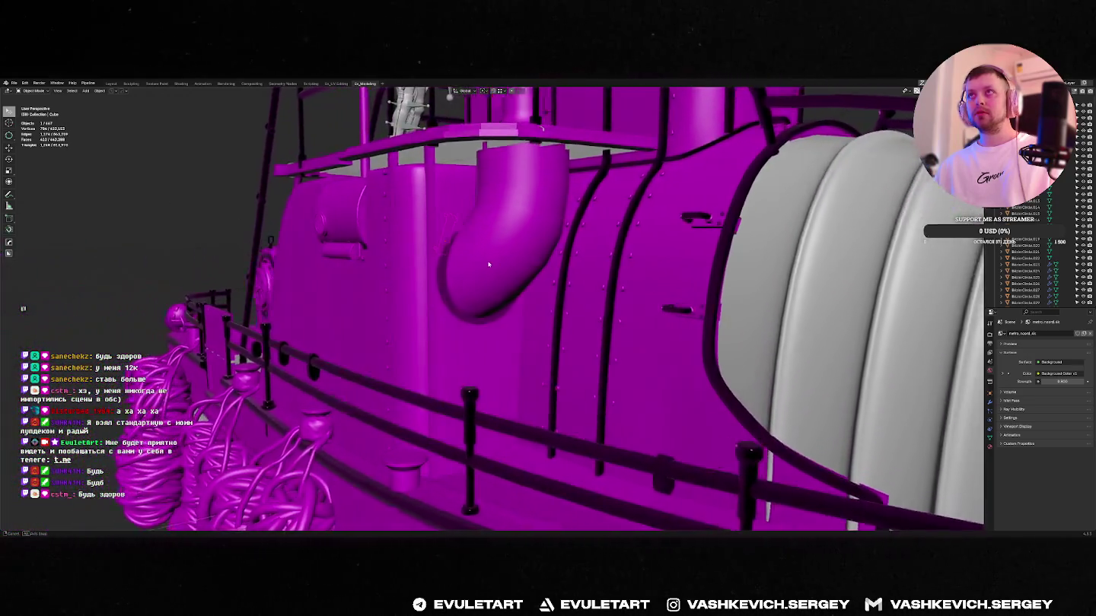
scroll(558, 270, down, 5)
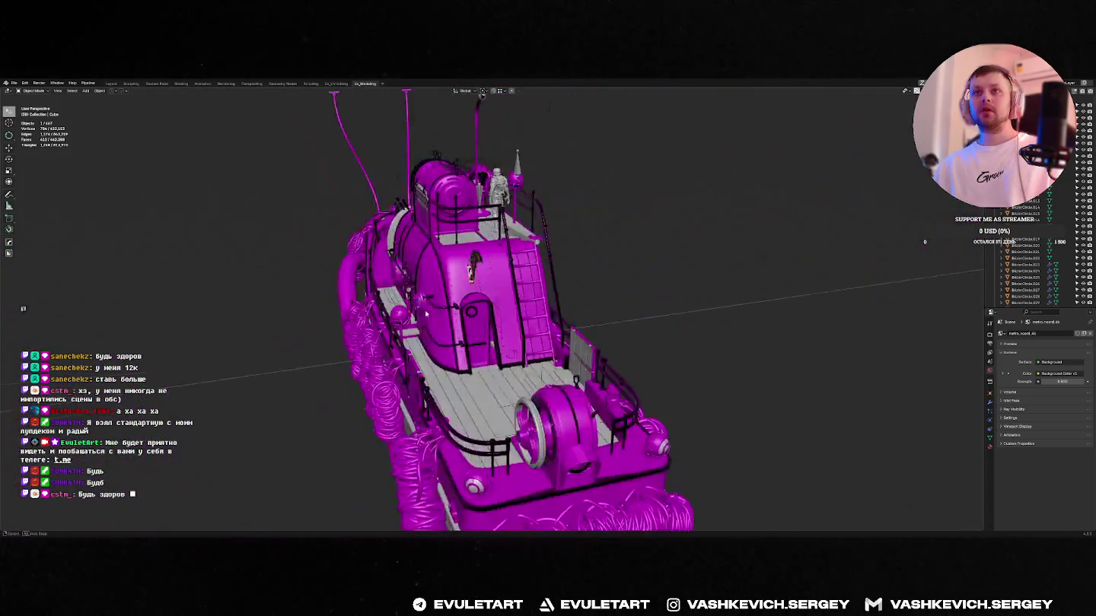
mouse_move(558, 271)
middle_down()
mouse_move(467, 331)
mouse_move(503, 303)
mouse_move(407, 327)
mouse_move(477, 299)
middle_up()
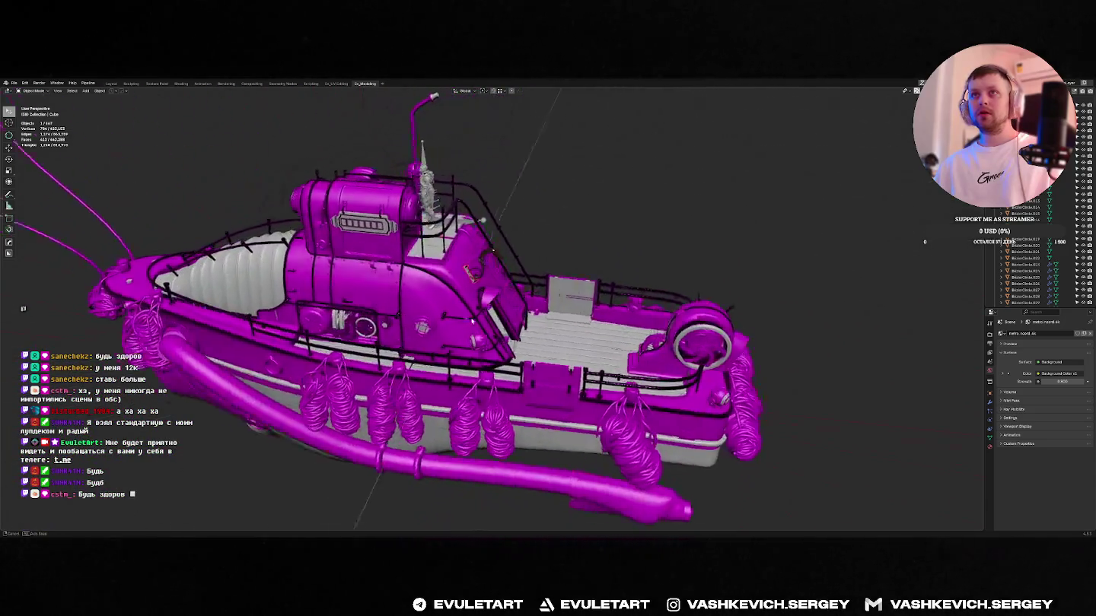
key(alt+Tab)
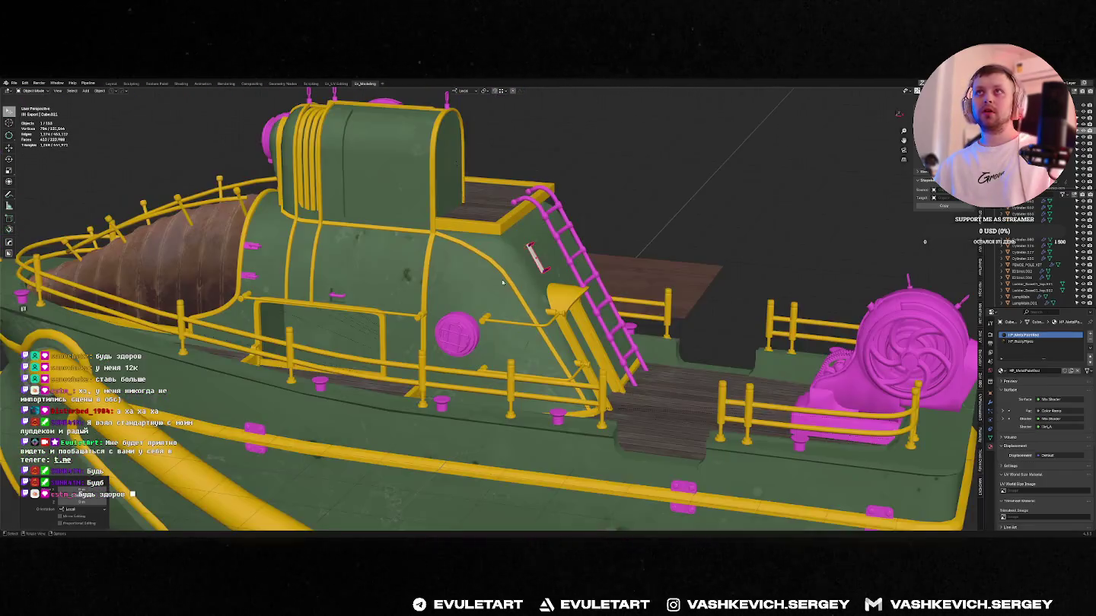
- Glance at the magenta reference boat, then return to the tugboat file
key(alt+Tab)
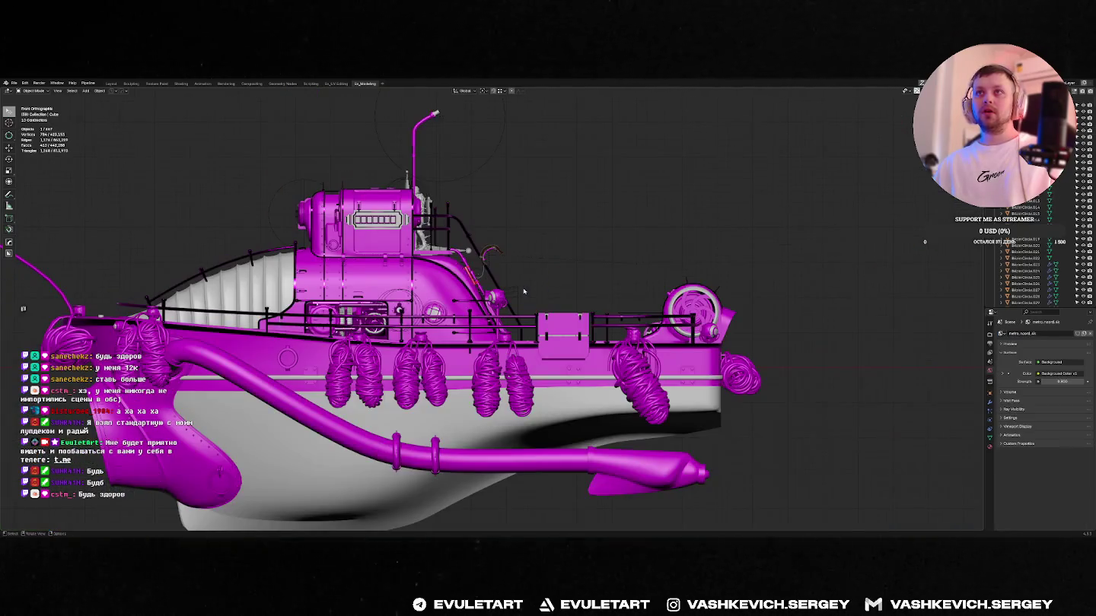
scroll(336, 266, up, 4)
scroll(336, 266, up, 2)
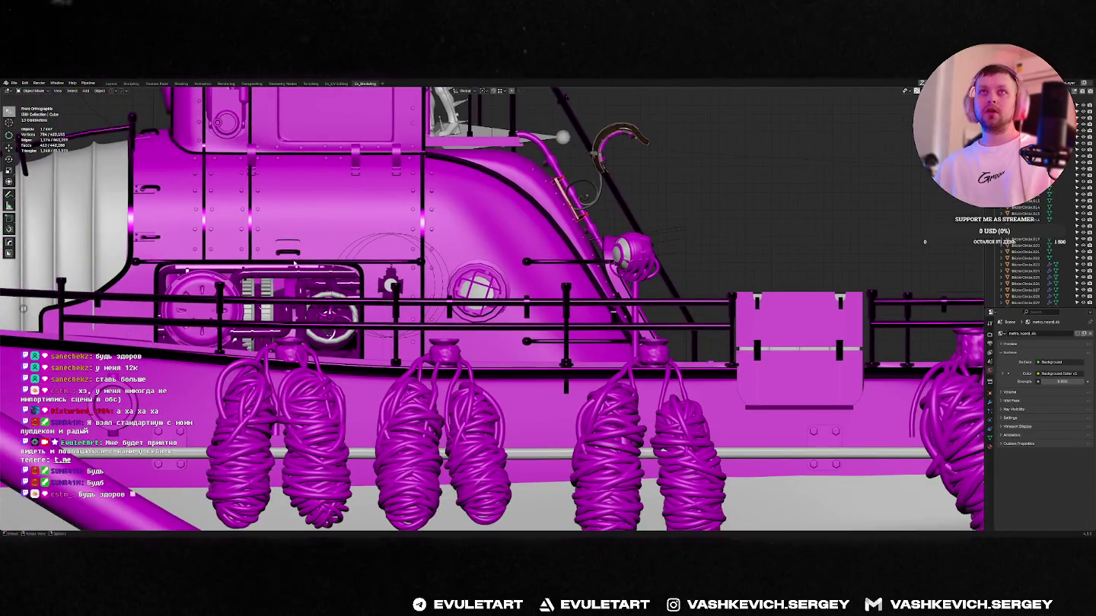
key(alt+Tab)
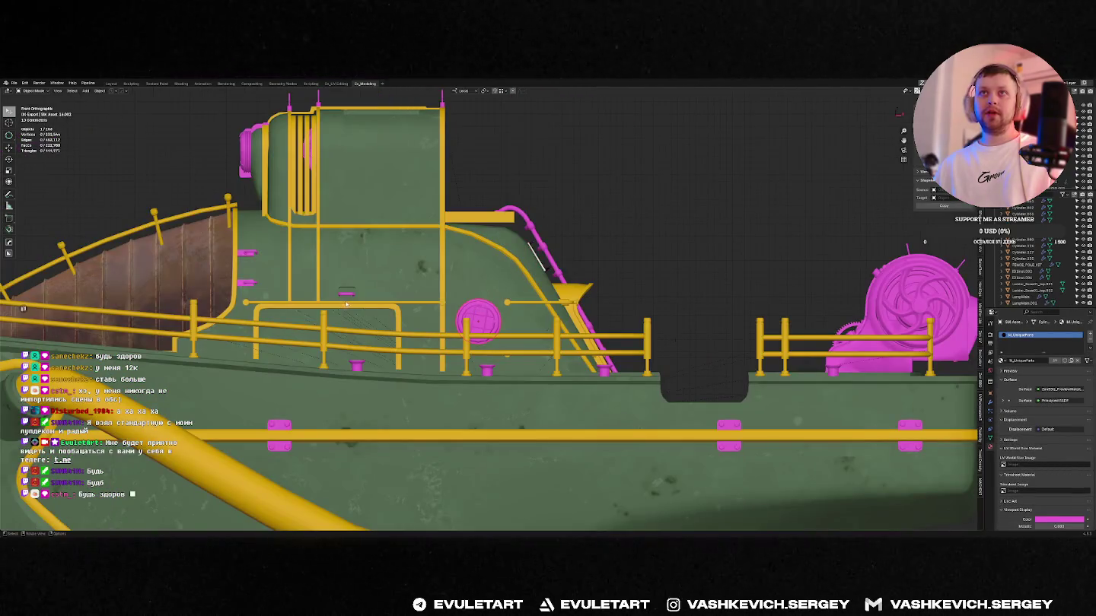
scroll(483, 307, up, 3)
- Grab the round magenta hatch with Global transform orientation and zoom out to the whole scene
click(523, 286)
key(g)
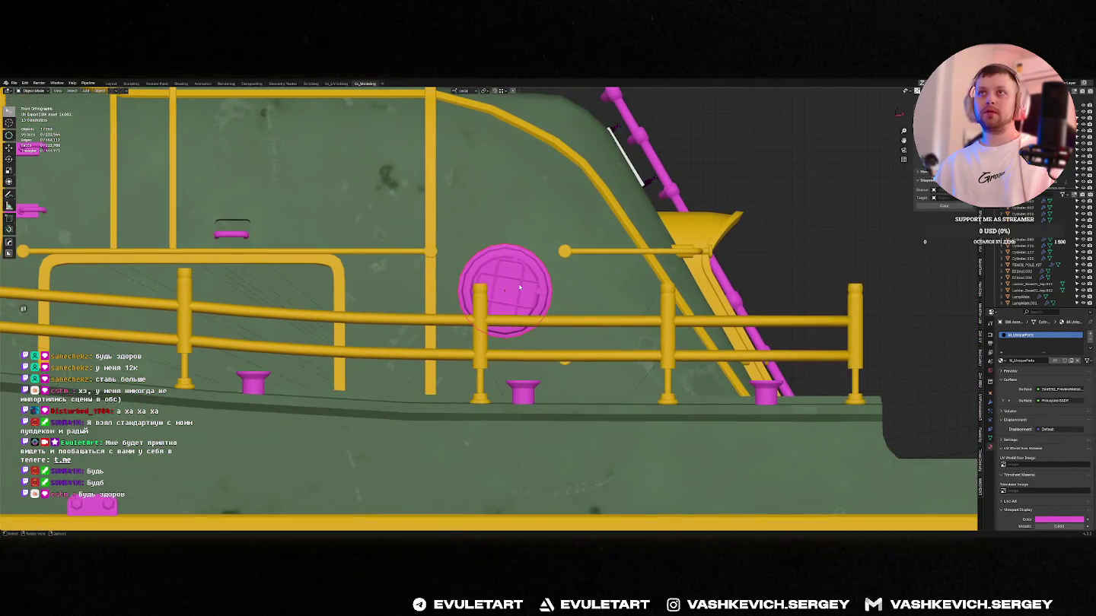
key(alt+grave)
click(506, 255)
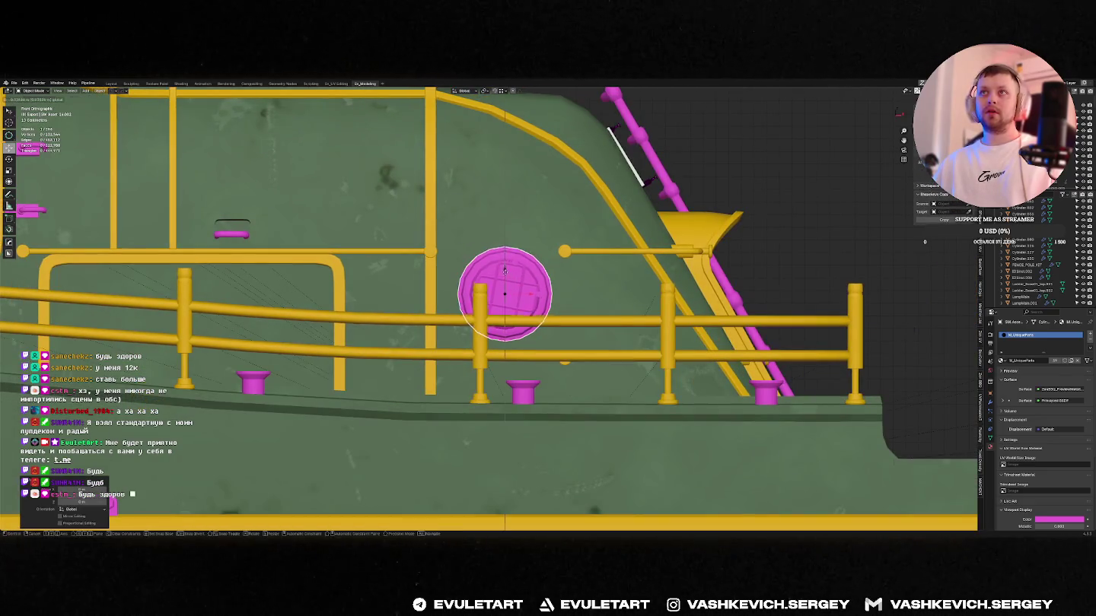
scroll(503, 278, down, 3)
middle_drag(503, 277, 571, 271)
scroll(530, 274, down, 3)
scroll(572, 274, down, 2)
scroll(586, 274, down, 4)
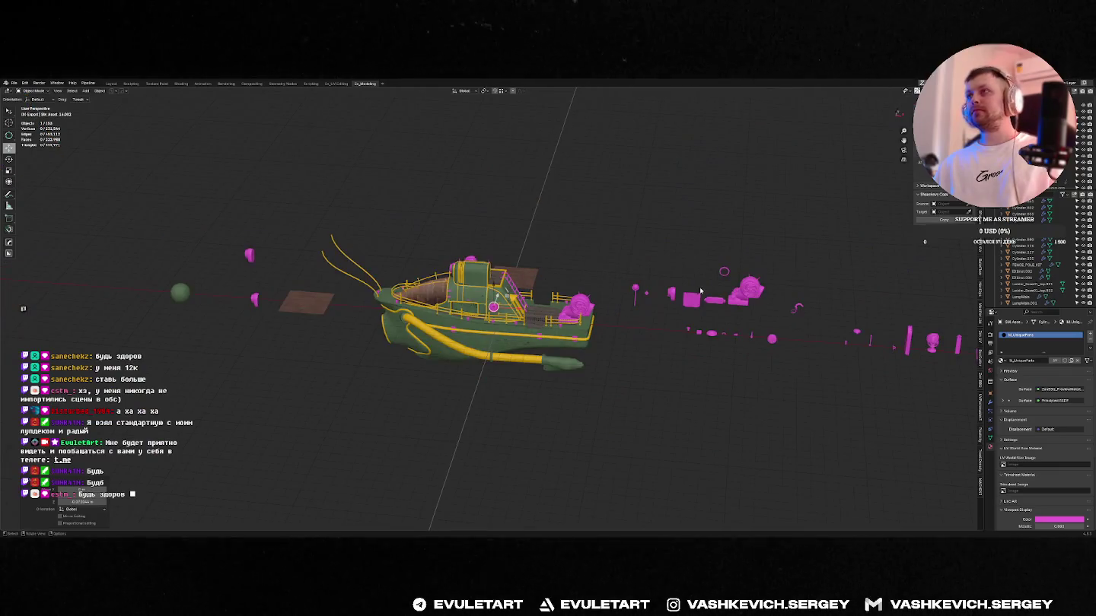
- Finish placing the hatch and check it from top and side views
scroll(620, 298, up, 4)
middle_drag(618, 311, 620, 298)
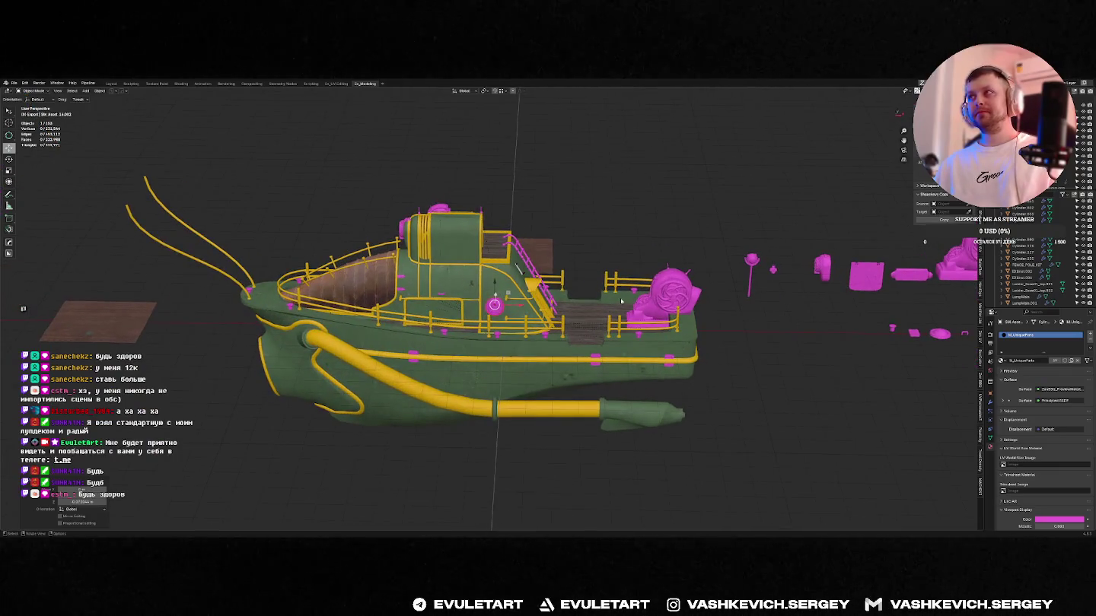
scroll(619, 298, down, 4)
scroll(481, 293, up, 5)
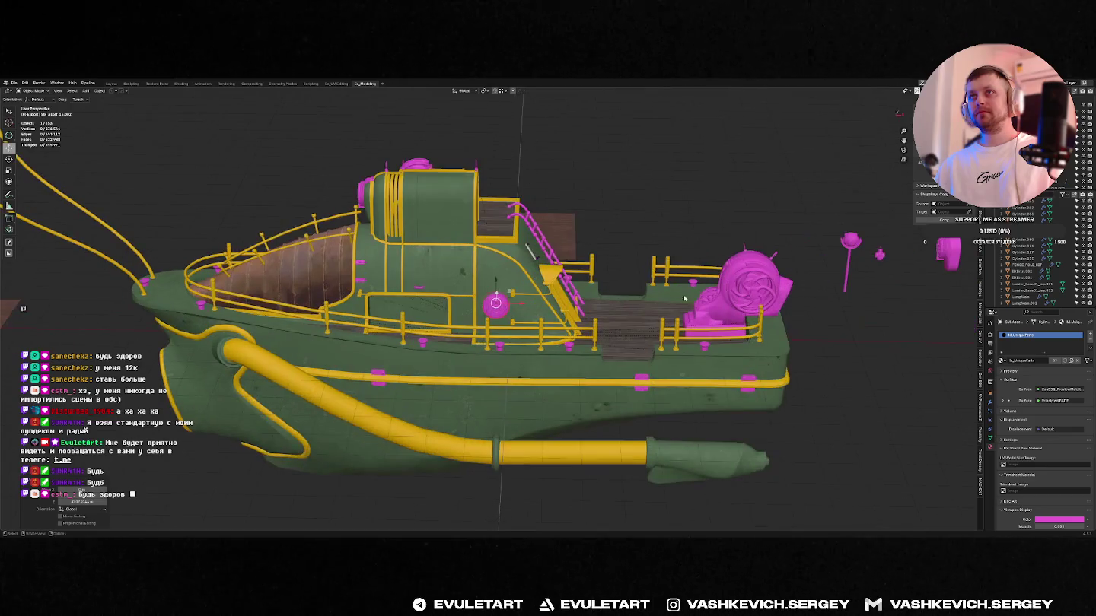
scroll(482, 293, up, 2)
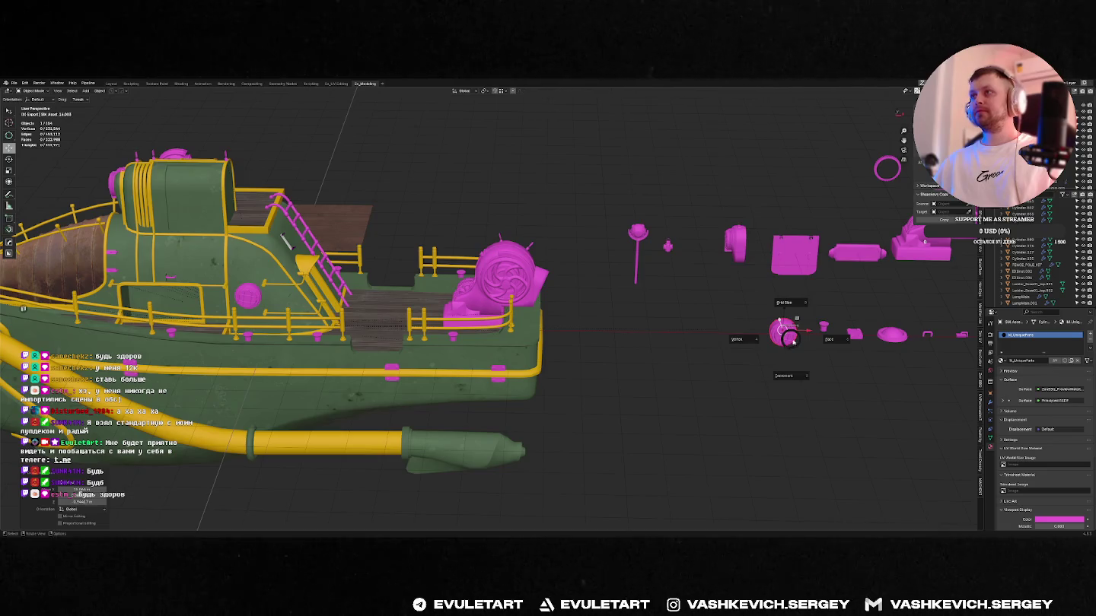
click(825, 326)
key(KP_7)
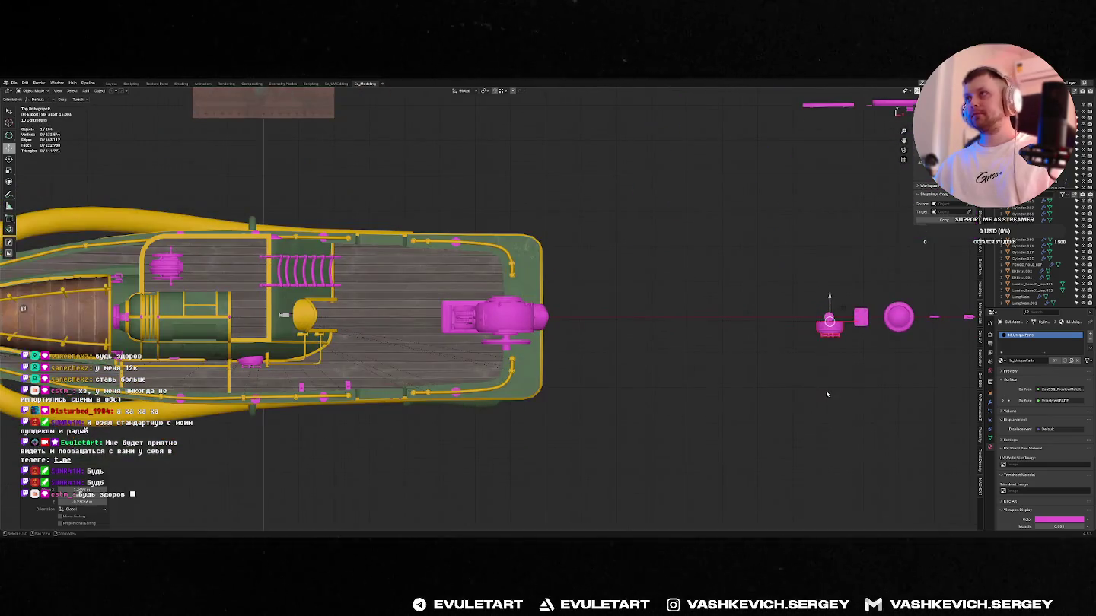
middle_drag(777, 376, 725, 313)
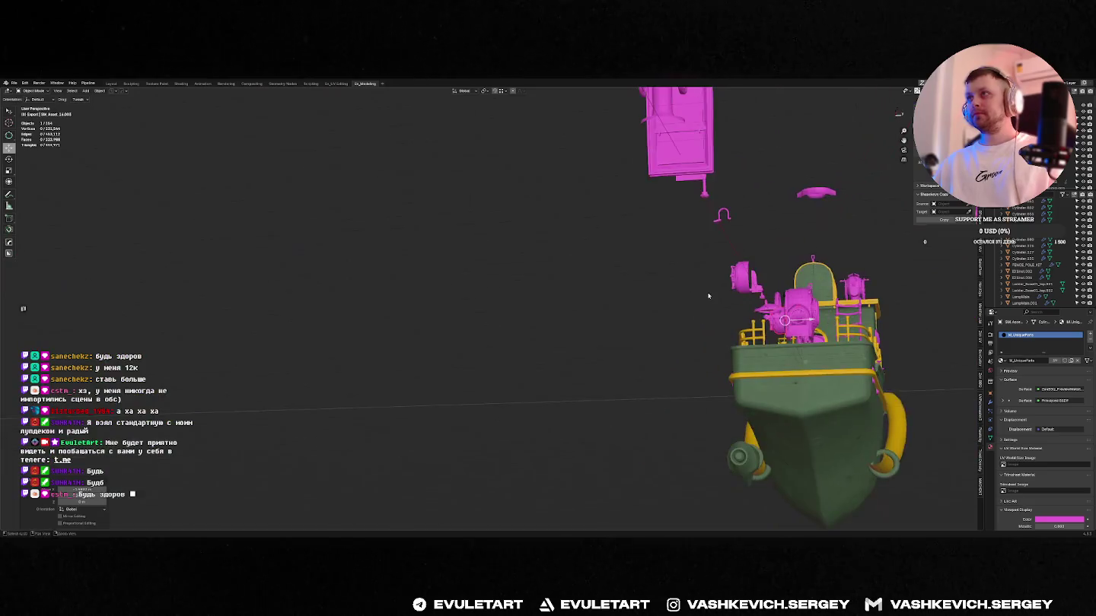
key(KP_3)
key(r)
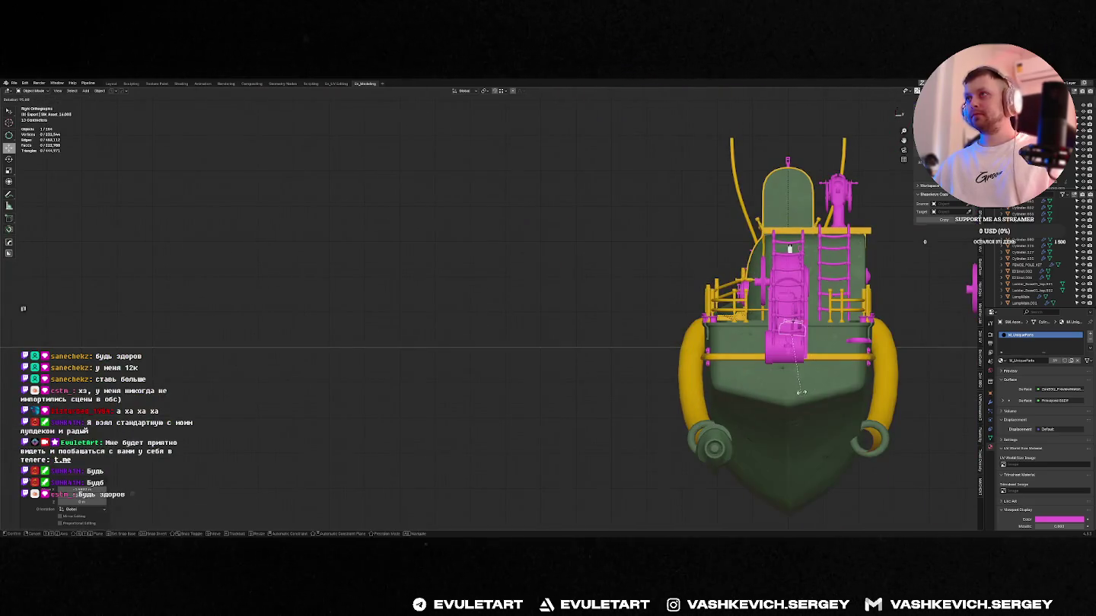
key(KP_7)
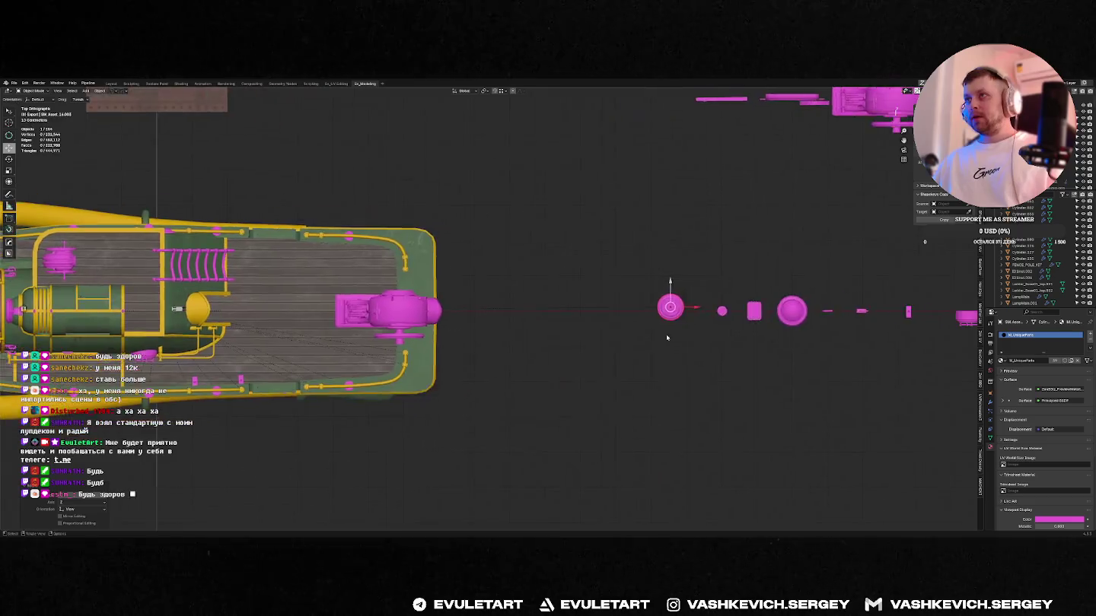
- In Top view, move the round part onto the global X axis in line with the other loose parts
scroll(743, 316, up, 5)
scroll(744, 316, down, 5)
shift+middle_drag(823, 312, 723, 298)
scroll(724, 298, up, 5)
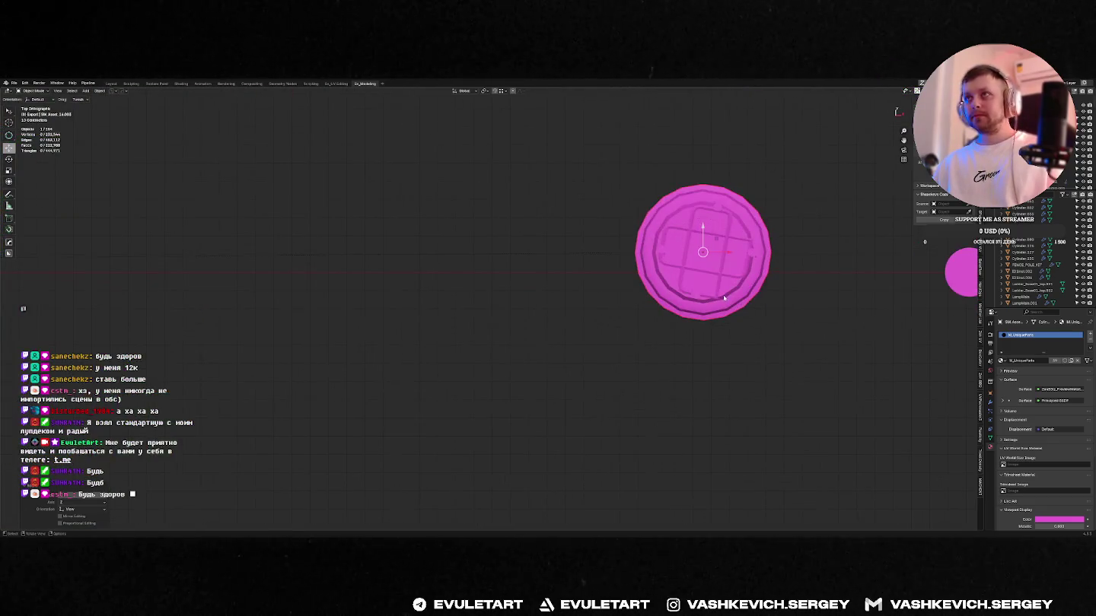
click(721, 343)
key(g)
key(y)
click(739, 333)
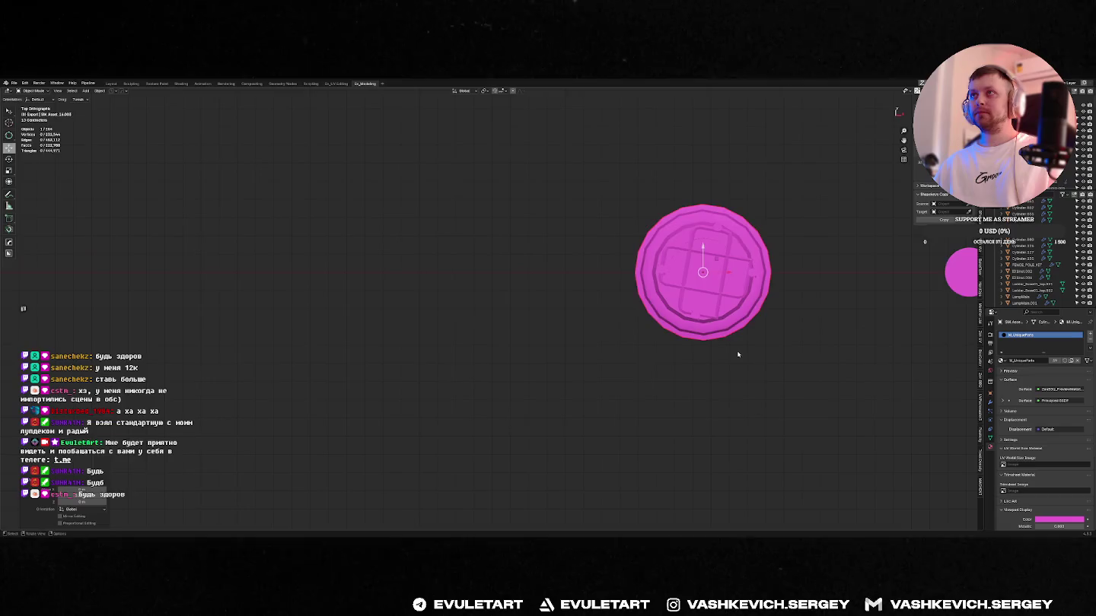
scroll(668, 321, down, 6)
click(712, 320)
scroll(685, 318, down, 5)
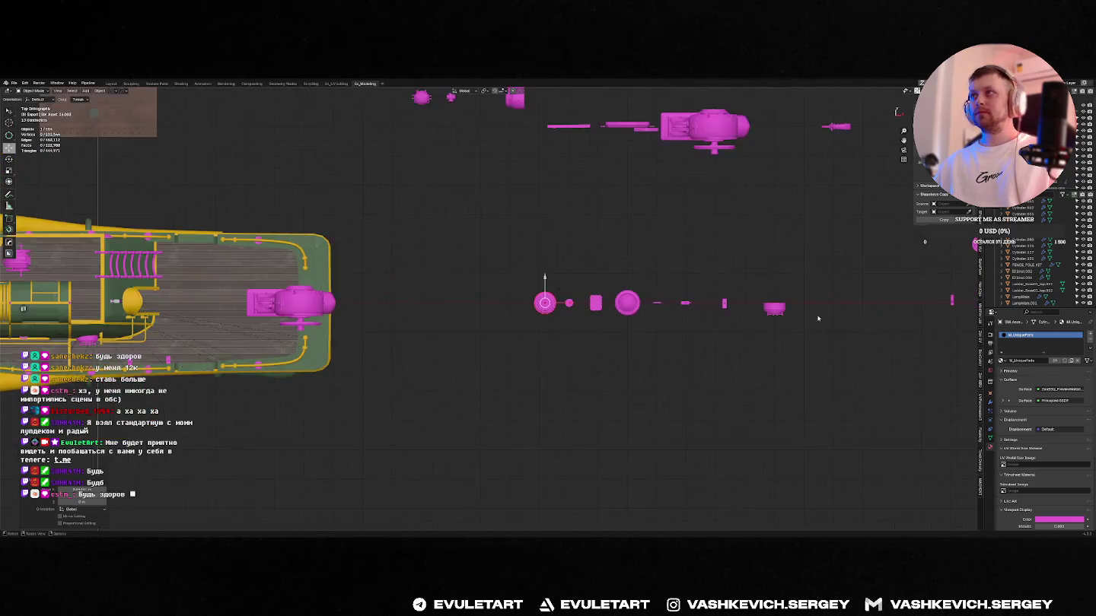
scroll(634, 317, up, 2)
mouse_move(656, 353)
middle_down()
mouse_move(663, 313)
mouse_move(579, 301)
middle_up()
- Delete the small round part and save the file
key(Delete)
scroll(531, 296, up, 2)
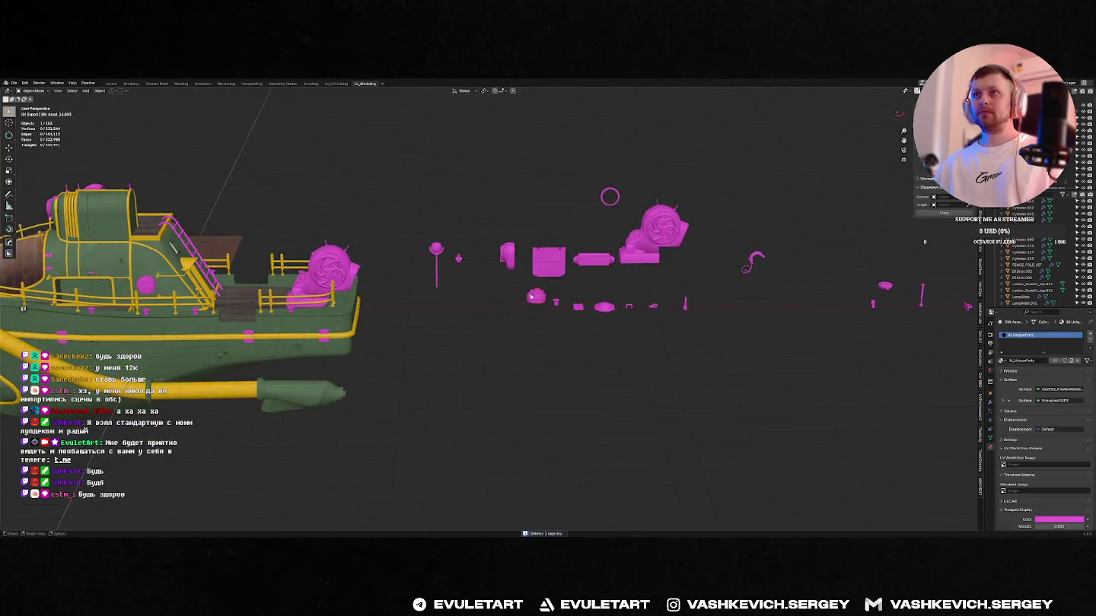
key(KP_1)
scroll(525, 265, down, 3)
key(ctrl+s)
mouse_move(517, 248)
middle_down()
mouse_move(556, 274)
mouse_move(555, 258)
middle_up()
scroll(533, 258, up, 3)
scroll(572, 284, down, 4)
scroll(572, 285, up, 2)
scroll(557, 259, up, 2)
key(alt+Tab)
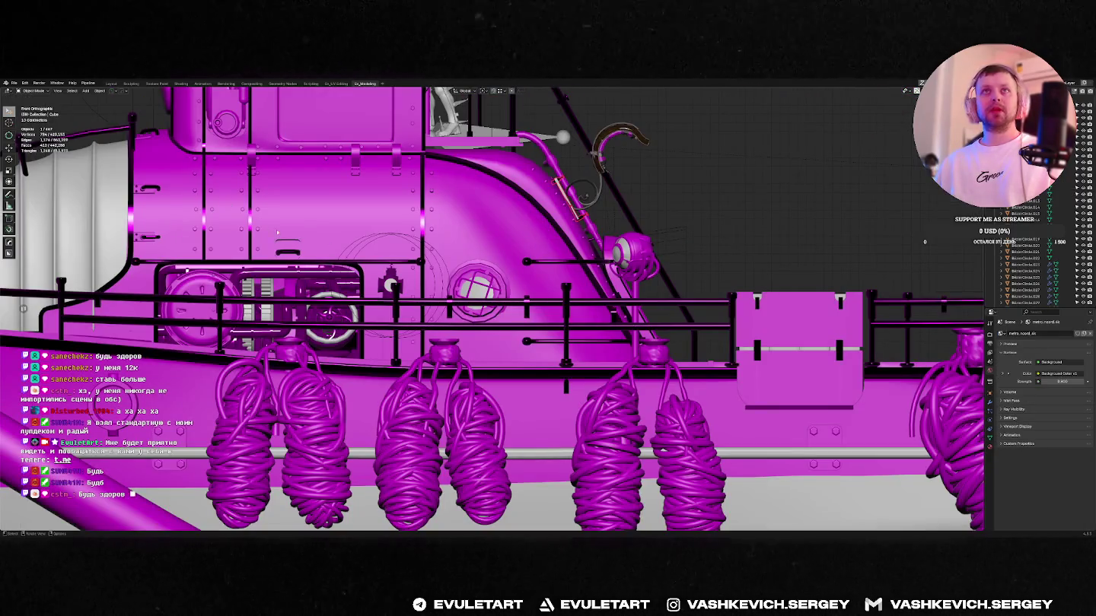
- Orbit the reference boat's deck, then orbit around the tugboat's row of loose parts
scroll(291, 164, down, 5)
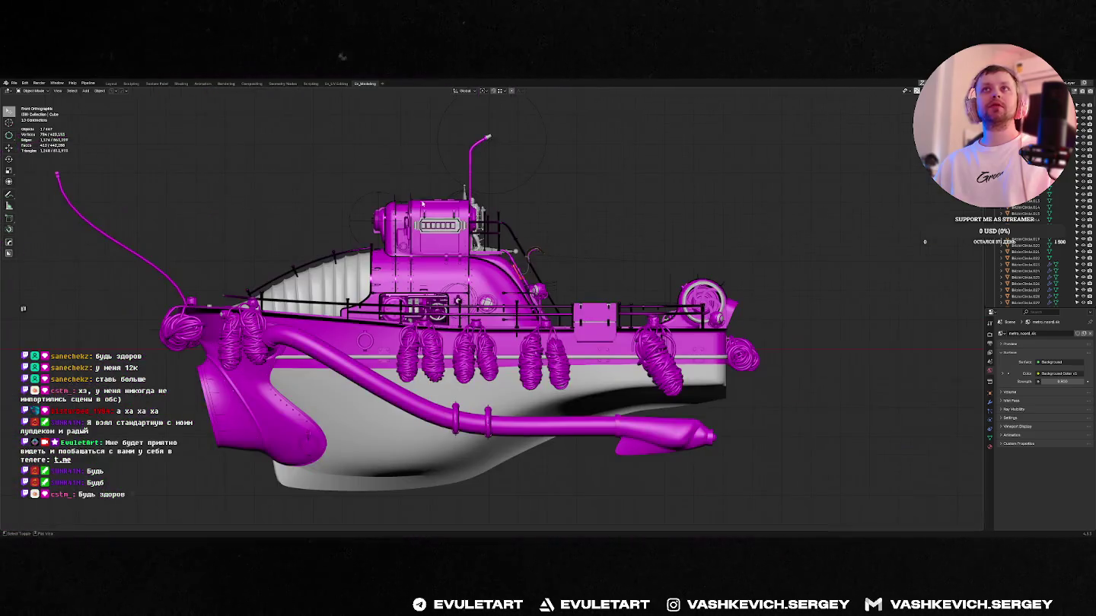
scroll(291, 165, up, 4)
mouse_move(291, 165)
middle_down()
mouse_move(364, 296)
mouse_move(303, 297)
mouse_move(524, 267)
mouse_move(532, 320)
middle_up()
scroll(303, 296, down, 4)
key(alt+Tab)
scroll(536, 350, down, 3)
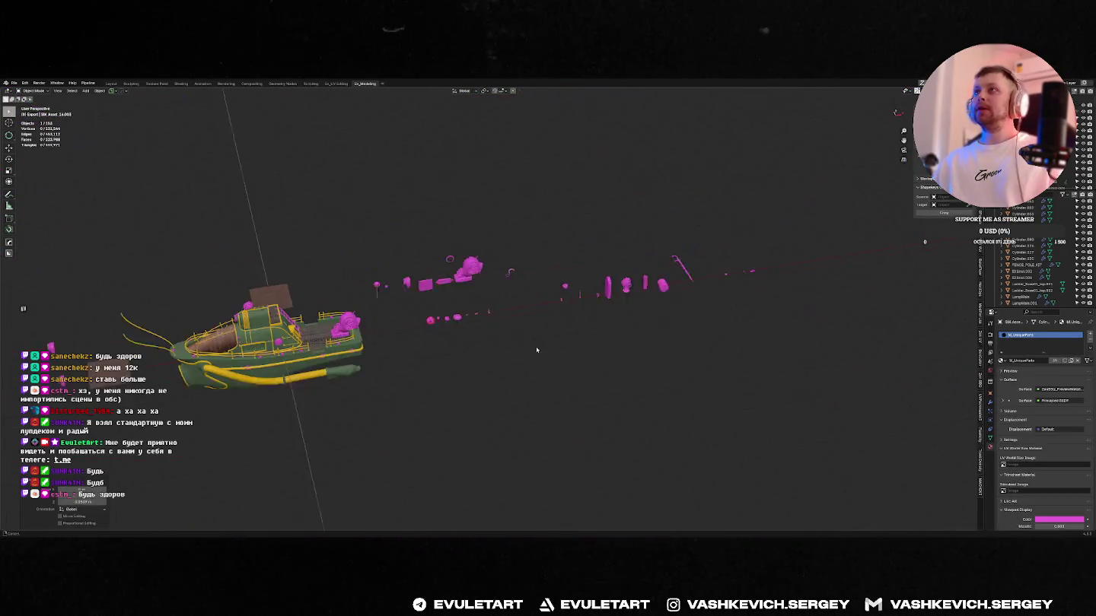
scroll(536, 350, up, 4)
scroll(574, 341, up, 2)
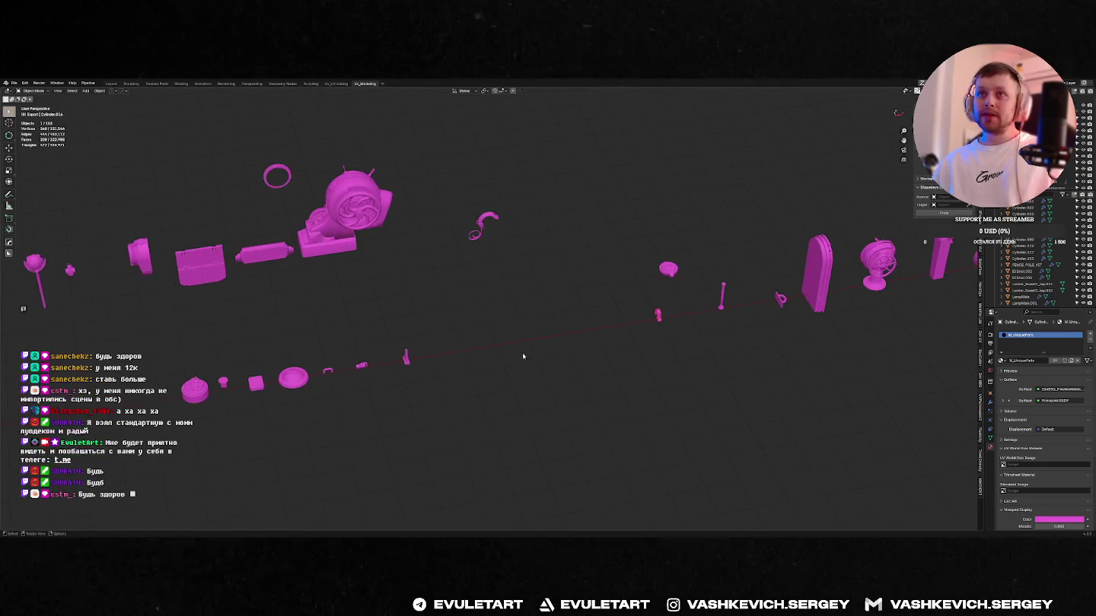
middle_drag(574, 340, 649, 329)
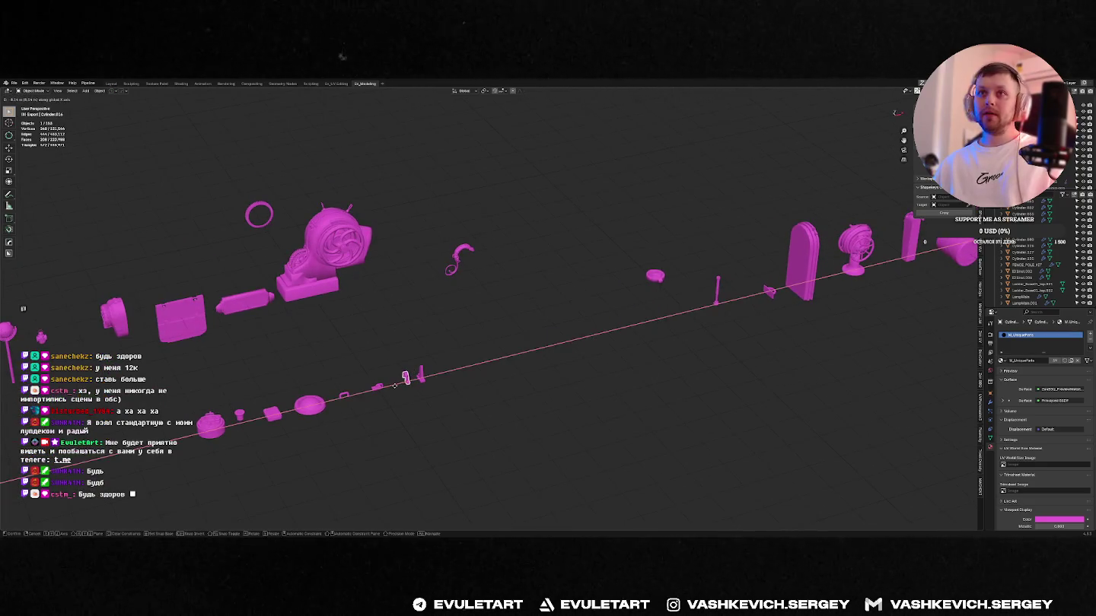
middle_drag(773, 292, 652, 306)
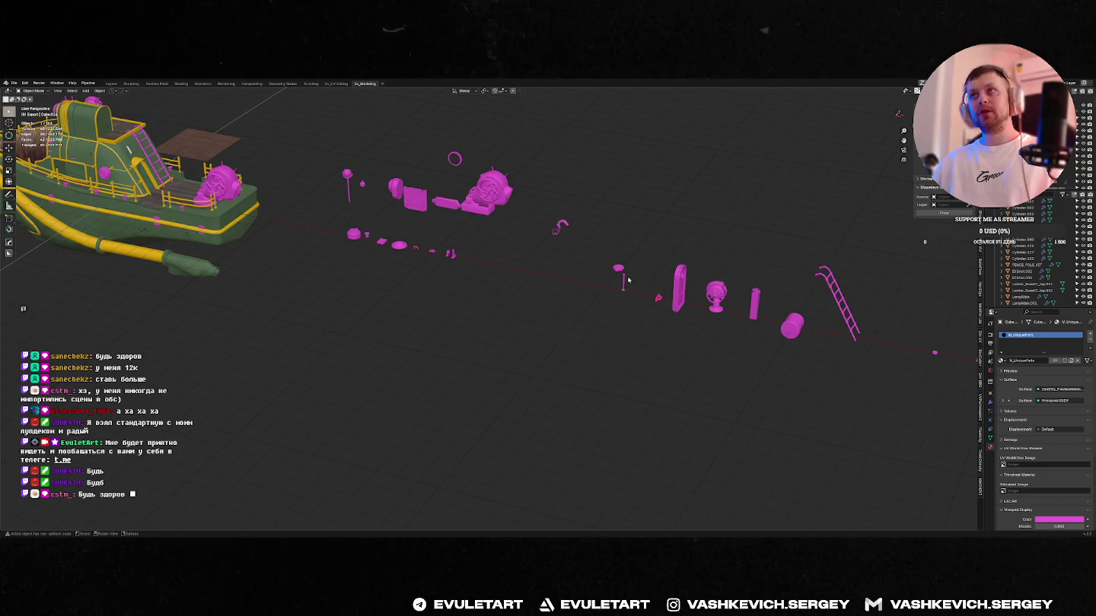
- Select Cylinder.001 and start moving its geometry along X, then pick the hook-shaped part
click(626, 280)
key(Tab)
key(g)
key(x)
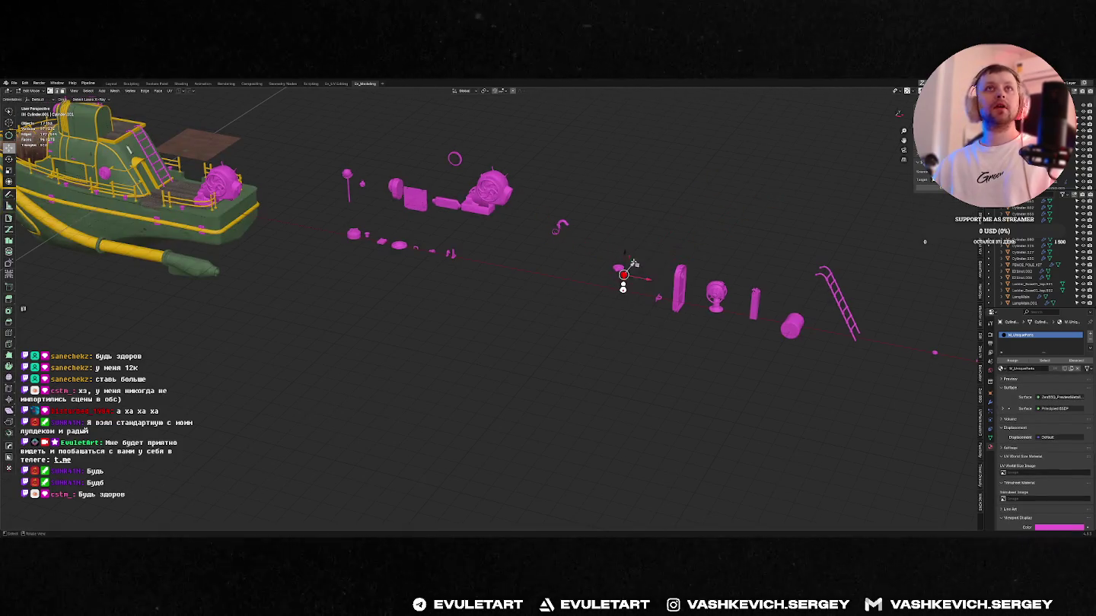
mouse_move(321, 235)
middle_down()
mouse_move(680, 303)
mouse_move(560, 303)
middle_up()
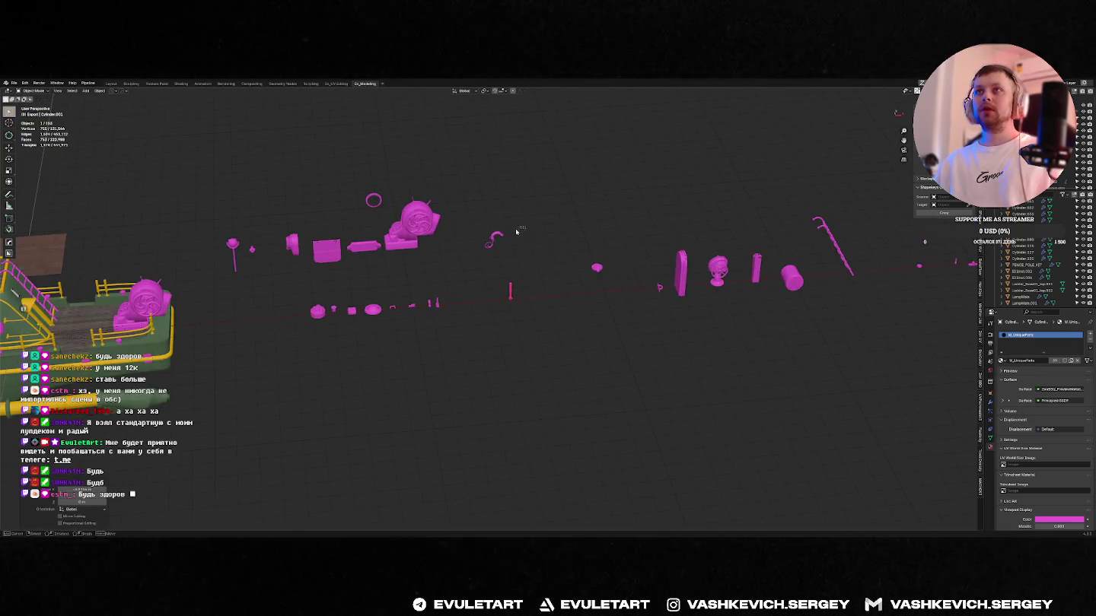
click(495, 237)
middle_drag(517, 231, 532, 216)
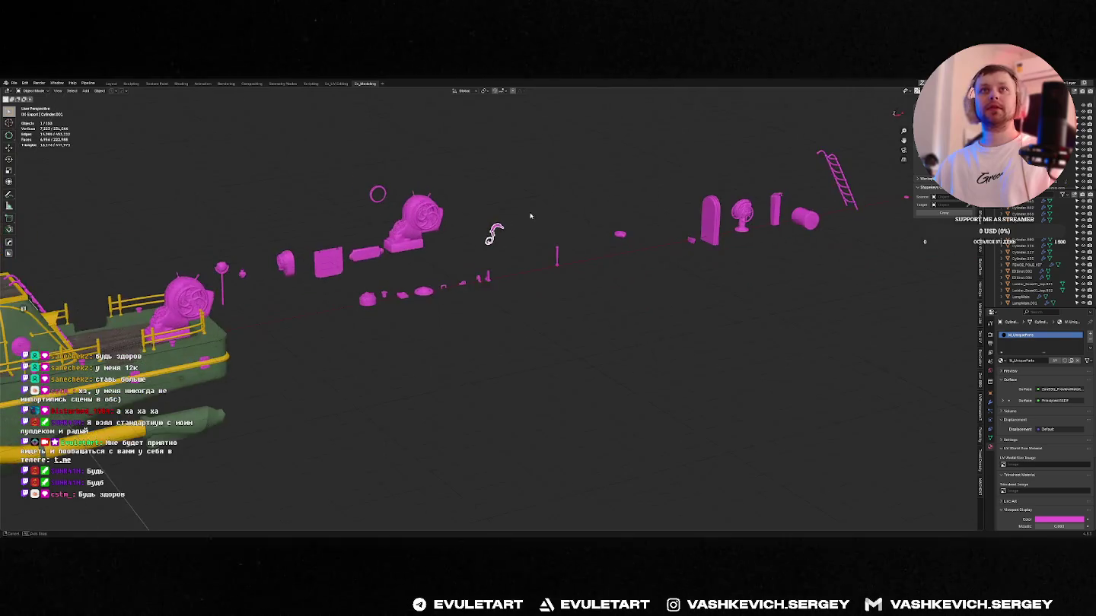
middle_drag(263, 284, 469, 264)
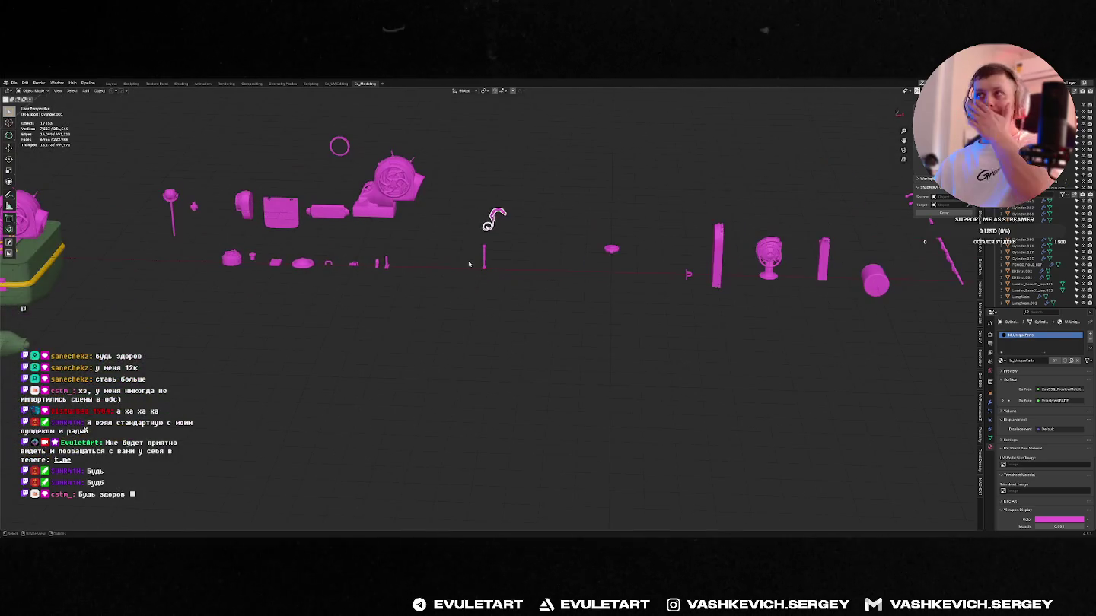
middle_drag(671, 297, 644, 299)
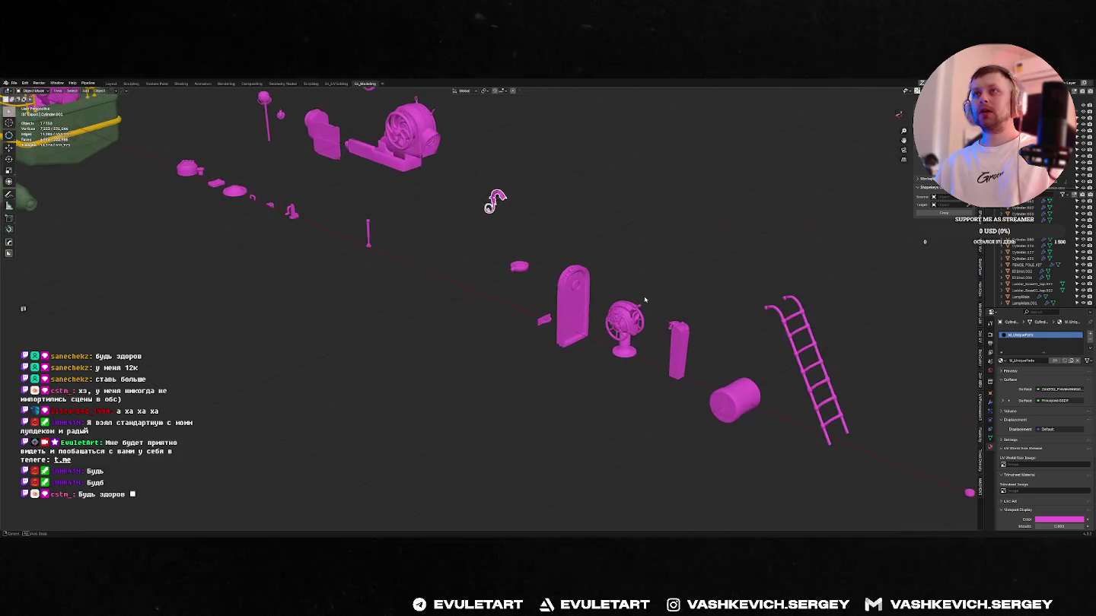
key(alt+Tab)
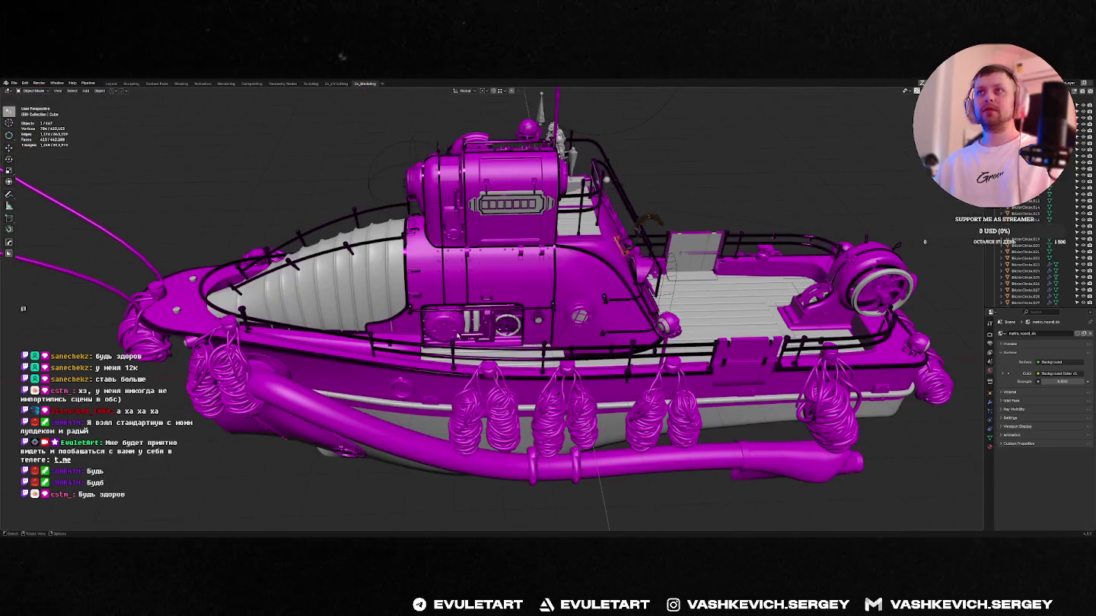
mouse_move(545, 322)
middle_down()
mouse_move(535, 325)
mouse_move(542, 344)
mouse_move(401, 308)
mouse_move(549, 325)
mouse_move(481, 345)
middle_up()
scroll(481, 346, down, 5)
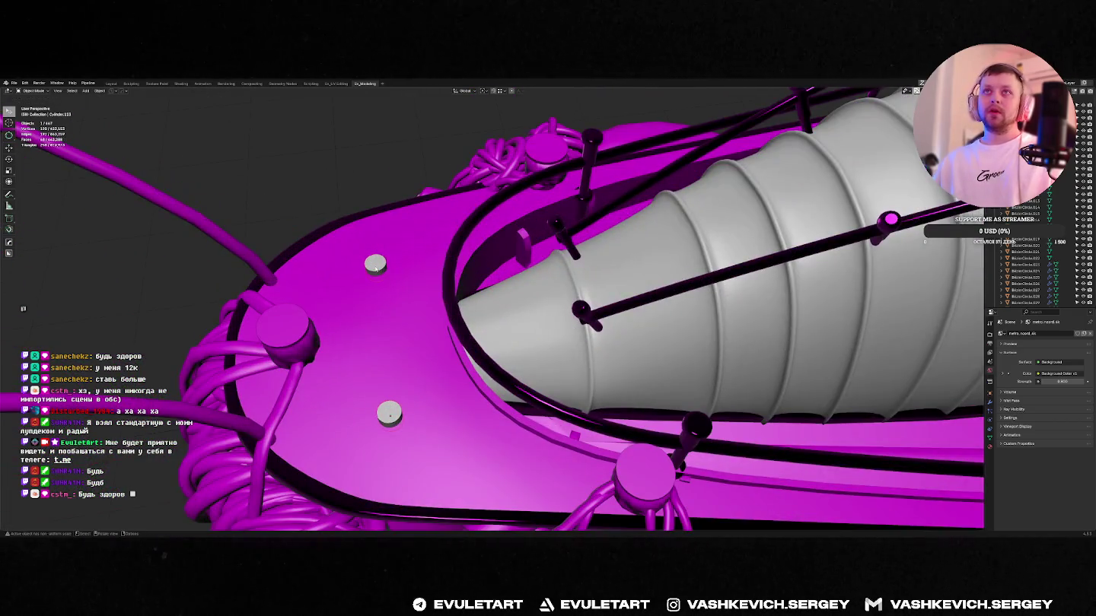
middle_drag(374, 270, 410, 238)
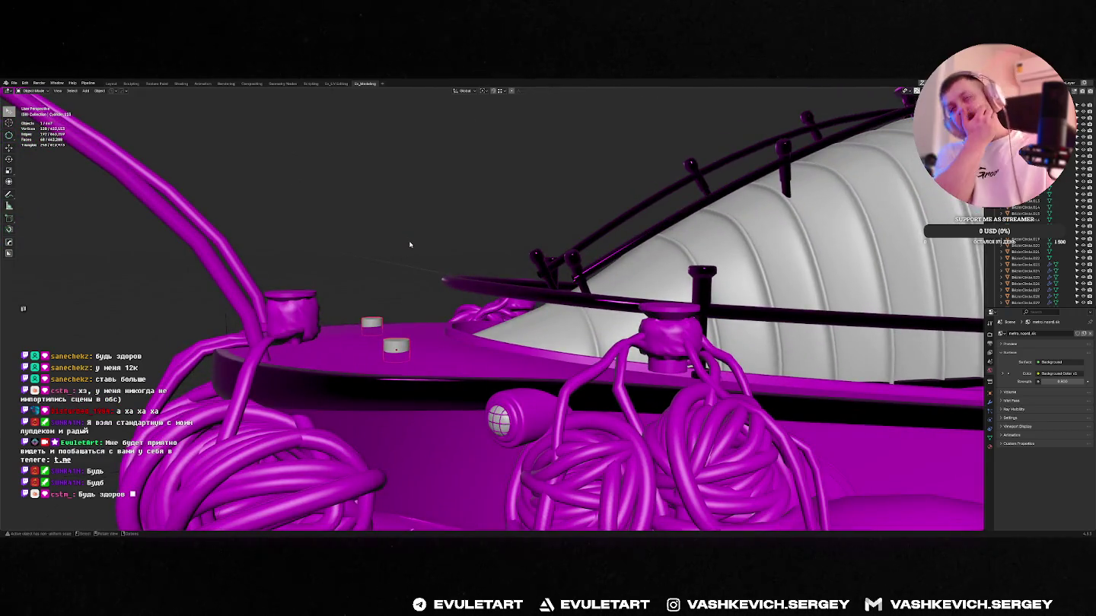